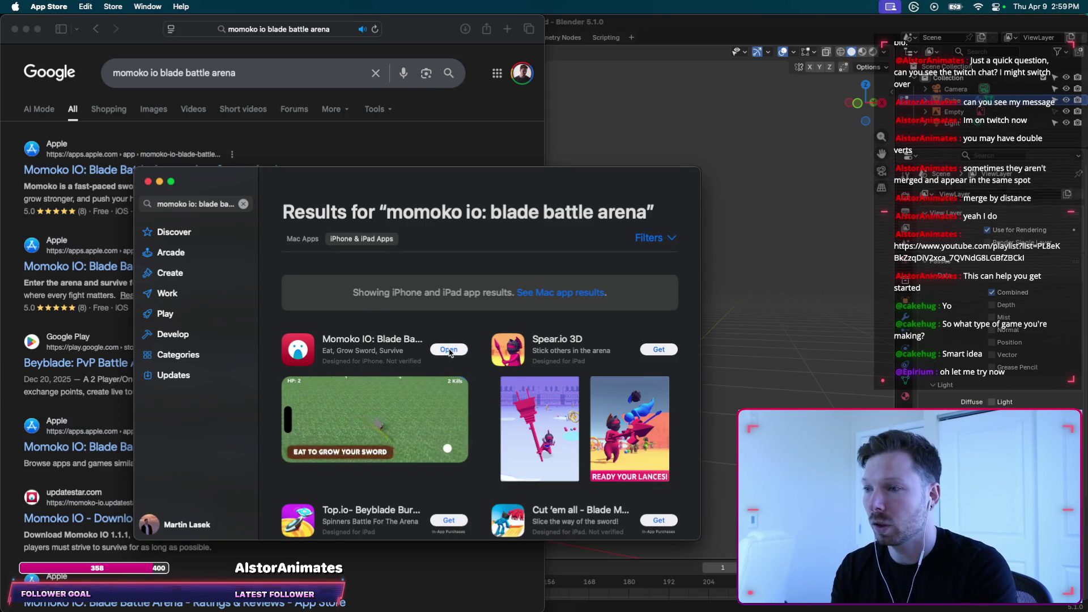
Launch Momoko signed into the suggested Game Center account, then toggle full screen on and off.
{"action": "left_click", "coordinate": [448, 350]}
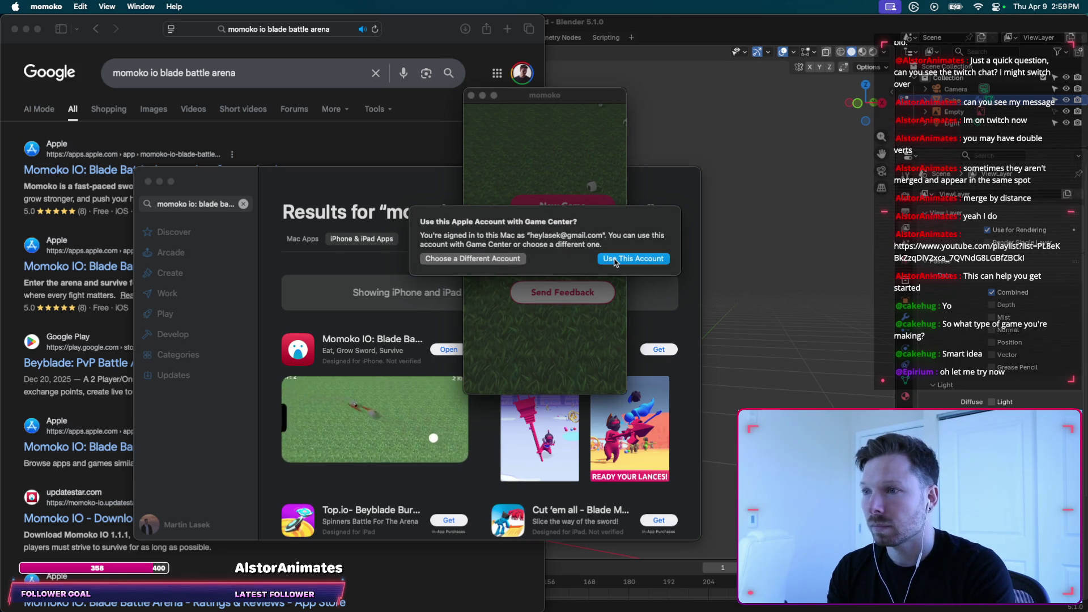
{"action": "left_click", "coordinate": [627, 259]}
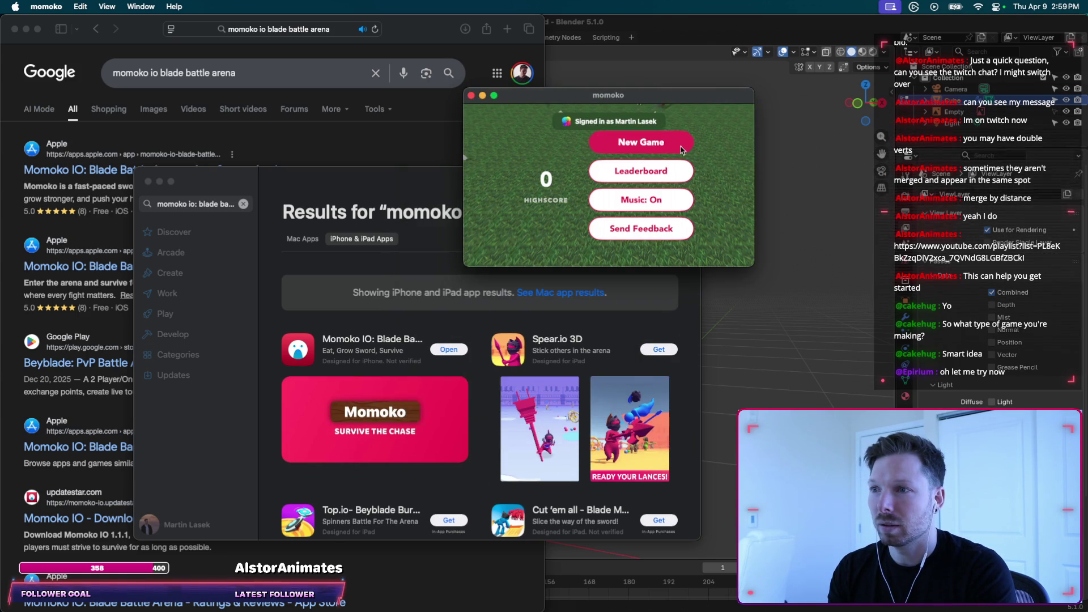
{"action": "left_click_drag", "start_coordinate": [592, 101], "coordinate": [558, 130]}
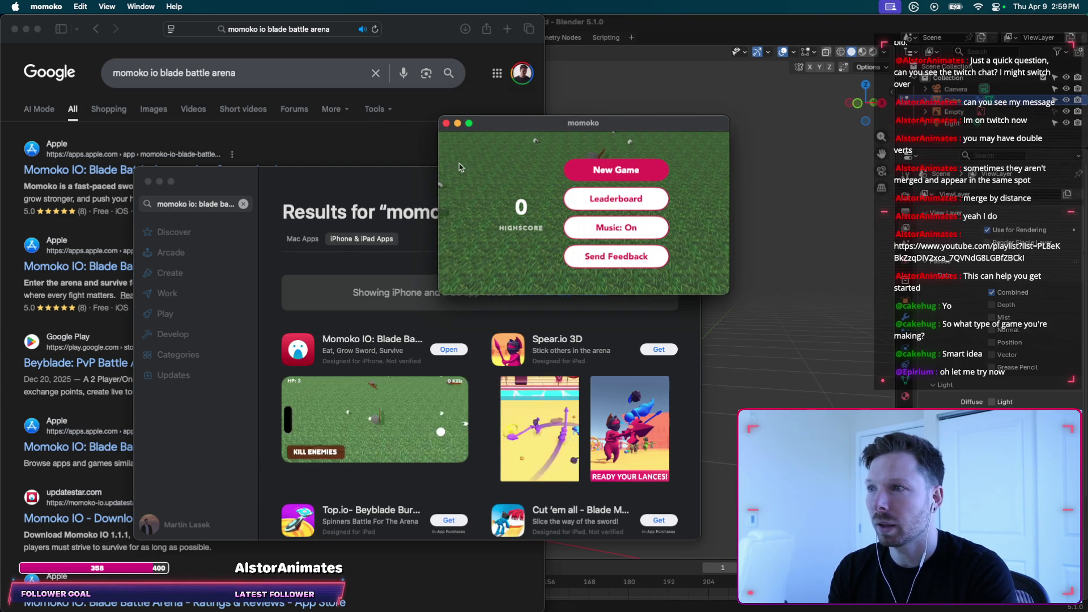
{"action": "left_click", "coordinate": [469, 123]}
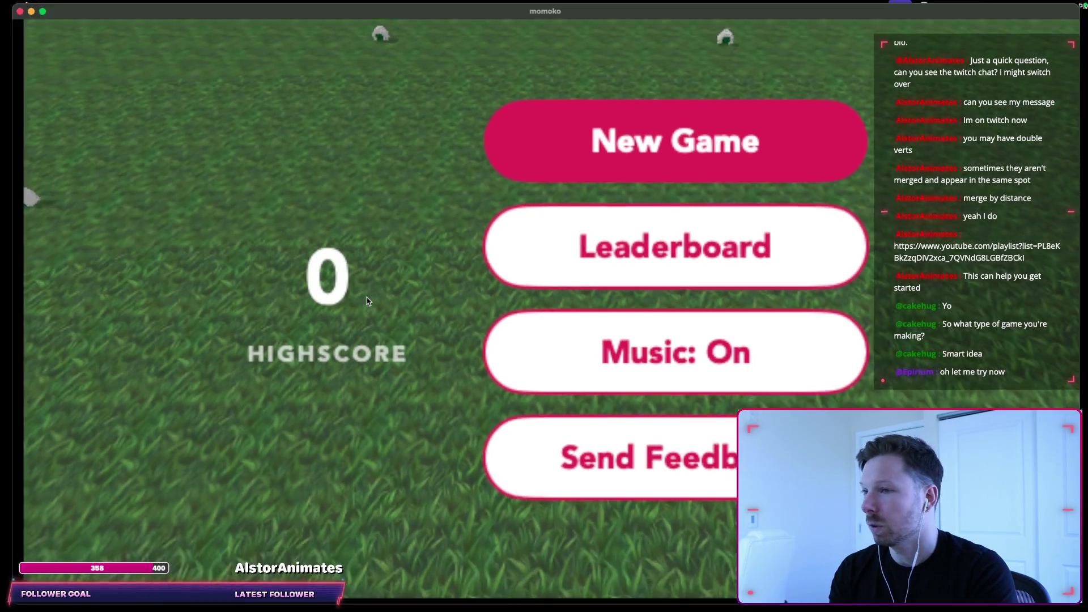
{"action": "left_click", "coordinate": [30, 8]}
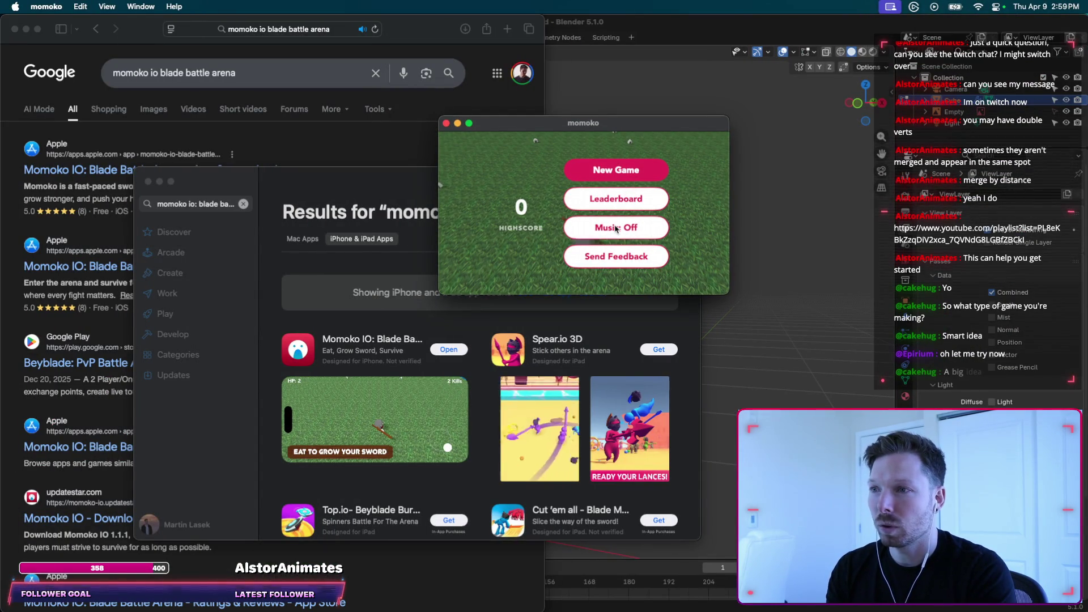
Browse the Feature Requests list, then close it.
{"action": "left_click", "coordinate": [626, 262]}
{"action": "scroll", "coordinate": [615, 232], "scroll_direction": "down", "scroll_amount": 2}
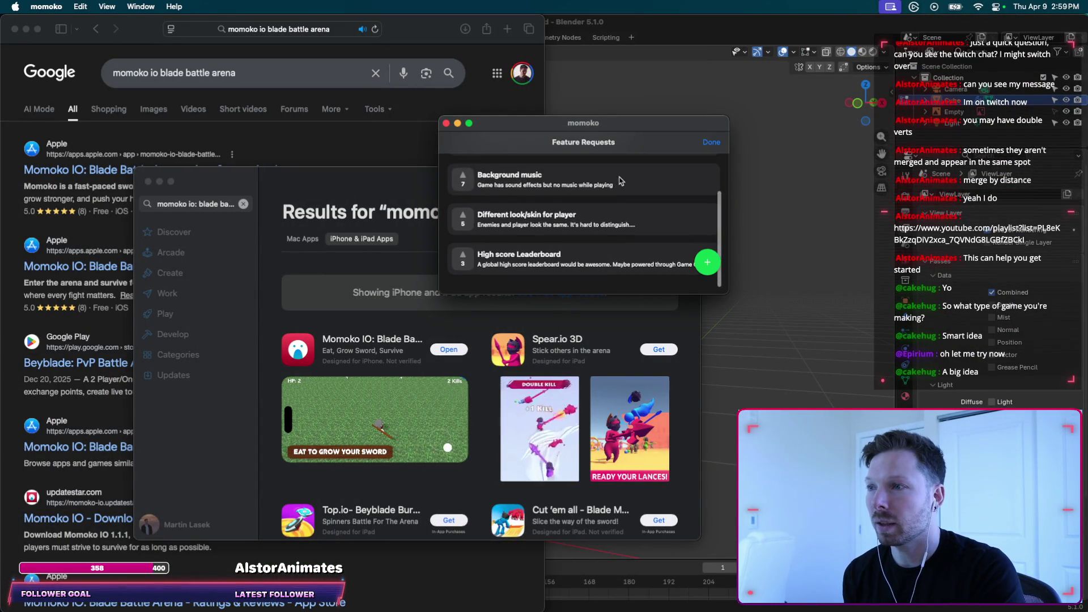
{"action": "scroll", "coordinate": [621, 181], "scroll_direction": "up", "scroll_amount": 2}
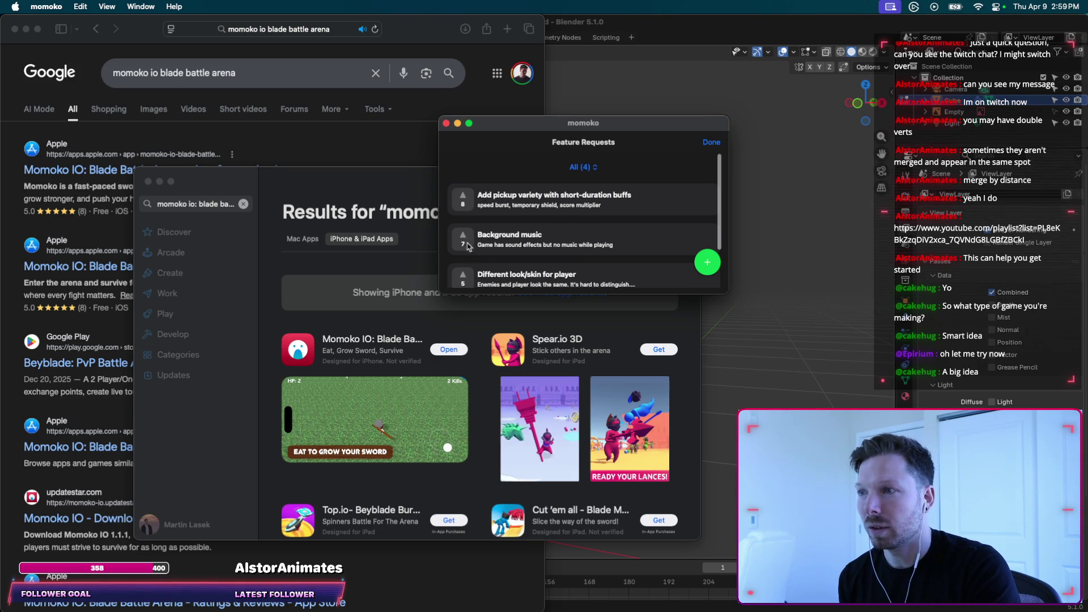
{"action": "left_click", "coordinate": [710, 144]}
Play a round to Game Over scoring 5, then open the leaderboard ranking #7 of 15.
{"action": "left_click", "coordinate": [635, 177]}
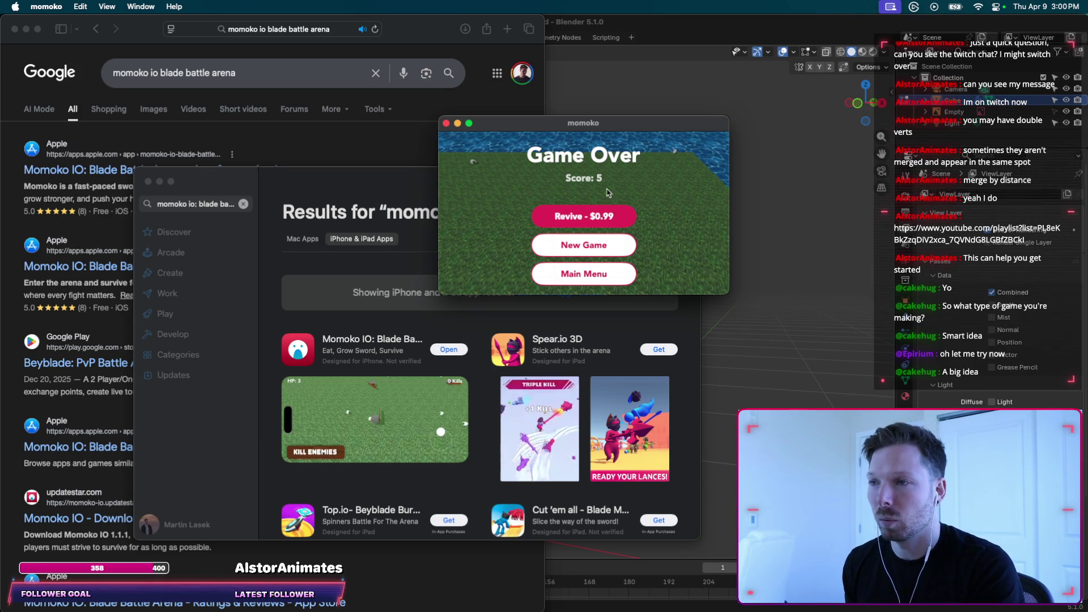
{"action": "left_click", "coordinate": [601, 272]}
{"action": "left_click", "coordinate": [608, 203]}
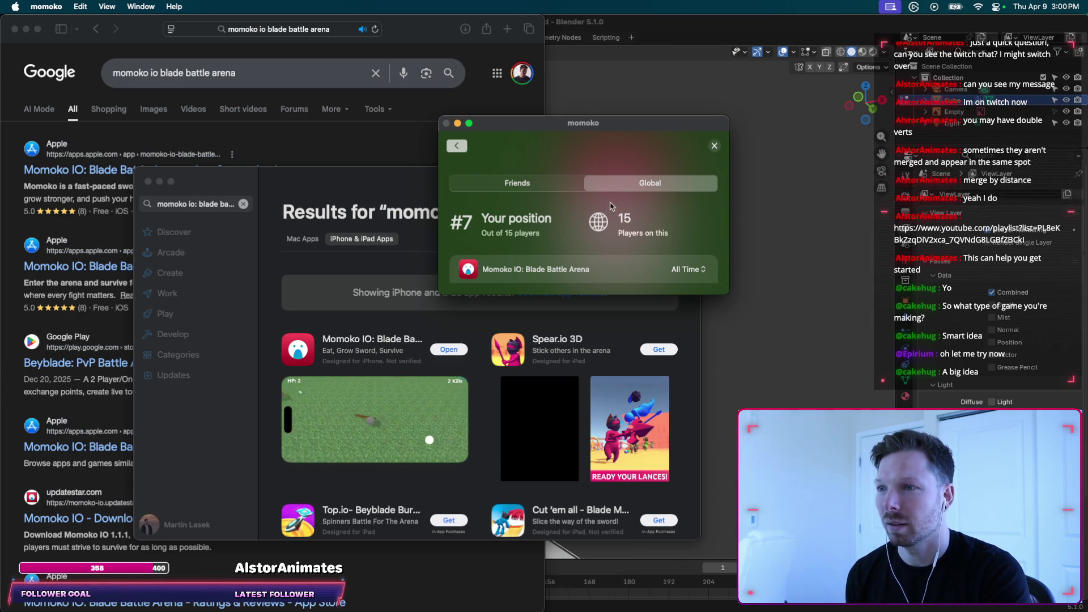
Keep the All Time ranking period, zoom the leaderboard window larger, then close it.
{"action": "left_click", "coordinate": [687, 270]}
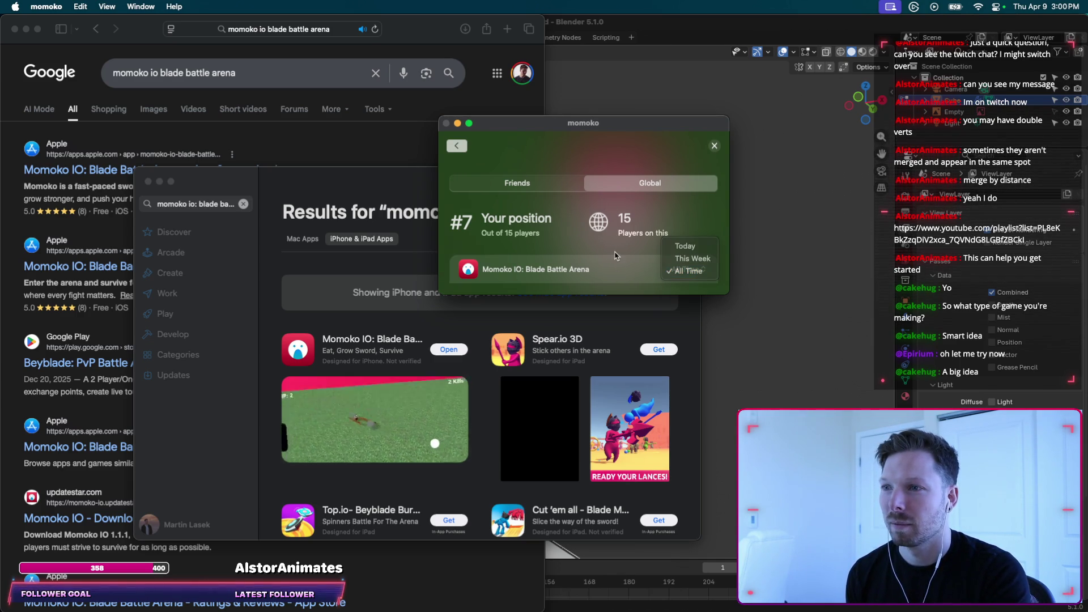
{"action": "left_click", "coordinate": [684, 277]}
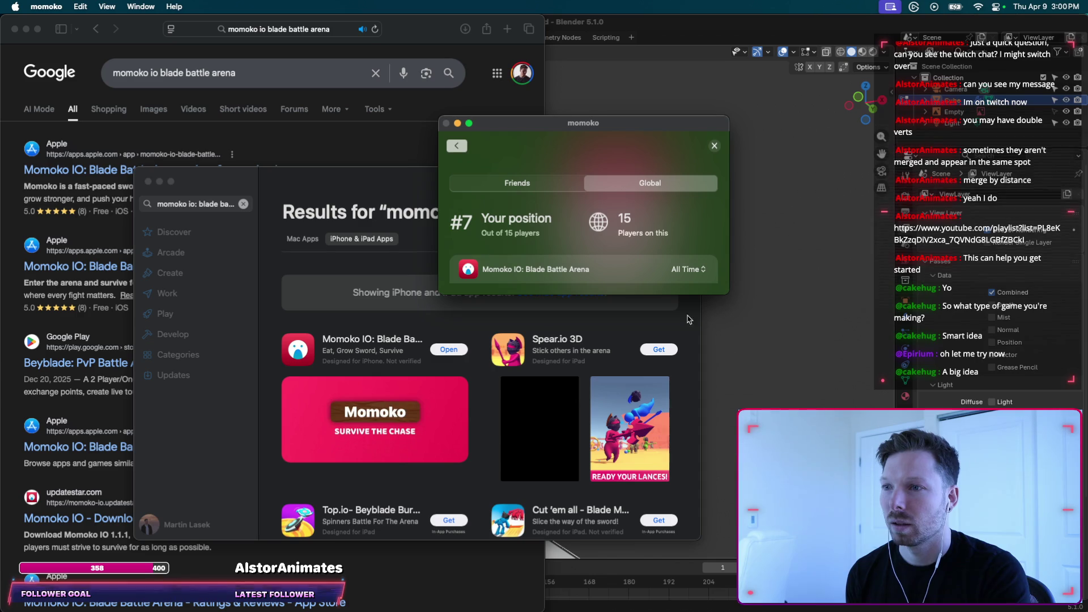
{"action": "left_click", "coordinate": [469, 123]}
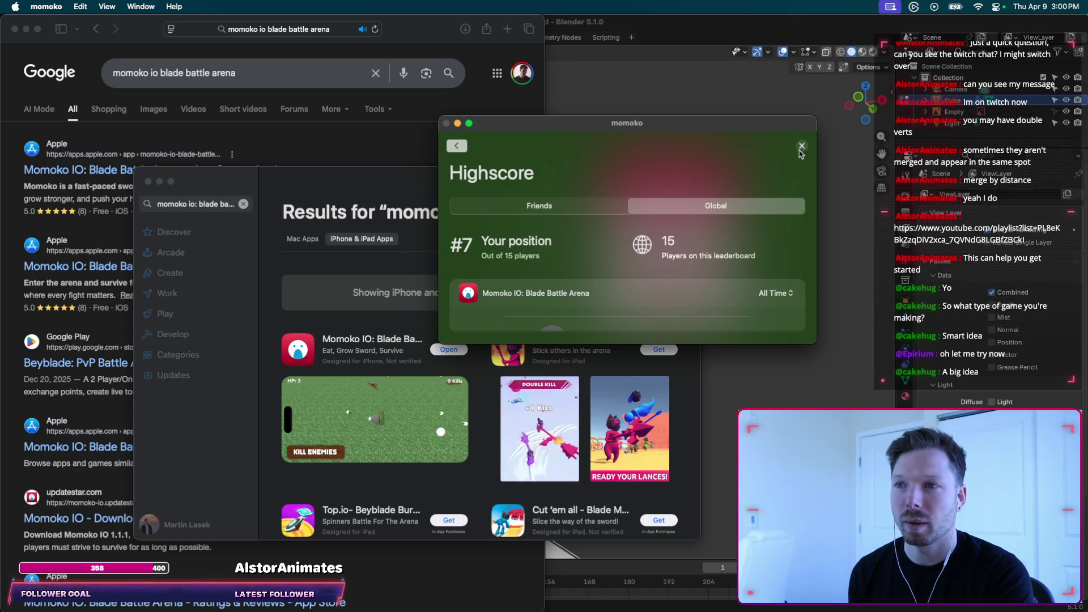
{"action": "left_click", "coordinate": [802, 148]}
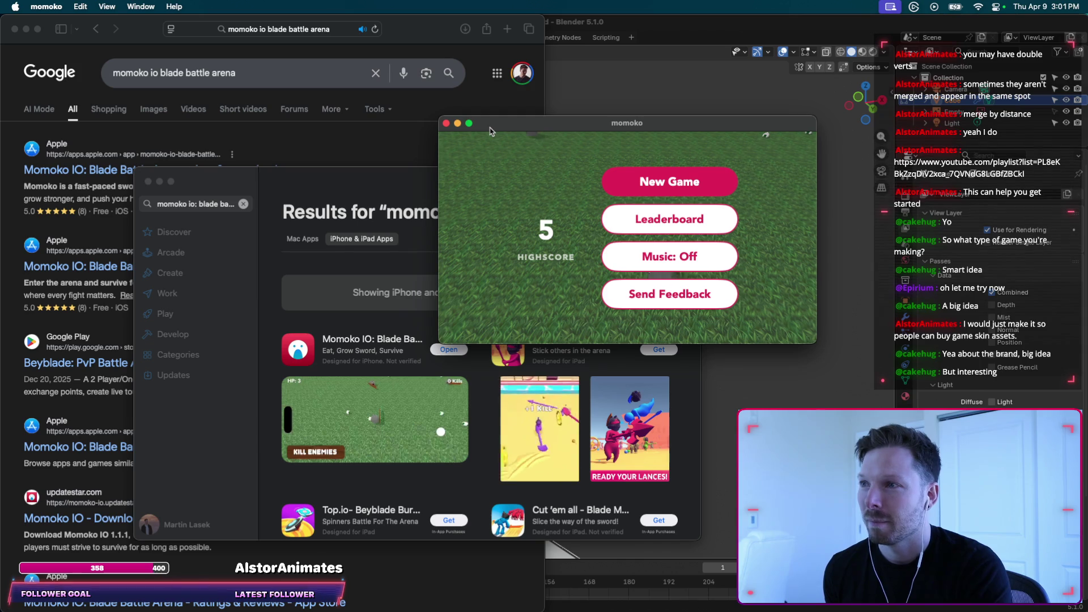
Quit momoko from its application menu and bring the App Store window forward.
{"action": "left_click_drag", "start_coordinate": [491, 130], "coordinate": [476, 131]}
{"action": "left_click", "coordinate": [46, 7]}
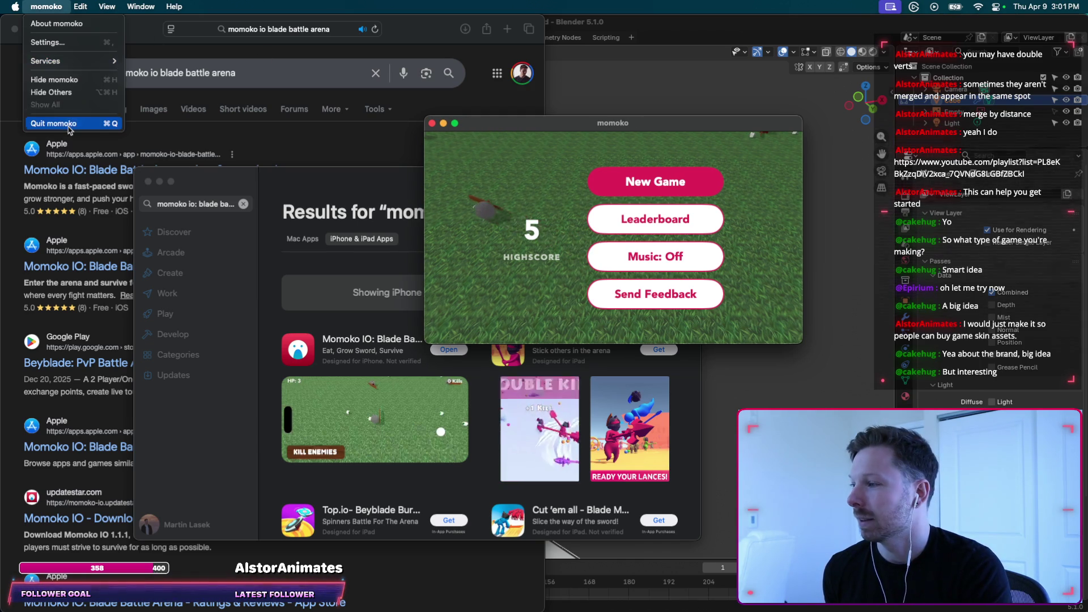
{"action": "left_click", "coordinate": [46, 124]}
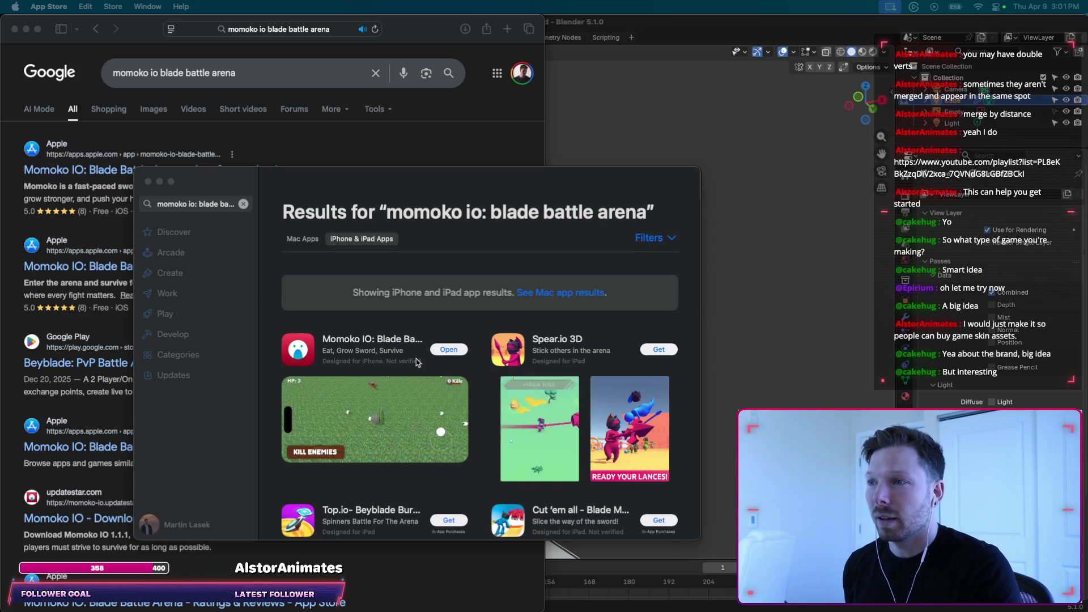
{"action": "left_click_drag", "start_coordinate": [523, 182], "coordinate": [548, 182]}
Hide the App Store and browser, then orbit to a front view of the Blender sword mesh.
{"action": "key", "text": "super+q"}
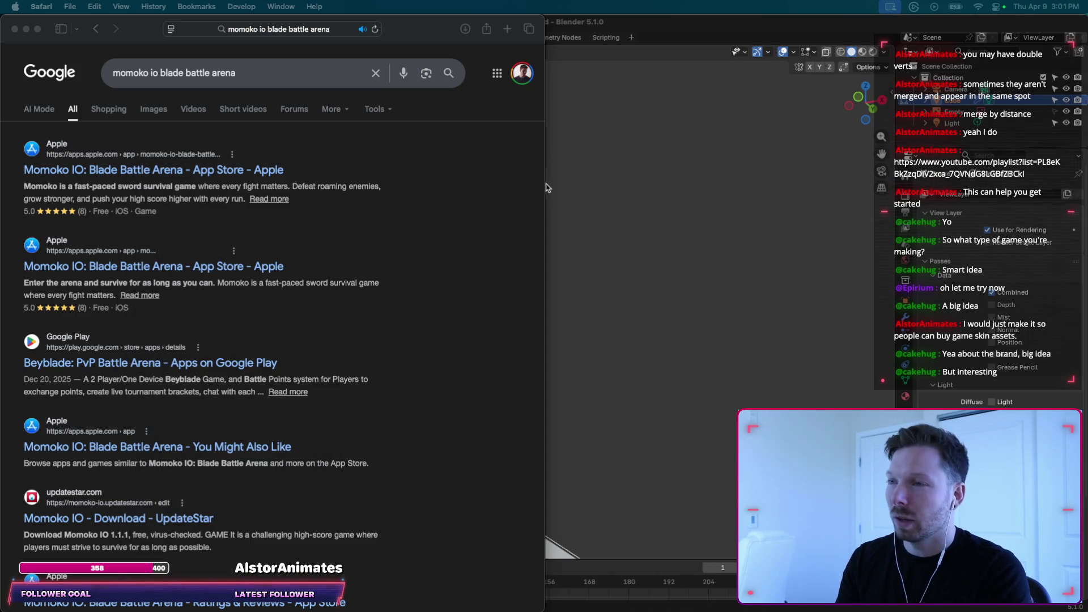
{"action": "key", "text": "super+w"}
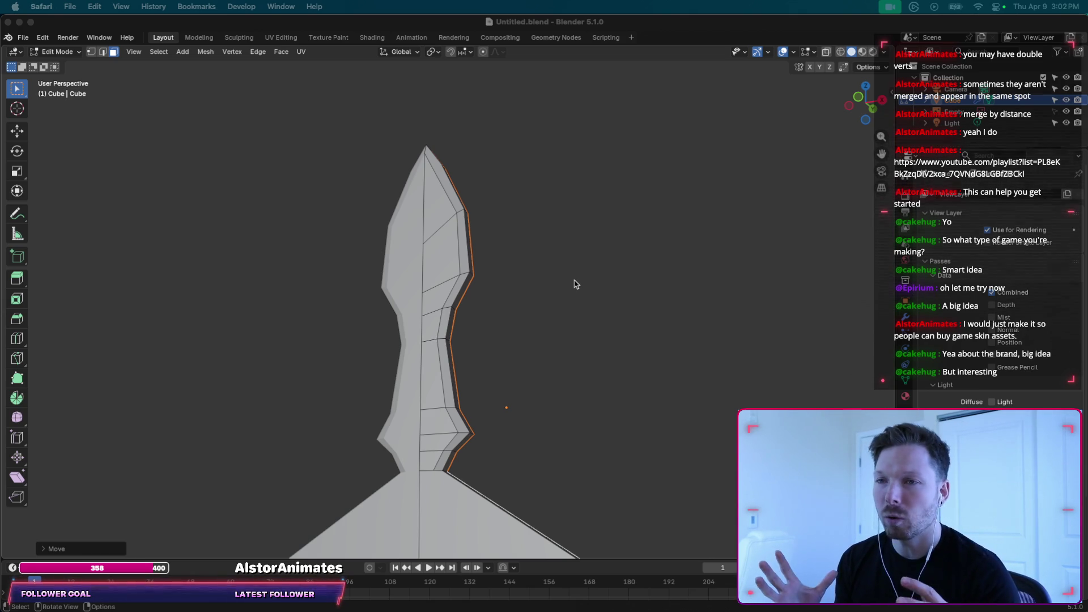
{"action": "mouse_move", "coordinate": [575, 283]}
{"action": "middle_mouse_down"}
{"action": "mouse_move", "coordinate": [573, 263]}
{"action": "mouse_move", "coordinate": [823, 161]}
{"action": "middle_mouse_up"}
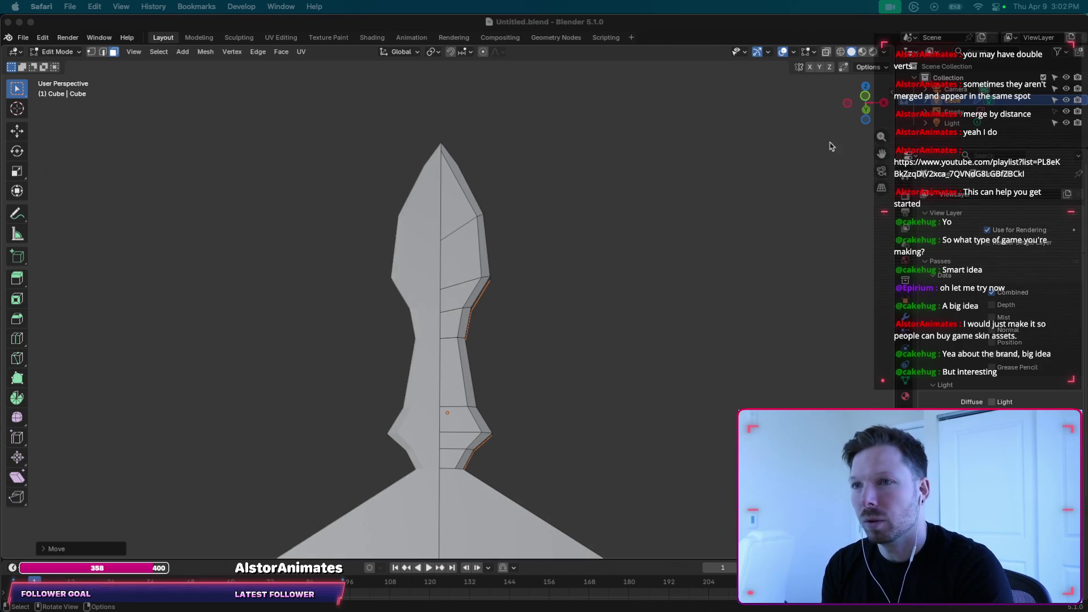
{"action": "left_click", "coordinate": [866, 108]}
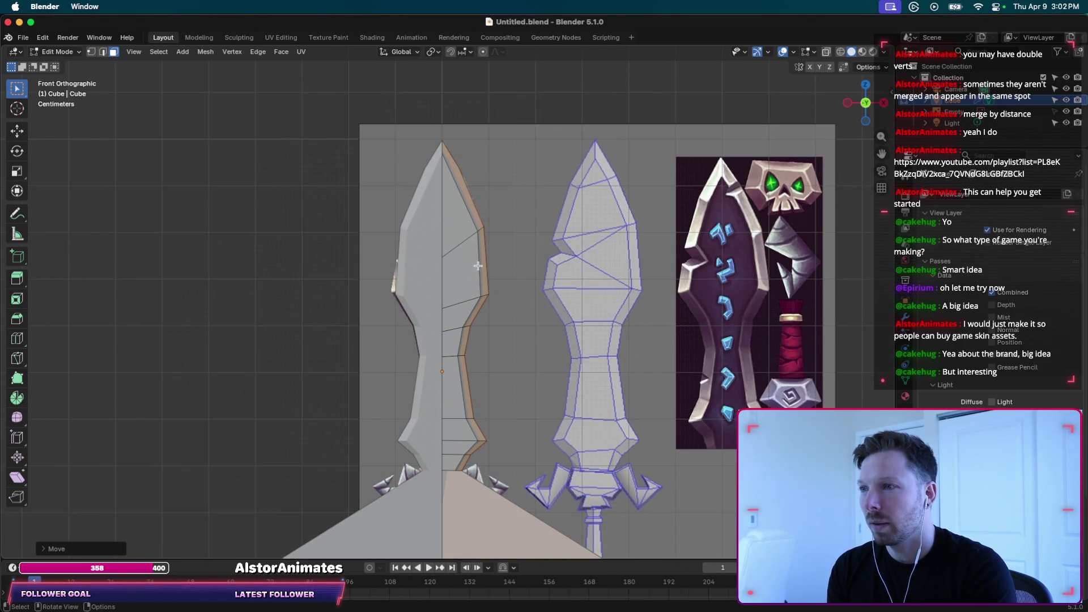
With X-ray on, move the blade's lower-right corner vertex up to the guard's right side.
{"action": "key", "text": "alt+z"}
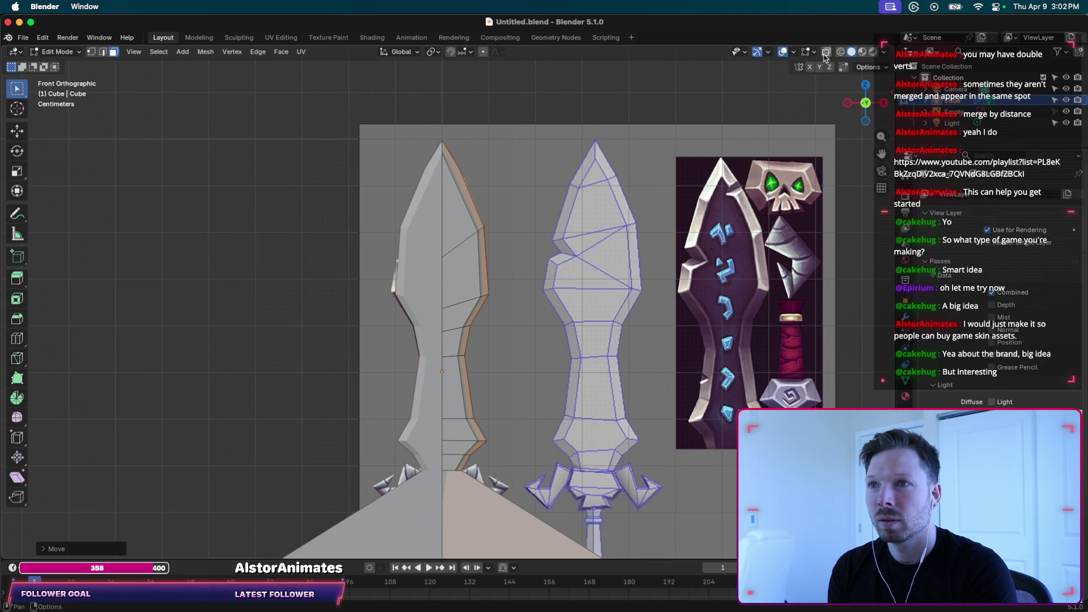
{"action": "middle_click_drag", "start_coordinate": [507, 387], "coordinate": [511, 306], "text": "shift"}
{"action": "scroll", "coordinate": [510, 307], "scroll_direction": "down", "scroll_amount": 5, "text": "shift"}
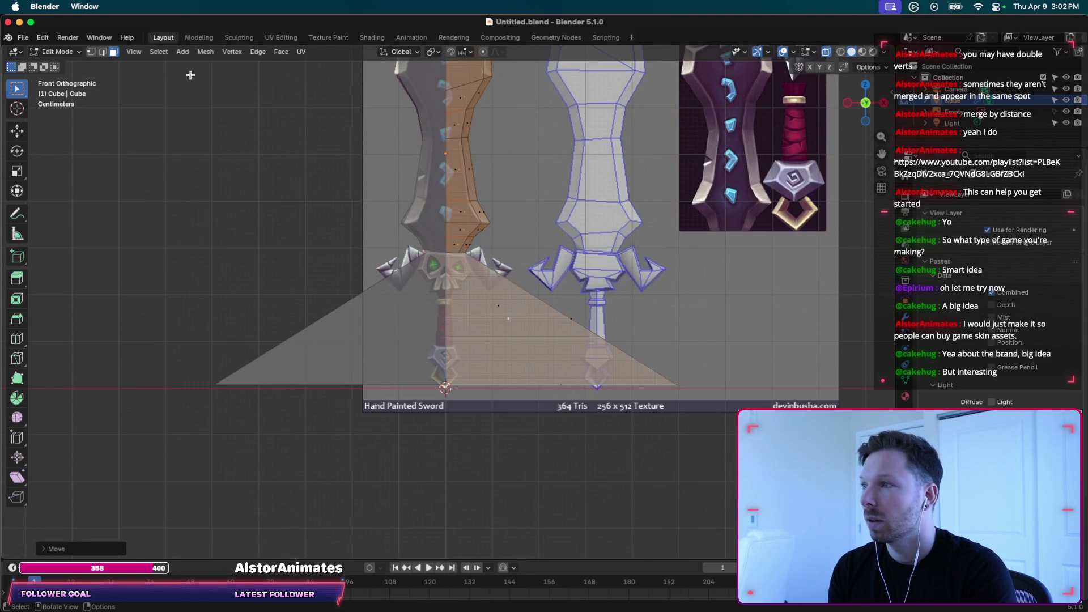
{"action": "left_click", "coordinate": [92, 53]}
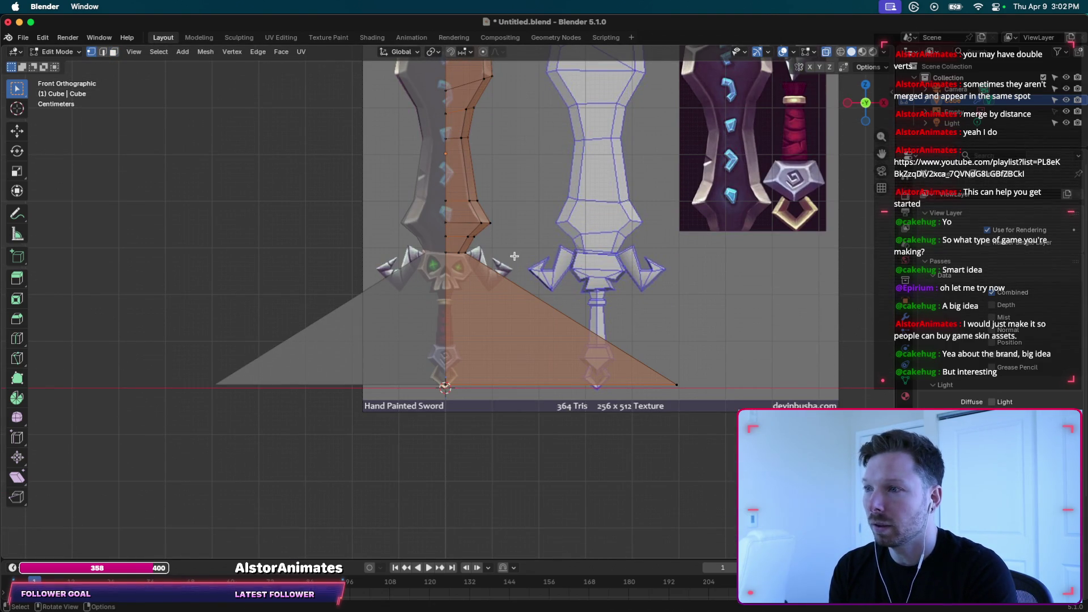
{"action": "left_click_drag", "start_coordinate": [672, 383], "coordinate": [691, 393]}
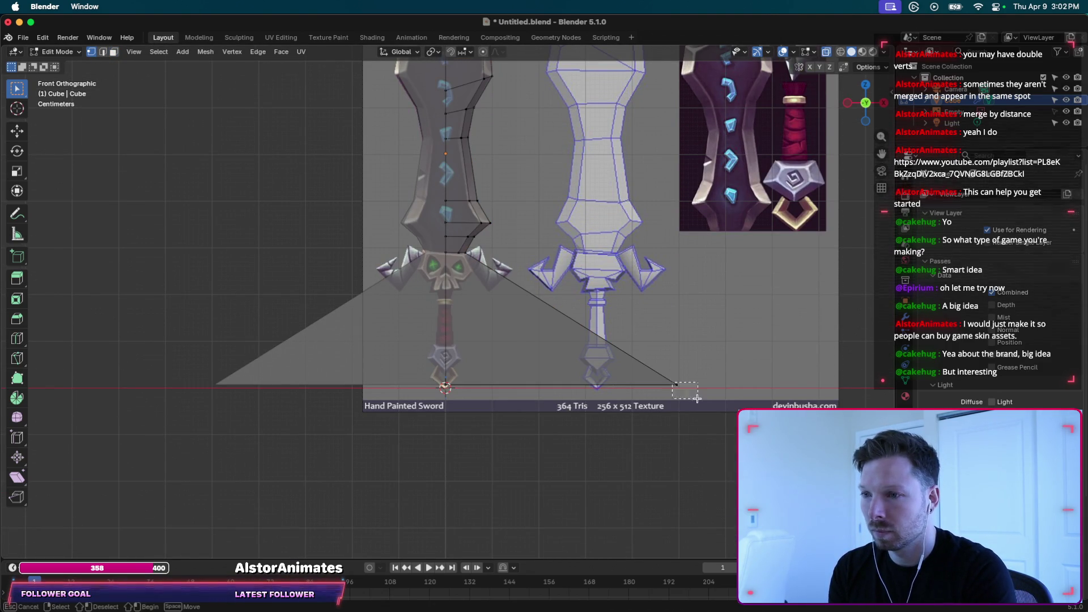
{"action": "key", "text": "g"}
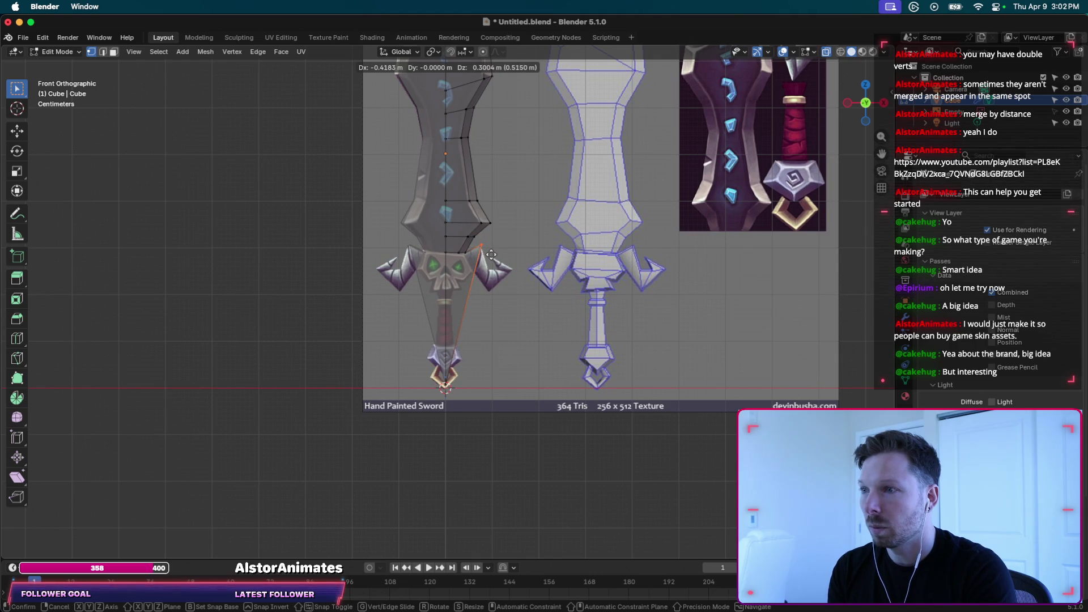
{"action": "left_click", "coordinate": [491, 254]}
{"action": "scroll", "coordinate": [491, 255], "scroll_direction": "up", "scroll_amount": 3}
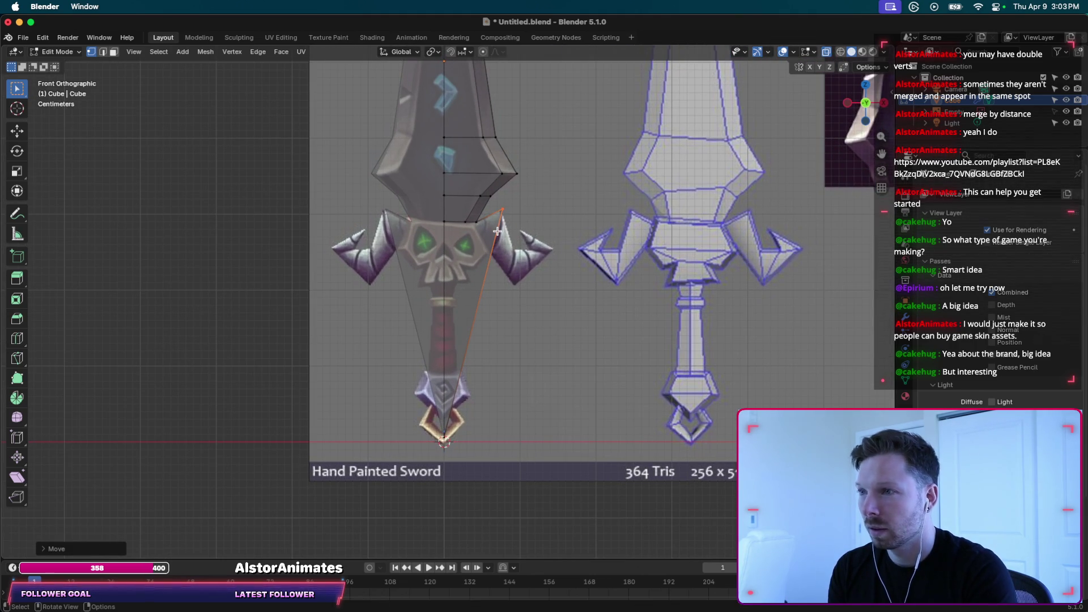
Move the selected vertex down to the pommel tip.
{"action": "key", "text": "ctrl+r"}
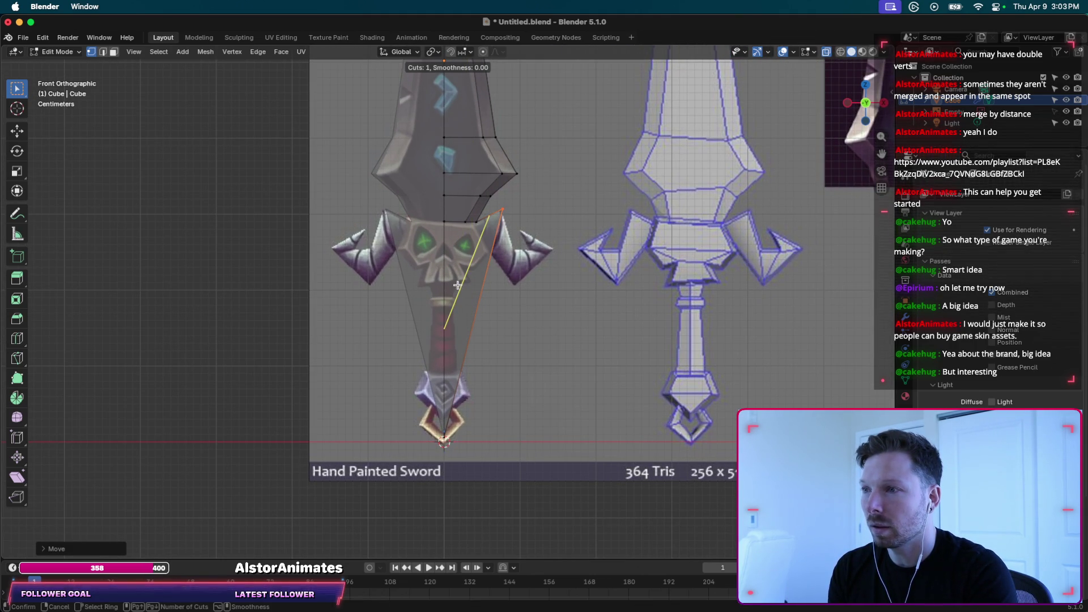
{"action": "key", "text": "Escape"}
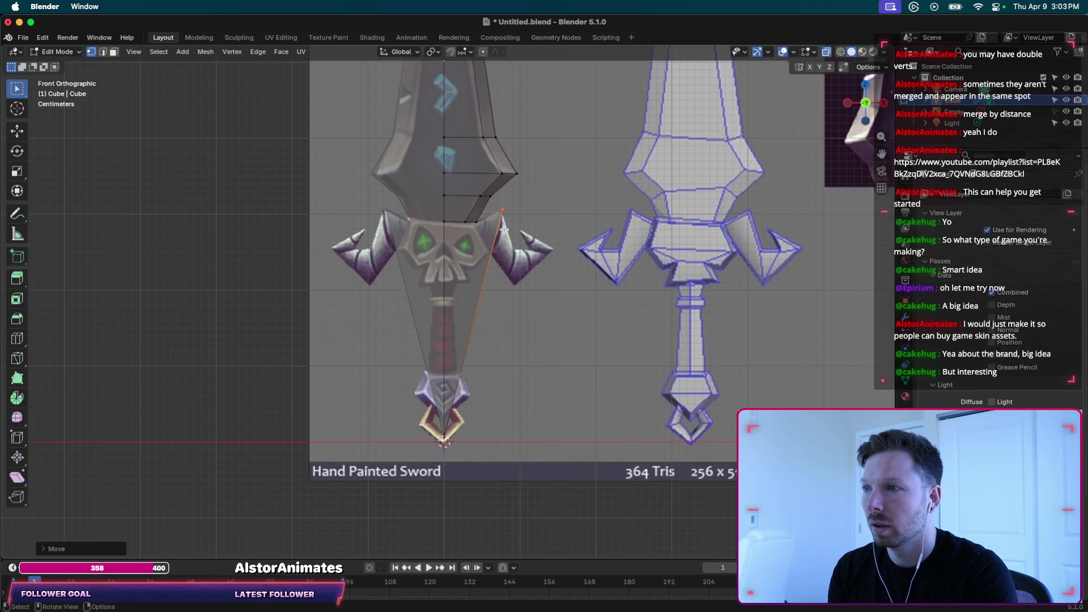
{"action": "key", "text": "g"}
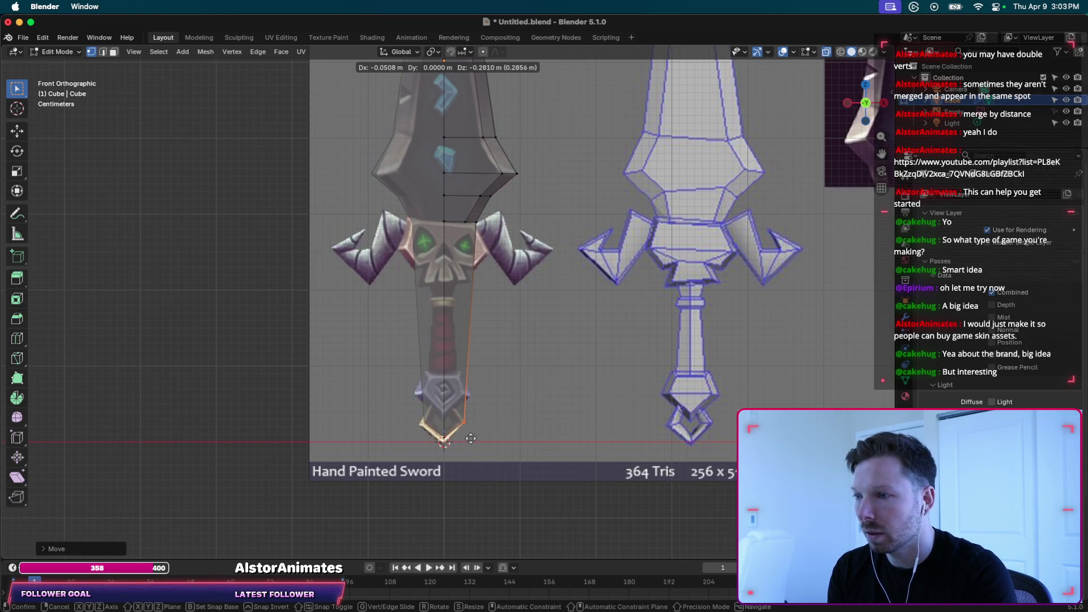
{"action": "left_click", "coordinate": [446, 442]}
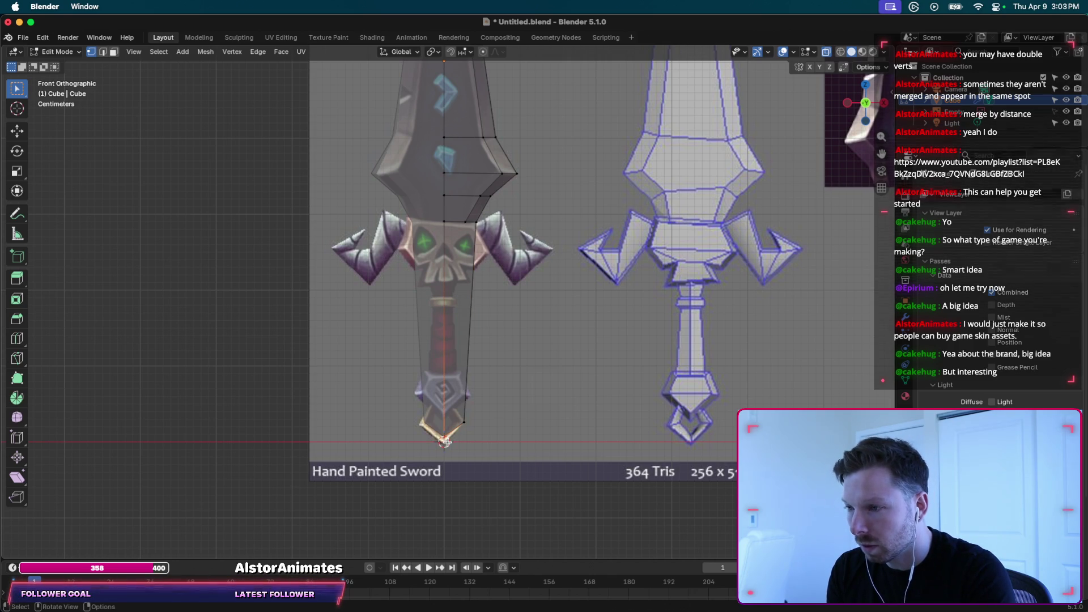
{"action": "key", "text": "g"}
{"action": "left_click", "coordinate": [447, 447]}
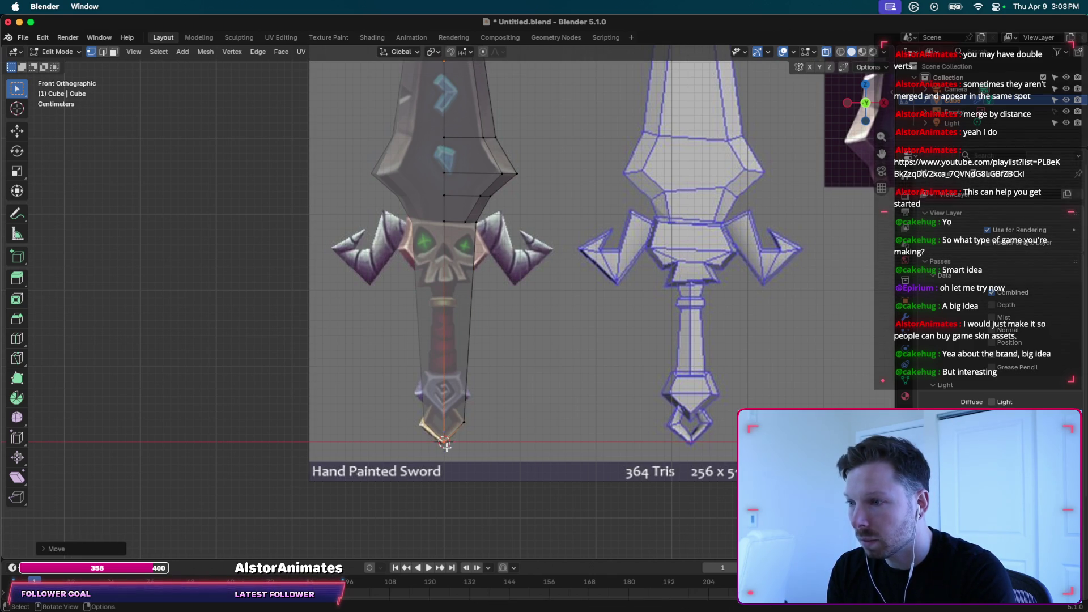
Slide the blade's side edge and place its top vertex at the guard's right corner.
{"action": "key", "text": "g"}
{"action": "key", "text": "g"}
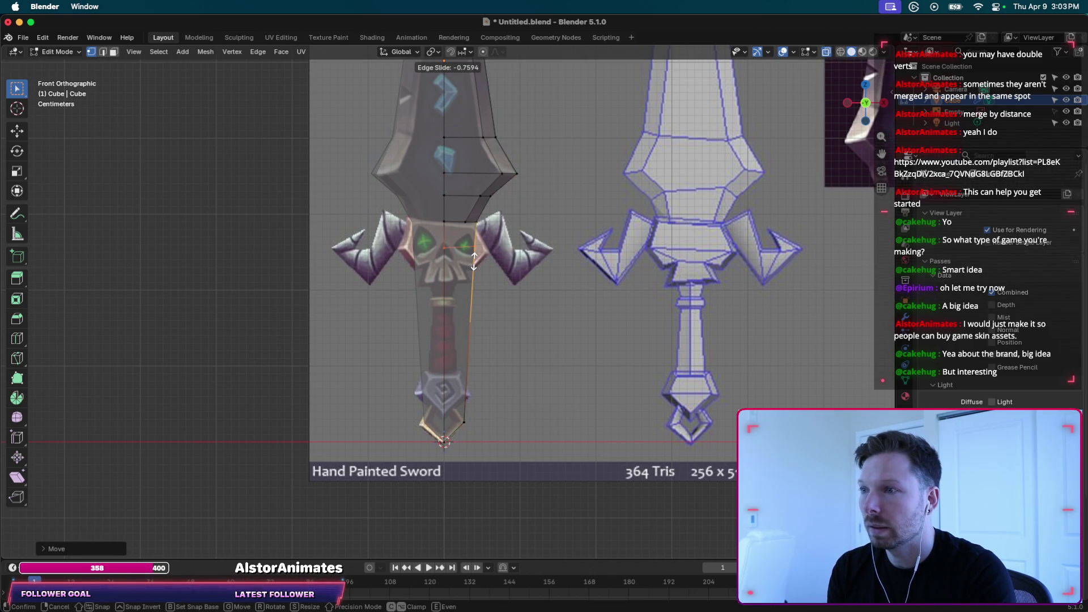
{"action": "left_click", "coordinate": [474, 264]}
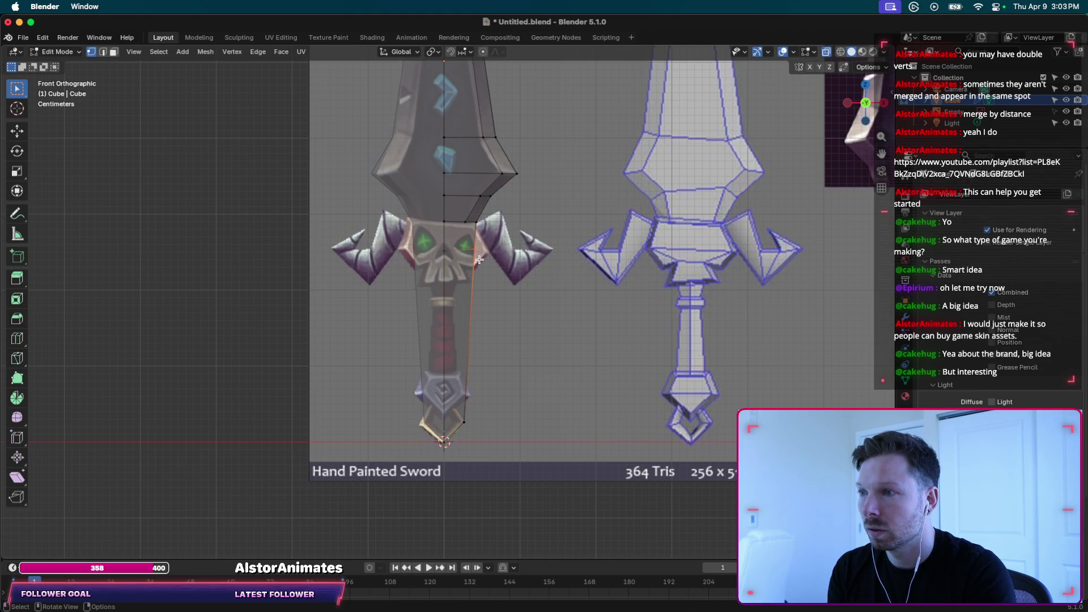
{"action": "key", "text": "g"}
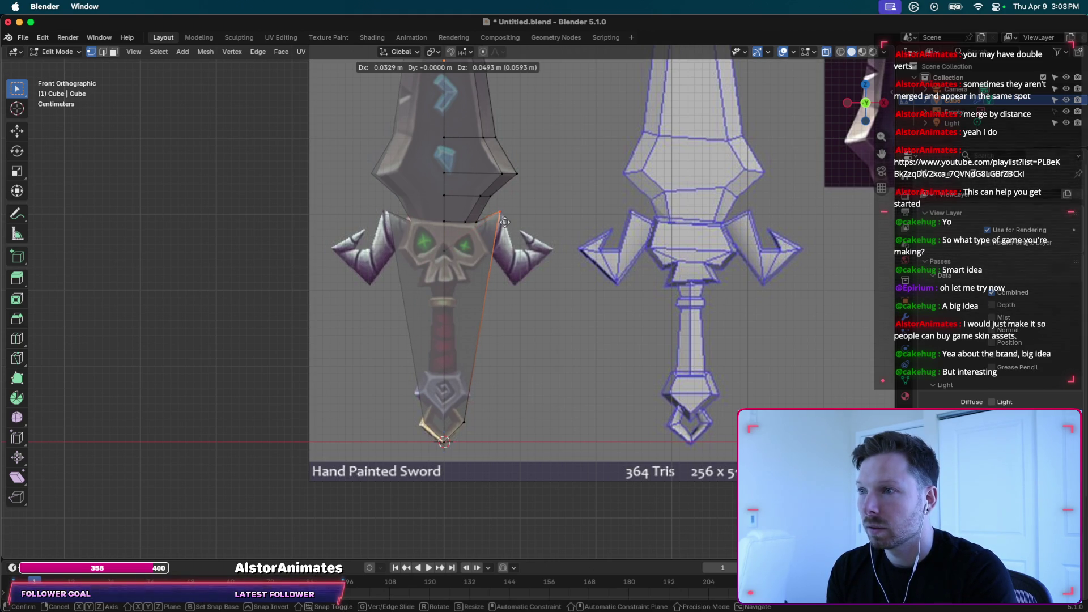
{"action": "left_click", "coordinate": [504, 221]}
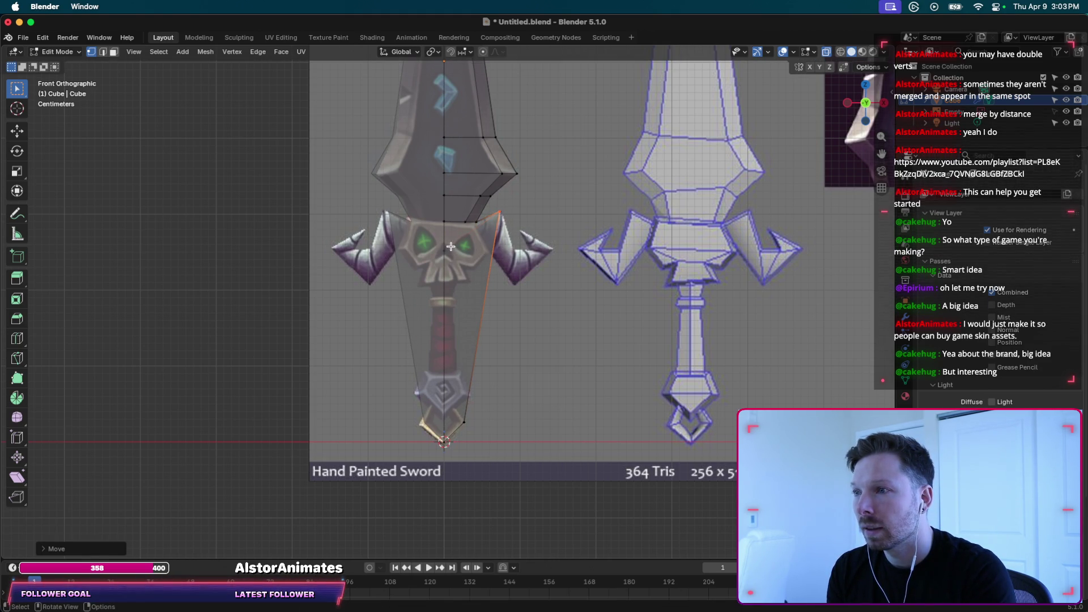
{"action": "scroll", "coordinate": [530, 260], "scroll_direction": "left", "scroll_amount": 5}
{"action": "scroll", "coordinate": [530, 260], "scroll_direction": "left", "scroll_amount": 5}
{"action": "scroll", "coordinate": [530, 261], "scroll_direction": "left", "scroll_amount": 5}
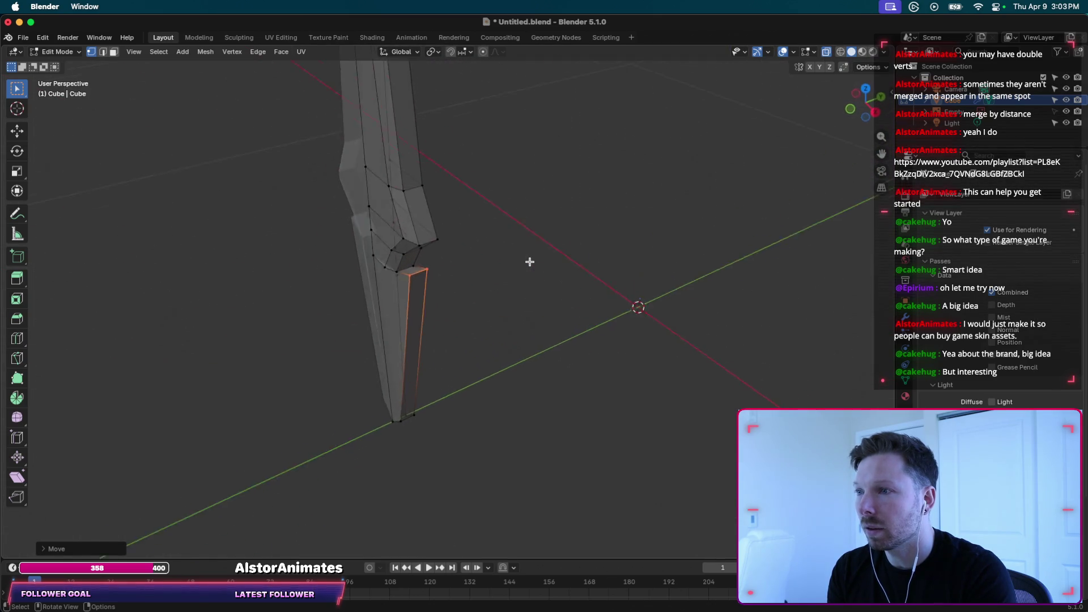
{"action": "scroll", "coordinate": [530, 262], "scroll_direction": "left", "scroll_amount": 5}
{"action": "scroll", "coordinate": [530, 262], "scroll_direction": "right", "scroll_amount": 5}
{"action": "scroll", "coordinate": [530, 262], "scroll_direction": "right", "scroll_amount": 5}
{"action": "scroll", "coordinate": [530, 262], "scroll_direction": "right", "scroll_amount": 5}
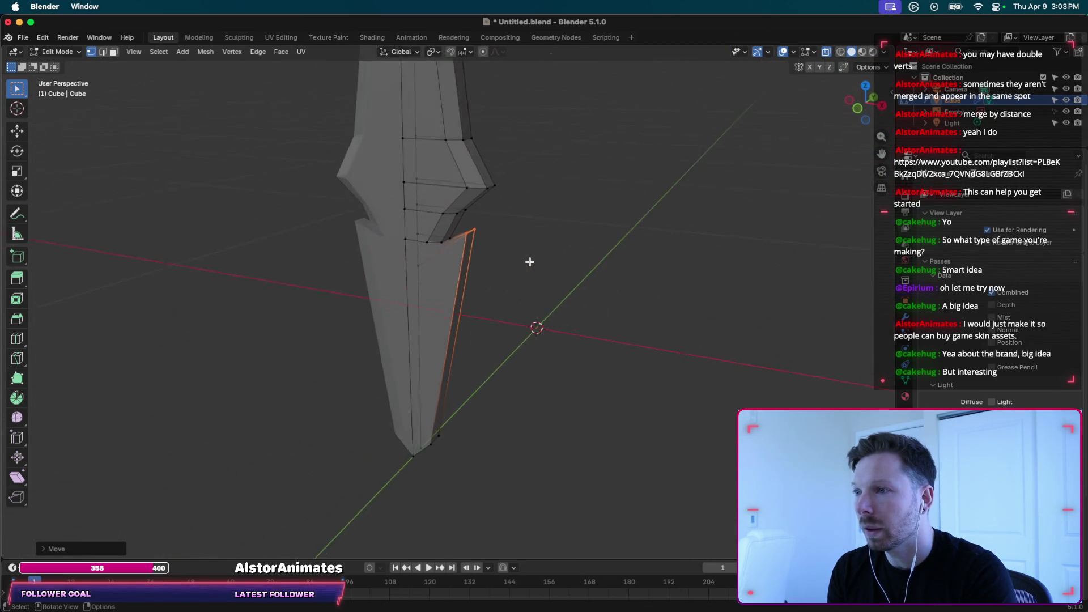
{"action": "scroll", "coordinate": [530, 262], "scroll_direction": "right", "scroll_amount": 5}
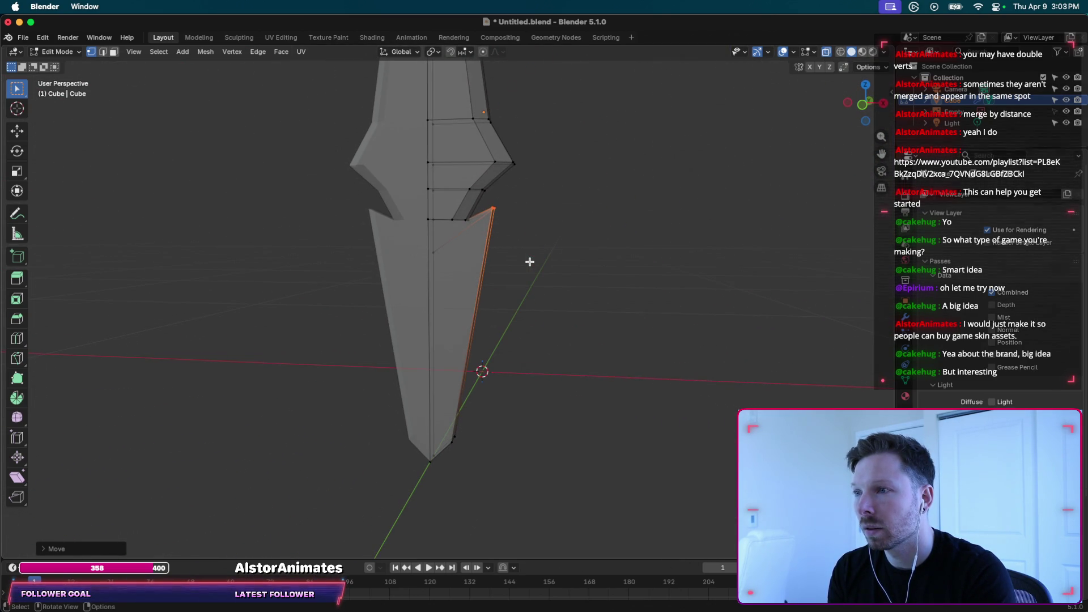
{"action": "scroll", "coordinate": [530, 262], "scroll_direction": "left", "scroll_amount": 5}
{"action": "scroll", "coordinate": [530, 262], "scroll_direction": "left", "scroll_amount": 5}
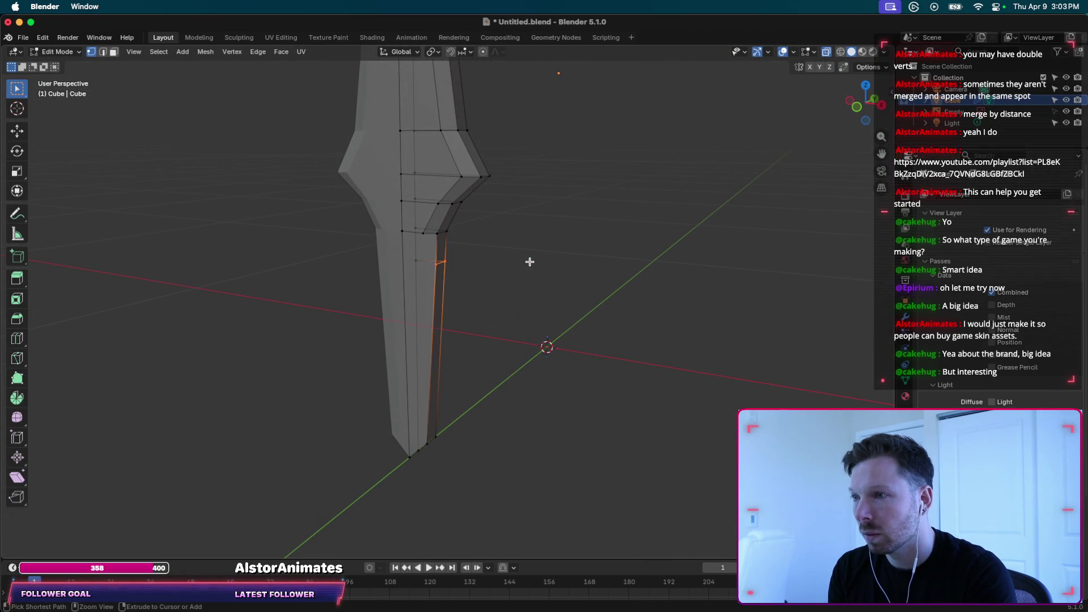
{"action": "scroll", "coordinate": [460, 277], "scroll_direction": "right", "scroll_amount": 5}
{"action": "scroll", "coordinate": [459, 277], "scroll_direction": "right", "scroll_amount": 3}
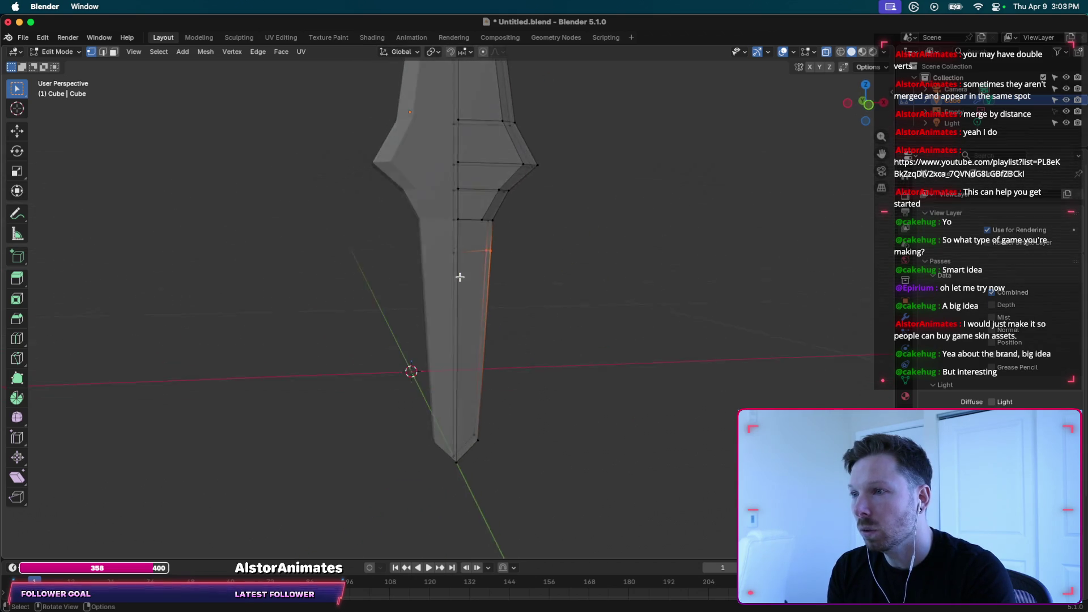
{"action": "scroll", "coordinate": [459, 277], "scroll_direction": "right", "scroll_amount": 3}
{"action": "scroll", "coordinate": [460, 277], "scroll_direction": "down", "scroll_amount": 2}
{"action": "key", "text": "ctrl+z"}
{"action": "scroll", "coordinate": [526, 291], "scroll_direction": "up", "scroll_amount": 3}
{"action": "scroll", "coordinate": [526, 292], "scroll_direction": "up", "scroll_amount": 2}
{"action": "scroll", "coordinate": [526, 291], "scroll_direction": "up", "scroll_amount": 2}
{"action": "scroll", "coordinate": [526, 291], "scroll_direction": "up", "scroll_amount": 2}
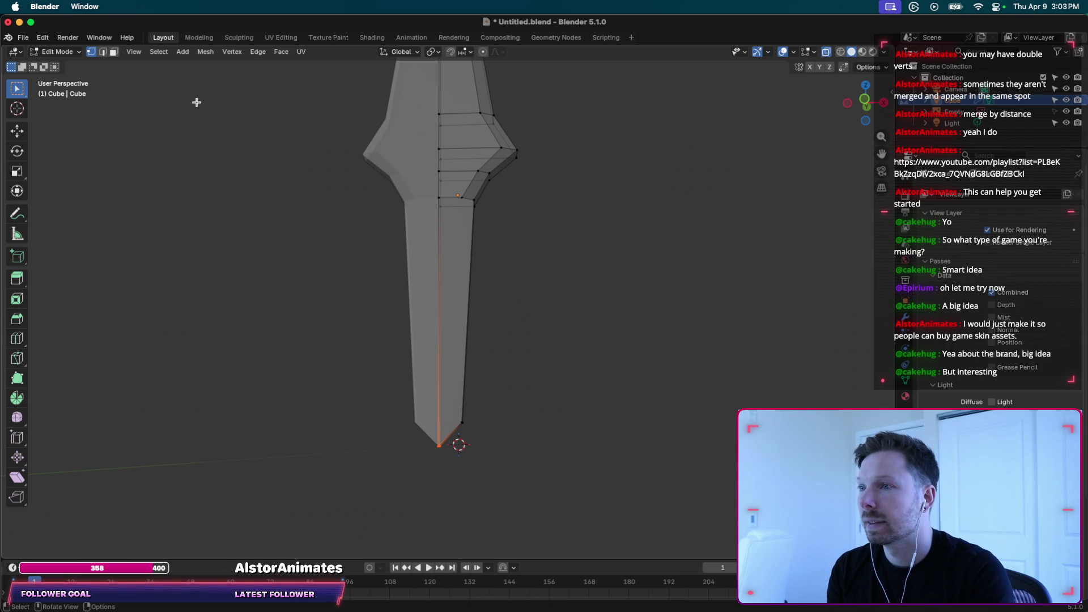
{"action": "scroll", "coordinate": [474, 164], "scroll_direction": "right", "scroll_amount": 3}
{"action": "scroll", "coordinate": [408, 179], "scroll_direction": "right", "scroll_amount": 3}
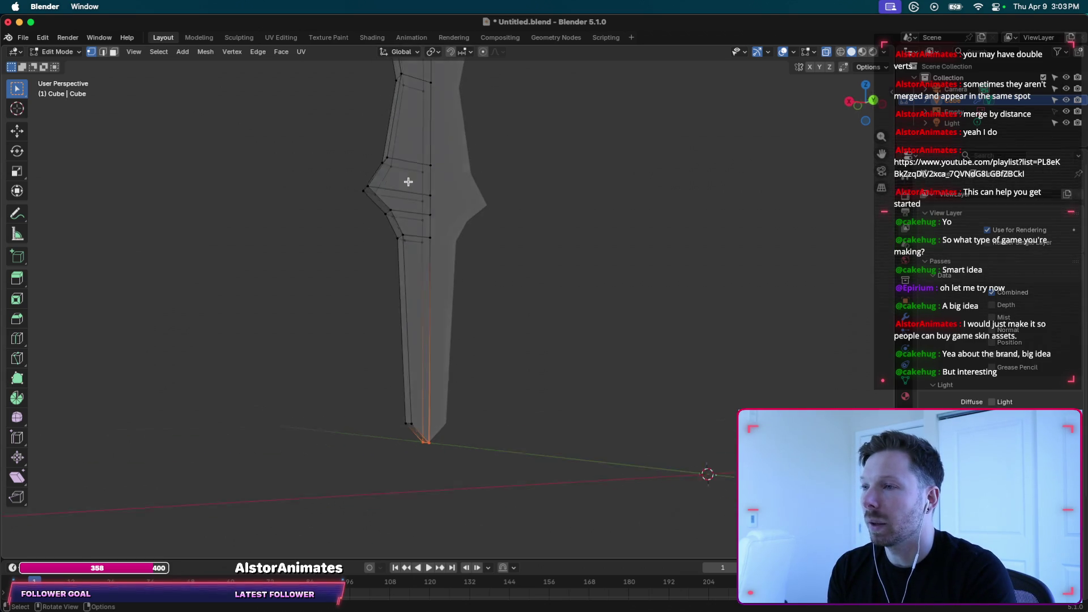
{"action": "scroll", "coordinate": [409, 181], "scroll_direction": "right", "scroll_amount": 3}
{"action": "scroll", "coordinate": [408, 181], "scroll_direction": "left", "scroll_amount": 2}
{"action": "scroll", "coordinate": [408, 181], "scroll_direction": "right", "scroll_amount": 2}
{"action": "scroll", "coordinate": [408, 181], "scroll_direction": "right", "scroll_amount": 2}
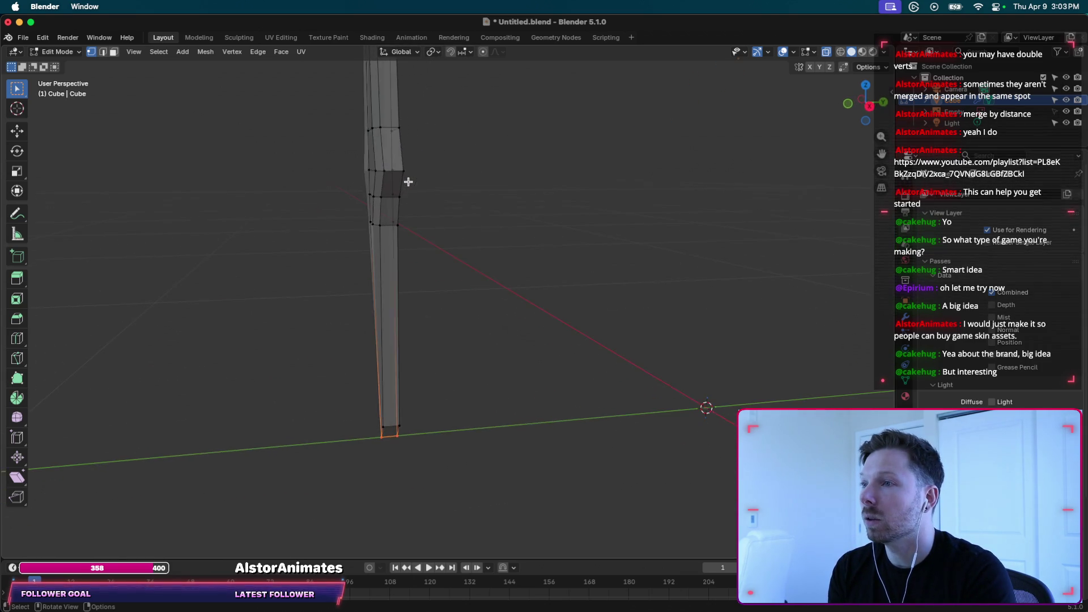
{"action": "scroll", "coordinate": [408, 181], "scroll_direction": "right", "scroll_amount": 3}
{"action": "scroll", "coordinate": [391, 167], "scroll_direction": "right", "scroll_amount": 2}
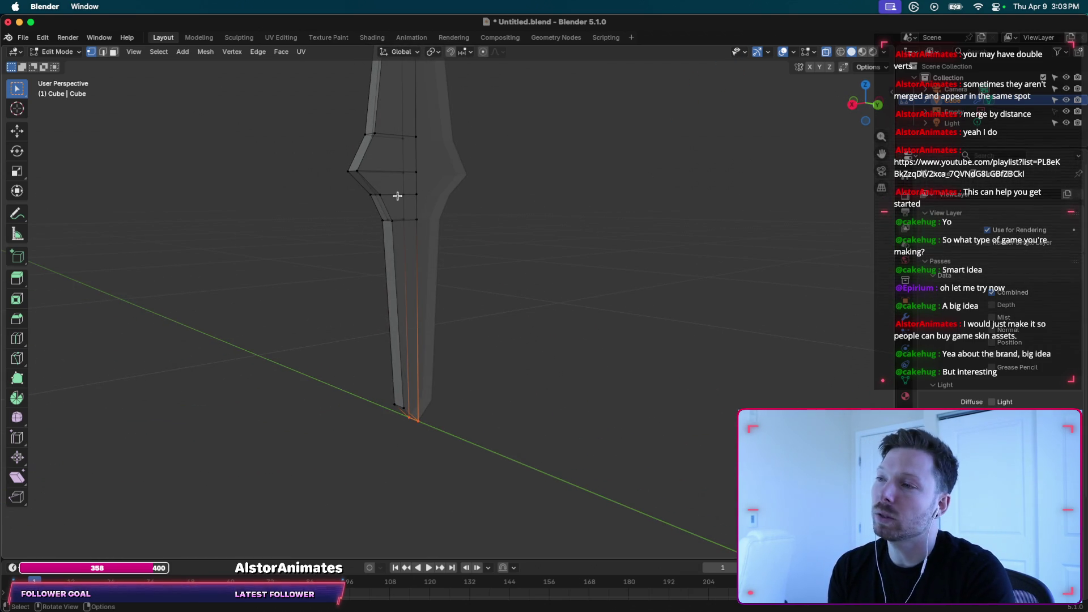
{"action": "scroll", "coordinate": [398, 196], "scroll_direction": "up", "scroll_amount": 2}
{"action": "scroll", "coordinate": [398, 196], "scroll_direction": "up", "scroll_amount": 2}
{"action": "scroll", "coordinate": [397, 195], "scroll_direction": "up", "scroll_amount": 2}
{"action": "scroll", "coordinate": [397, 195], "scroll_direction": "up", "scroll_amount": 3}
{"action": "scroll", "coordinate": [397, 195], "scroll_direction": "up", "scroll_amount": 2}
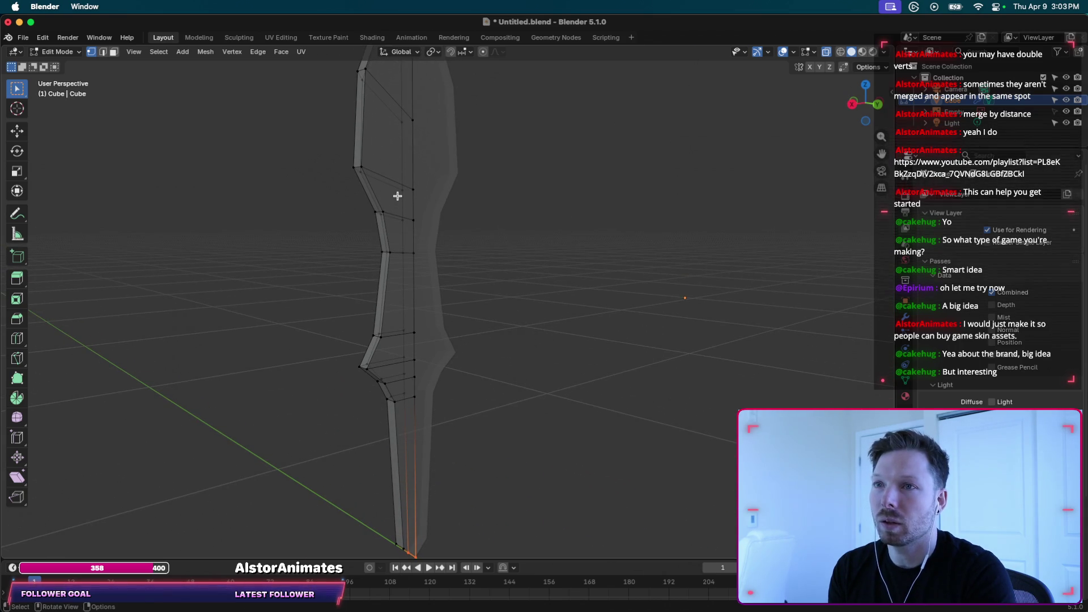
{"action": "scroll", "coordinate": [400, 252], "scroll_direction": "left", "scroll_amount": 3}
{"action": "scroll", "coordinate": [400, 252], "scroll_direction": "left", "scroll_amount": 3}
{"action": "scroll", "coordinate": [400, 252], "scroll_direction": "left", "scroll_amount": 3}
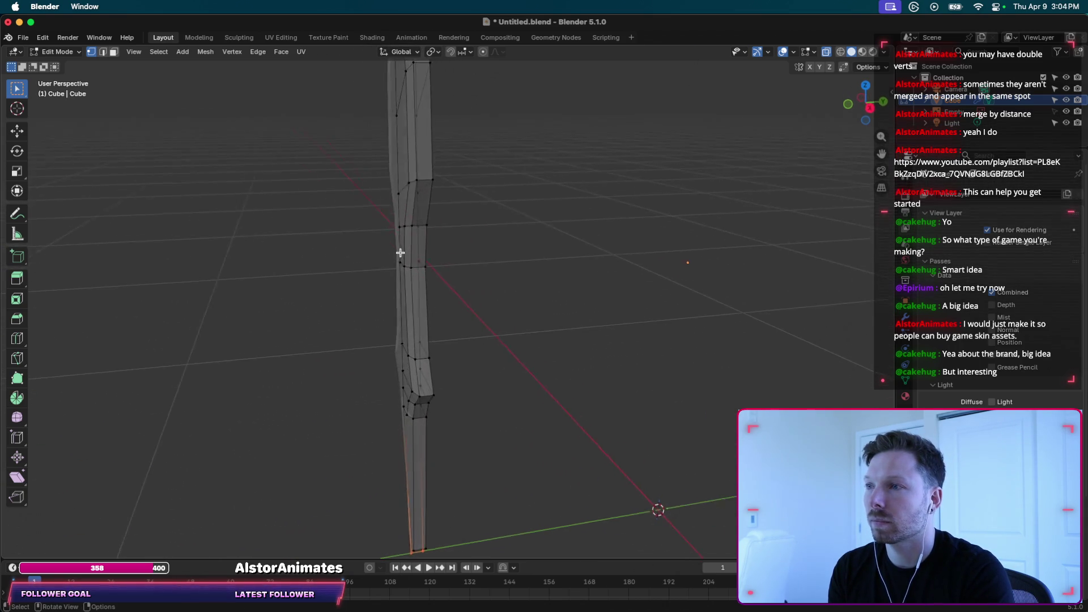
{"action": "scroll", "coordinate": [400, 252], "scroll_direction": "left", "scroll_amount": 3}
{"action": "scroll", "coordinate": [400, 252], "scroll_direction": "left", "scroll_amount": 3}
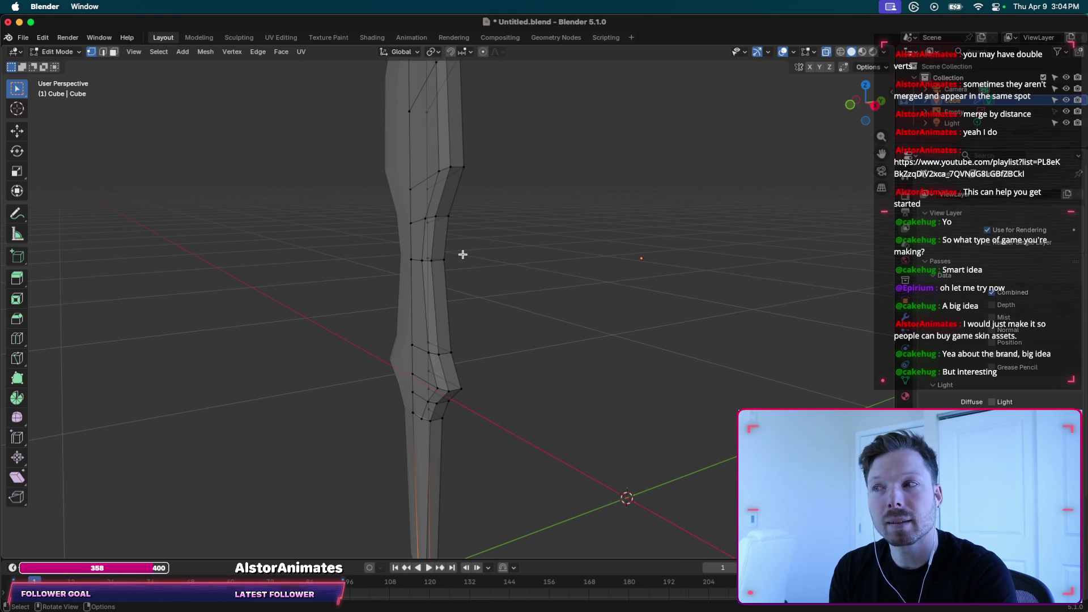
{"action": "scroll", "coordinate": [463, 254], "scroll_direction": "left", "scroll_amount": 3}
{"action": "scroll", "coordinate": [463, 255], "scroll_direction": "left", "scroll_amount": 2}
{"action": "scroll", "coordinate": [457, 304], "scroll_direction": "up", "scroll_amount": 3}
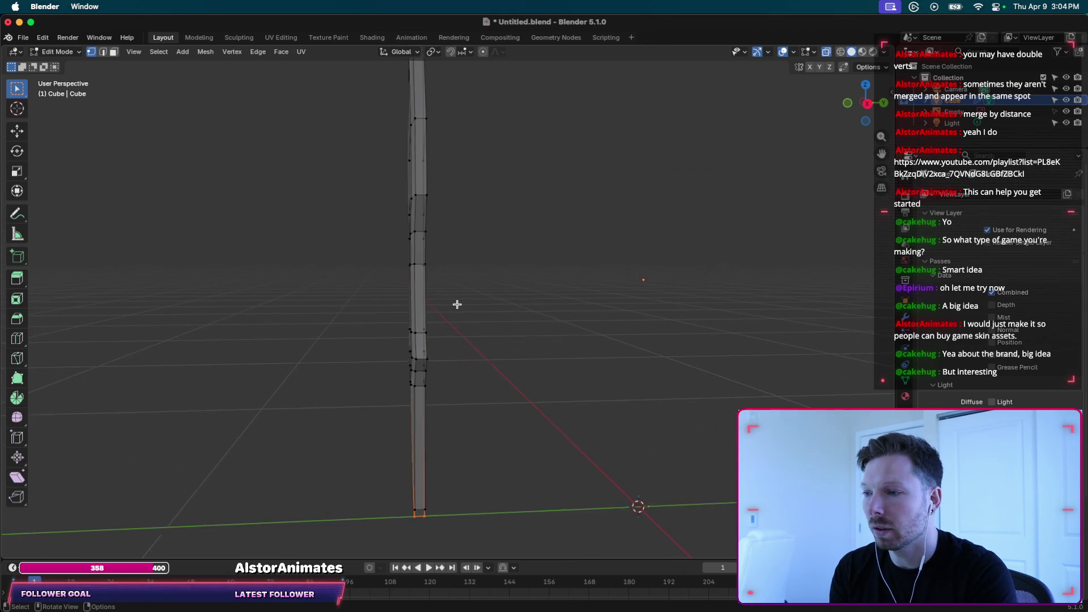
{"action": "scroll", "coordinate": [515, 349], "scroll_direction": "up", "scroll_amount": 2}
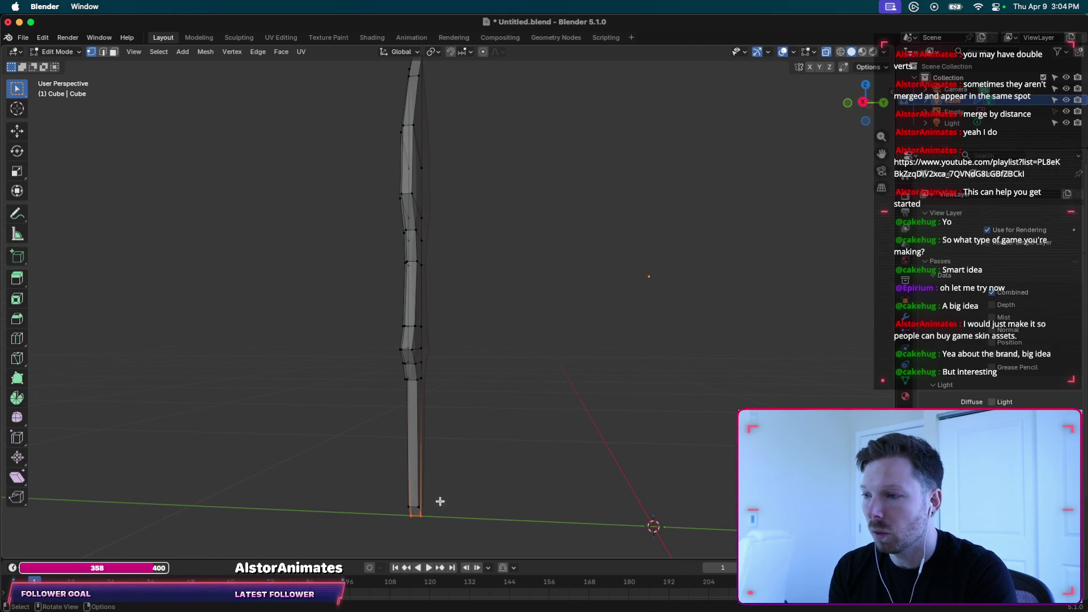
{"action": "scroll", "coordinate": [464, 319], "scroll_direction": "up", "scroll_amount": 1}
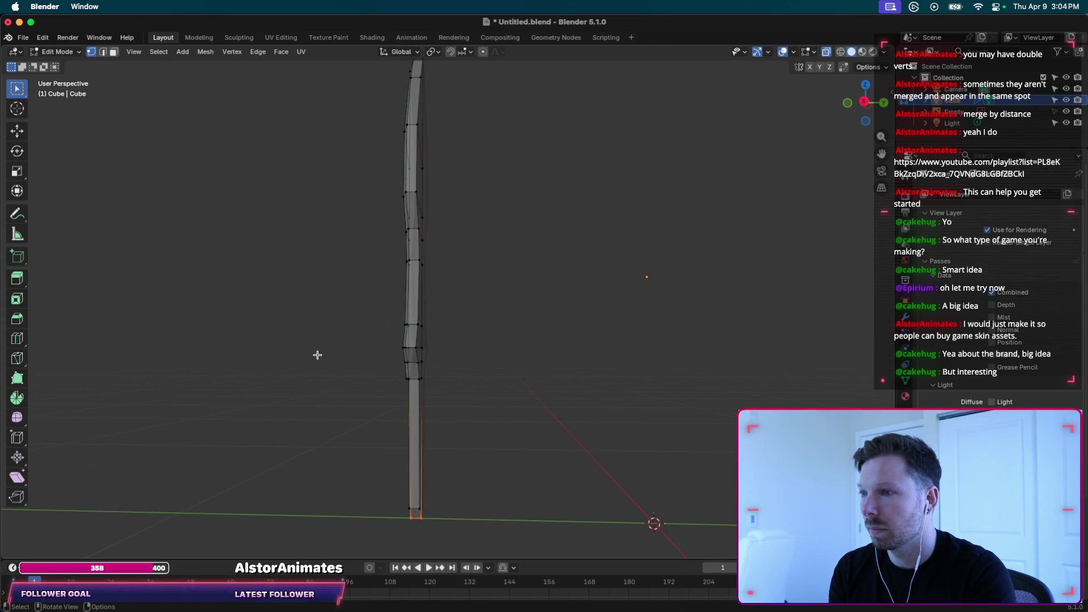
Select all the sword's vertices, subdivide them, and return to Object Mode.
{"action": "key", "text": "a"}
{"action": "key", "text": "g"}
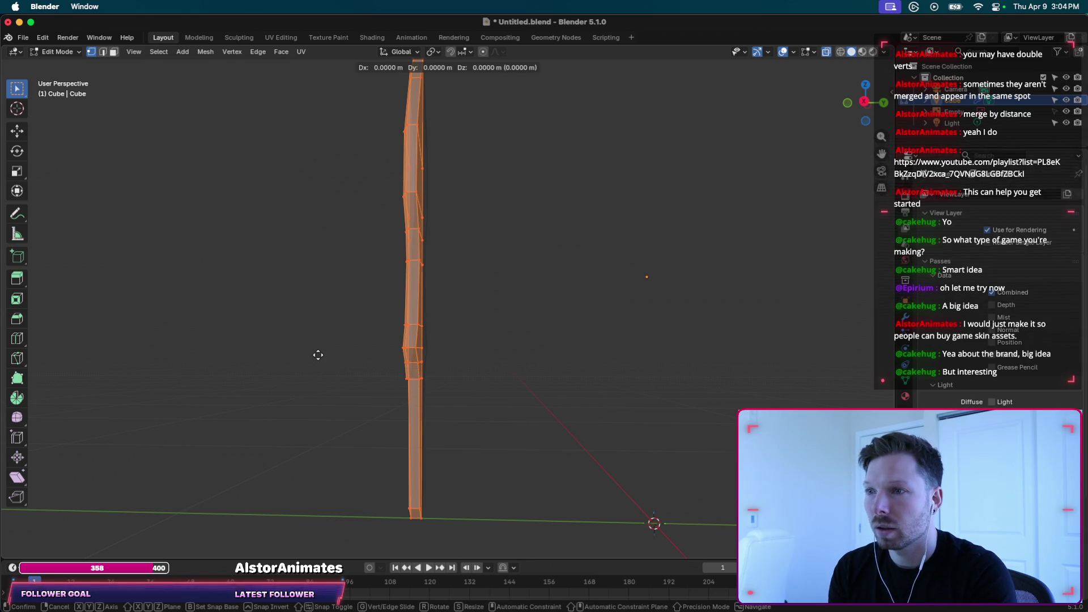
{"action": "key", "text": "Escape"}
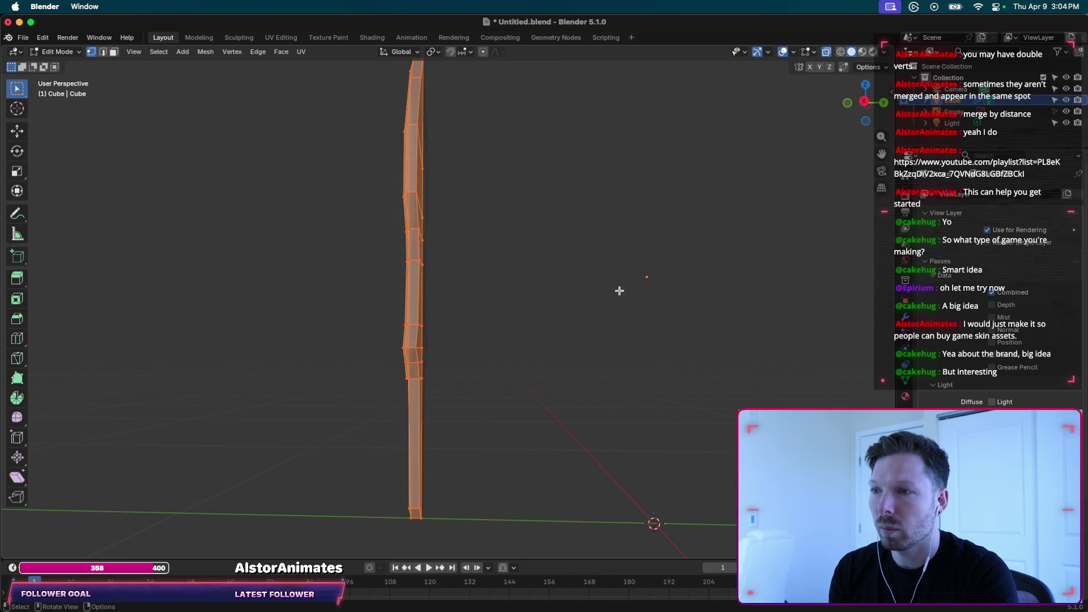
{"action": "right_click", "coordinate": [424, 278]}
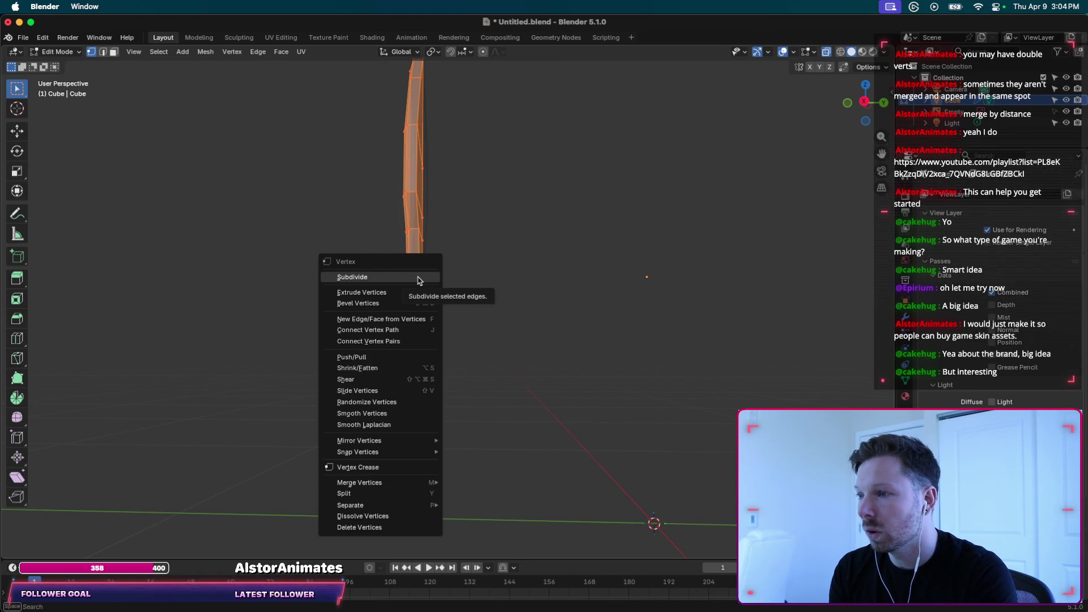
{"action": "left_click", "coordinate": [418, 280]}
{"action": "key", "text": "Tab"}
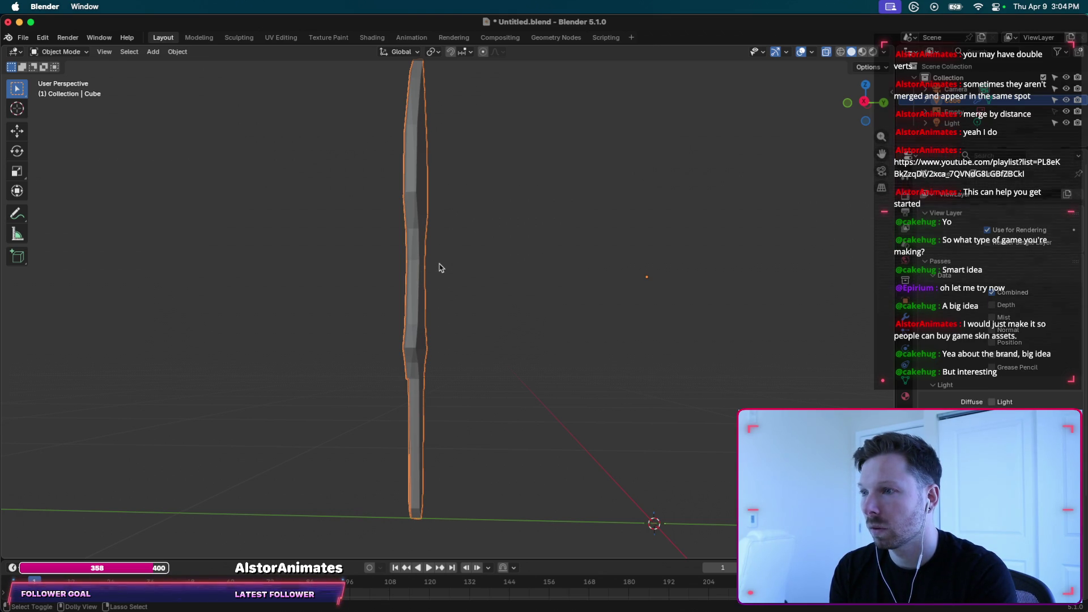
{"action": "middle_click_drag", "start_coordinate": [419, 279], "coordinate": [429, 284]}
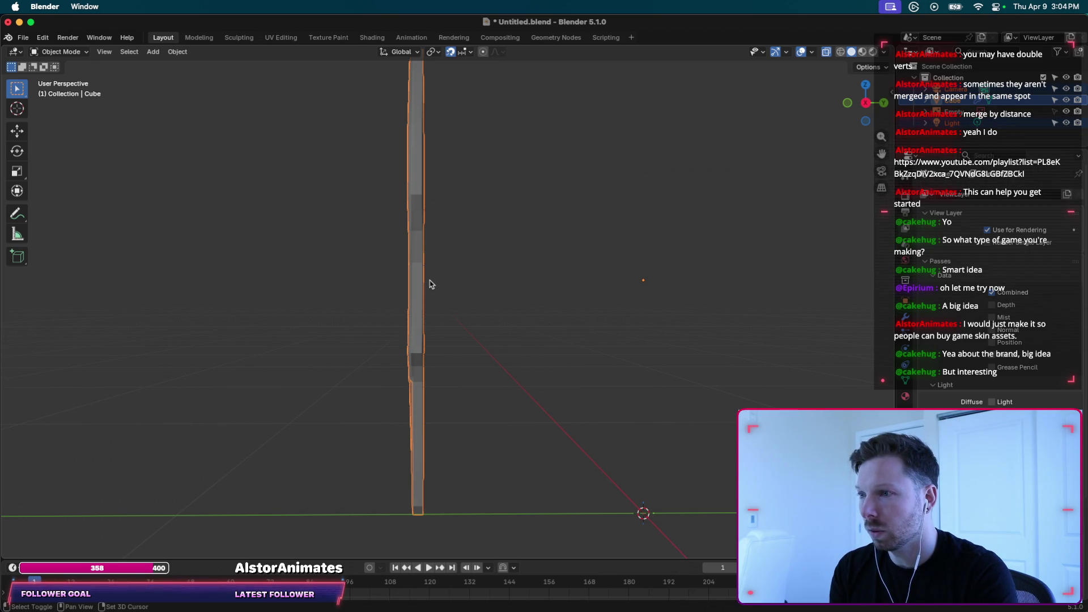
{"action": "key", "text": "super+Tab"}
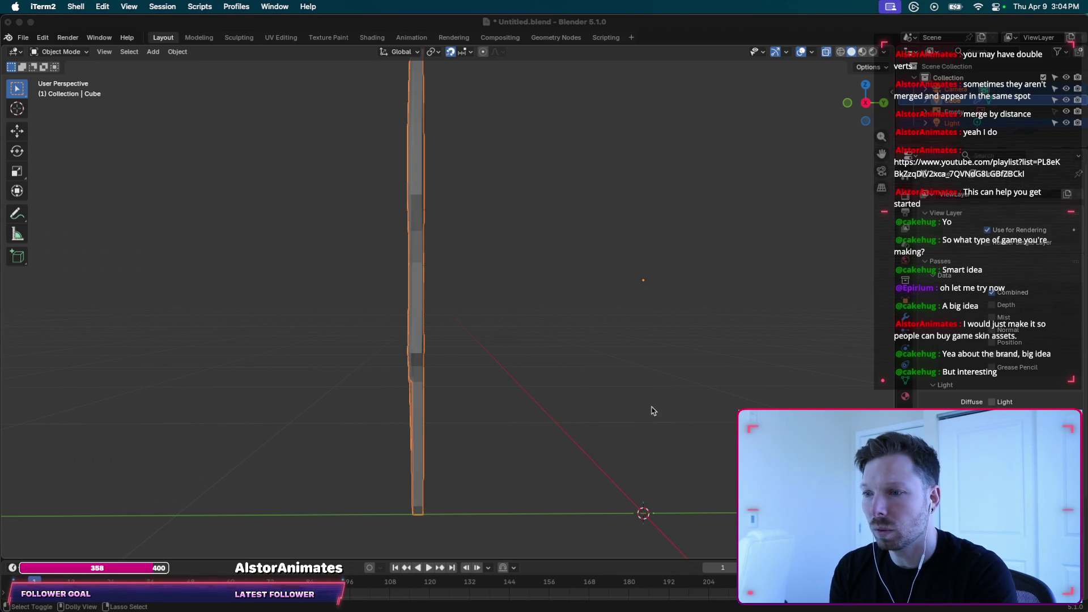
{"action": "key", "text": "super+Tab"}
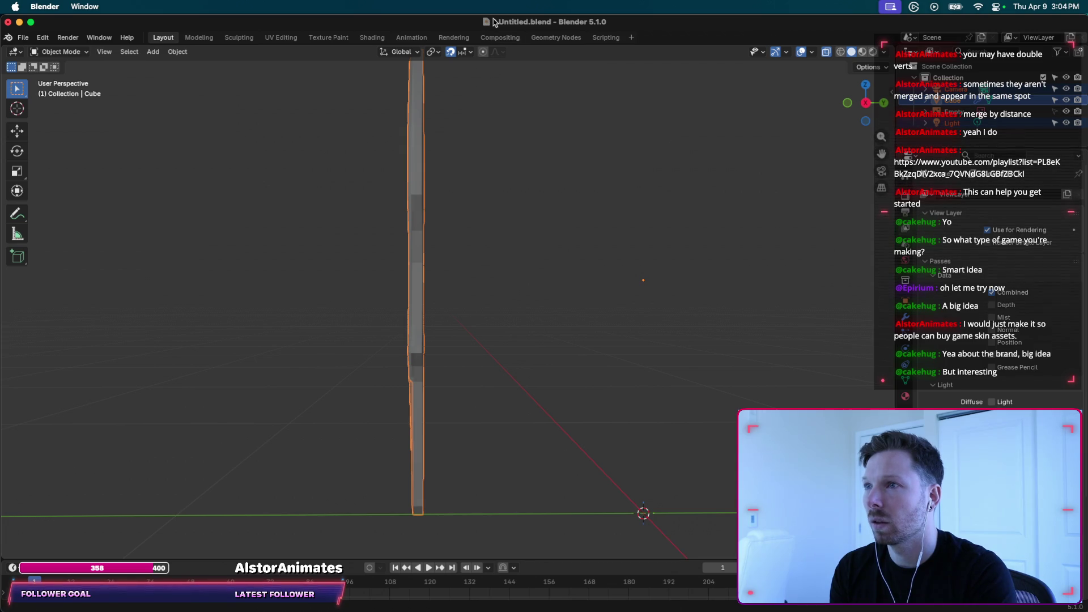
{"action": "middle_click_drag", "start_coordinate": [506, 381], "coordinate": [512, 363]}
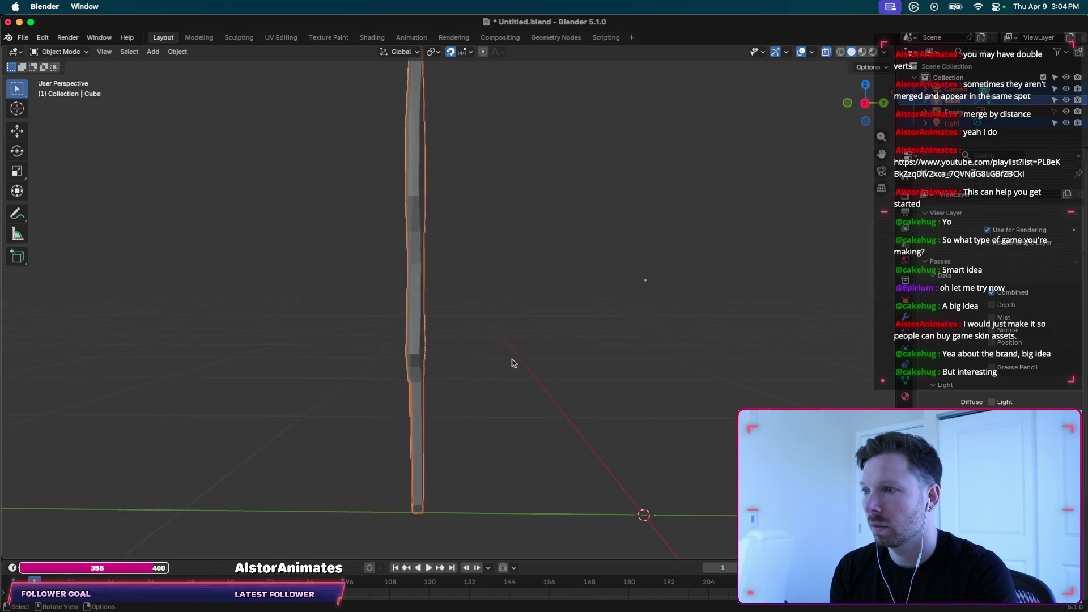
{"action": "key", "text": "g"}
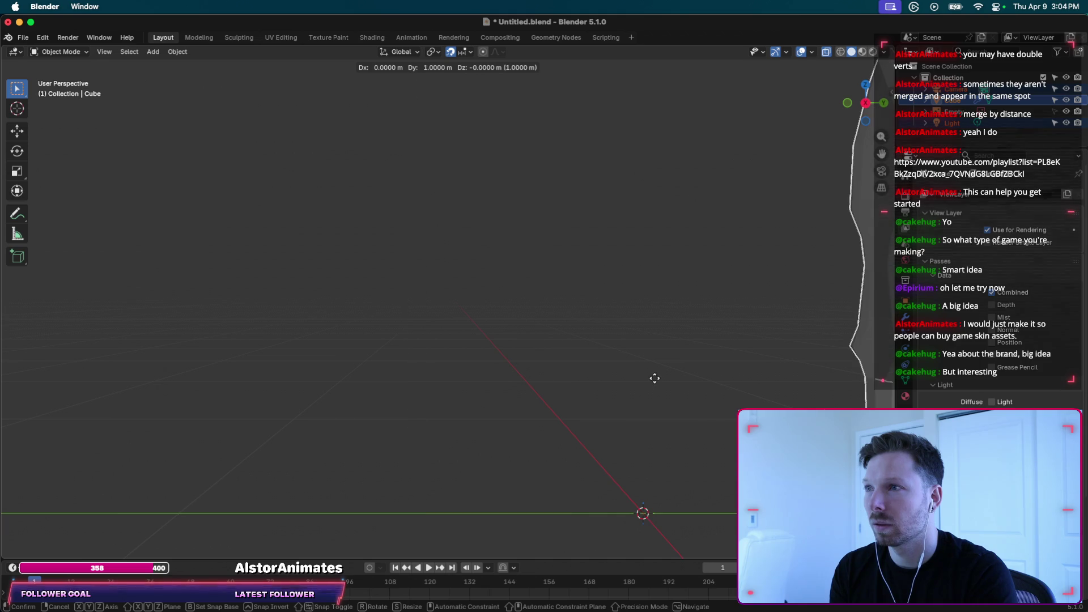
{"action": "left_click", "coordinate": [545, 379]}
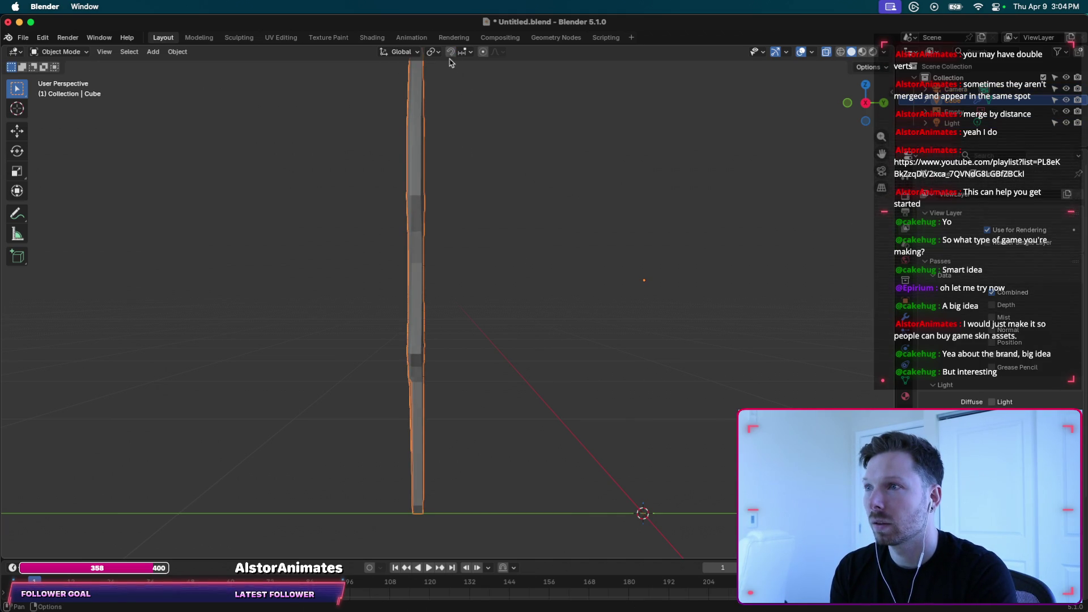
{"action": "key", "text": "g"}
{"action": "right_click", "coordinate": [492, 83]}
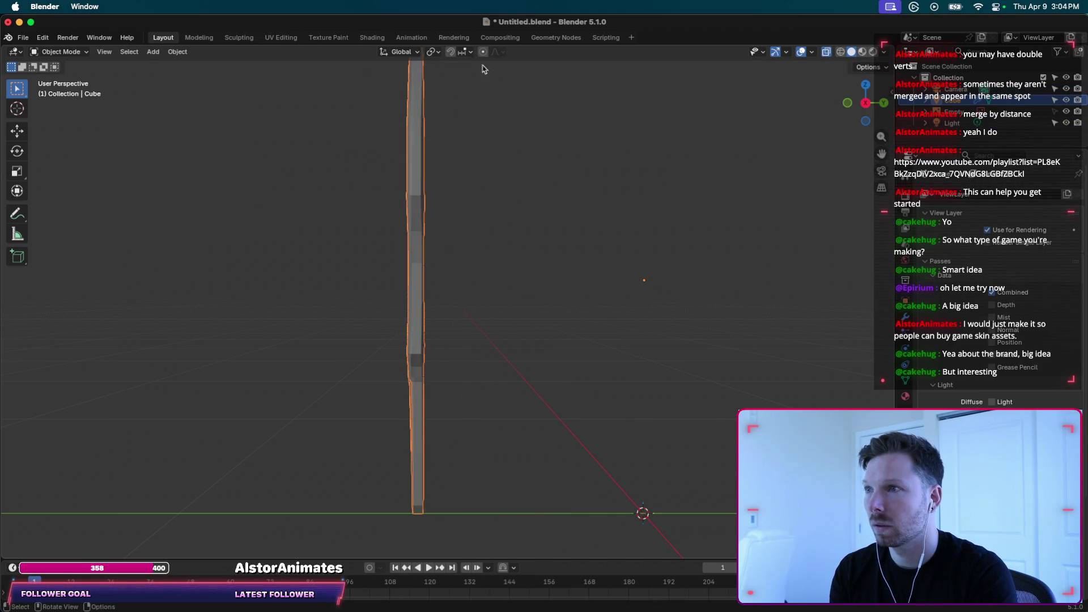
Enable Snap, then apply Set Origin > Origin to 3D Cursor on the blade.
{"action": "left_click", "coordinate": [452, 52]}
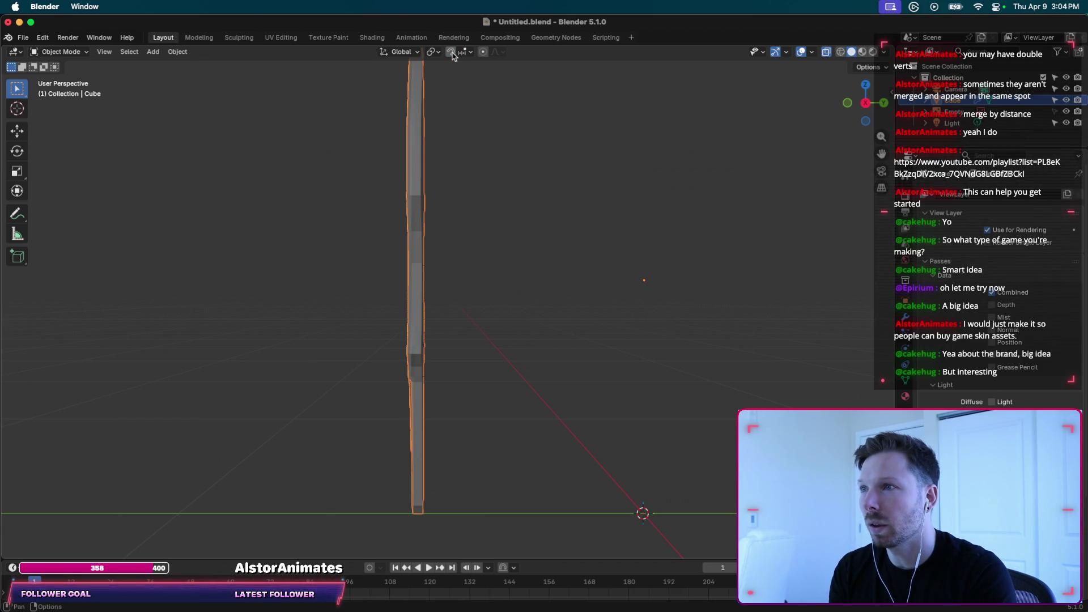
{"action": "left_click", "coordinate": [465, 52]}
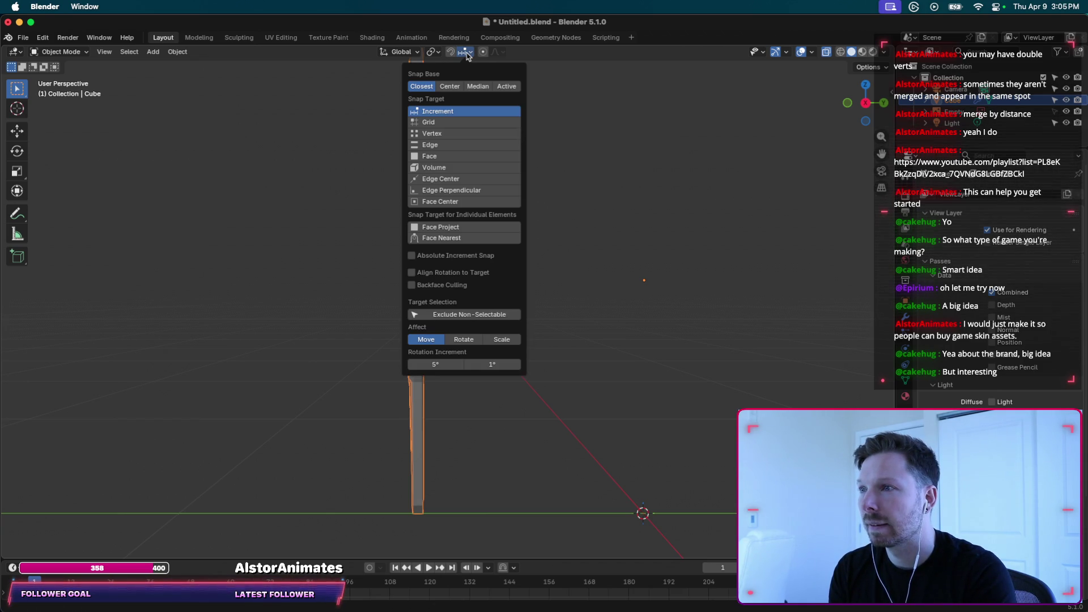
{"action": "right_click", "coordinate": [408, 224]}
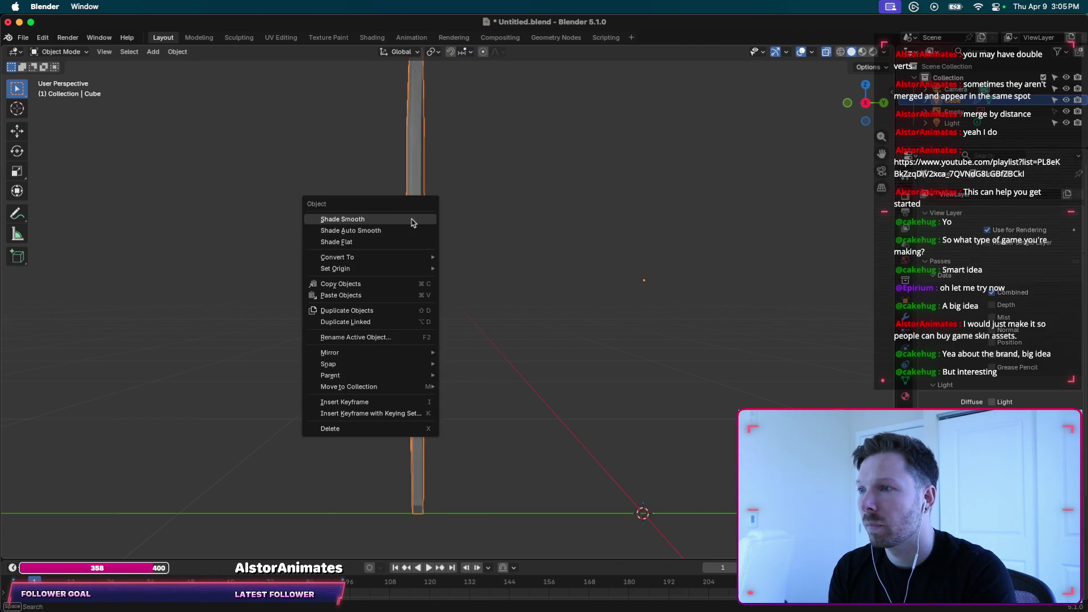
{"action": "mouse_move", "coordinate": [405, 269]}
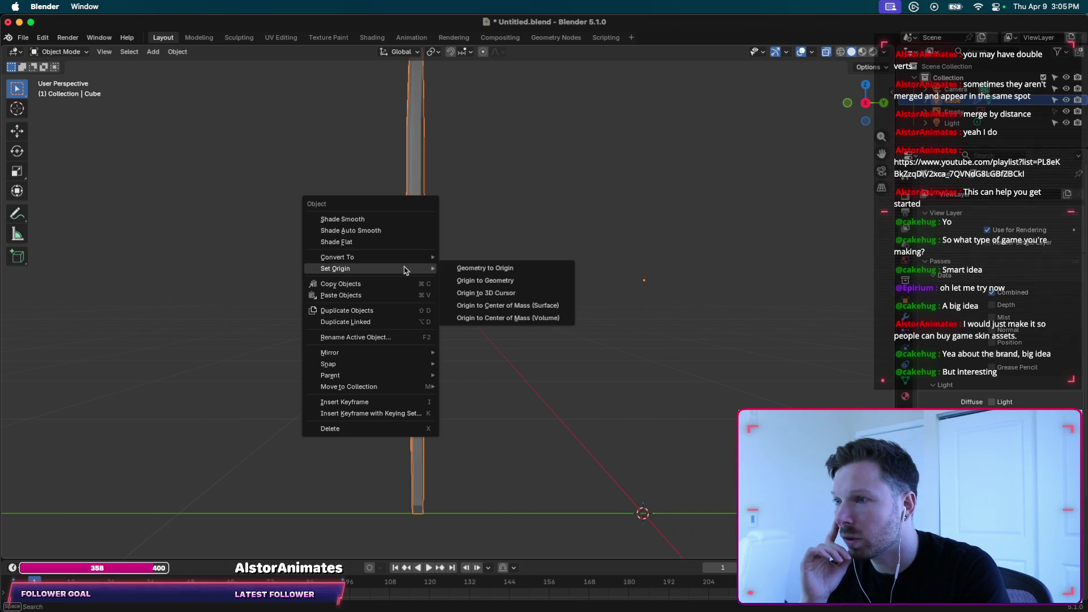
{"action": "left_click", "coordinate": [520, 297]}
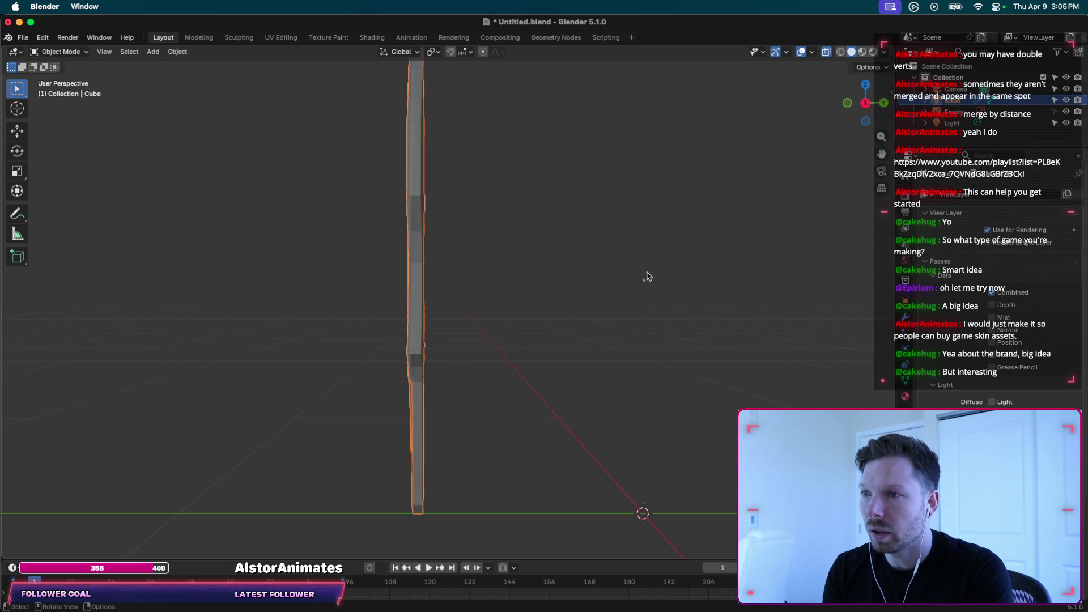
Move the blade along the Y axis to its new position.
{"action": "right_click", "coordinate": [429, 255]}
{"action": "mouse_move", "coordinate": [436, 263]}
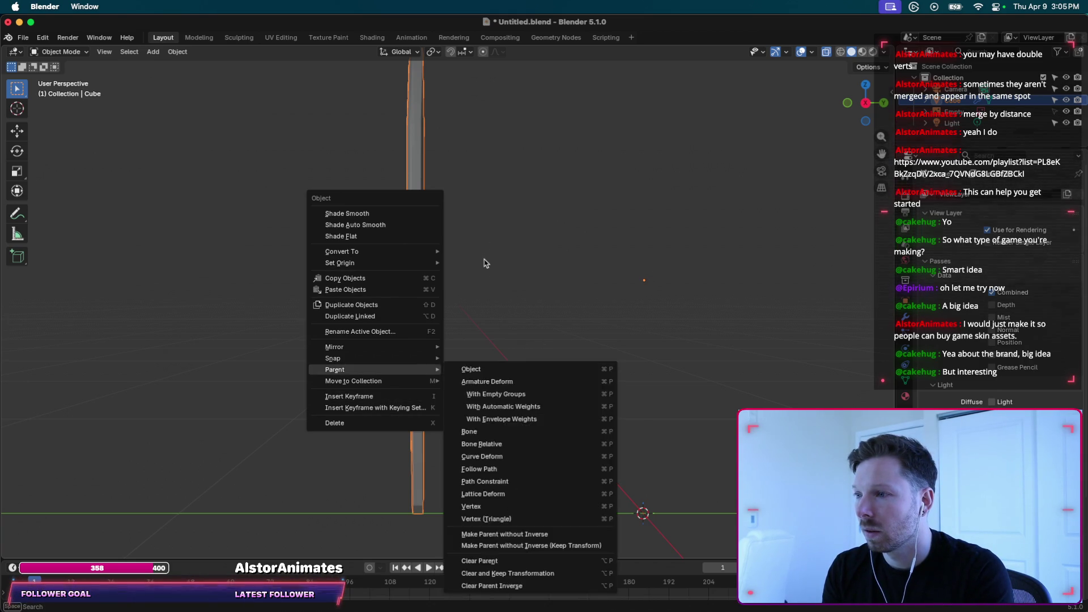
{"action": "left_click", "coordinate": [487, 262]}
{"action": "key", "text": "g"}
{"action": "key", "text": "y"}
{"action": "left_click", "coordinate": [657, 326]}
View the blade from the right side in orthographic.
{"action": "middle_click_drag", "start_coordinate": [657, 326], "coordinate": [657, 328]}
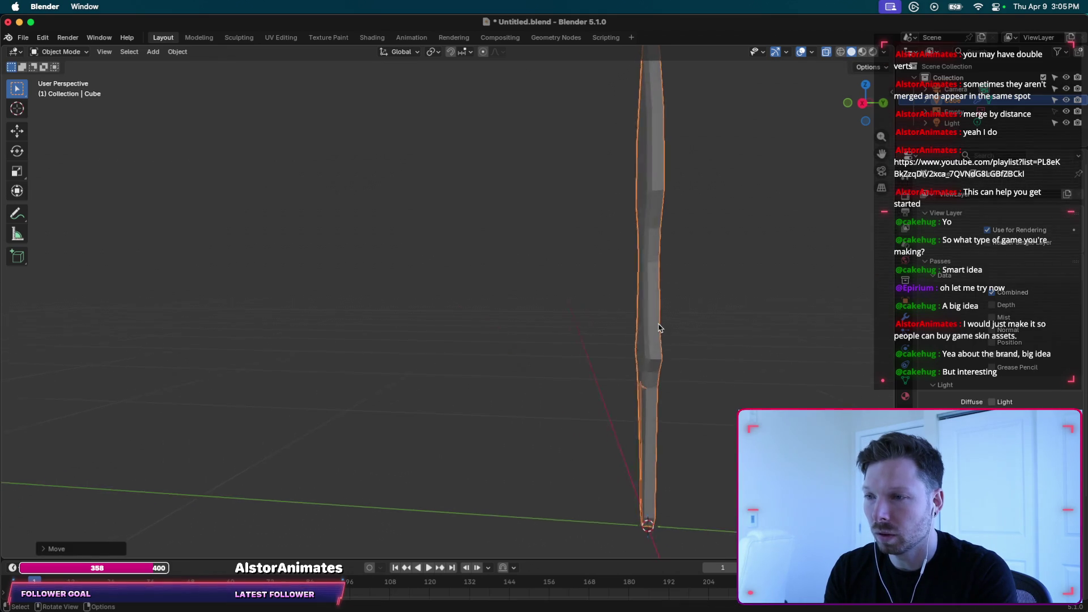
{"action": "left_click", "coordinate": [861, 104]}
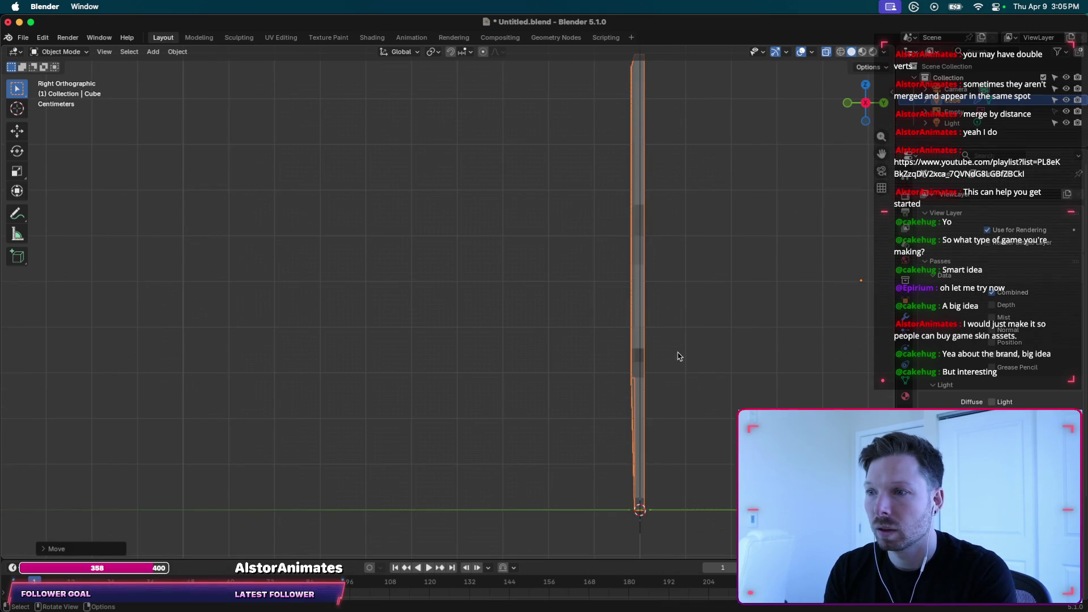
{"action": "mouse_move", "coordinate": [642, 456]}
{"action": "middle_mouse_down"}
{"action": "mouse_move", "coordinate": [676, 452]}
{"action": "mouse_move", "coordinate": [689, 425]}
{"action": "middle_mouse_up"}
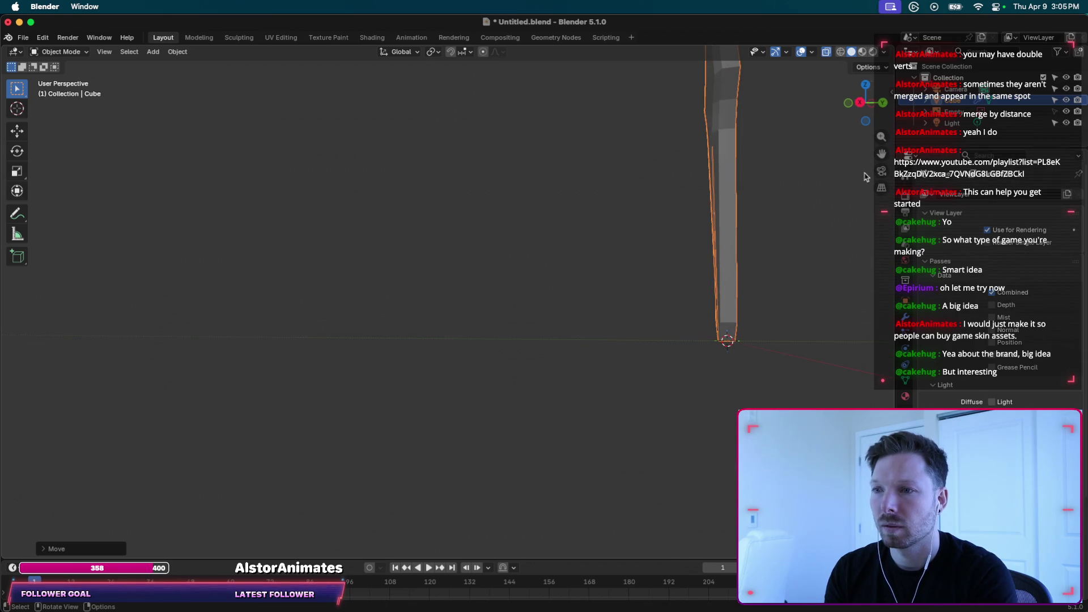
{"action": "left_click", "coordinate": [865, 104]}
{"action": "scroll", "coordinate": [741, 226], "scroll_direction": "up", "scroll_amount": 5, "text": "shift"}
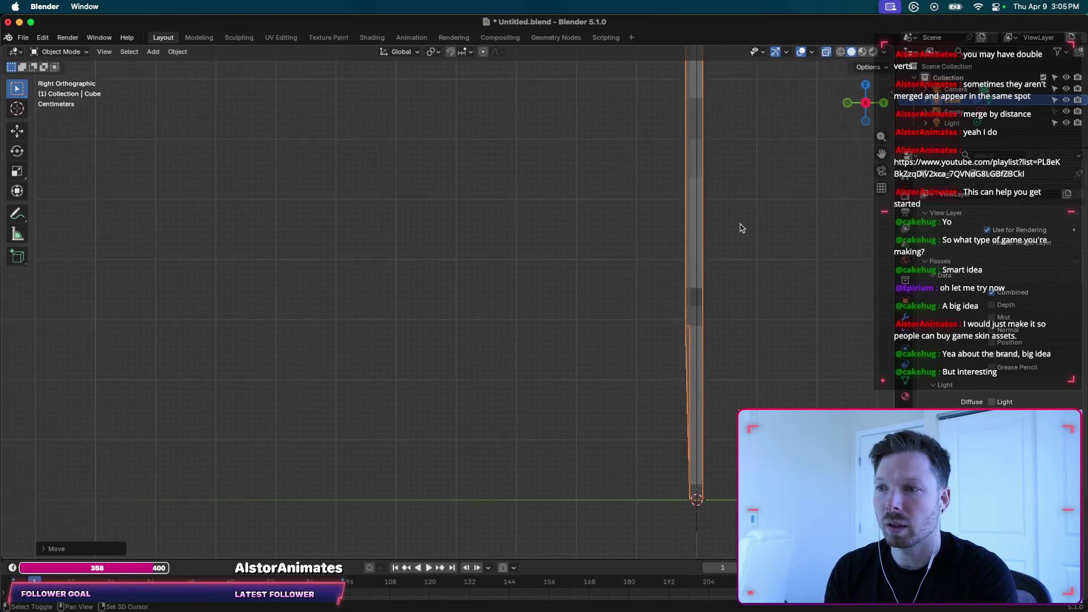
Pan around the blade and bring up its object context menu.
{"action": "scroll", "coordinate": [740, 228], "scroll_direction": "up", "scroll_amount": 2, "text": "shift"}
{"action": "scroll", "coordinate": [741, 228], "scroll_direction": "down", "scroll_amount": 5, "text": "shift"}
{"action": "scroll", "coordinate": [741, 228], "scroll_direction": "right", "scroll_amount": 4, "text": "shift"}
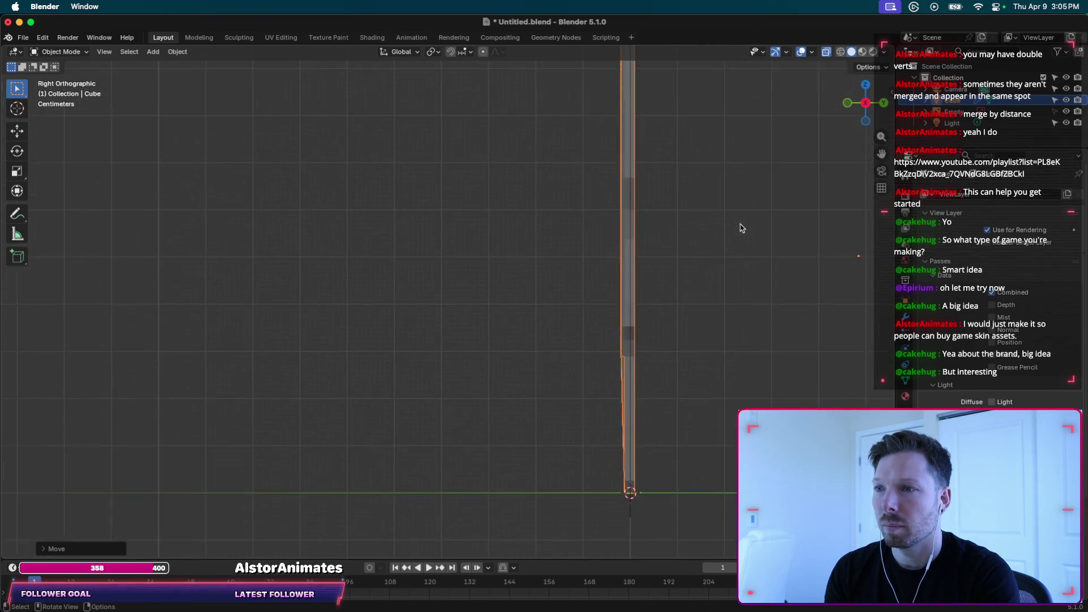
{"action": "scroll", "coordinate": [648, 227], "scroll_direction": "up", "scroll_amount": 2, "text": "shift"}
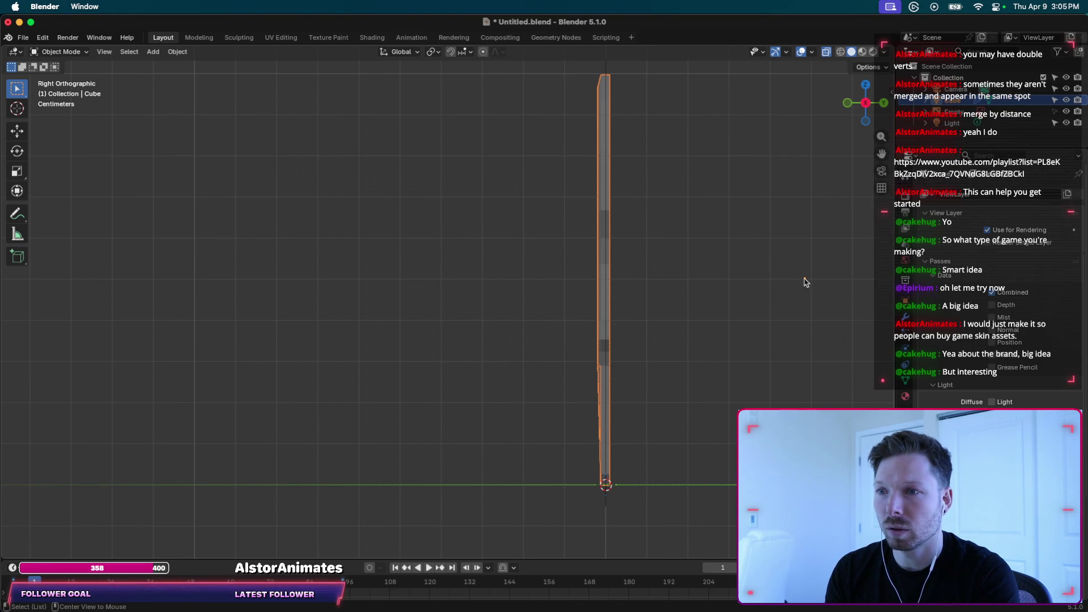
{"action": "right_click", "coordinate": [805, 282]}
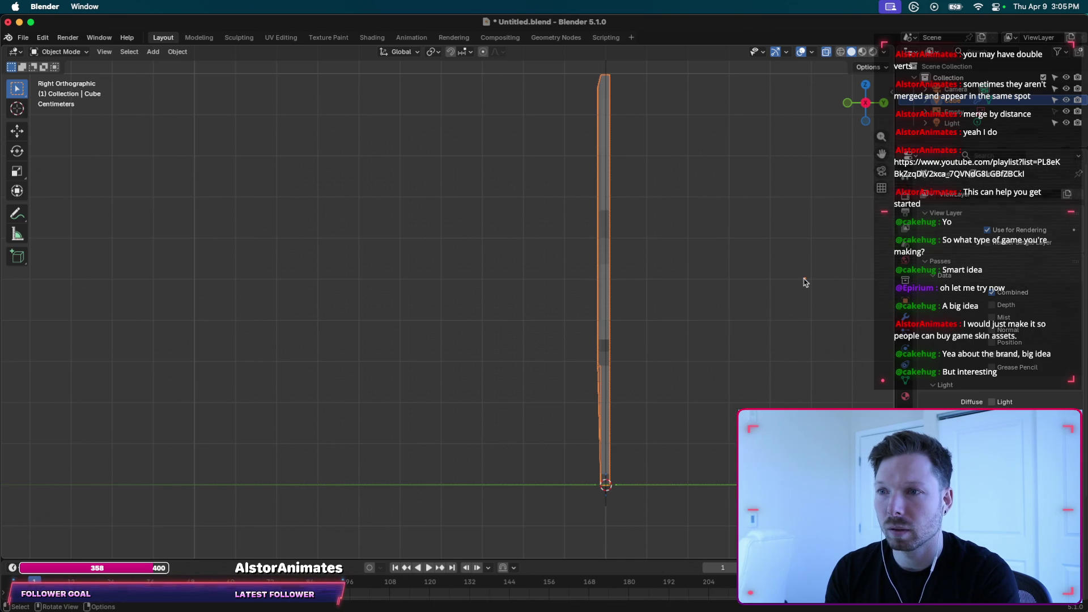
{"action": "right_click", "coordinate": [805, 281]}
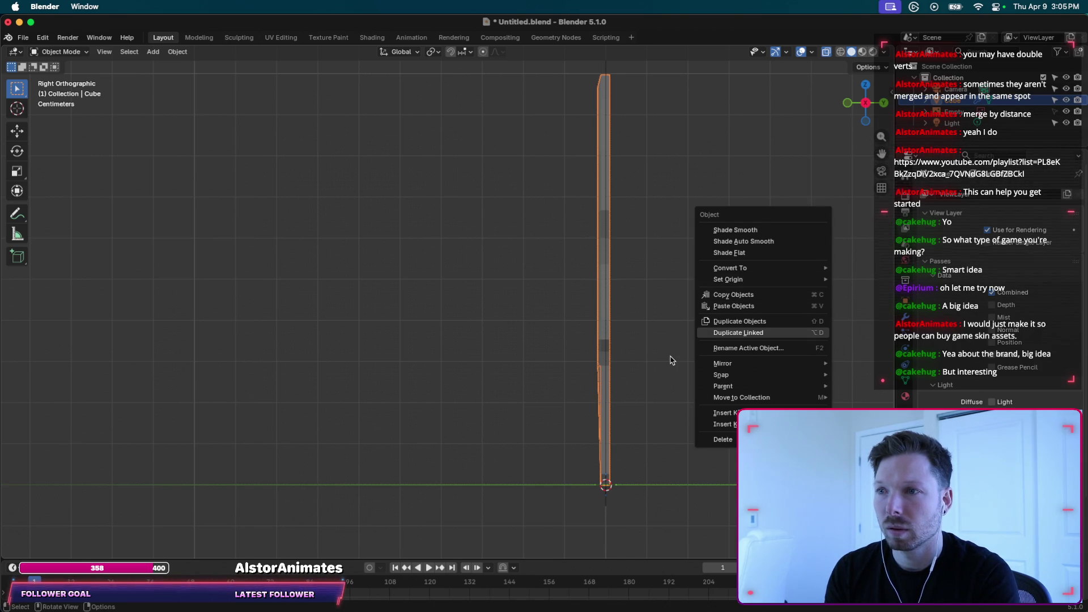
Keep Median Point as pivot, check snapping, and toggle Edit Mode on and off.
{"action": "left_click", "coordinate": [435, 52]}
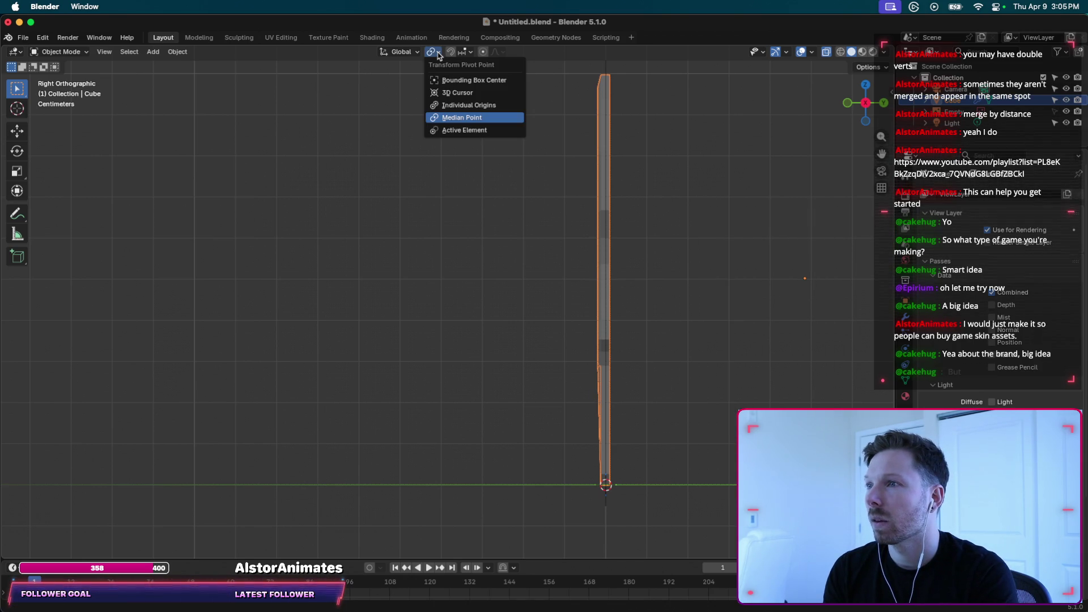
{"action": "left_click", "coordinate": [439, 55]}
{"action": "left_click", "coordinate": [472, 52]}
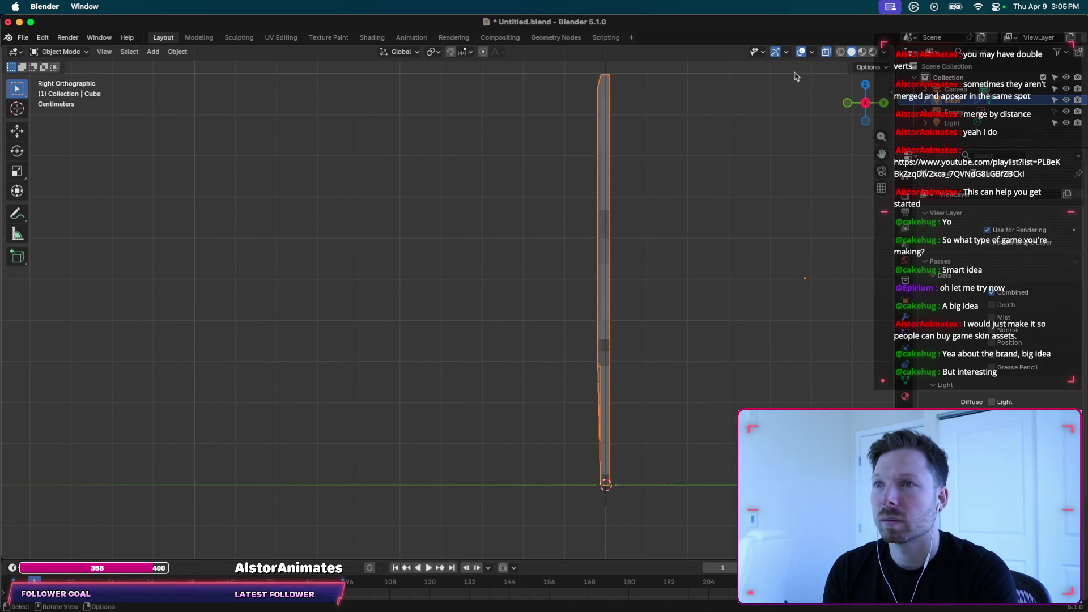
{"action": "key", "text": "Tab"}
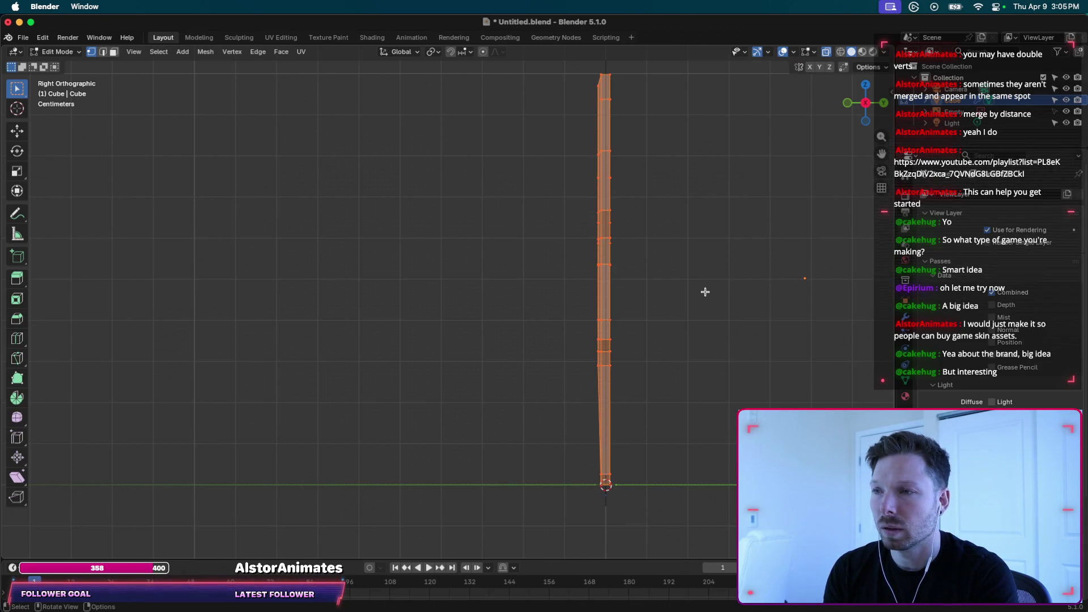
{"action": "key", "text": "Tab"}
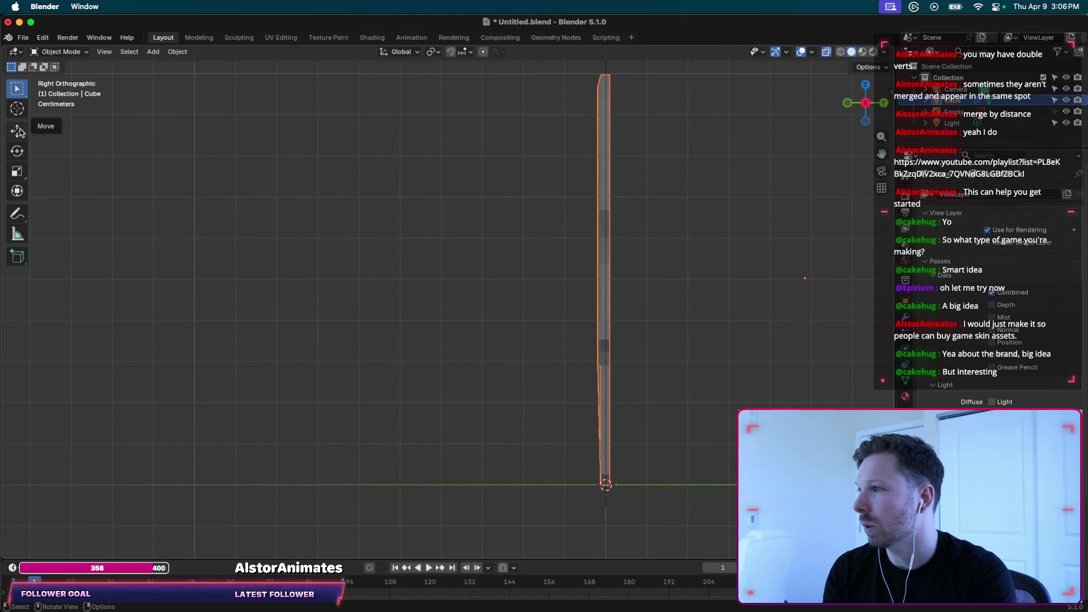
Show the blade's Modifier Properties with its existing Mirror modifier.
{"action": "scroll", "coordinate": [638, 422], "scroll_direction": "up", "scroll_amount": 1}
{"action": "scroll", "coordinate": [639, 422], "scroll_direction": "up", "scroll_amount": 1}
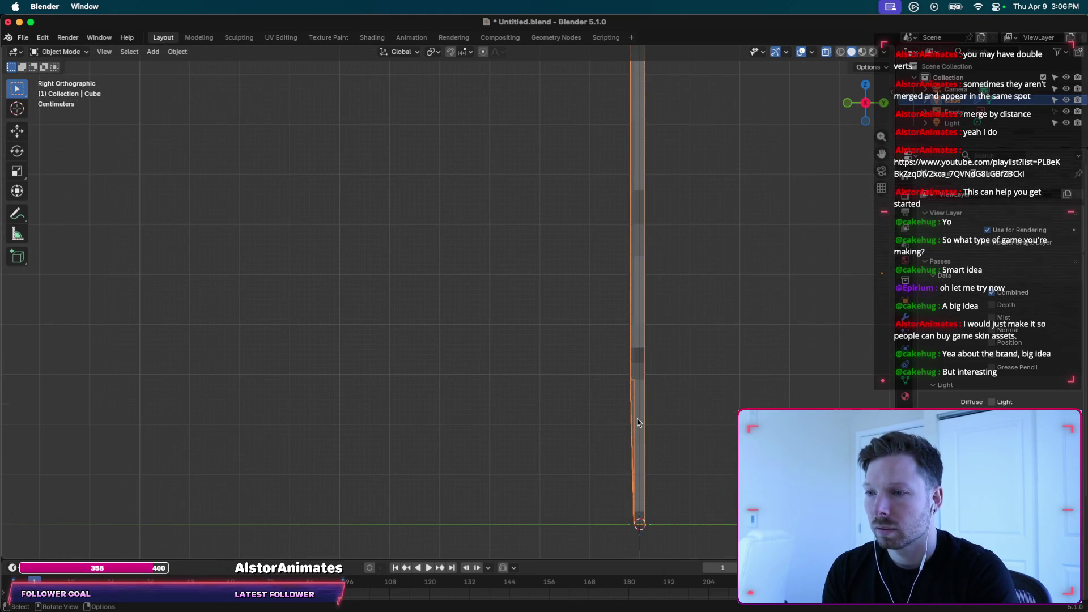
{"action": "left_click", "coordinate": [906, 318]}
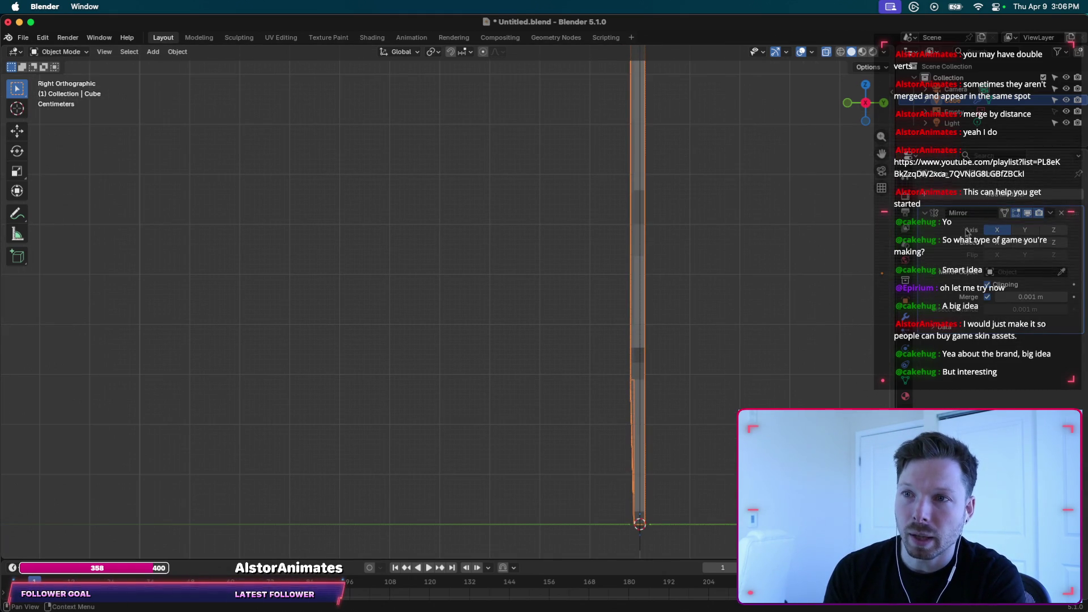
Add a second Mirror modifier from the Generate list, then deselect the blade.
{"action": "left_click", "coordinate": [964, 195]}
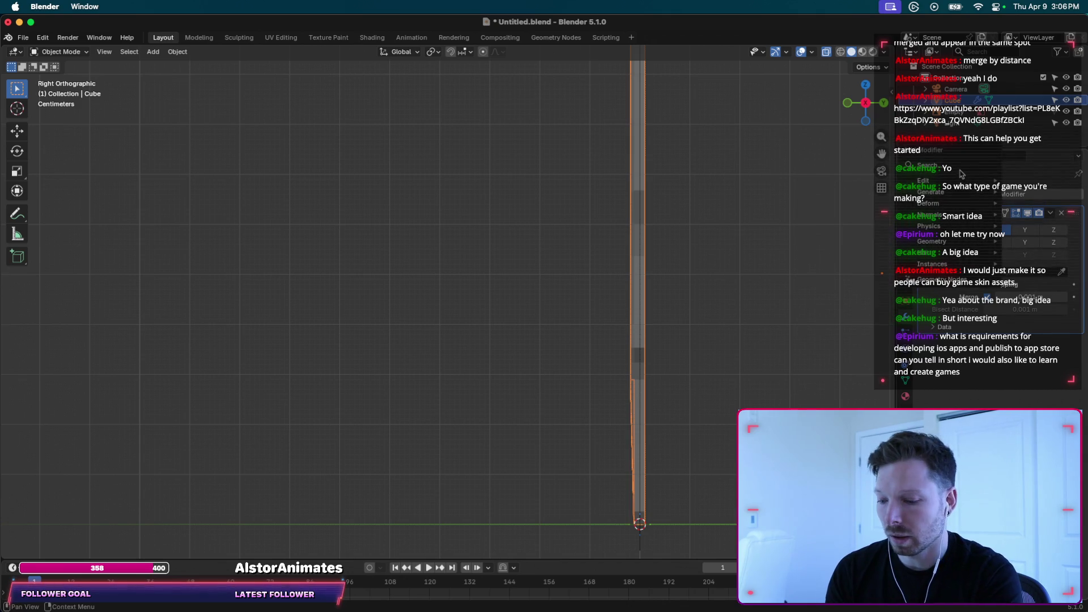
{"action": "mouse_move", "coordinate": [953, 193]}
{"action": "left_click", "coordinate": [825, 293]}
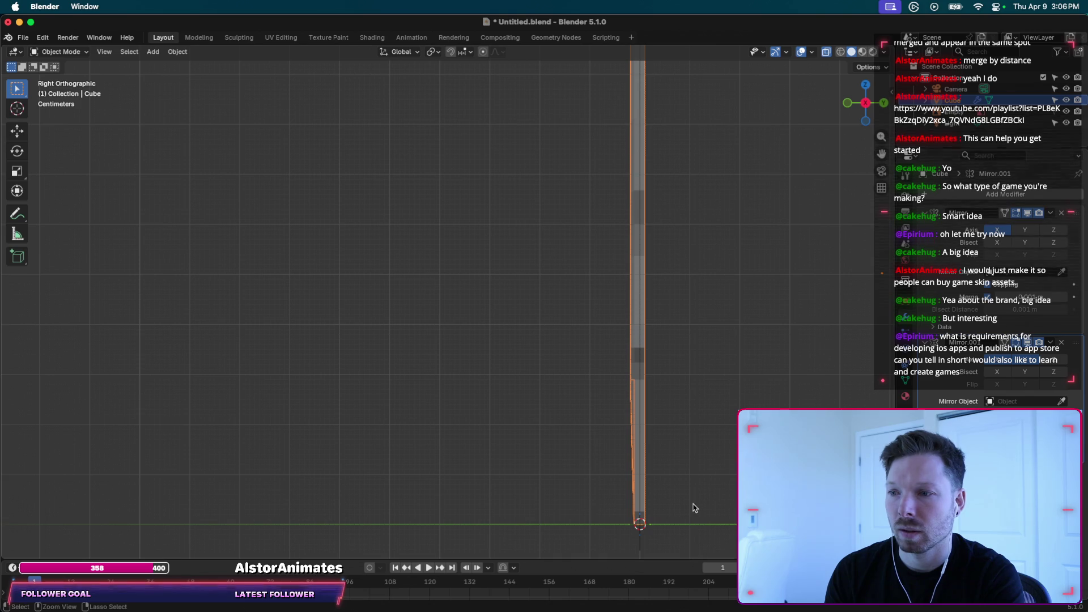
{"action": "left_click", "coordinate": [657, 317]}
{"action": "scroll", "coordinate": [658, 319], "scroll_direction": "down", "scroll_amount": 2}
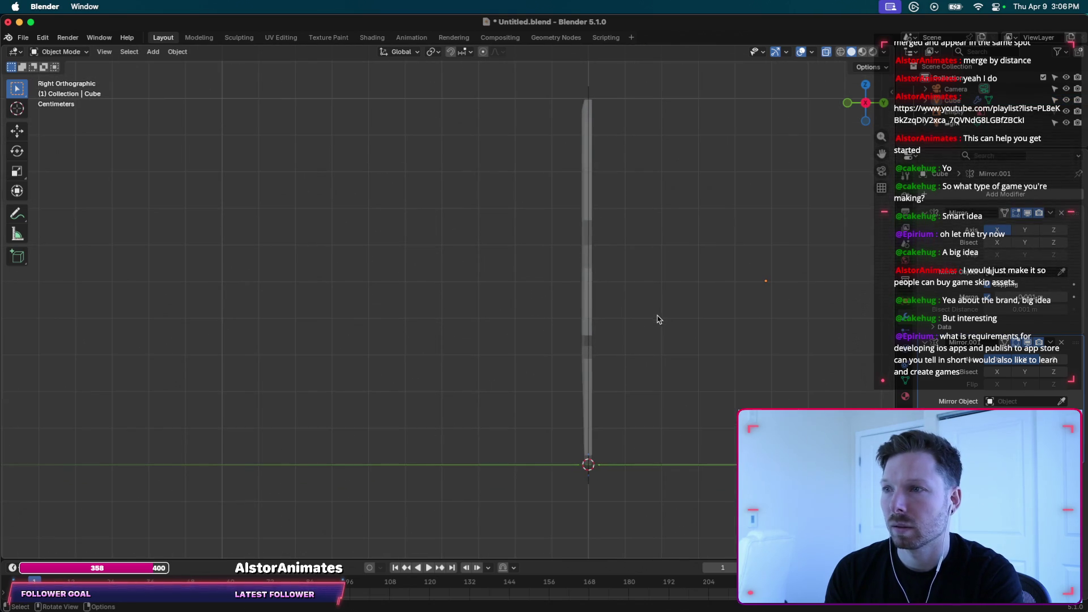
{"action": "left_click", "coordinate": [588, 148]}
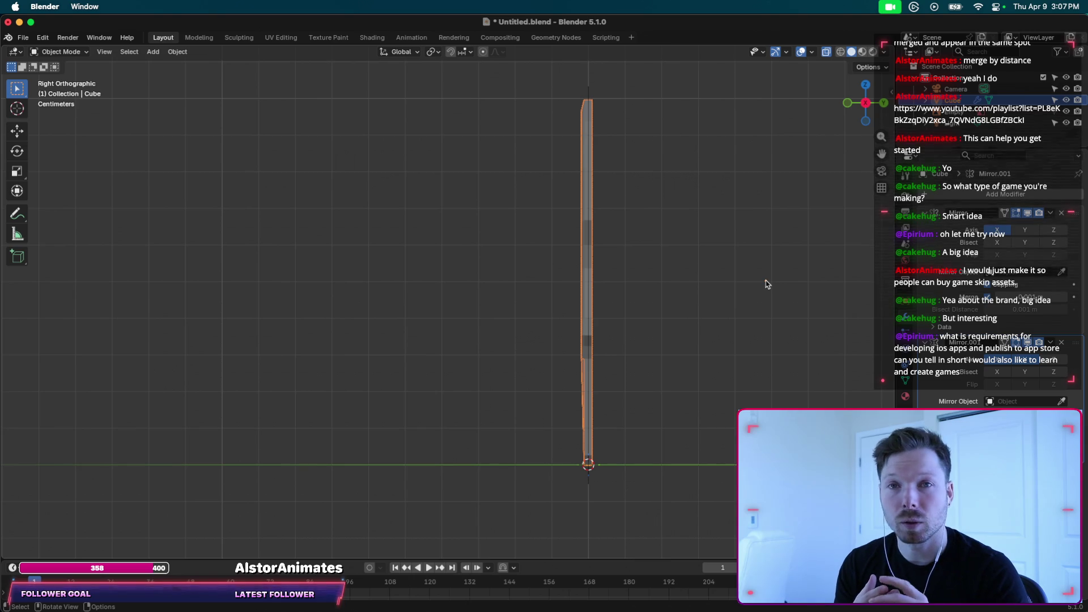
Launch the App Store via Spotlight, search for Xcode, then quit back to Blender.
{"action": "key", "text": "super+space"}
{"action": "type", "text": "app"}
{"action": "key", "text": "Return"}
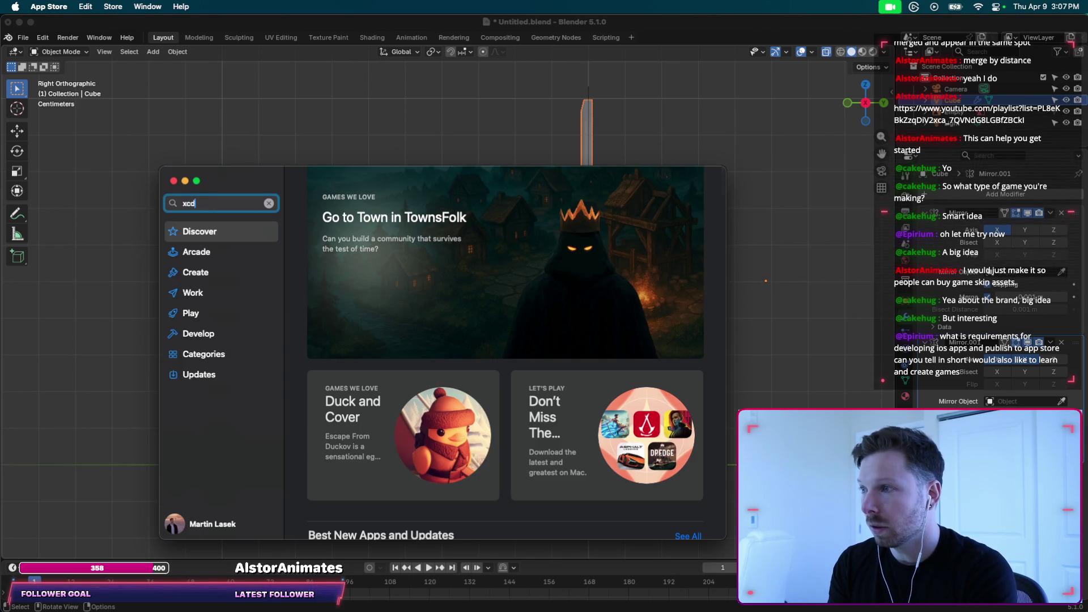
{"action": "type", "text": "ode"}
{"action": "key", "text": "Return"}
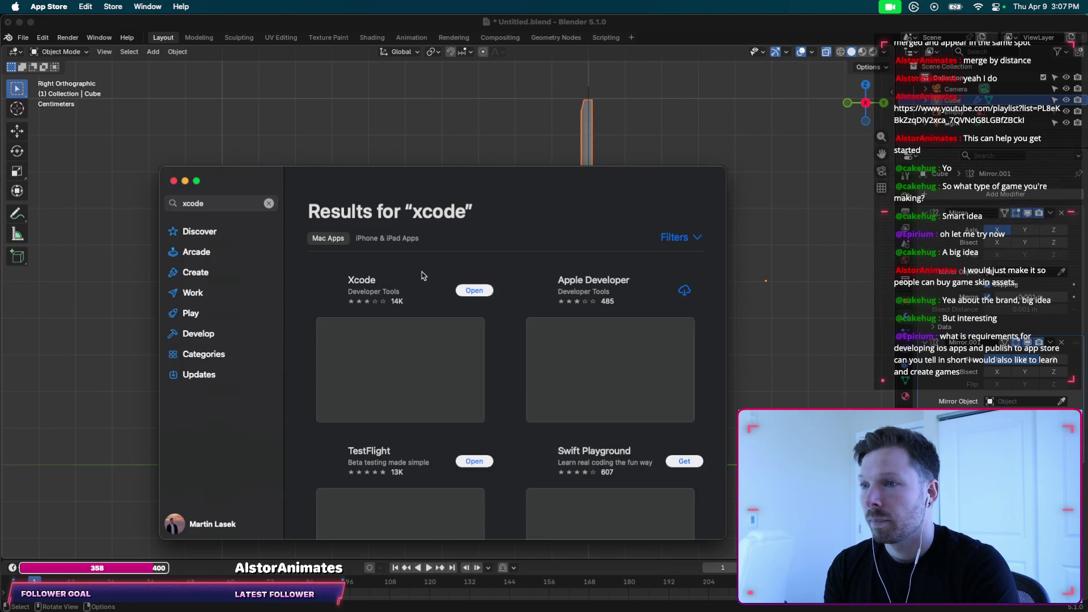
{"action": "left_click_drag", "start_coordinate": [486, 183], "coordinate": [527, 168]}
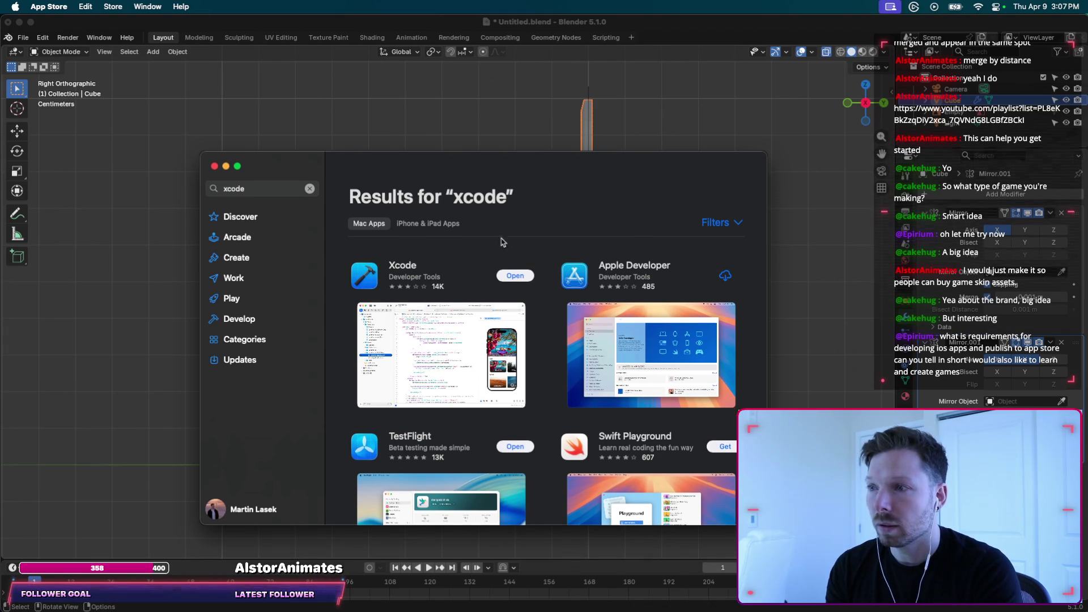
{"action": "key", "text": "super+q"}
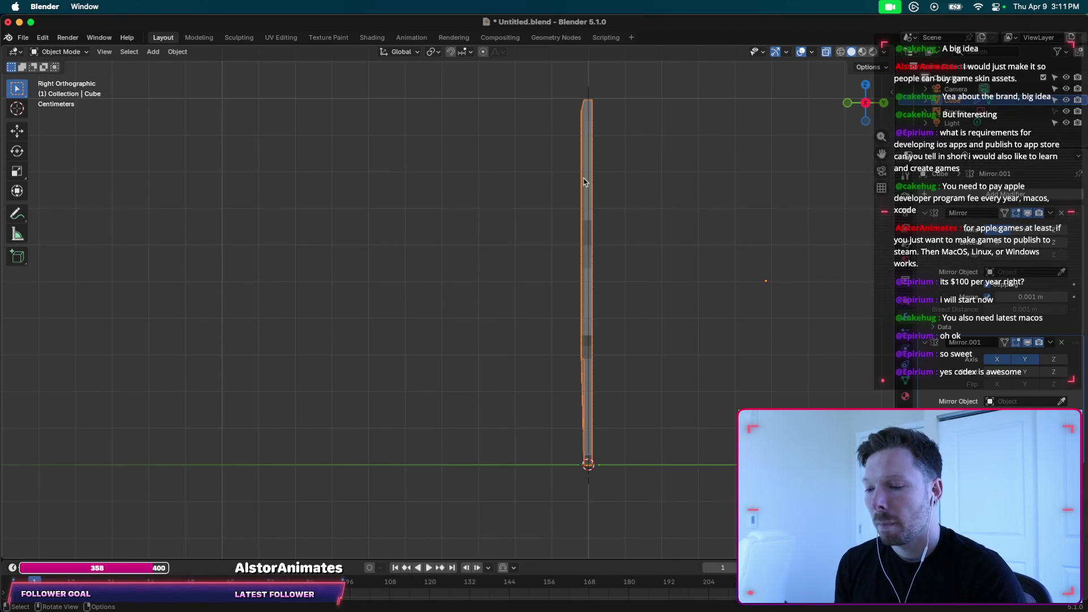
{"action": "left_click", "coordinate": [631, 255]}
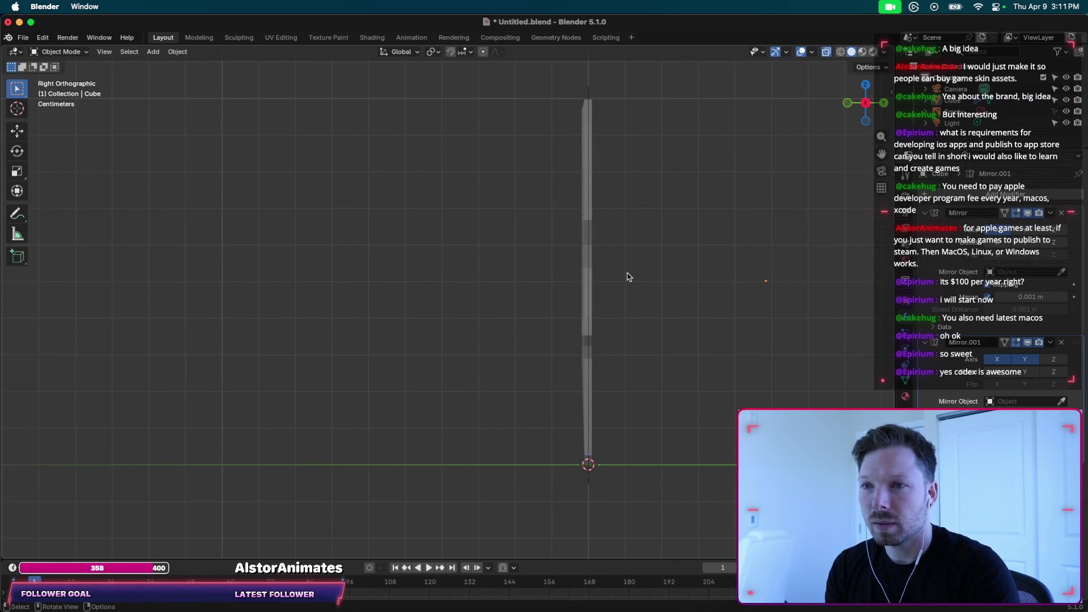
{"action": "key", "text": "a"}
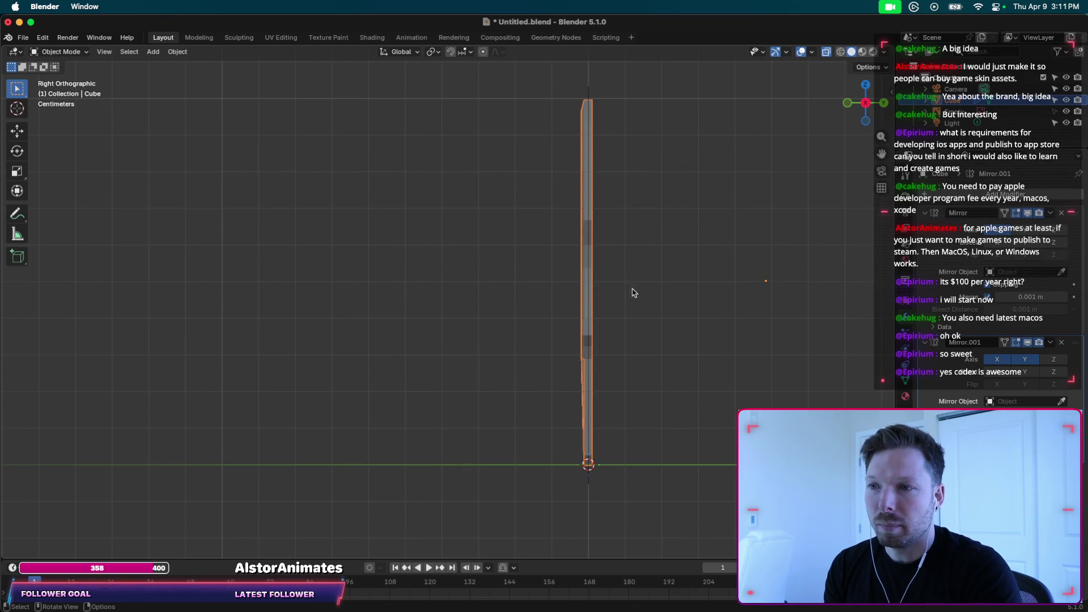
{"action": "left_click", "coordinate": [848, 103]}
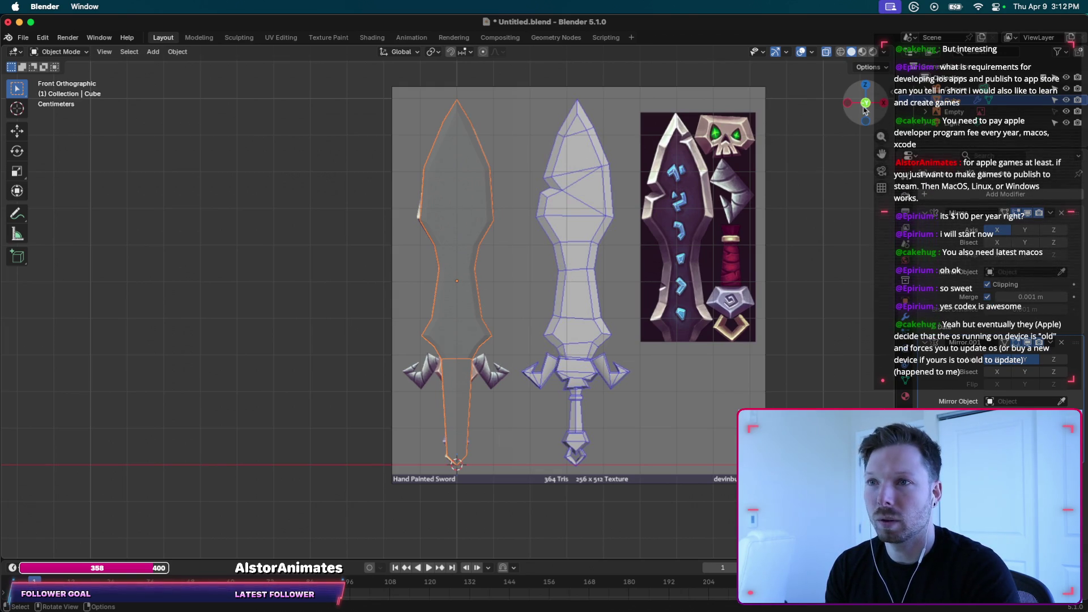
{"action": "left_click", "coordinate": [883, 104]}
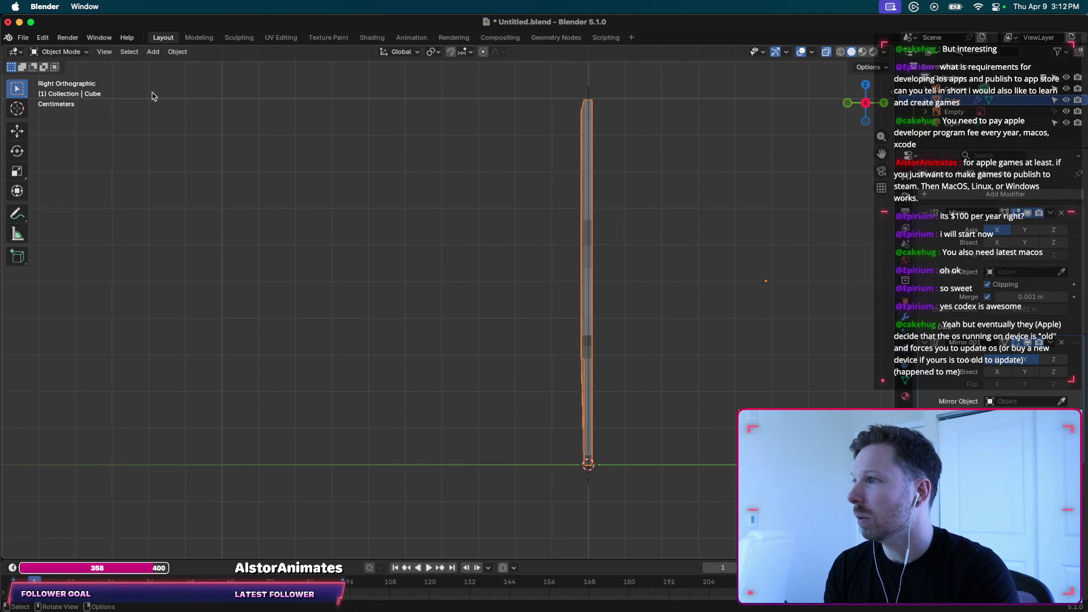
In Edit Mode, select the blade's upper edge column, start an extrusion, cancel it, and deselect.
{"action": "key", "text": "Tab"}
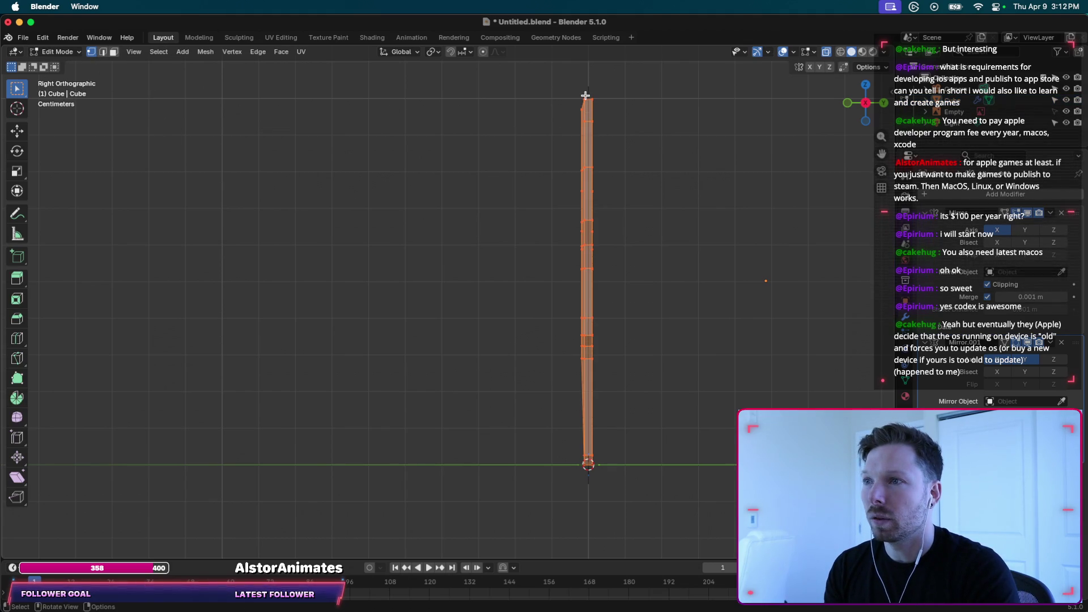
{"action": "left_click_drag", "start_coordinate": [588, 96], "coordinate": [614, 121]}
{"action": "left_click_drag", "start_coordinate": [574, 90], "coordinate": [587, 220]}
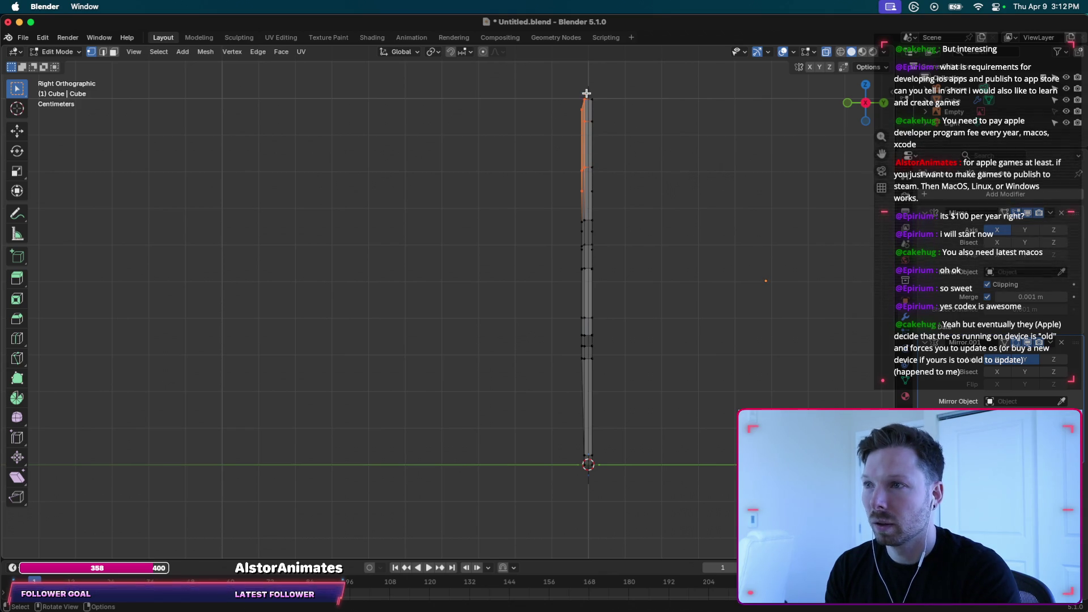
{"action": "key", "text": "e"}
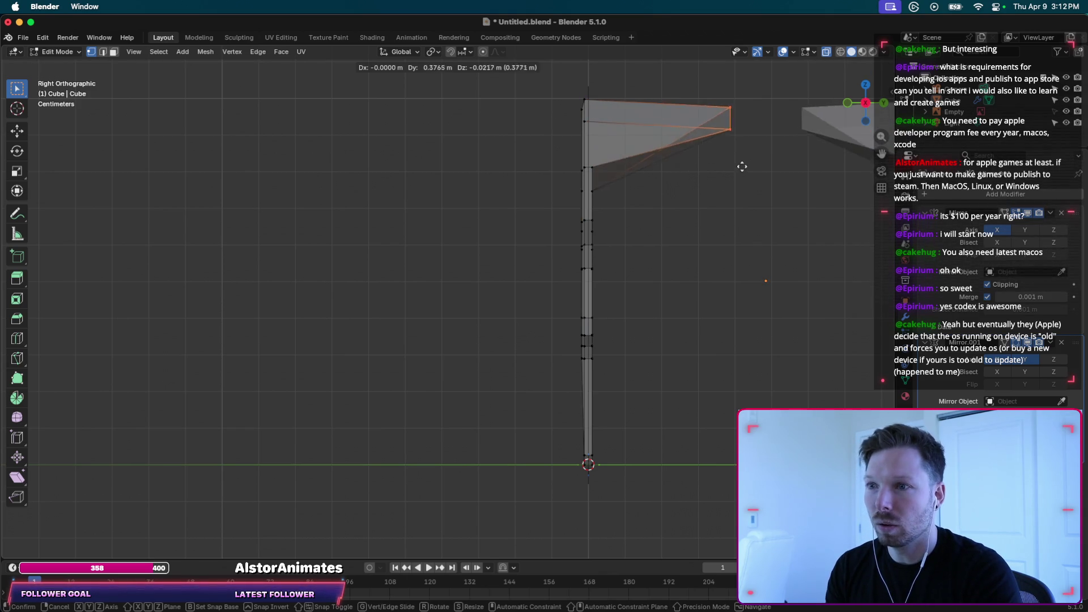
{"action": "right_click", "coordinate": [768, 174]}
{"action": "scroll", "coordinate": [749, 184], "scroll_direction": "down", "scroll_amount": 2}
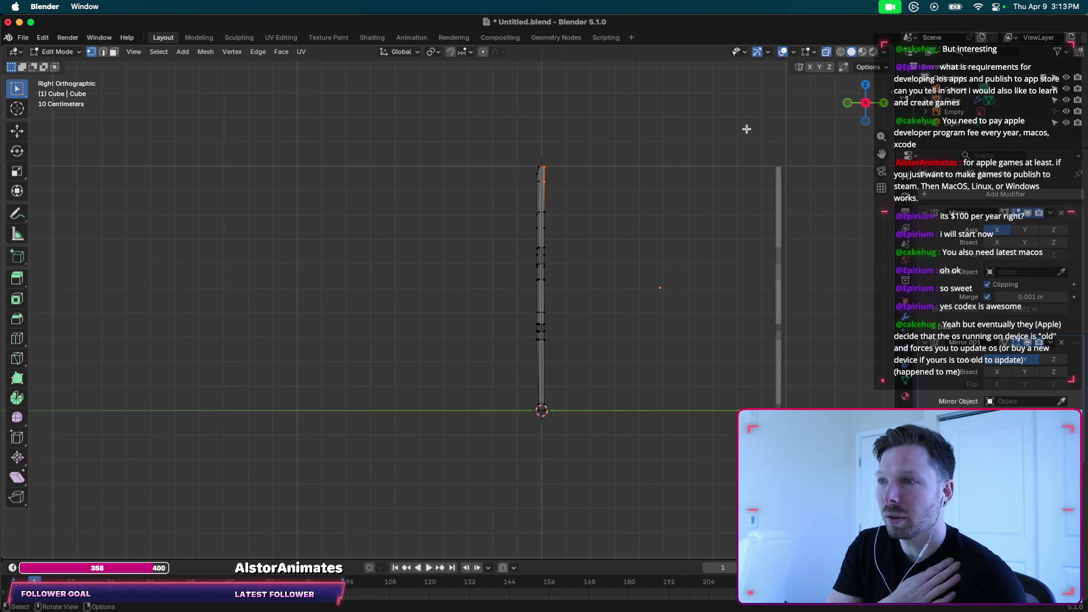
{"action": "left_click", "coordinate": [591, 169]}
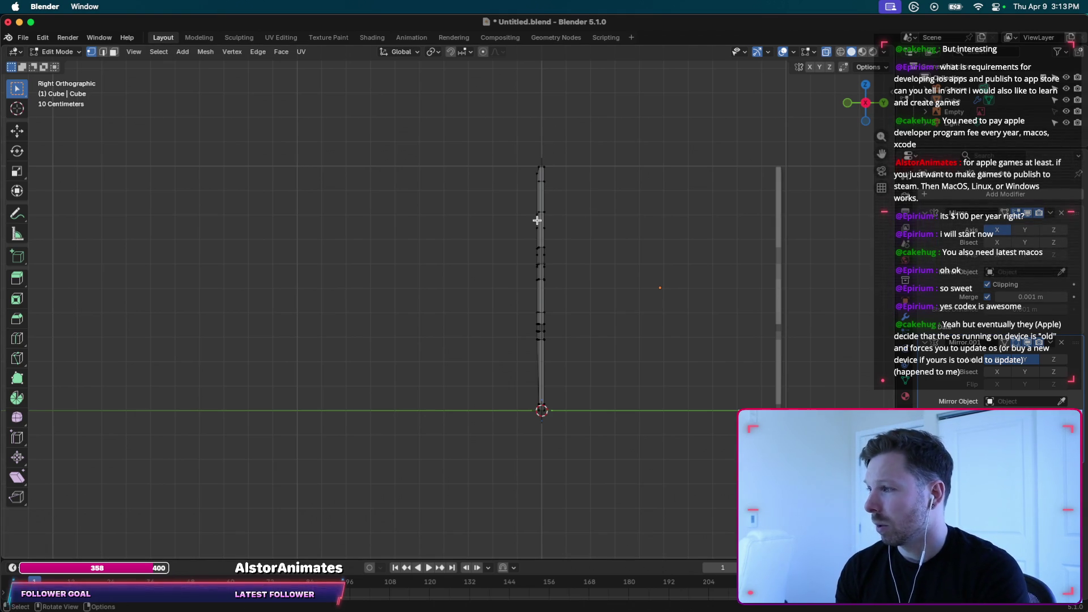
Save the file as Untitled.blend and launch Safari via Spotlight.
{"action": "key", "text": "super+s"}
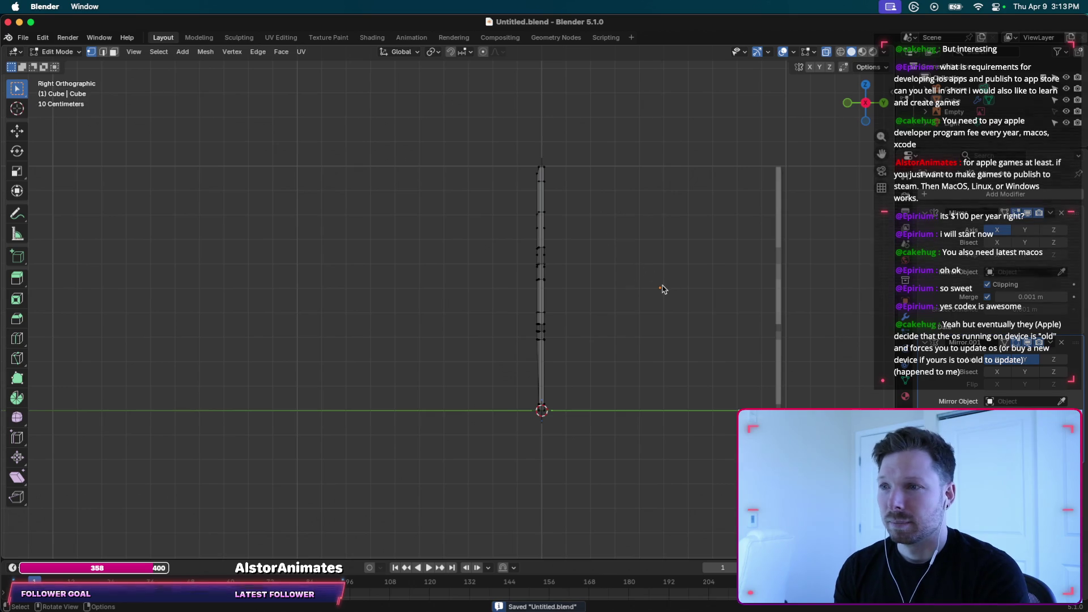
{"action": "key", "text": "super+space"}
{"action": "type", "text": "saf"}
{"action": "key", "text": "Return"}
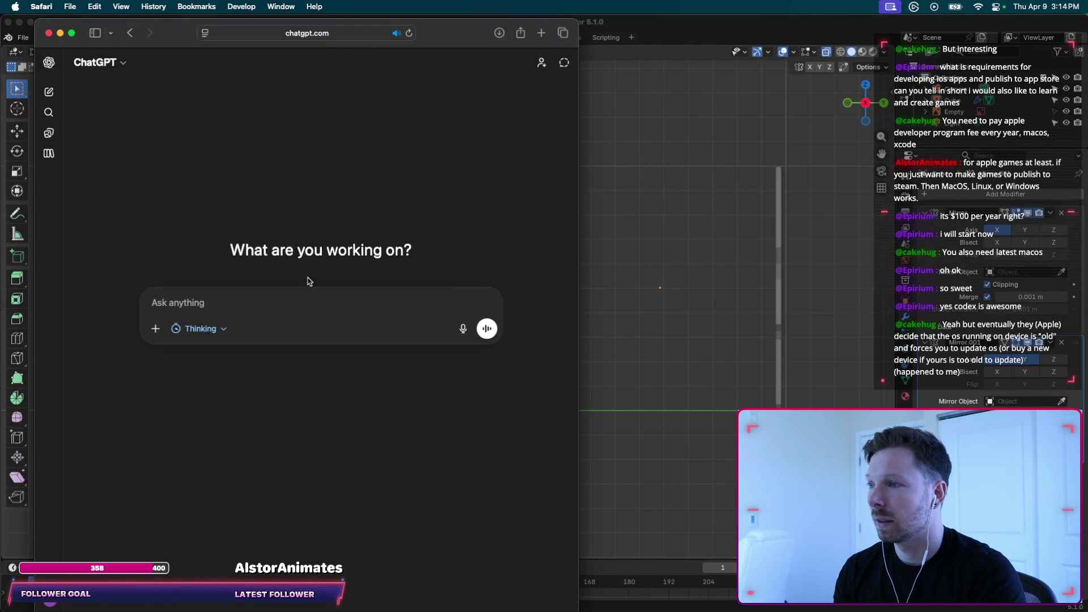
Ask ChatGPT how to move Blender's orange dot, then go back to Blender.
{"action": "type", "text": "In blender how to move the orange dot thingy"}
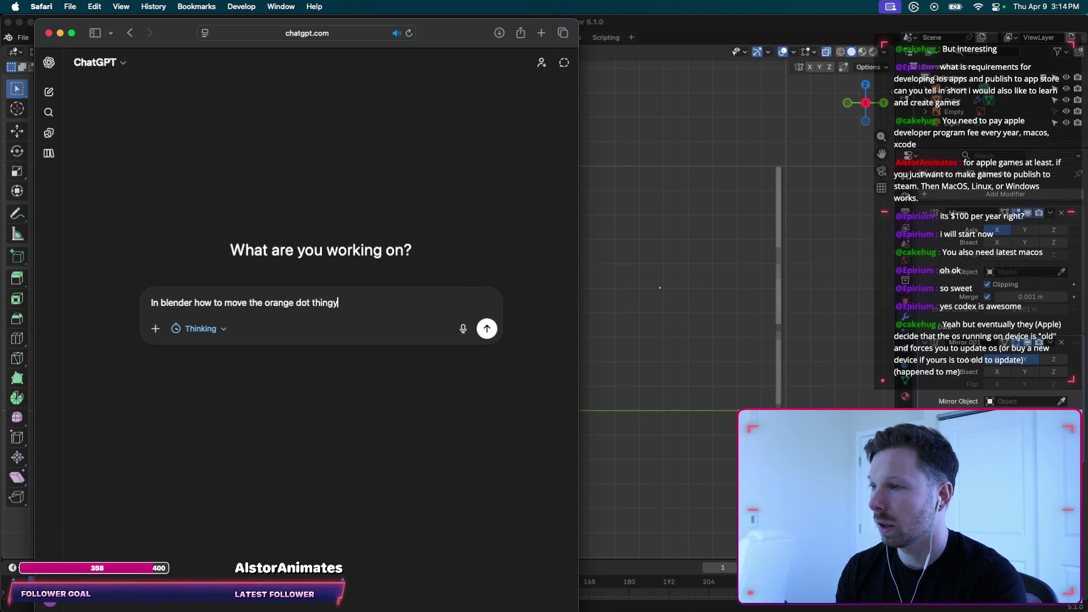
{"action": "key", "text": "Return"}
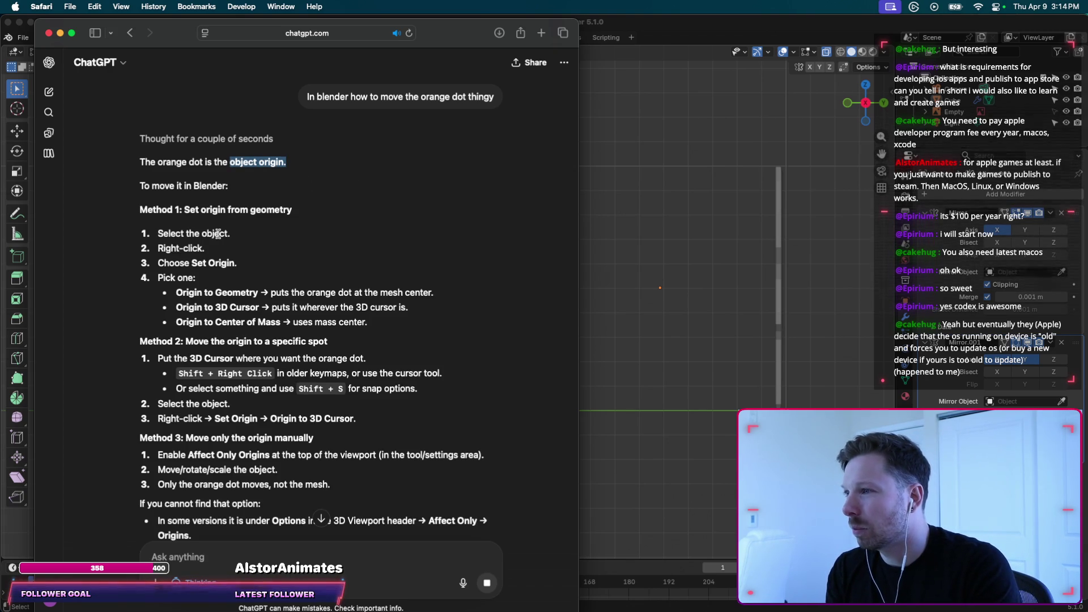
{"action": "left_click", "coordinate": [624, 241]}
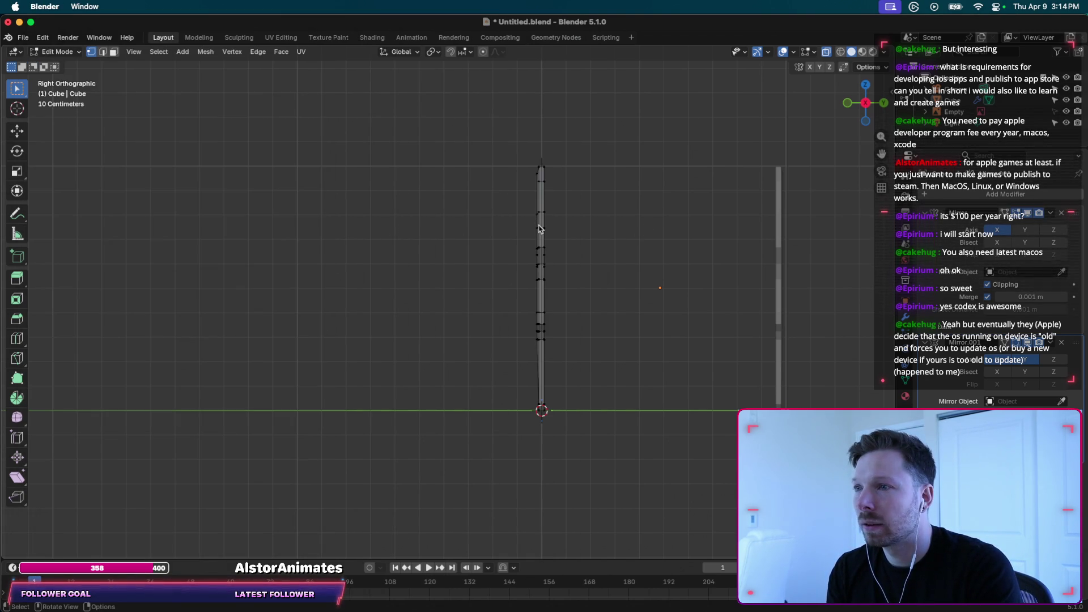
In Object Mode, apply Set Origin > Geometry to Origin on the blade, then undo it.
{"action": "key", "text": "Tab"}
{"action": "left_click", "coordinate": [541, 230]}
{"action": "right_click", "coordinate": [541, 229]}
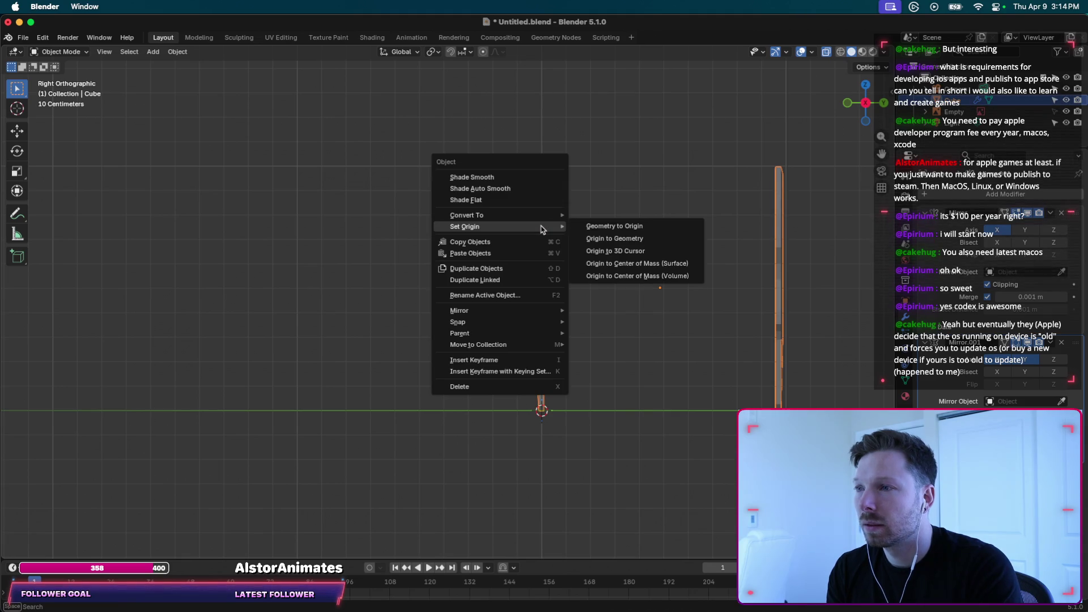
{"action": "left_click", "coordinate": [611, 229]}
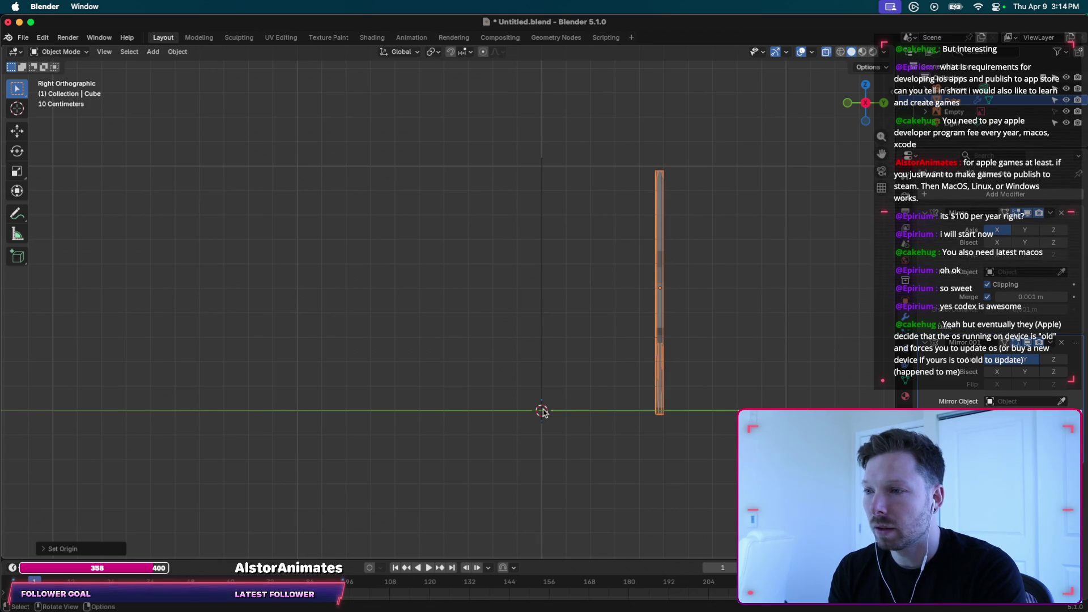
{"action": "mouse_move", "coordinate": [617, 436]}
{"action": "middle_mouse_down"}
{"action": "mouse_move", "coordinate": [557, 416]}
{"action": "mouse_move", "coordinate": [555, 277]}
{"action": "middle_mouse_up"}
{"action": "key", "text": "super+z"}
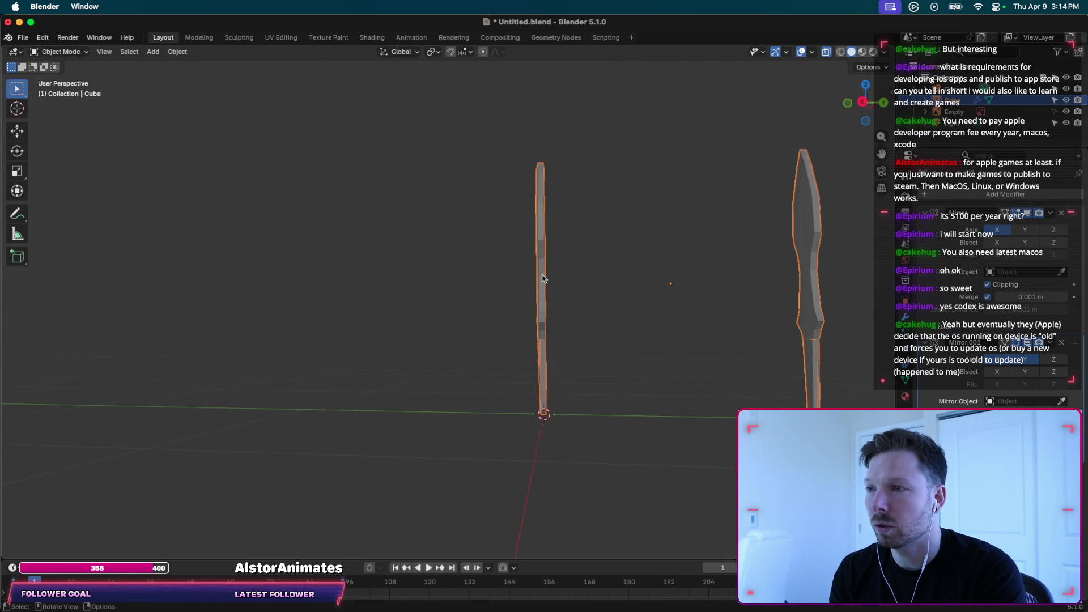
Set the blade's origin with Origin to Geometry and level the view upright.
{"action": "right_click", "coordinate": [542, 278]}
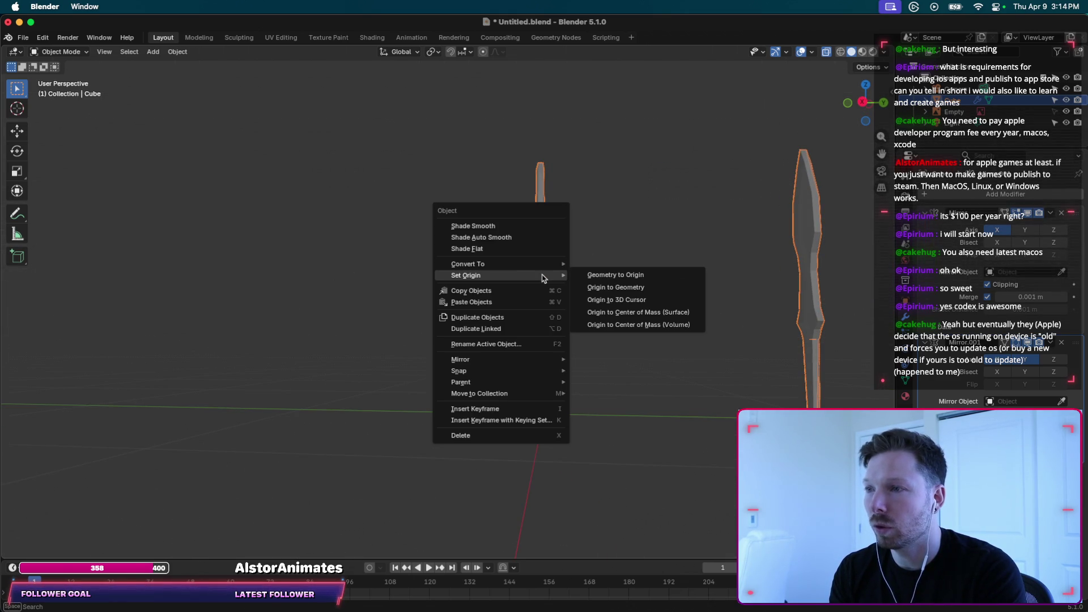
{"action": "left_click", "coordinate": [638, 287]}
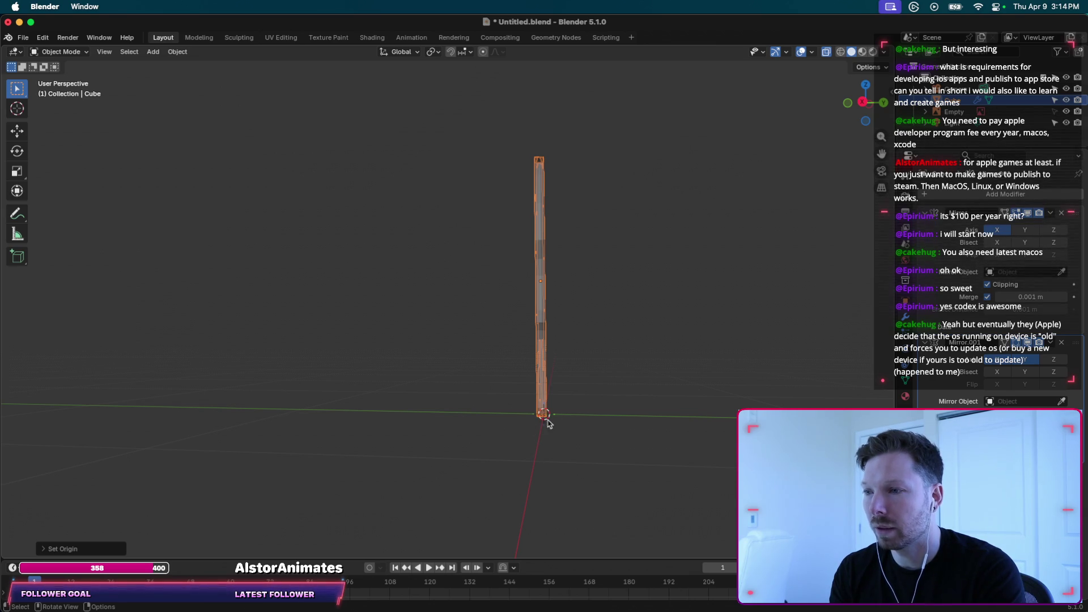
{"action": "scroll", "coordinate": [546, 436], "scroll_direction": "down", "scroll_amount": 3}
{"action": "scroll", "coordinate": [547, 437], "scroll_direction": "down", "scroll_amount": 3}
{"action": "scroll", "coordinate": [548, 435], "scroll_direction": "down", "scroll_amount": 3}
{"action": "middle_click_drag", "start_coordinate": [549, 434], "coordinate": [579, 387]}
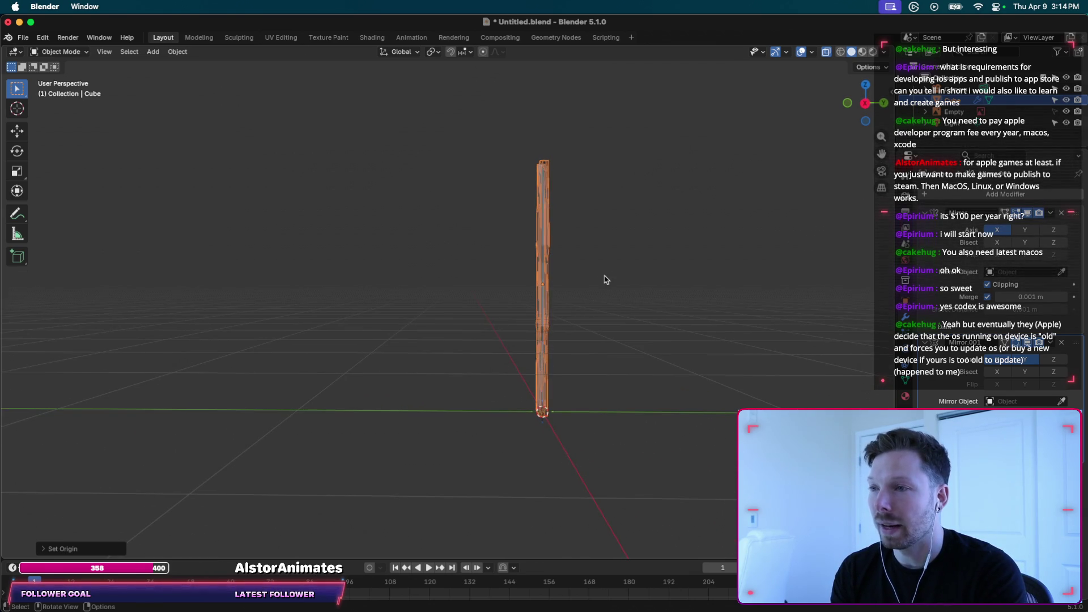
Enter Edit Mode and orbit and pan around the blade, bringing up the vertex menu.
{"action": "key", "text": "Tab"}
{"action": "middle_click_drag", "start_coordinate": [589, 278], "coordinate": [541, 271]}
{"action": "scroll", "coordinate": [541, 271], "scroll_direction": "left", "scroll_amount": 3}
{"action": "scroll", "coordinate": [541, 271], "scroll_direction": "left", "scroll_amount": 5}
{"action": "scroll", "coordinate": [541, 271], "scroll_direction": "left", "scroll_amount": 3}
{"action": "scroll", "coordinate": [541, 271], "scroll_direction": "left", "scroll_amount": 2}
{"action": "scroll", "coordinate": [541, 271], "scroll_direction": "left", "scroll_amount": 3}
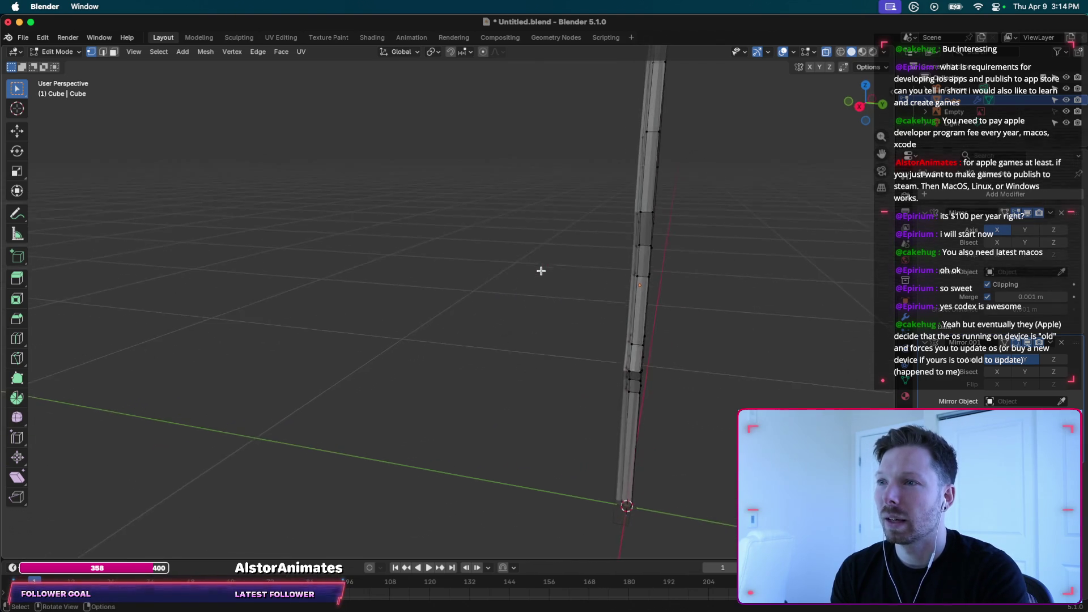
{"action": "scroll", "coordinate": [539, 270], "scroll_direction": "left", "scroll_amount": 3}
{"action": "scroll", "coordinate": [539, 270], "scroll_direction": "left", "scroll_amount": 2}
{"action": "scroll", "coordinate": [645, 272], "scroll_direction": "left", "scroll_amount": 2}
{"action": "scroll", "coordinate": [645, 272], "scroll_direction": "left", "scroll_amount": 2}
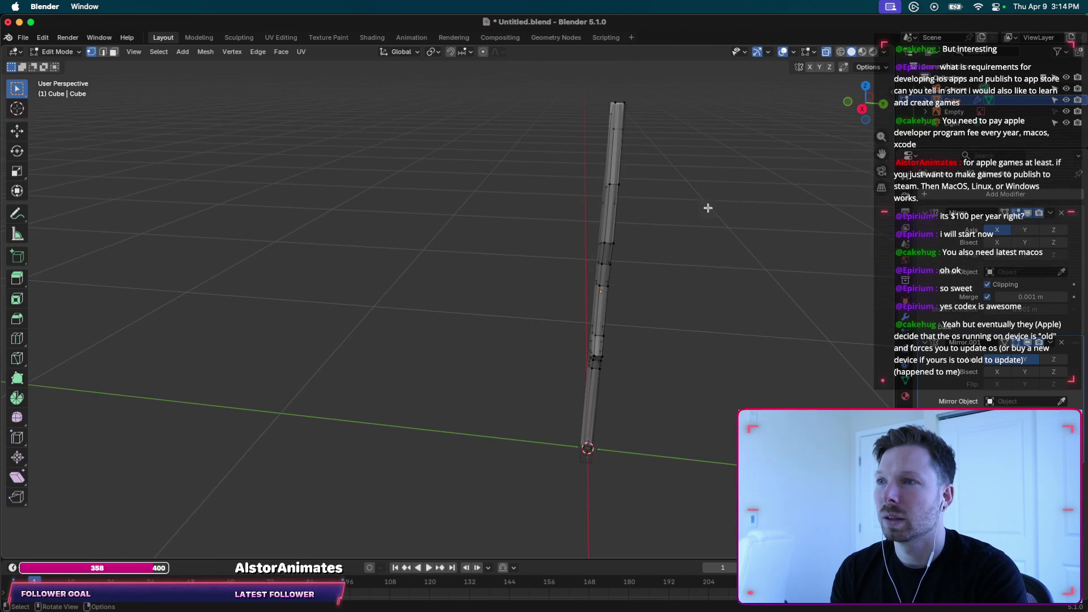
{"action": "scroll", "coordinate": [645, 272], "scroll_direction": "left", "scroll_amount": 2}
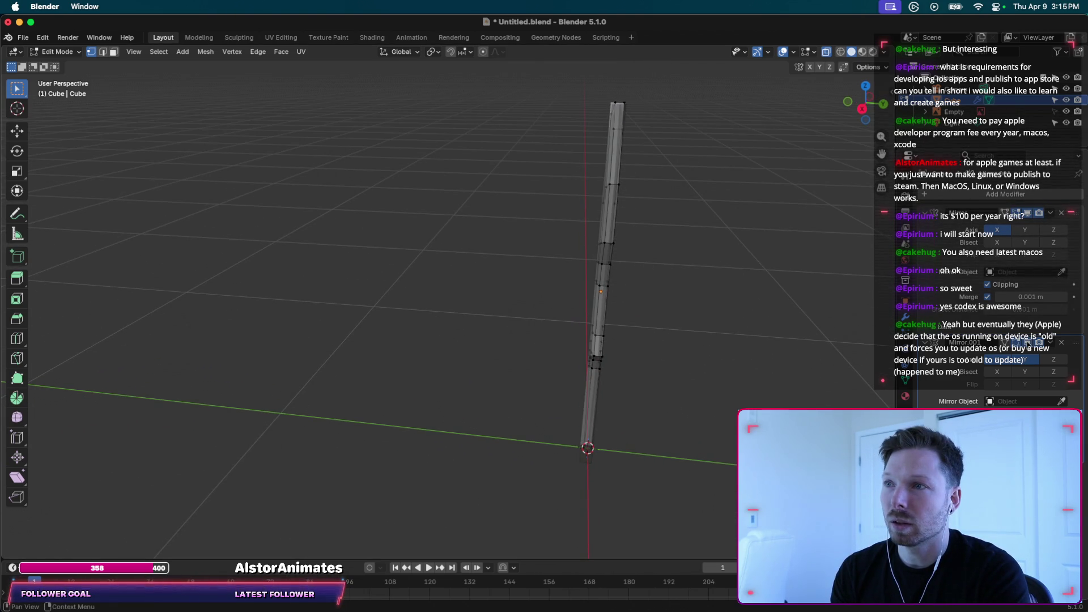
{"action": "scroll", "coordinate": [768, 335], "scroll_direction": "left", "scroll_amount": 3}
{"action": "scroll", "coordinate": [768, 335], "scroll_direction": "left", "scroll_amount": 3}
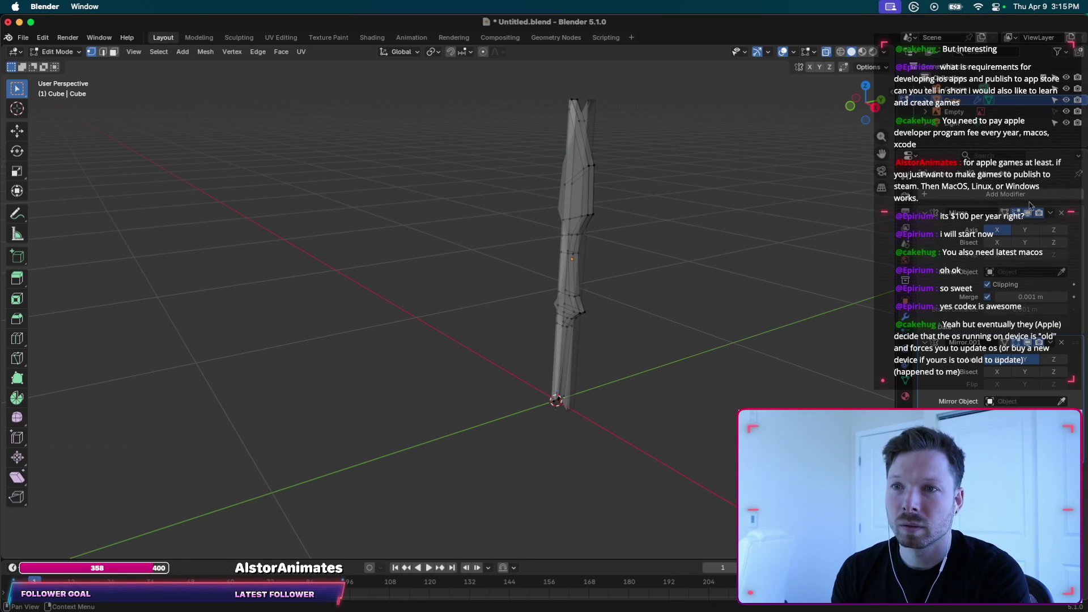
{"action": "scroll", "coordinate": [755, 314], "scroll_direction": "left", "scroll_amount": 2}
{"action": "scroll", "coordinate": [755, 314], "scroll_direction": "left", "scroll_amount": 3}
{"action": "scroll", "coordinate": [755, 315], "scroll_direction": "left", "scroll_amount": 3}
{"action": "scroll", "coordinate": [755, 315], "scroll_direction": "left", "scroll_amount": 3}
{"action": "scroll", "coordinate": [755, 315], "scroll_direction": "left", "scroll_amount": 2}
{"action": "scroll", "coordinate": [520, 318], "scroll_direction": "left", "scroll_amount": 1}
{"action": "scroll", "coordinate": [535, 322], "scroll_direction": "left", "scroll_amount": 3}
{"action": "scroll", "coordinate": [534, 322], "scroll_direction": "left", "scroll_amount": 2}
{"action": "scroll", "coordinate": [481, 311], "scroll_direction": "left", "scroll_amount": 2}
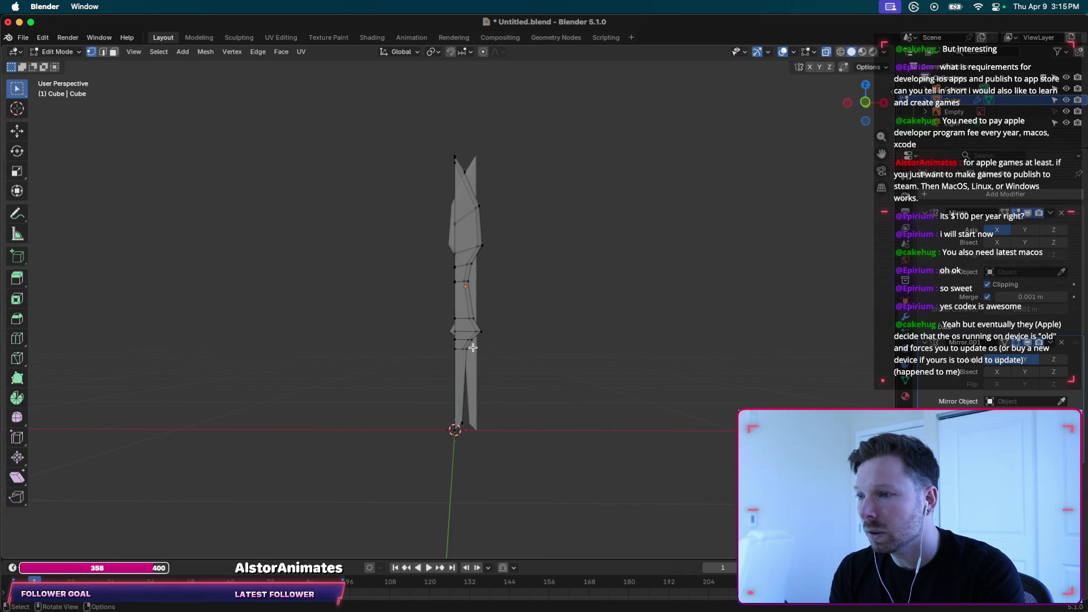
{"action": "scroll", "coordinate": [473, 348], "scroll_direction": "up", "scroll_amount": 2}
{"action": "scroll", "coordinate": [488, 332], "scroll_direction": "up", "scroll_amount": 1}
{"action": "scroll", "coordinate": [475, 295], "scroll_direction": "up", "scroll_amount": 1}
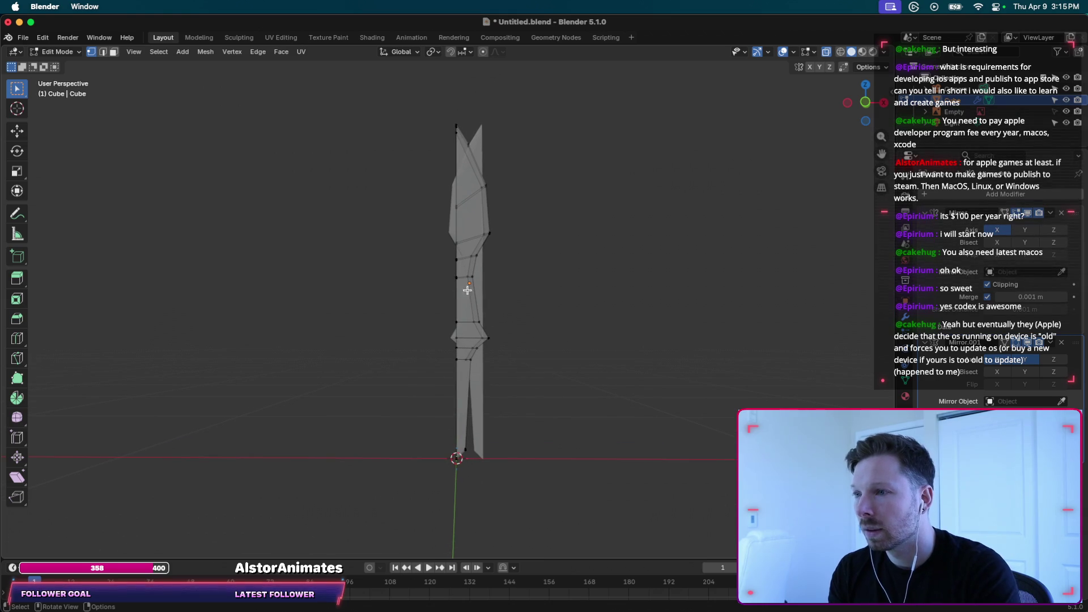
{"action": "right_click", "coordinate": [469, 284]}
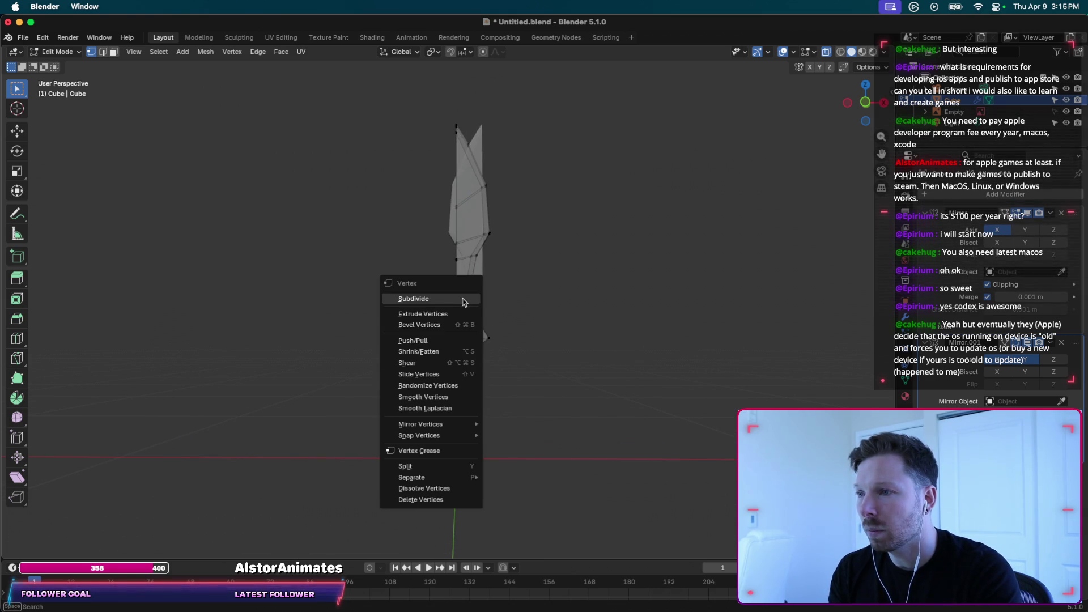
Back in Object Mode, leave the front reference view to look along the blade's edge, then select it.
{"action": "key", "text": "Tab"}
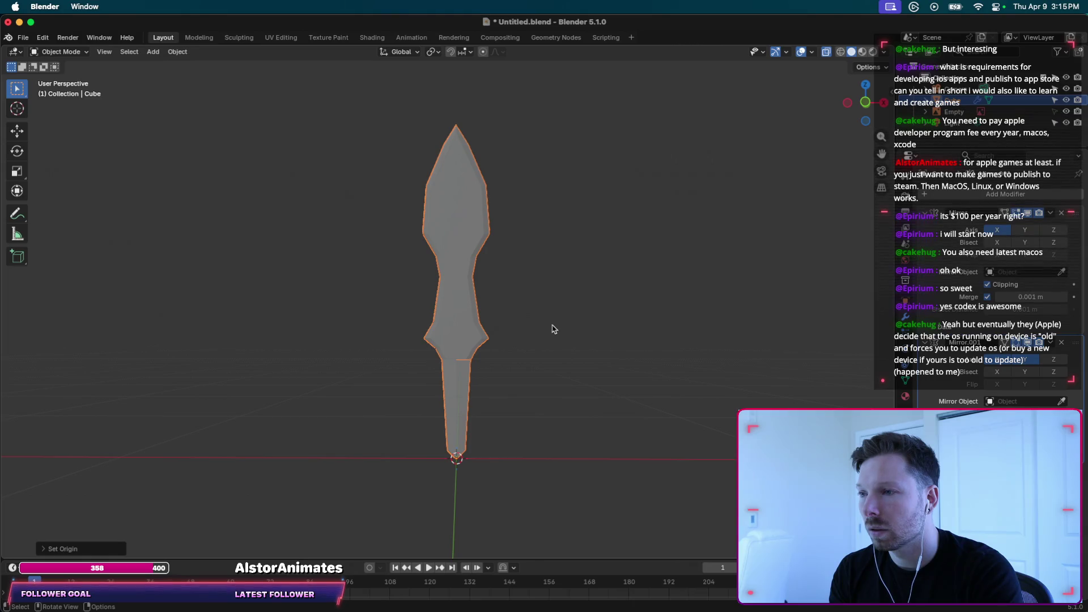
{"action": "left_click", "coordinate": [545, 410]}
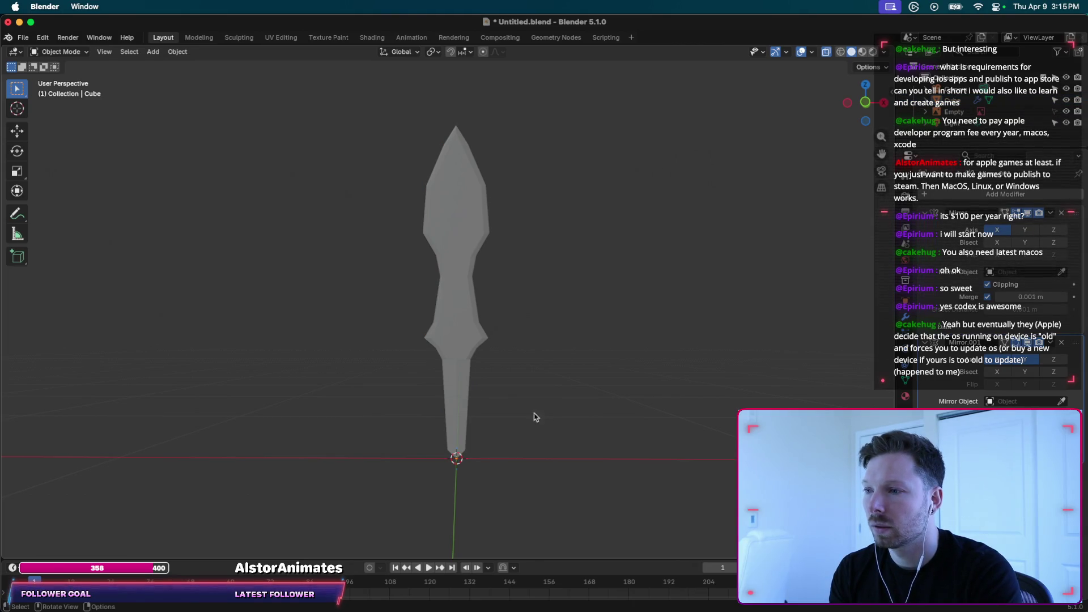
{"action": "mouse_move", "coordinate": [585, 408]}
{"action": "middle_mouse_down"}
{"action": "mouse_move", "coordinate": [453, 490]}
{"action": "mouse_move", "coordinate": [471, 482]}
{"action": "middle_mouse_up"}
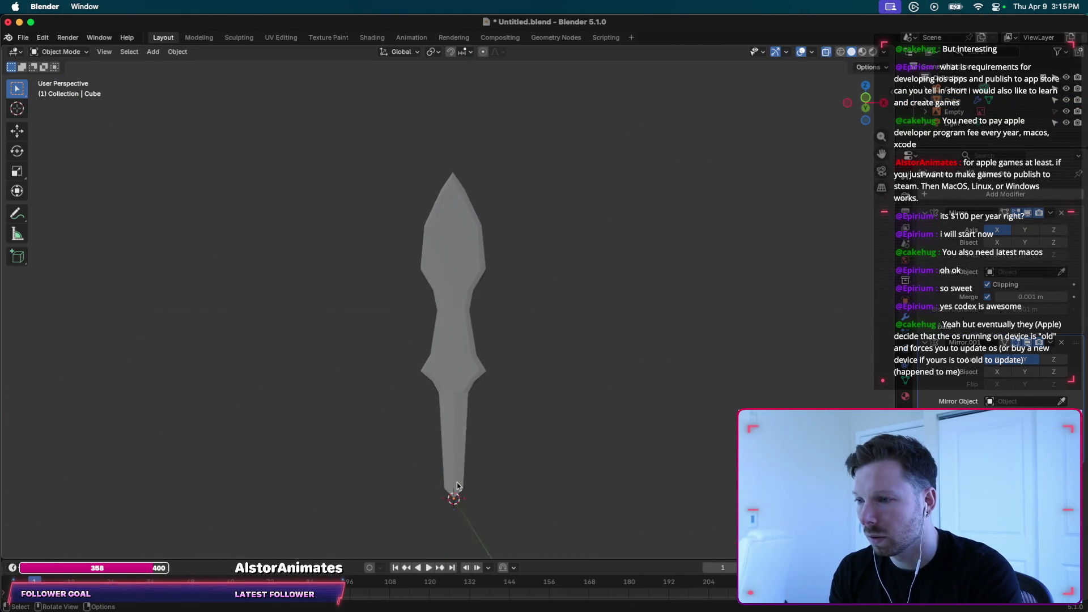
{"action": "left_click", "coordinate": [865, 106]}
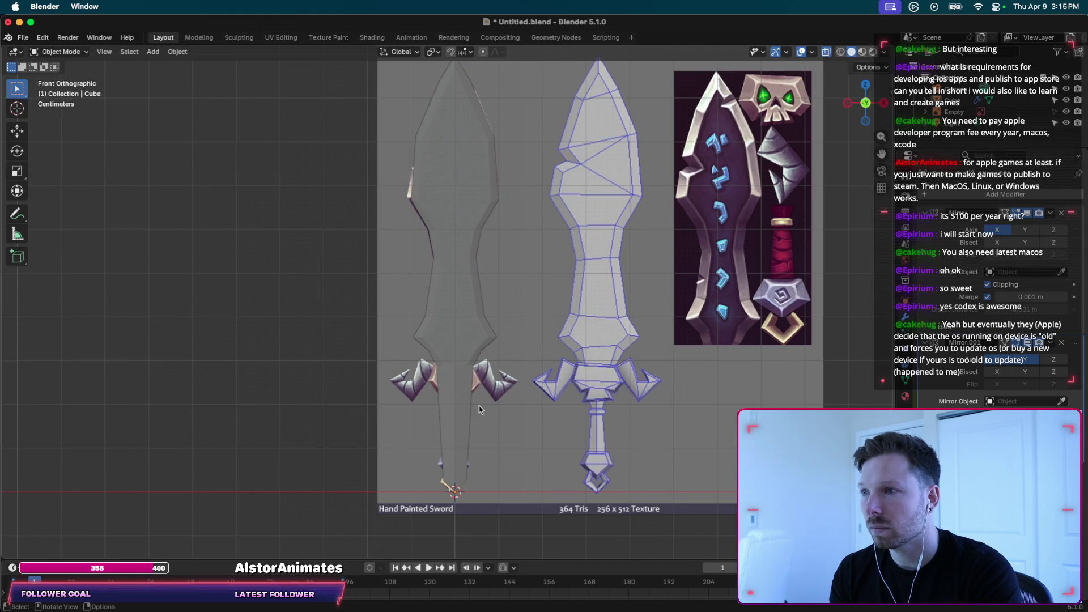
{"action": "scroll", "coordinate": [455, 457], "scroll_direction": "up", "scroll_amount": 2}
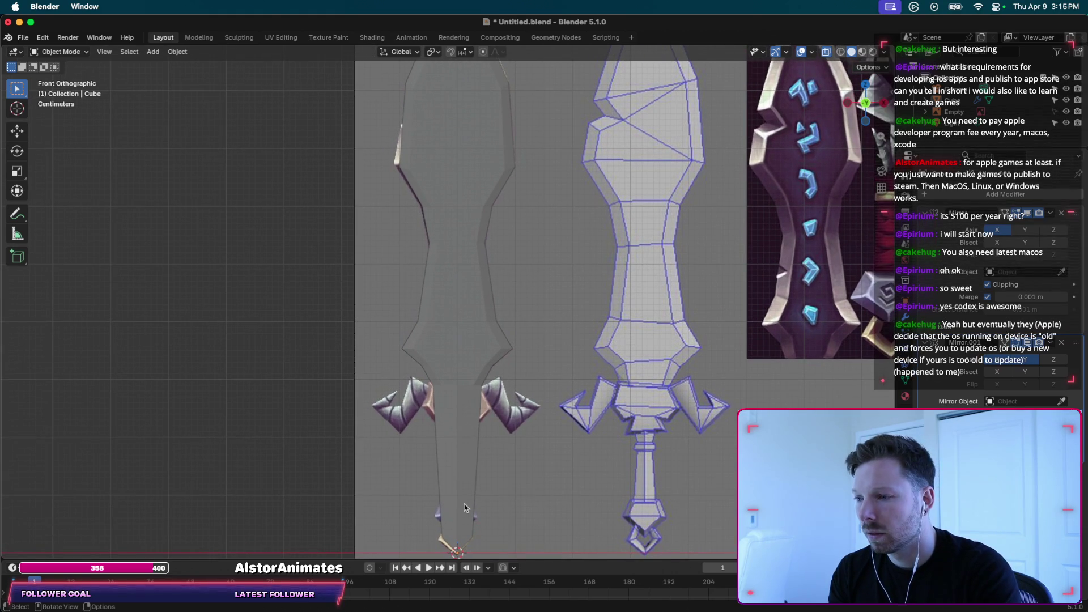
{"action": "scroll", "coordinate": [466, 507], "scroll_direction": "down", "scroll_amount": 3}
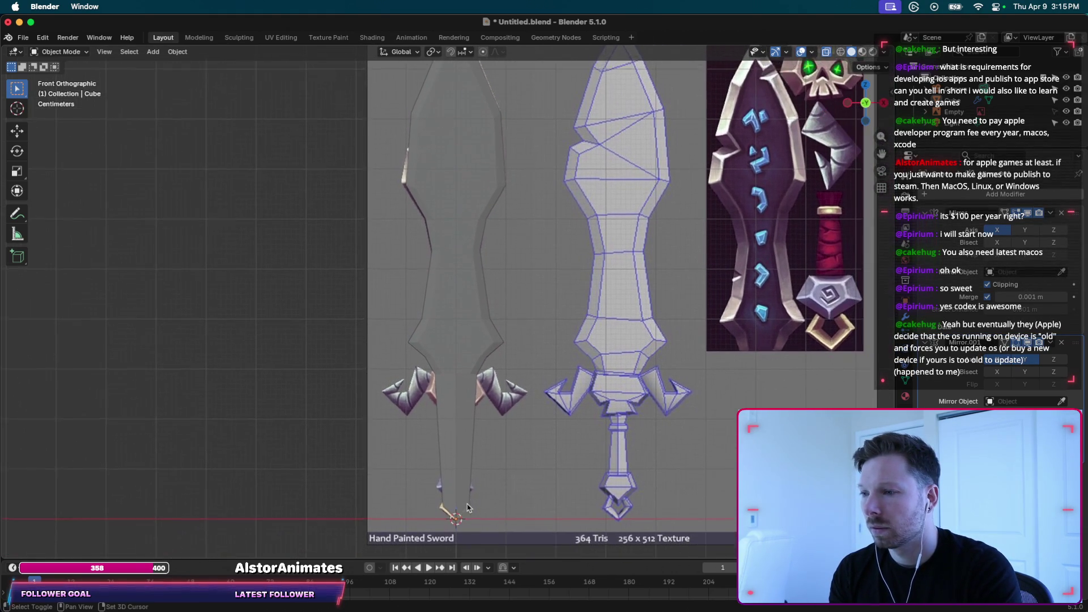
{"action": "middle_click_drag", "start_coordinate": [468, 507], "coordinate": [620, 486]}
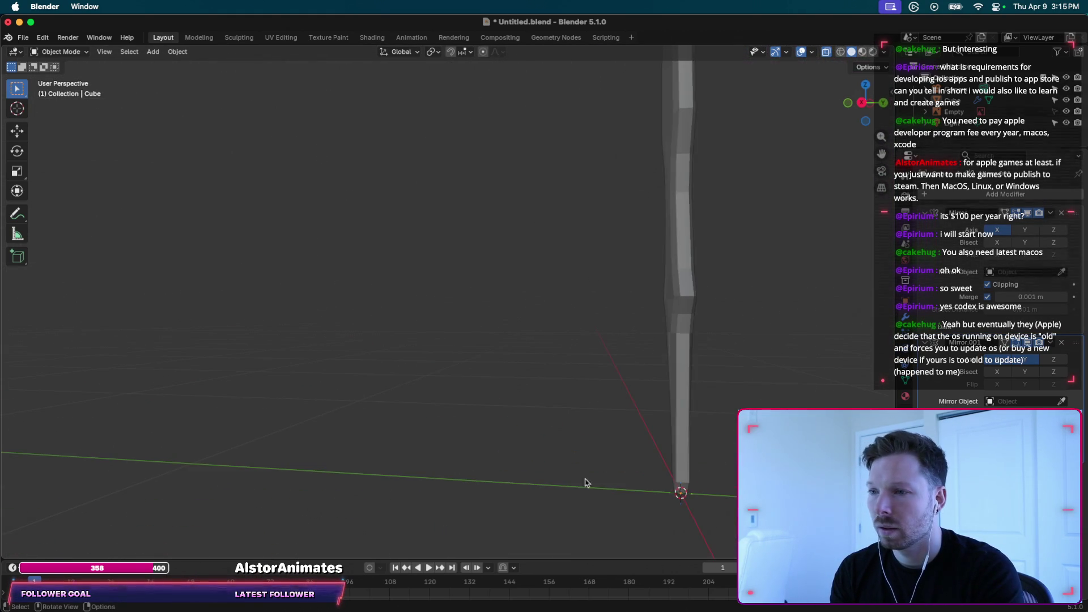
{"action": "scroll", "coordinate": [620, 486], "scroll_direction": "right", "scroll_amount": 2, "text": "shift"}
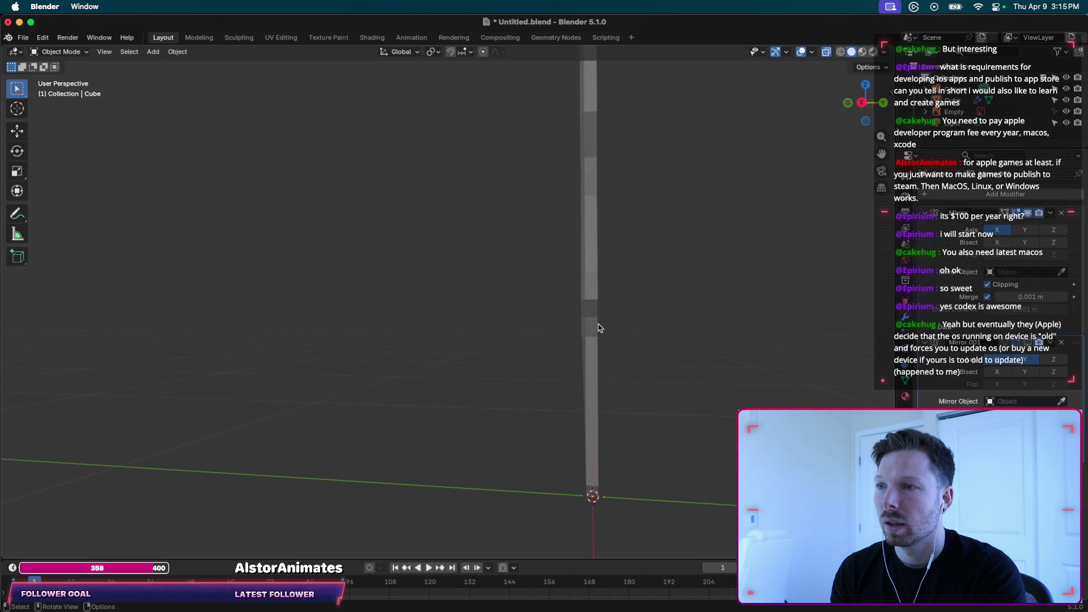
{"action": "scroll", "coordinate": [600, 328], "scroll_direction": "right", "scroll_amount": 1}
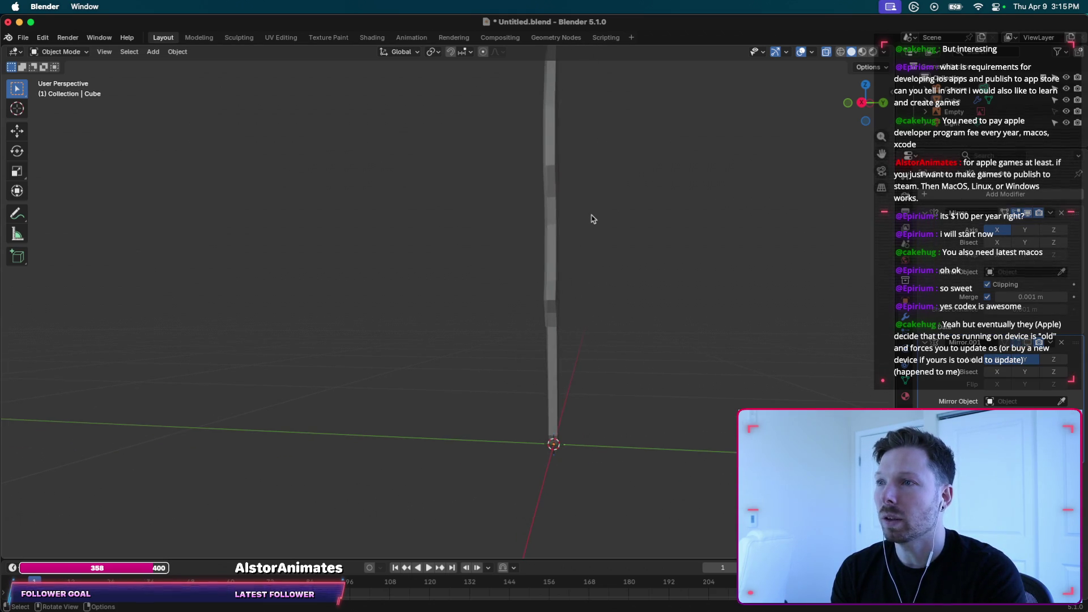
{"action": "scroll", "coordinate": [591, 221], "scroll_direction": "right", "scroll_amount": 5}
{"action": "scroll", "coordinate": [547, 211], "scroll_direction": "right", "scroll_amount": 3}
{"action": "scroll", "coordinate": [547, 212], "scroll_direction": "right", "scroll_amount": 3}
{"action": "scroll", "coordinate": [547, 211], "scroll_direction": "down", "scroll_amount": 2}
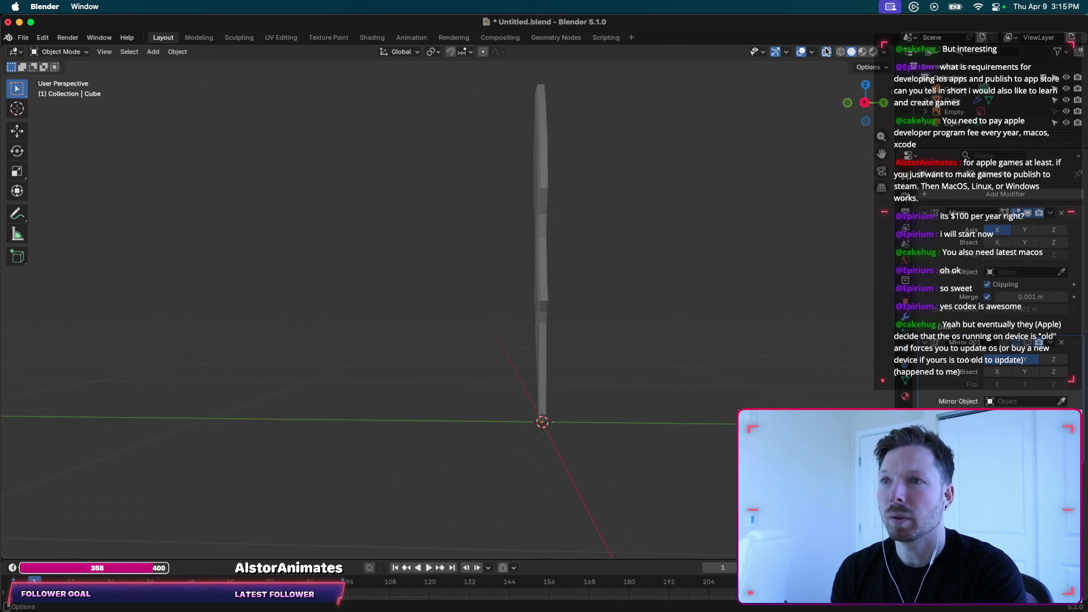
{"action": "scroll", "coordinate": [643, 219], "scroll_direction": "right", "scroll_amount": 3}
{"action": "scroll", "coordinate": [645, 220], "scroll_direction": "right", "scroll_amount": 3}
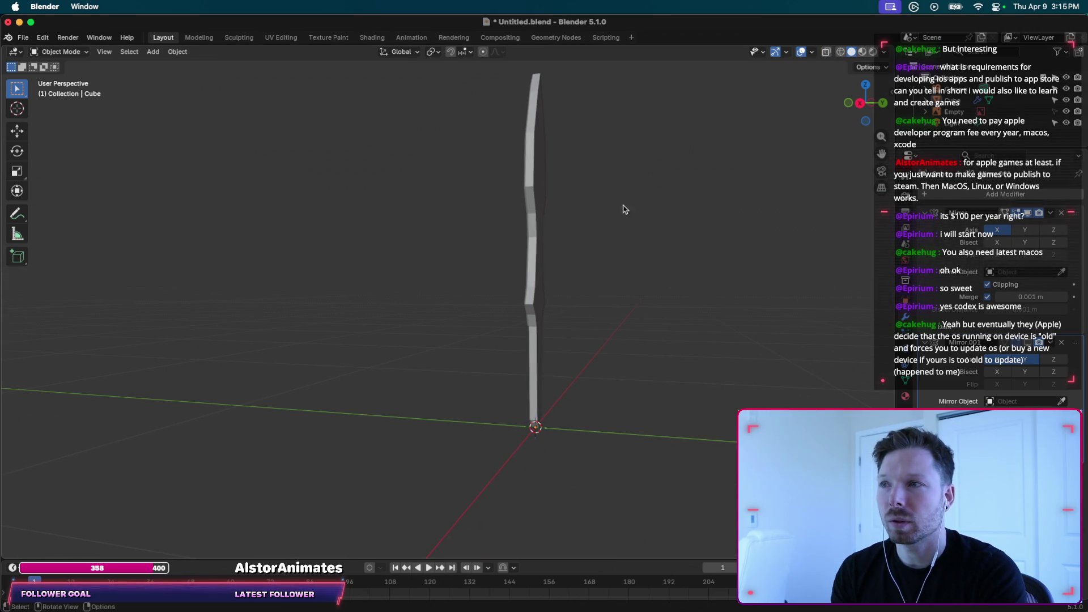
{"action": "scroll", "coordinate": [611, 231], "scroll_direction": "left", "scroll_amount": 2}
{"action": "scroll", "coordinate": [655, 202], "scroll_direction": "left", "scroll_amount": 2}
{"action": "scroll", "coordinate": [656, 202], "scroll_direction": "left", "scroll_amount": 2}
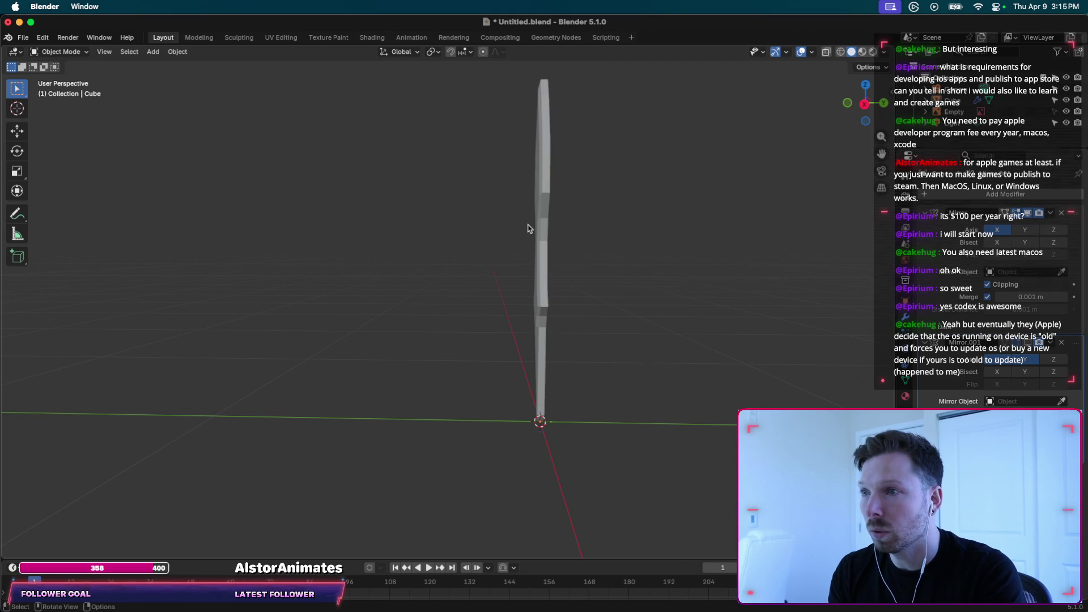
{"action": "left_click", "coordinate": [546, 193]}
Add a lengthwise loop cut through the blade's thickness in Edit Mode.
{"action": "key", "text": "Tab"}
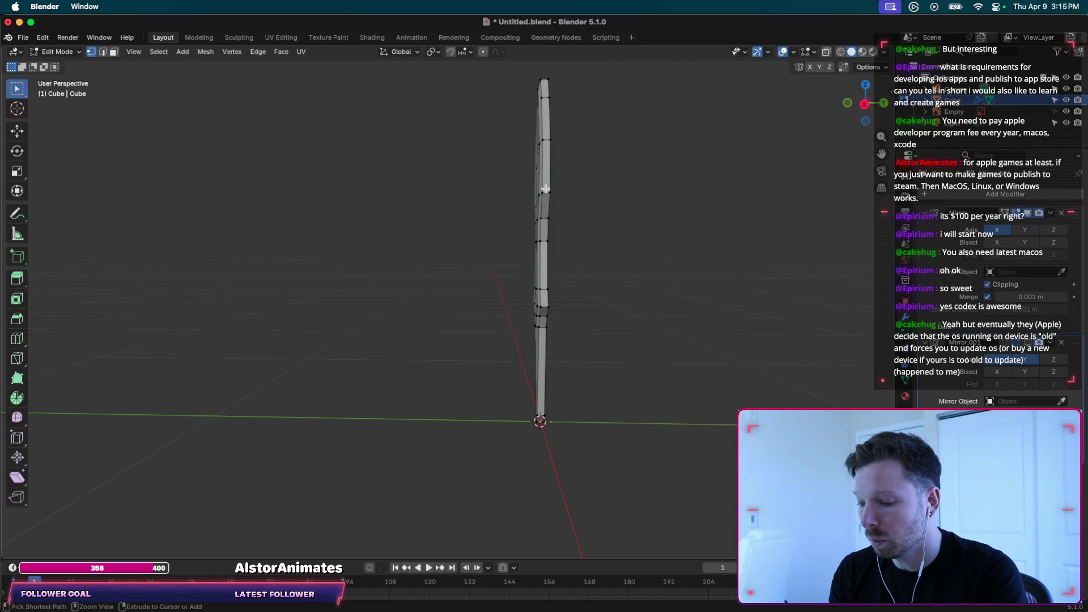
{"action": "key", "text": "ctrl+r"}
{"action": "left_click", "coordinate": [545, 192]}
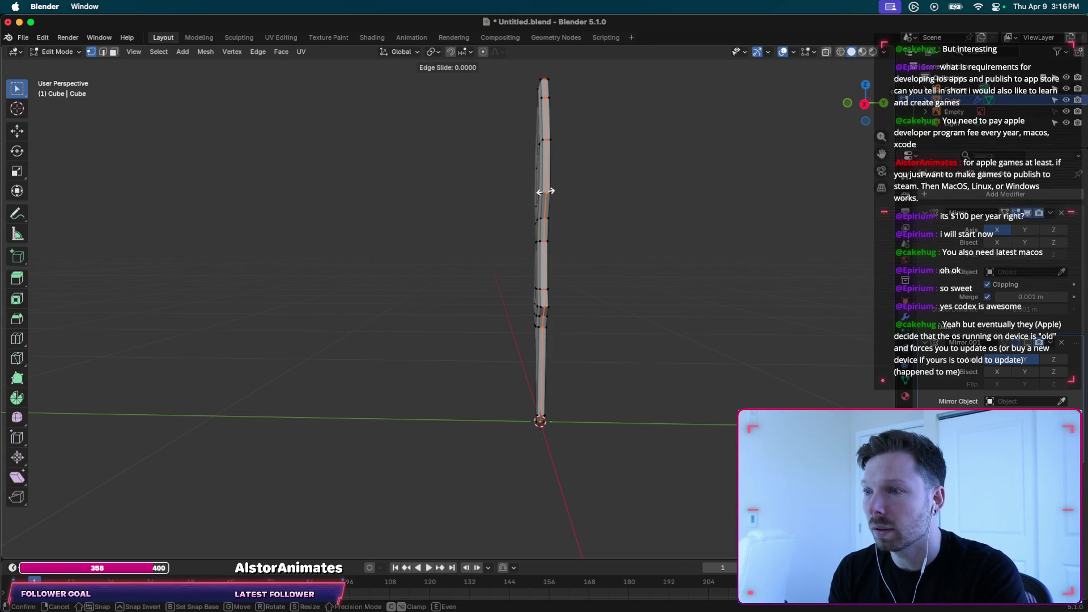
{"action": "left_click", "coordinate": [545, 192]}
{"action": "middle_click_drag", "start_coordinate": [566, 188], "coordinate": [572, 193]}
{"action": "scroll", "coordinate": [572, 192], "scroll_direction": "up", "scroll_amount": 2}
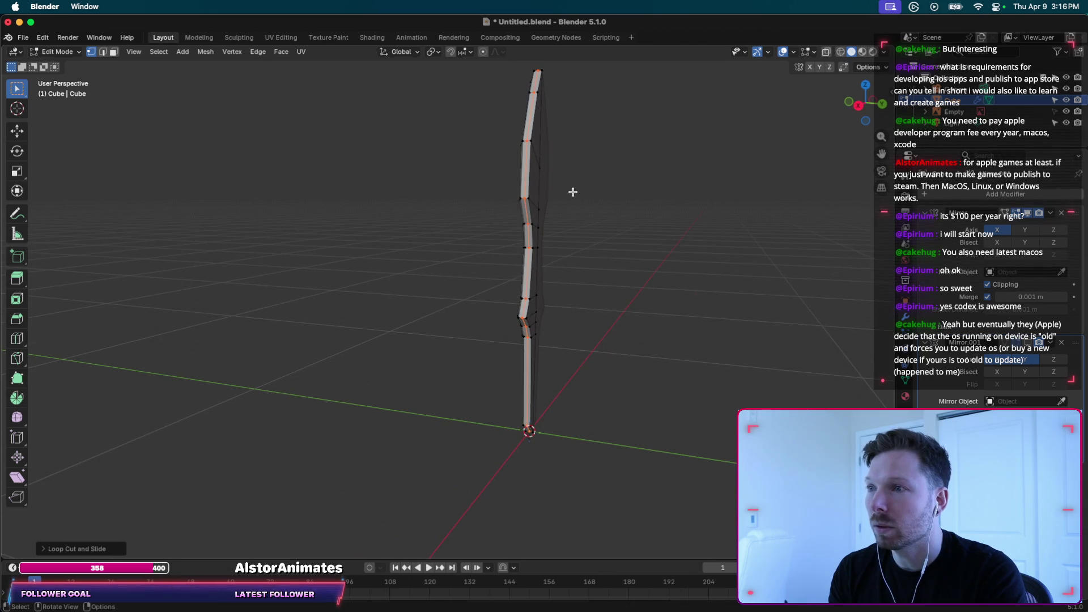
{"action": "scroll", "coordinate": [627, 178], "scroll_direction": "left", "scroll_amount": 5}
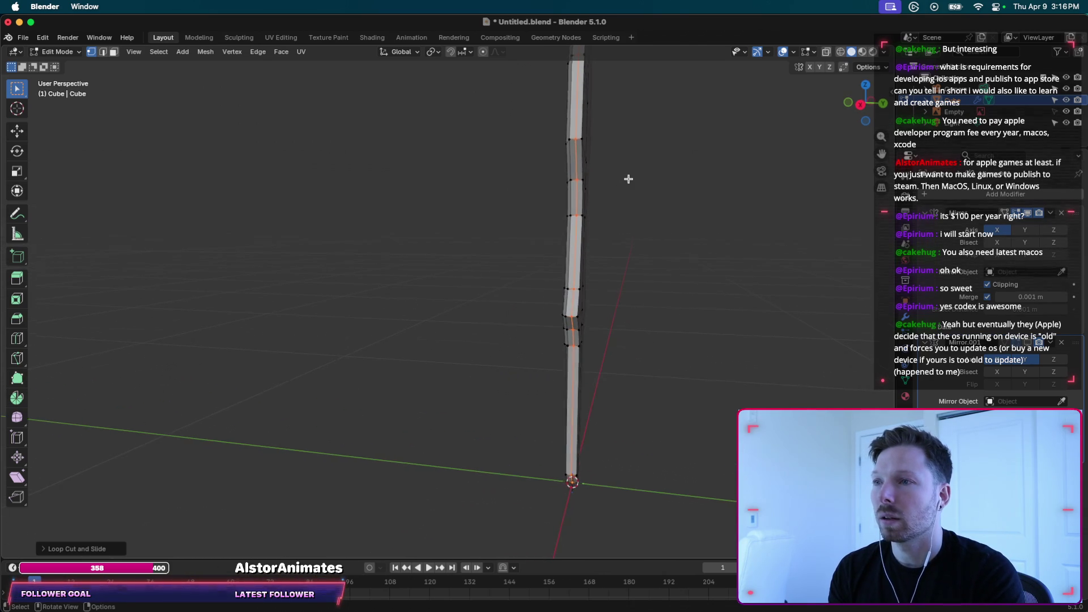
{"action": "scroll", "coordinate": [628, 179], "scroll_direction": "down", "scroll_amount": 5}
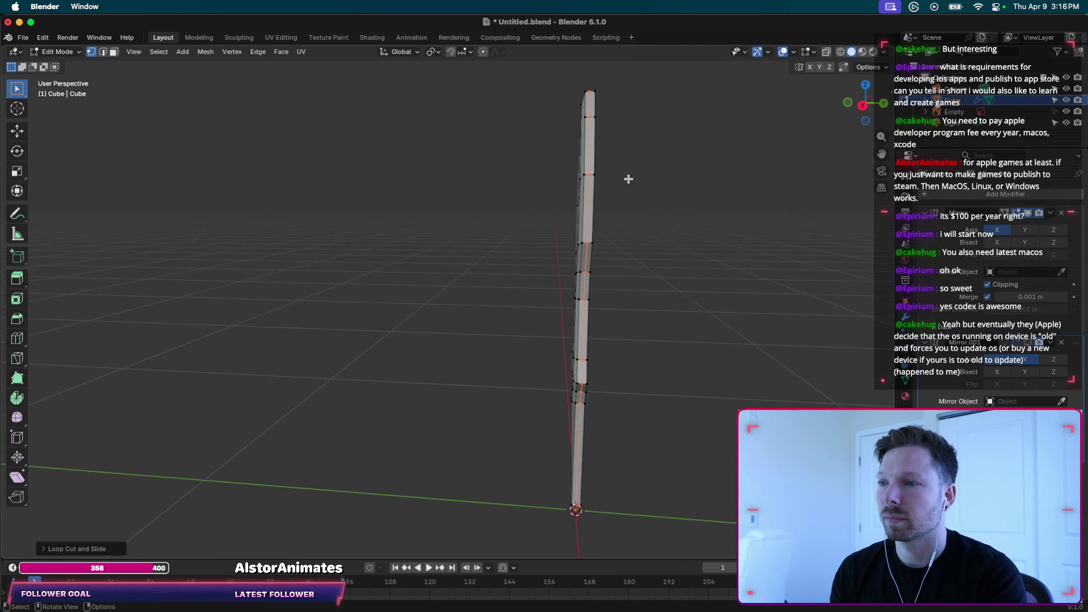
{"action": "scroll", "coordinate": [618, 135], "scroll_direction": "left", "scroll_amount": 2}
In Right view with X-ray on, box-select one side's vertices and delete them.
{"action": "left_click", "coordinate": [869, 103]}
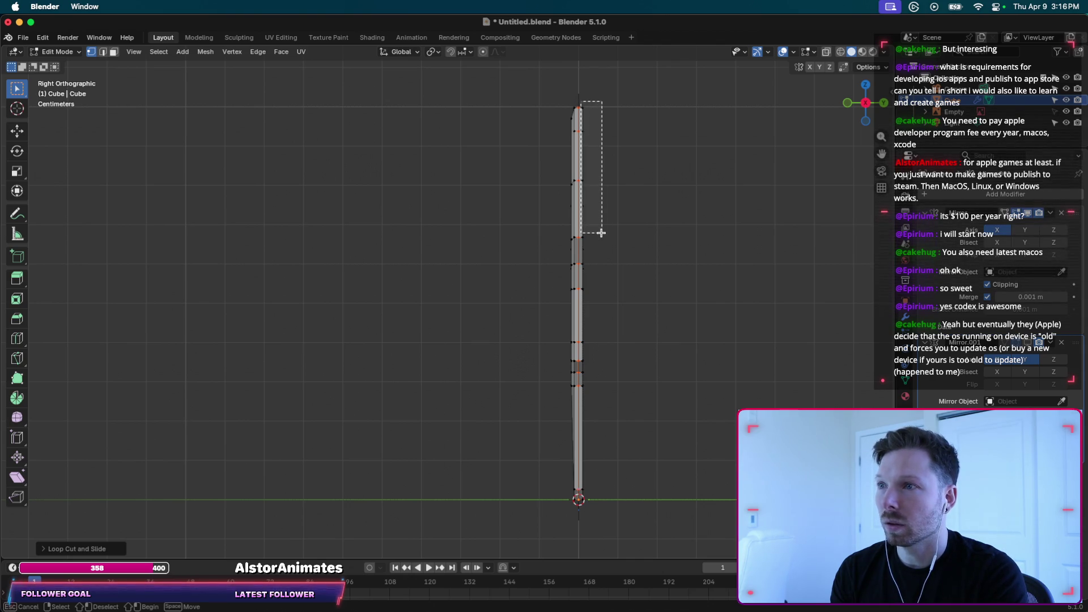
{"action": "left_click_drag", "start_coordinate": [601, 233], "coordinate": [601, 233]}
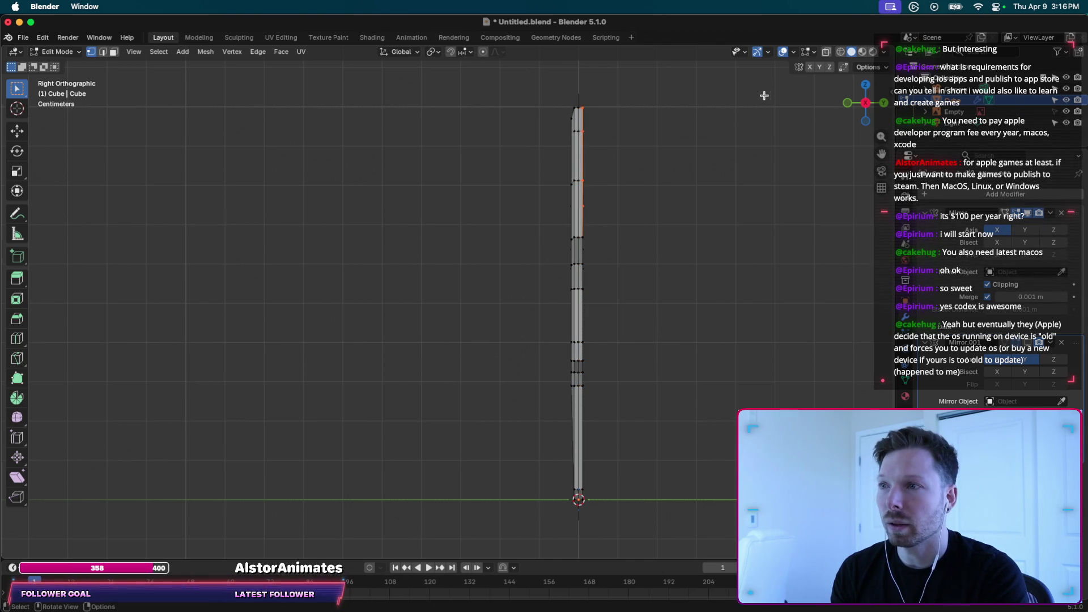
{"action": "left_click", "coordinate": [826, 53]}
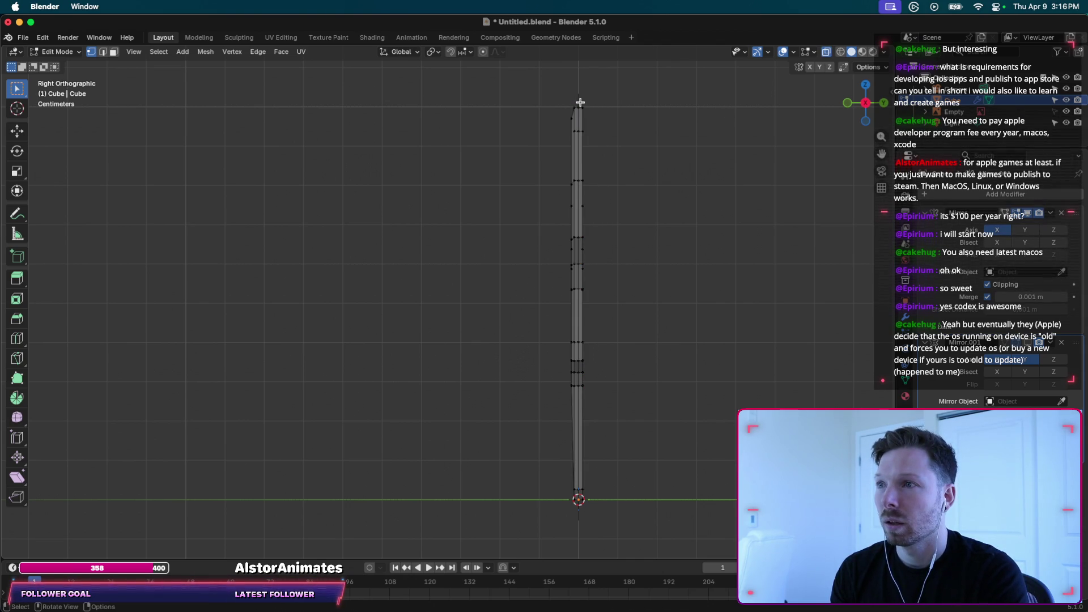
{"action": "left_click_drag", "start_coordinate": [580, 103], "coordinate": [653, 500]}
{"action": "key", "text": "x"}
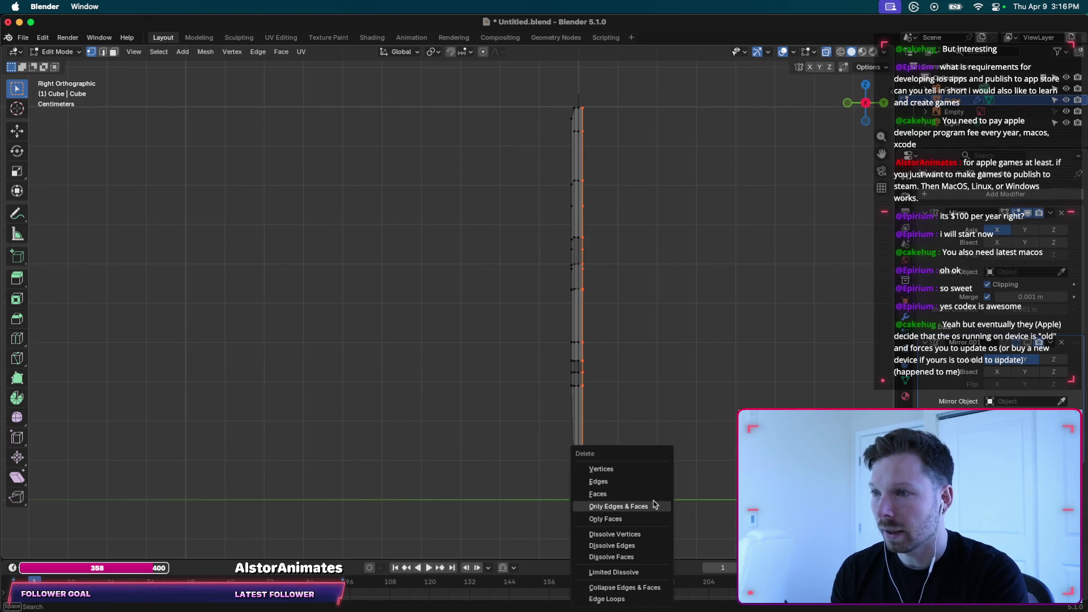
{"action": "left_click", "coordinate": [654, 505]}
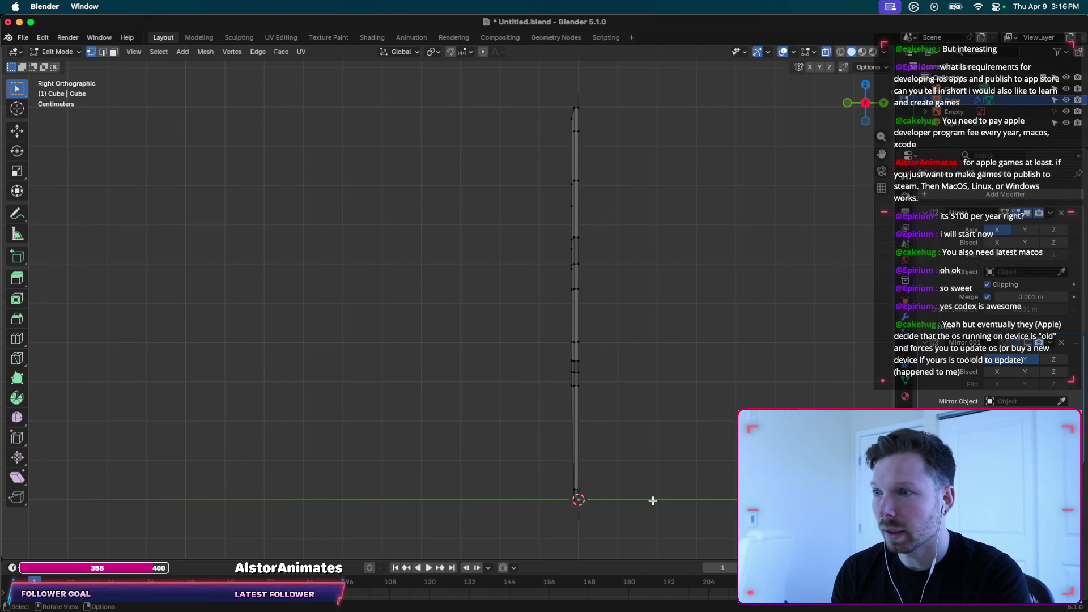
{"action": "middle_click_drag", "start_coordinate": [832, 161], "coordinate": [728, 172]}
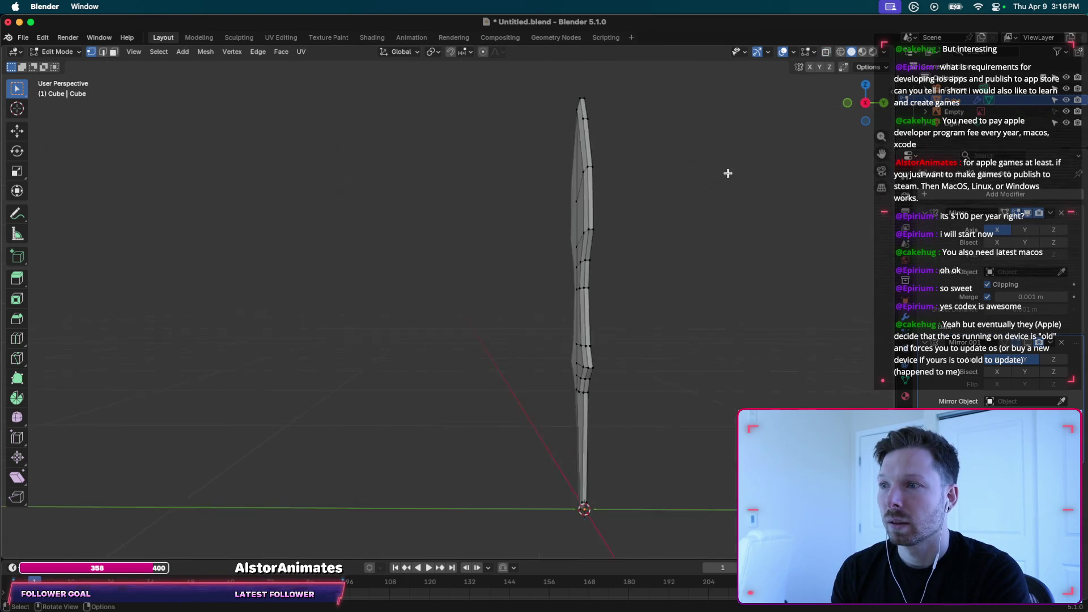
Orbit around the half-blade, return to Object Mode and clear the selection.
{"action": "scroll", "coordinate": [728, 173], "scroll_direction": "right", "scroll_amount": 5}
{"action": "scroll", "coordinate": [728, 173], "scroll_direction": "right", "scroll_amount": 5}
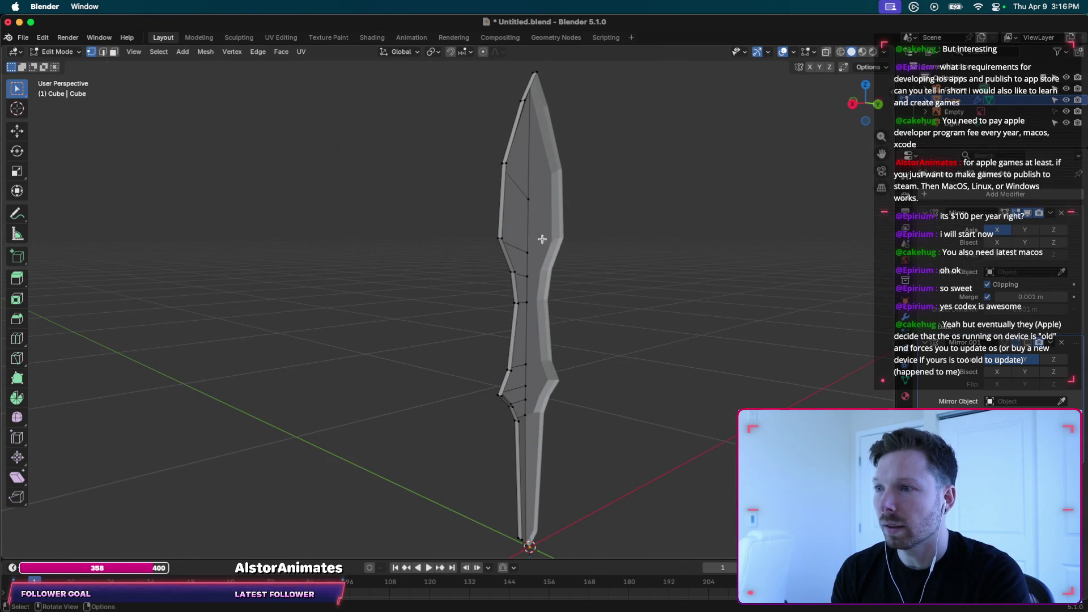
{"action": "scroll", "coordinate": [646, 241], "scroll_direction": "right", "scroll_amount": 5}
{"action": "scroll", "coordinate": [646, 241], "scroll_direction": "right", "scroll_amount": 5}
{"action": "scroll", "coordinate": [646, 242], "scroll_direction": "right", "scroll_amount": 2}
{"action": "scroll", "coordinate": [646, 242], "scroll_direction": "right", "scroll_amount": 3}
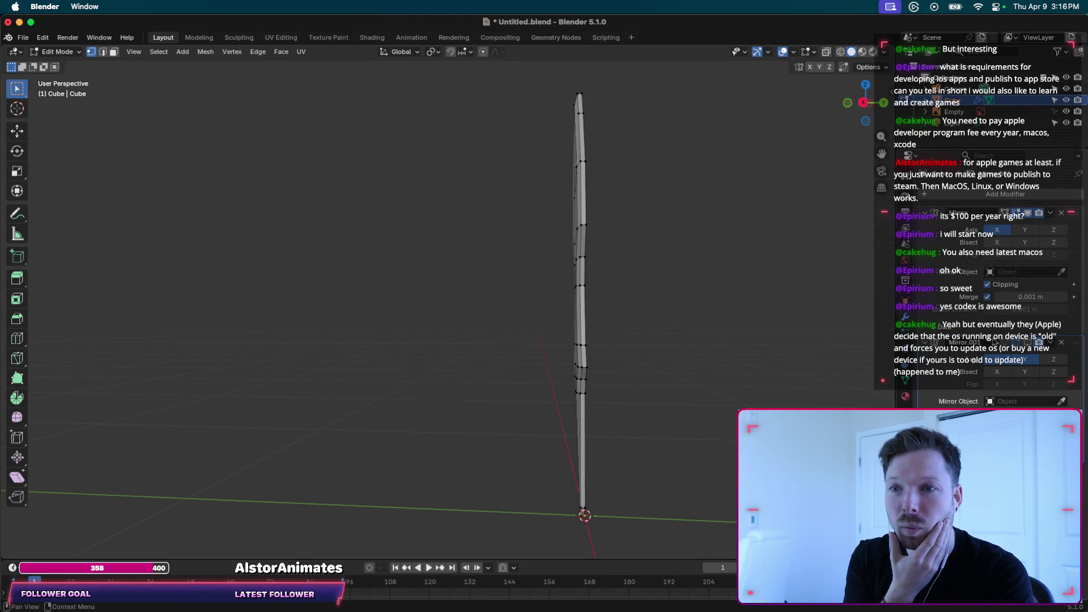
{"action": "scroll", "coordinate": [646, 242], "scroll_direction": "right", "scroll_amount": 2}
{"action": "scroll", "coordinate": [792, 330], "scroll_direction": "right", "scroll_amount": 3}
{"action": "scroll", "coordinate": [791, 330], "scroll_direction": "right", "scroll_amount": 3}
{"action": "scroll", "coordinate": [791, 330], "scroll_direction": "right", "scroll_amount": 4}
{"action": "scroll", "coordinate": [791, 330], "scroll_direction": "right", "scroll_amount": 4}
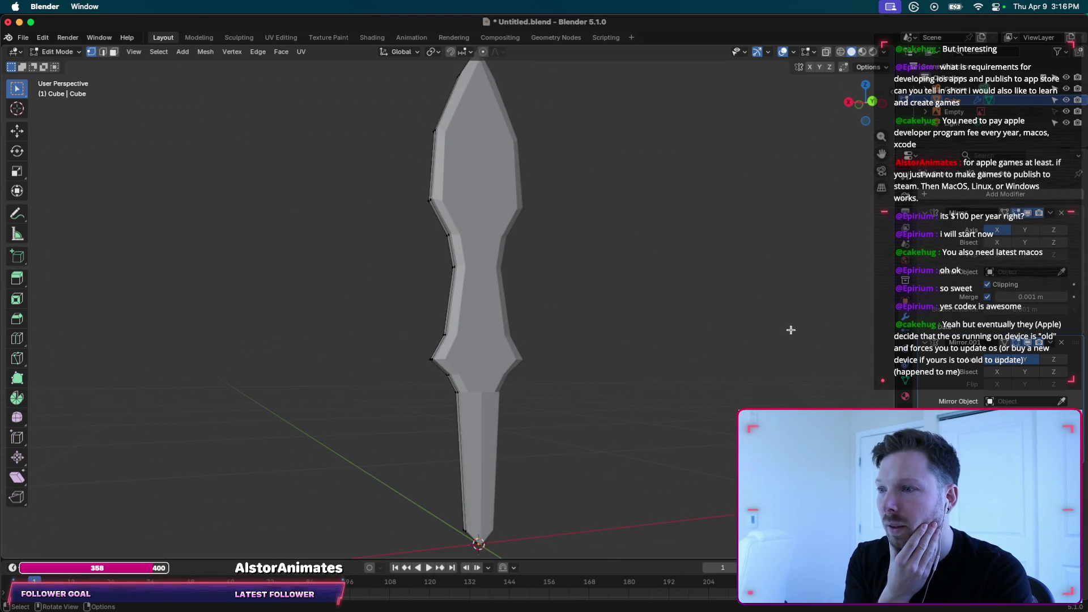
{"action": "scroll", "coordinate": [605, 394], "scroll_direction": "right", "scroll_amount": 2}
{"action": "scroll", "coordinate": [607, 395], "scroll_direction": "right", "scroll_amount": 4}
{"action": "scroll", "coordinate": [607, 396], "scroll_direction": "right", "scroll_amount": 4}
{"action": "scroll", "coordinate": [607, 395], "scroll_direction": "right", "scroll_amount": 3}
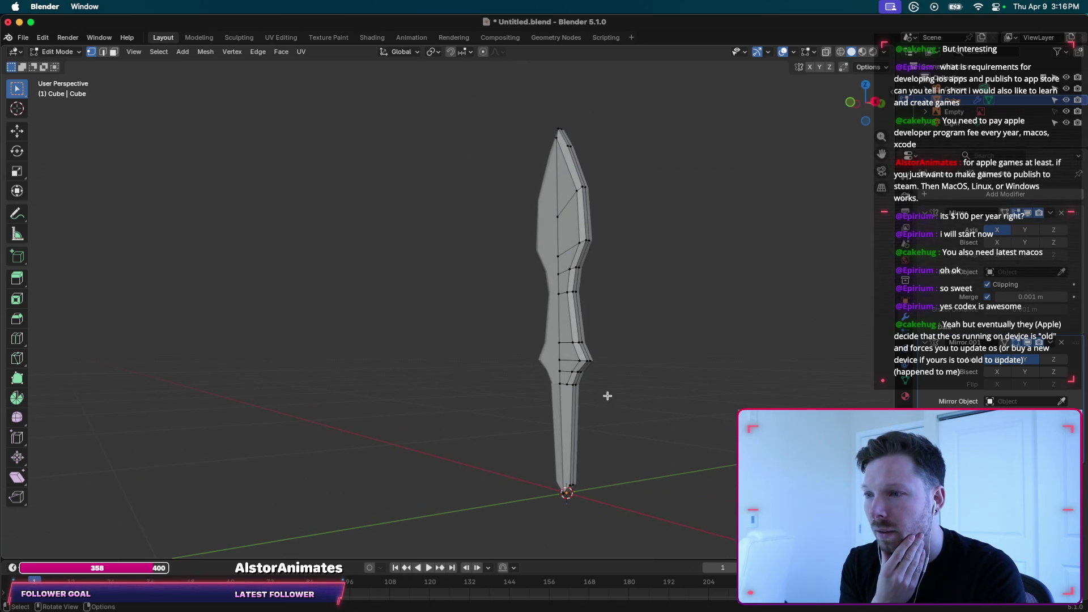
{"action": "key", "text": "Tab"}
{"action": "left_click", "coordinate": [615, 390]}
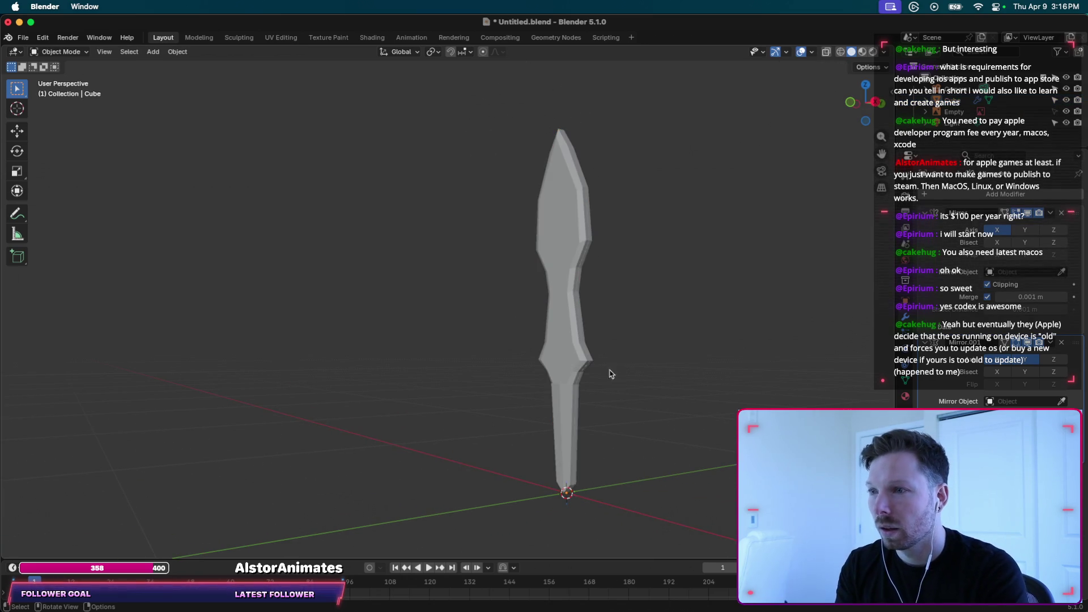
Switch to Right Orthographic view and zoom in on the half-blade.
{"action": "scroll", "coordinate": [608, 370], "scroll_direction": "up", "scroll_amount": 2}
{"action": "scroll", "coordinate": [608, 369], "scroll_direction": "up", "scroll_amount": 2}
{"action": "scroll", "coordinate": [610, 348], "scroll_direction": "up", "scroll_amount": 1}
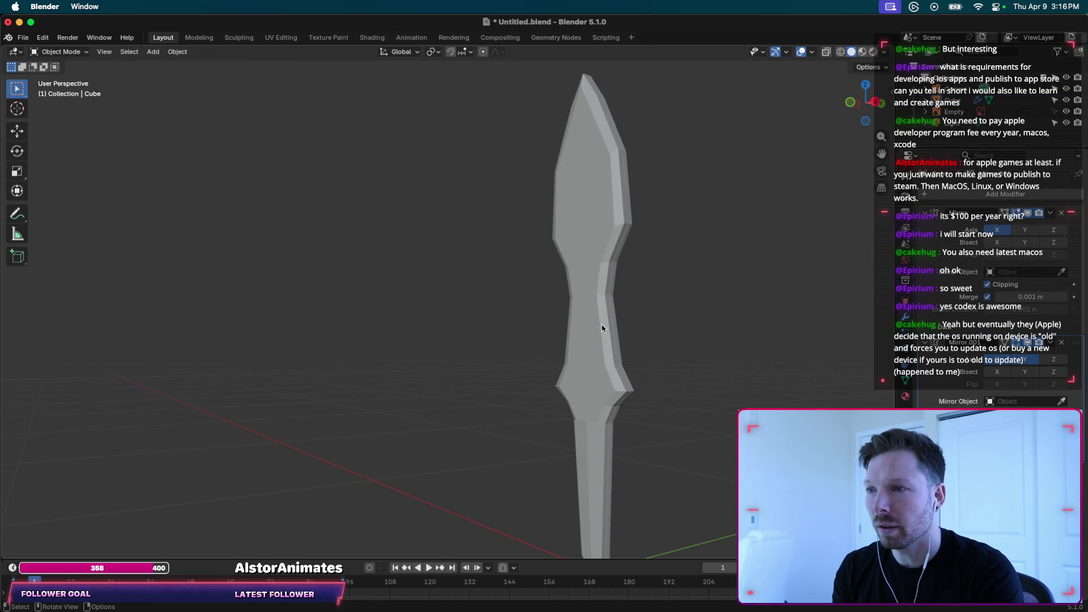
{"action": "scroll", "coordinate": [602, 326], "scroll_direction": "right", "scroll_amount": 3}
{"action": "scroll", "coordinate": [623, 289], "scroll_direction": "right", "scroll_amount": 3}
{"action": "scroll", "coordinate": [628, 285], "scroll_direction": "right", "scroll_amount": 3}
{"action": "scroll", "coordinate": [628, 275], "scroll_direction": "right", "scroll_amount": 2}
{"action": "scroll", "coordinate": [627, 276], "scroll_direction": "right", "scroll_amount": 3}
{"action": "scroll", "coordinate": [628, 276], "scroll_direction": "right", "scroll_amount": 2}
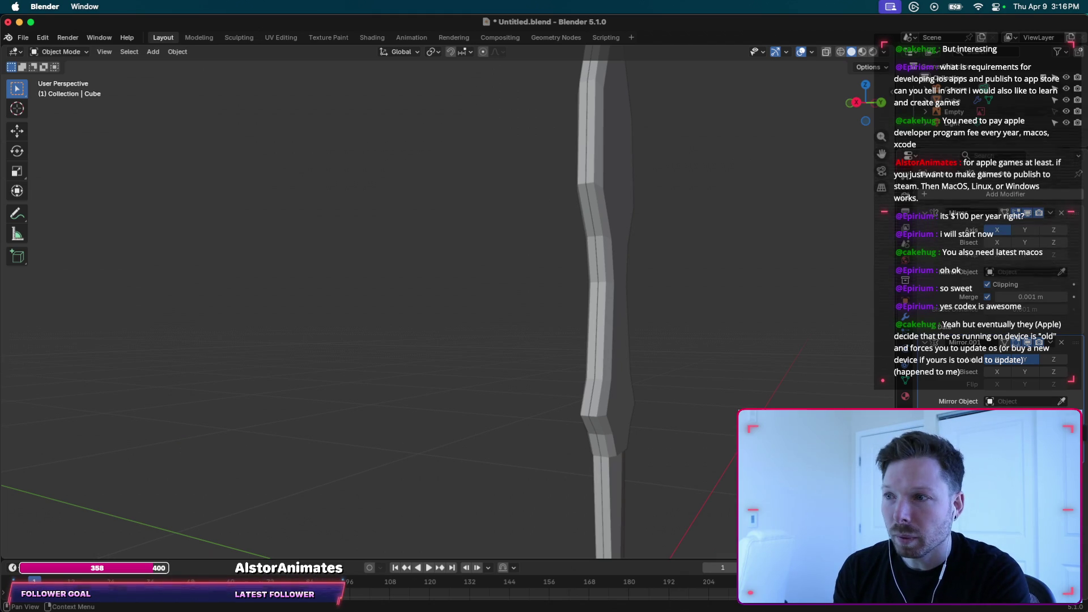
{"action": "scroll", "coordinate": [601, 345], "scroll_direction": "right", "scroll_amount": 3}
{"action": "scroll", "coordinate": [601, 344], "scroll_direction": "right", "scroll_amount": 2}
{"action": "scroll", "coordinate": [600, 345], "scroll_direction": "right", "scroll_amount": 3}
{"action": "scroll", "coordinate": [601, 344], "scroll_direction": "right", "scroll_amount": 3}
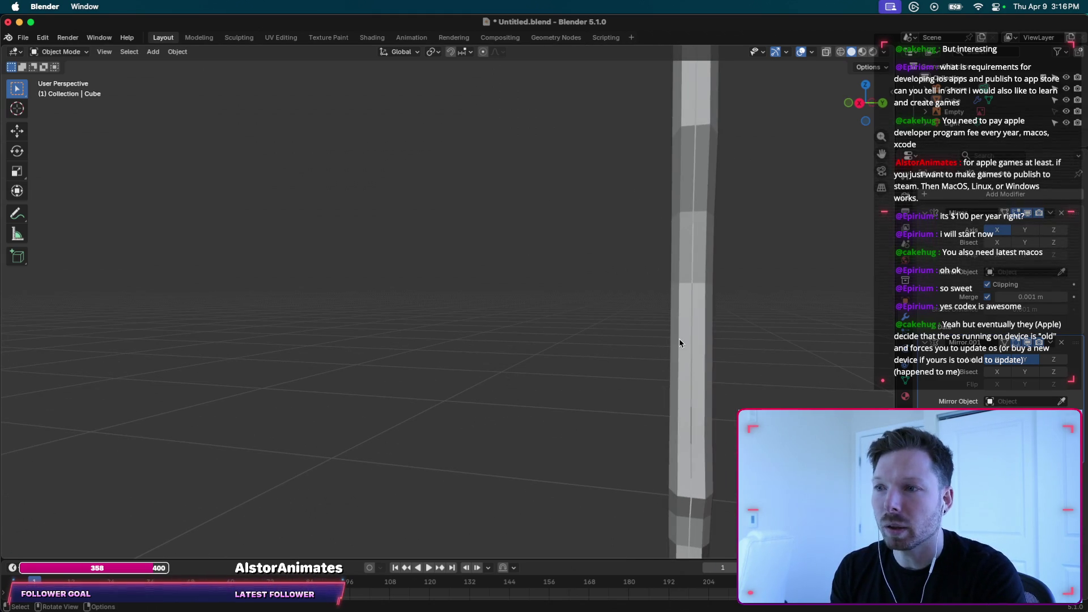
{"action": "scroll", "coordinate": [689, 340], "scroll_direction": "right", "scroll_amount": 3}
{"action": "scroll", "coordinate": [690, 342], "scroll_direction": "right", "scroll_amount": 3}
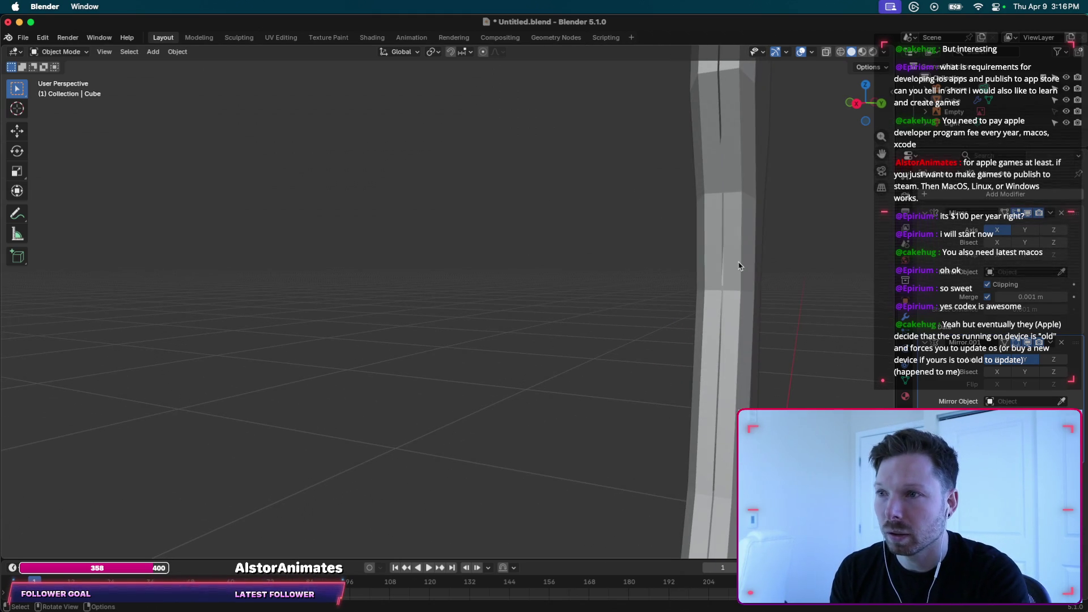
{"action": "scroll", "coordinate": [738, 266], "scroll_direction": "right", "scroll_amount": 3}
{"action": "scroll", "coordinate": [739, 249], "scroll_direction": "left", "scroll_amount": 3, "text": "shift"}
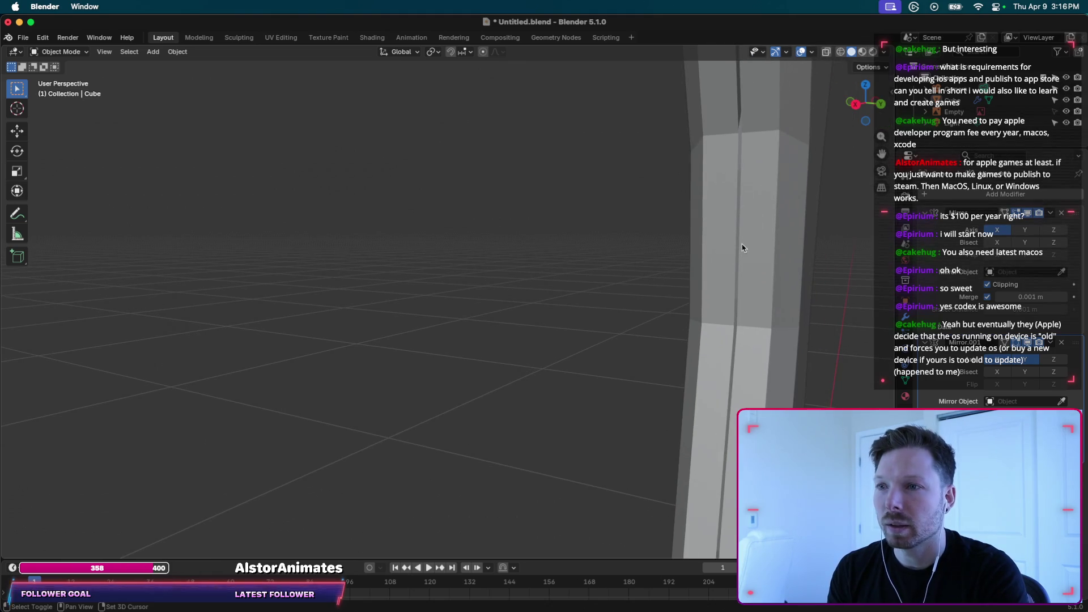
{"action": "scroll", "coordinate": [745, 254], "scroll_direction": "left", "scroll_amount": 3, "text": "shift"}
{"action": "scroll", "coordinate": [760, 260], "scroll_direction": "left", "scroll_amount": 2, "text": "shift"}
{"action": "scroll", "coordinate": [737, 258], "scroll_direction": "right", "scroll_amount": 3}
{"action": "scroll", "coordinate": [774, 261], "scroll_direction": "right", "scroll_amount": 3}
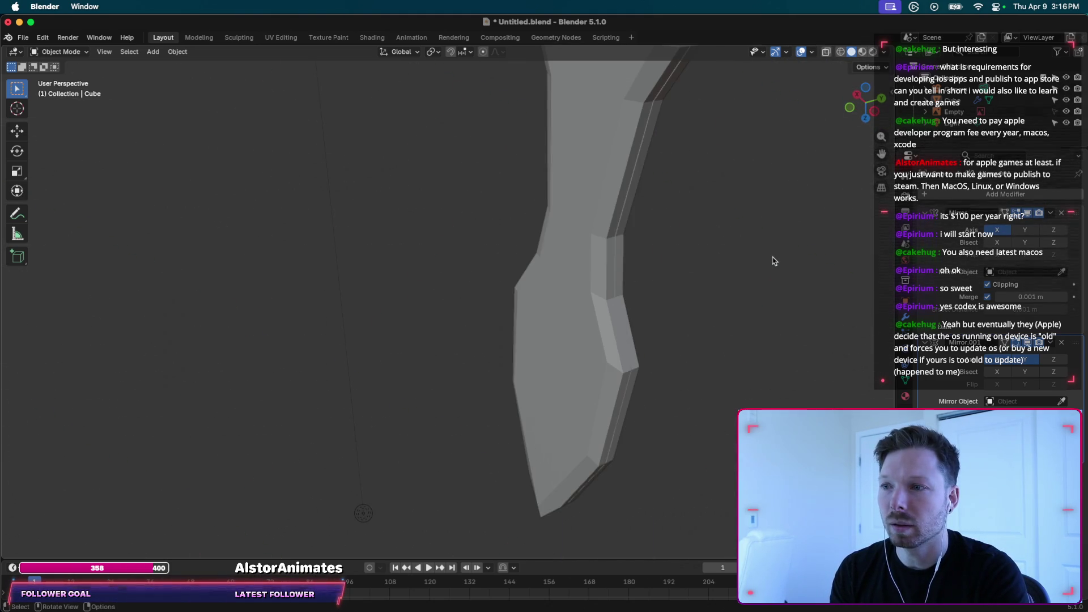
{"action": "scroll", "coordinate": [774, 261], "scroll_direction": "right", "scroll_amount": 3}
{"action": "scroll", "coordinate": [774, 261], "scroll_direction": "right", "scroll_amount": 2}
{"action": "scroll", "coordinate": [774, 260], "scroll_direction": "down", "scroll_amount": 5, "text": "shift"}
{"action": "scroll", "coordinate": [774, 261], "scroll_direction": "up", "scroll_amount": 3, "text": "shift"}
{"action": "scroll", "coordinate": [774, 261], "scroll_direction": "up", "scroll_amount": 3, "text": "shift"}
{"action": "scroll", "coordinate": [774, 260], "scroll_direction": "up", "scroll_amount": 3, "text": "shift"}
{"action": "scroll", "coordinate": [774, 261], "scroll_direction": "up", "scroll_amount": 2, "text": "shift"}
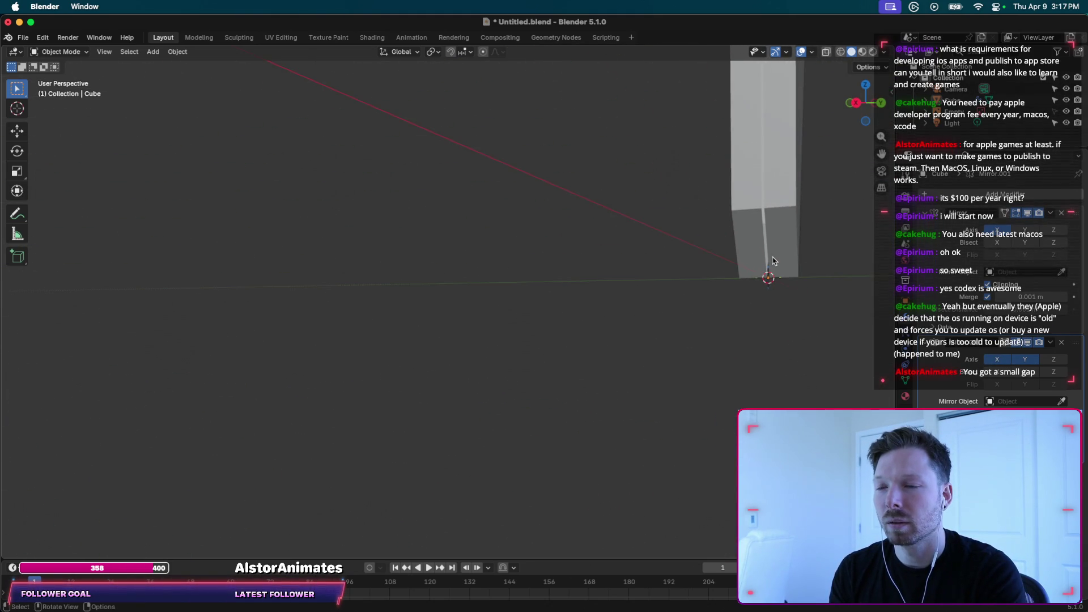
{"action": "scroll", "coordinate": [774, 261], "scroll_direction": "right", "scroll_amount": 2}
{"action": "scroll", "coordinate": [774, 261], "scroll_direction": "right", "scroll_amount": 3}
{"action": "scroll", "coordinate": [781, 277], "scroll_direction": "left", "scroll_amount": 5, "text": "shift"}
{"action": "scroll", "coordinate": [781, 277], "scroll_direction": "left", "scroll_amount": 2, "text": "shift"}
{"action": "scroll", "coordinate": [781, 276], "scroll_direction": "right", "scroll_amount": 3, "text": "shift"}
{"action": "scroll", "coordinate": [781, 277], "scroll_direction": "left", "scroll_amount": 3, "text": "shift"}
{"action": "scroll", "coordinate": [781, 276], "scroll_direction": "right", "scroll_amount": 3, "text": "shift"}
{"action": "scroll", "coordinate": [781, 276], "scroll_direction": "left", "scroll_amount": 2}
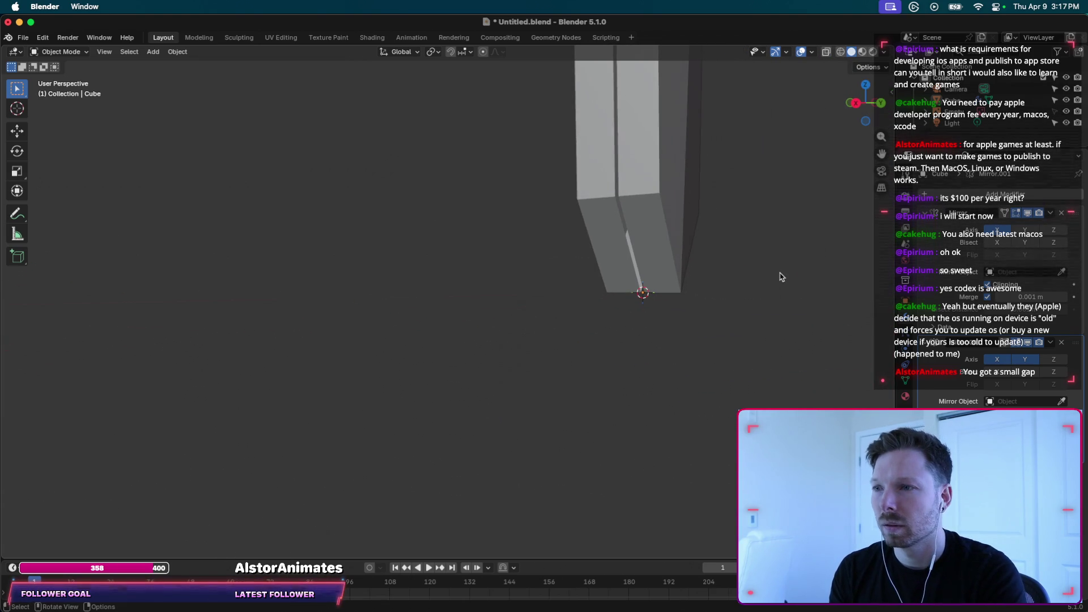
{"action": "scroll", "coordinate": [781, 276], "scroll_direction": "left", "scroll_amount": 2}
{"action": "scroll", "coordinate": [781, 276], "scroll_direction": "left", "scroll_amount": 2, "text": "shift"}
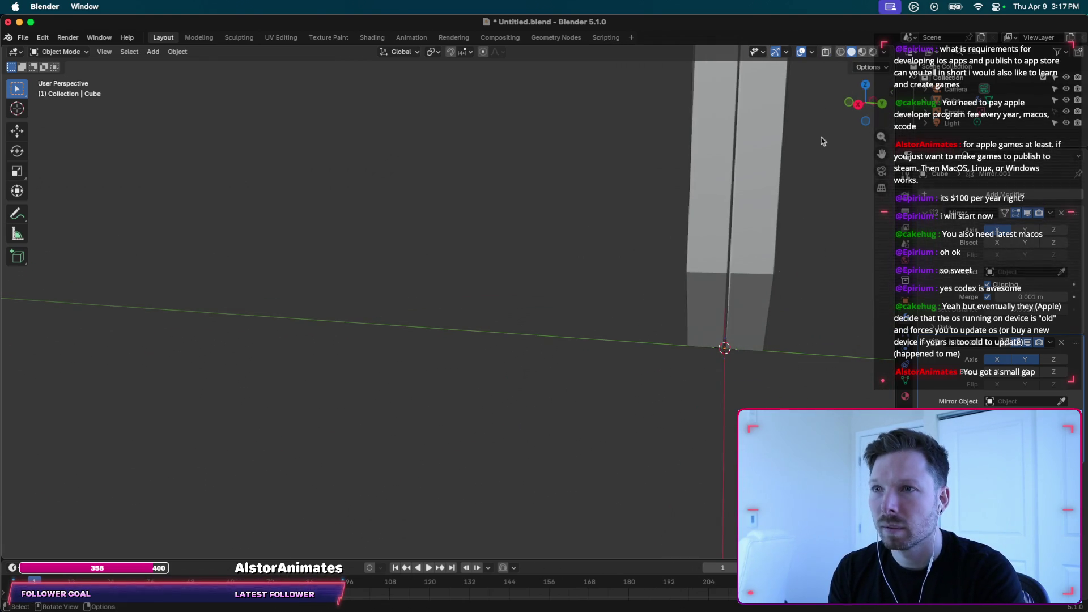
{"action": "left_click", "coordinate": [858, 106]}
{"action": "scroll", "coordinate": [715, 301], "scroll_direction": "up", "scroll_amount": 2}
{"action": "scroll", "coordinate": [717, 302], "scroll_direction": "up", "scroll_amount": 3}
{"action": "scroll", "coordinate": [715, 301], "scroll_direction": "right", "scroll_amount": 5, "text": "shift"}
Select the cube and hide the Mirror modifier's result in the viewport.
{"action": "left_click", "coordinate": [601, 236]}
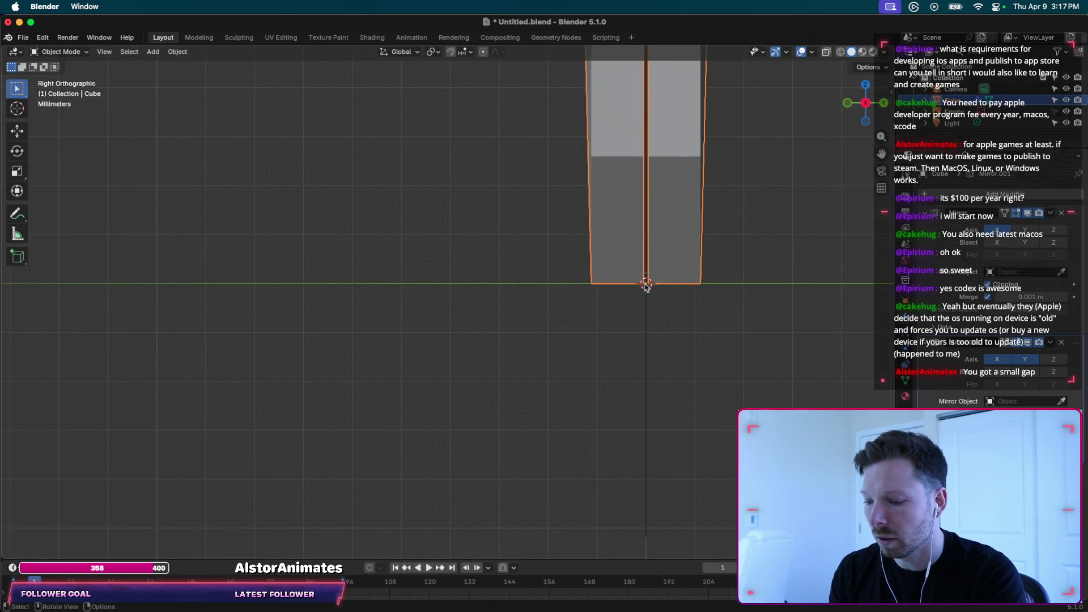
{"action": "left_click", "coordinate": [593, 320]}
{"action": "left_click", "coordinate": [616, 234]}
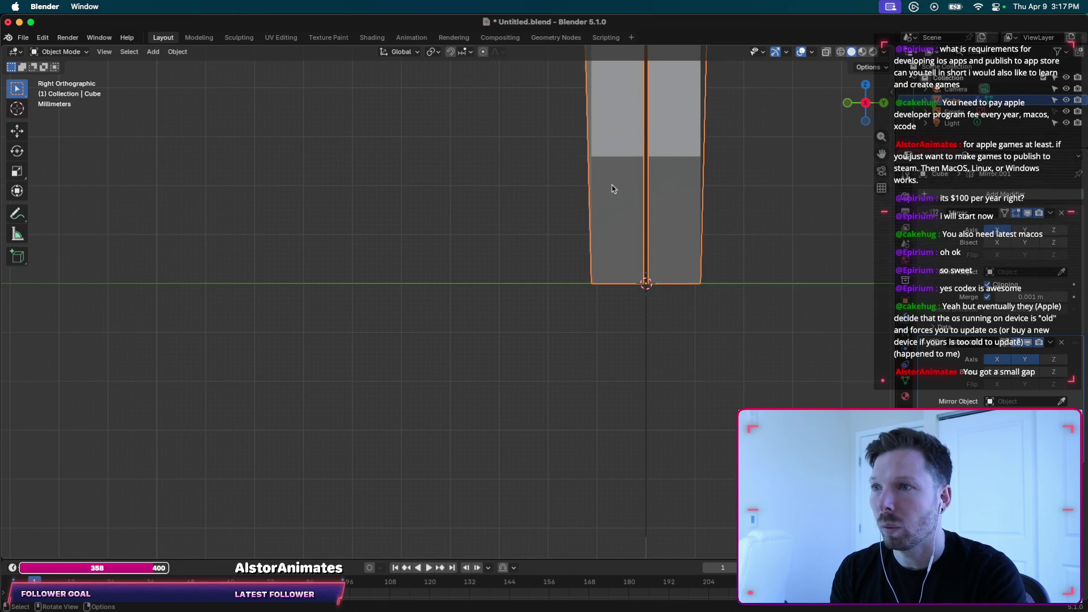
{"action": "left_click", "coordinate": [1028, 343]}
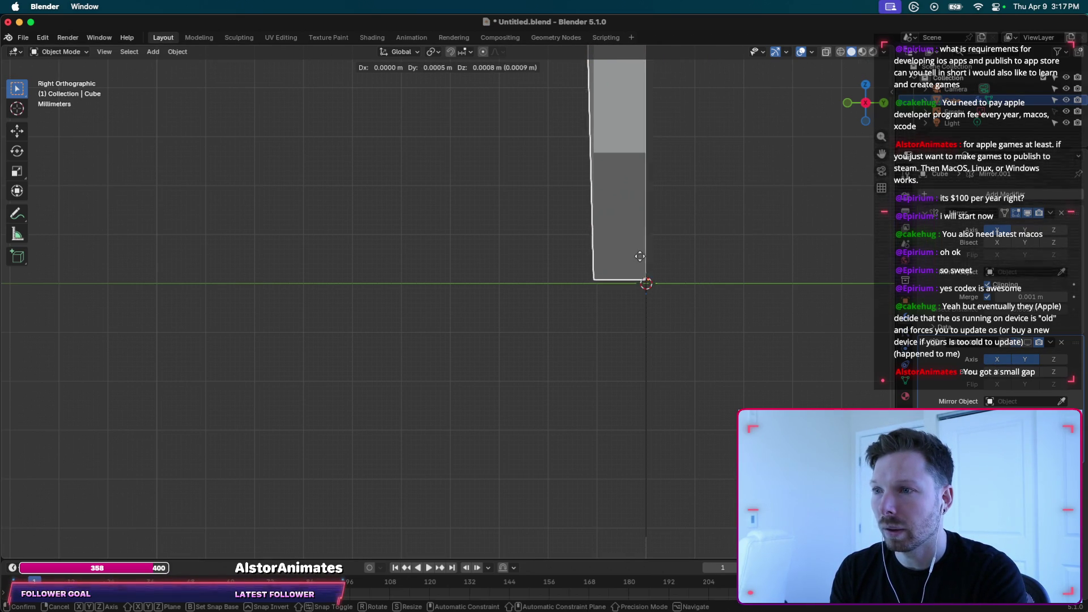
With the mirror shown again, move all blade geometry 0.0027 m along Y in Edit Mode.
{"action": "key", "text": "Tab"}
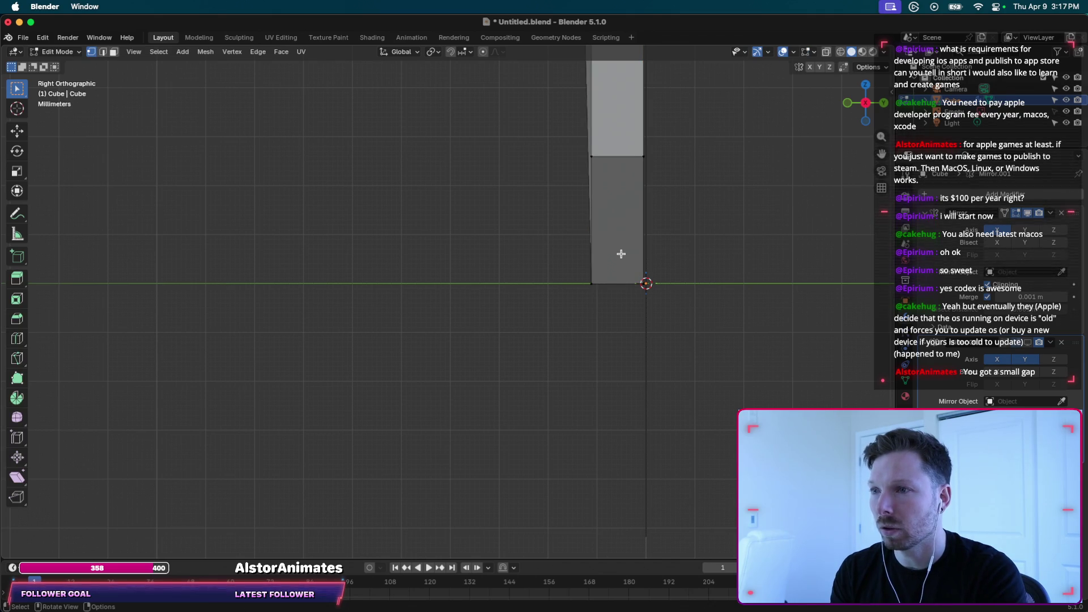
{"action": "key", "text": "a"}
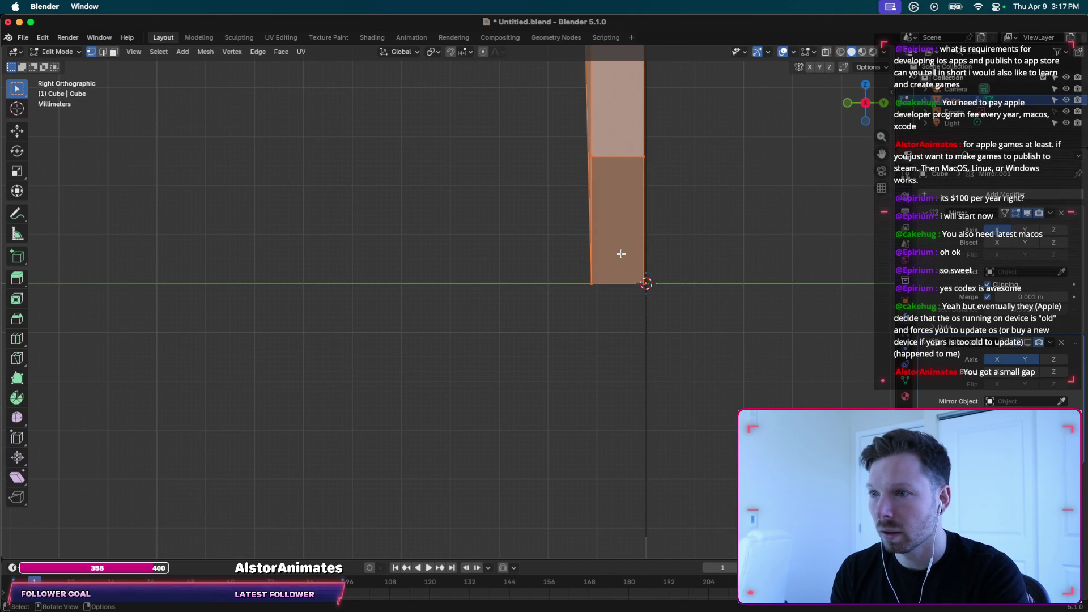
{"action": "key", "text": "g"}
{"action": "key", "text": "y"}
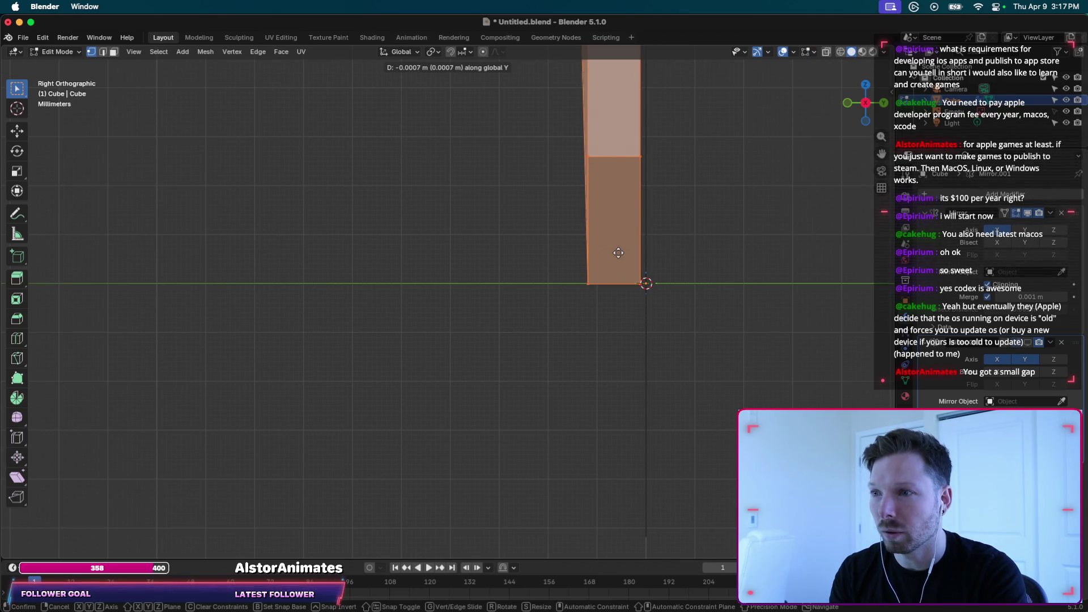
{"action": "key", "text": "Escape"}
{"action": "left_click", "coordinate": [1027, 344]}
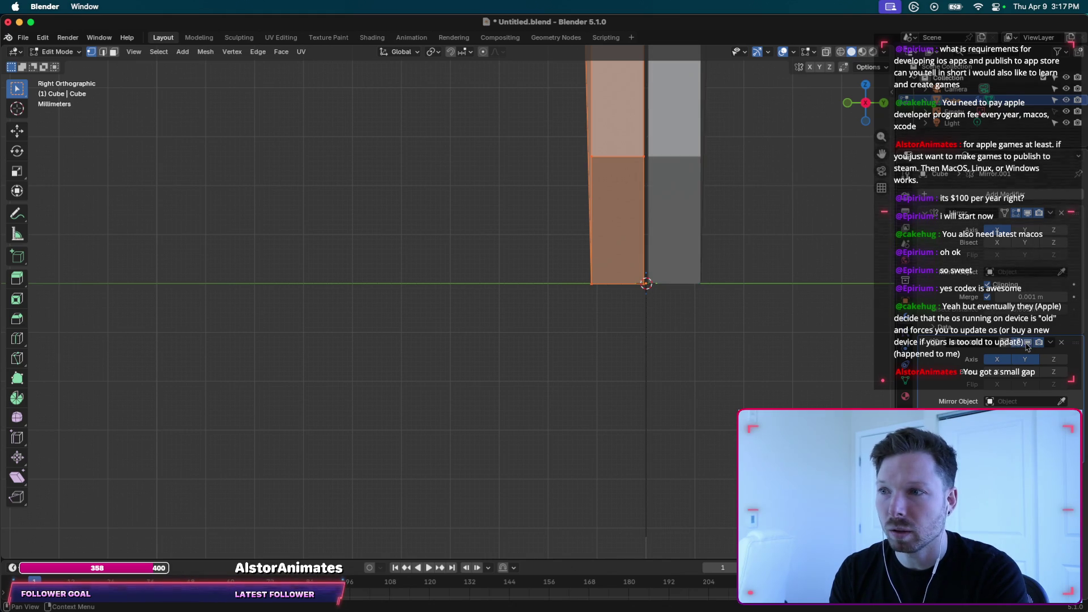
{"action": "key", "text": "g"}
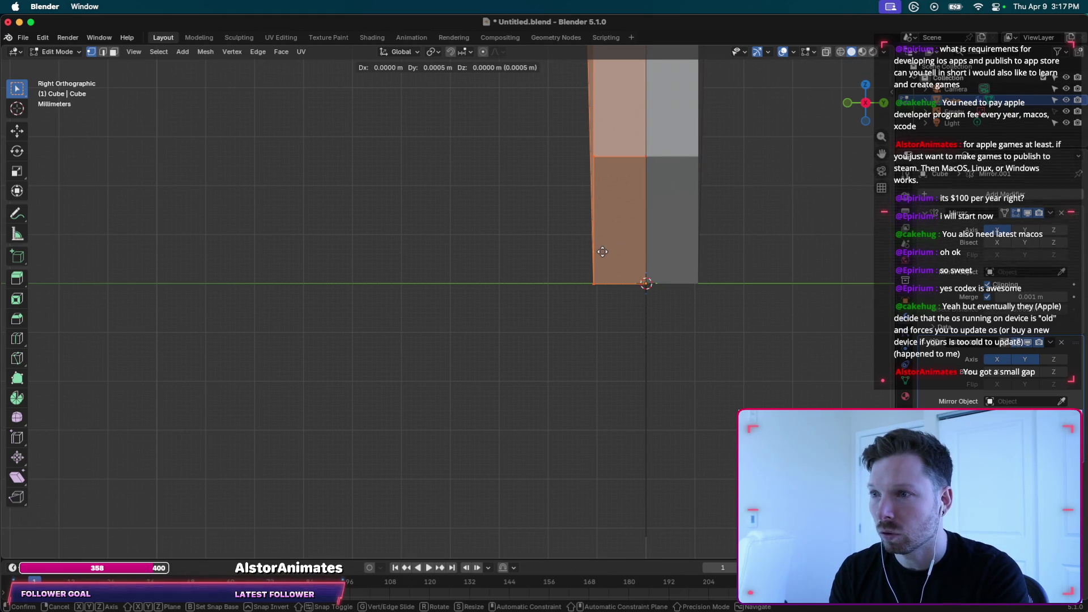
{"action": "key", "text": "y"}
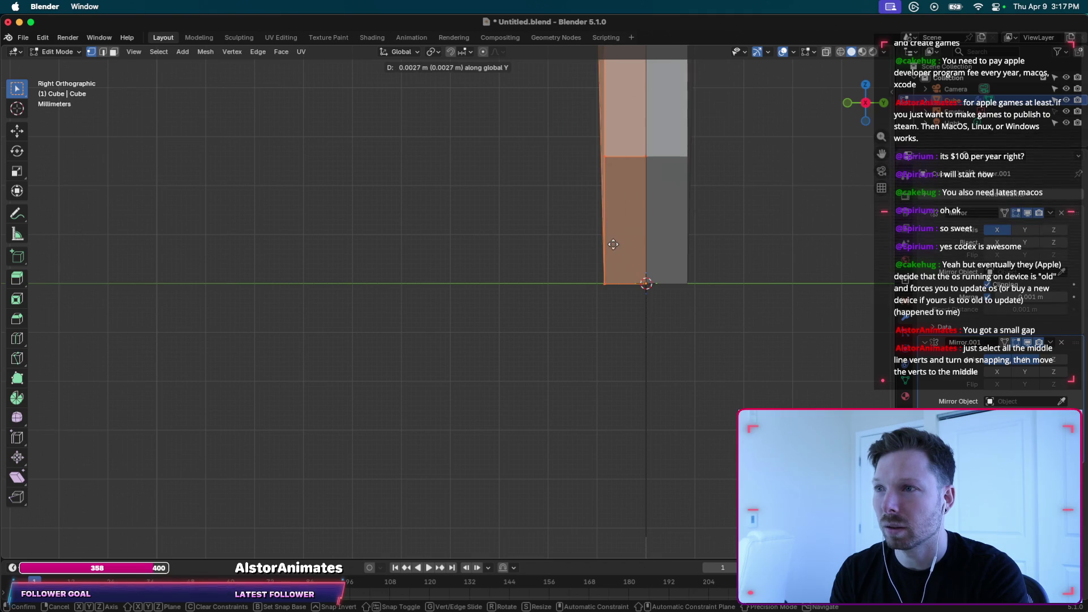
{"action": "left_click", "coordinate": [646, 245]}
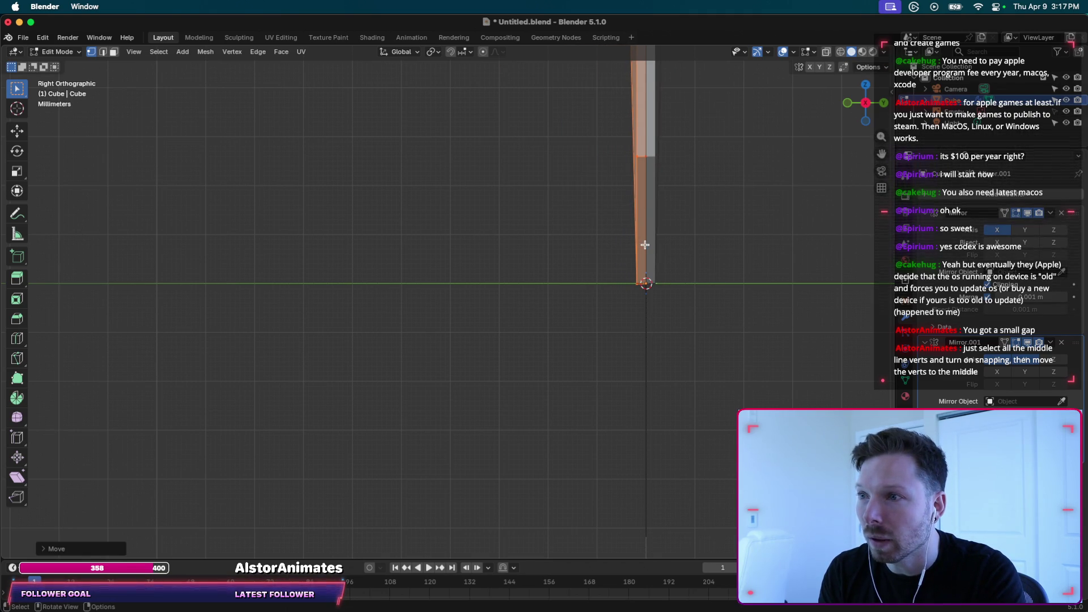
{"action": "scroll", "coordinate": [661, 235], "scroll_direction": "up", "scroll_amount": 5}
{"action": "scroll", "coordinate": [661, 235], "scroll_direction": "up", "scroll_amount": 1}
{"action": "scroll", "coordinate": [660, 235], "scroll_direction": "up", "scroll_amount": 1}
{"action": "scroll", "coordinate": [661, 235], "scroll_direction": "up", "scroll_amount": 1}
{"action": "scroll", "coordinate": [661, 235], "scroll_direction": "down", "scroll_amount": 3, "text": "shift"}
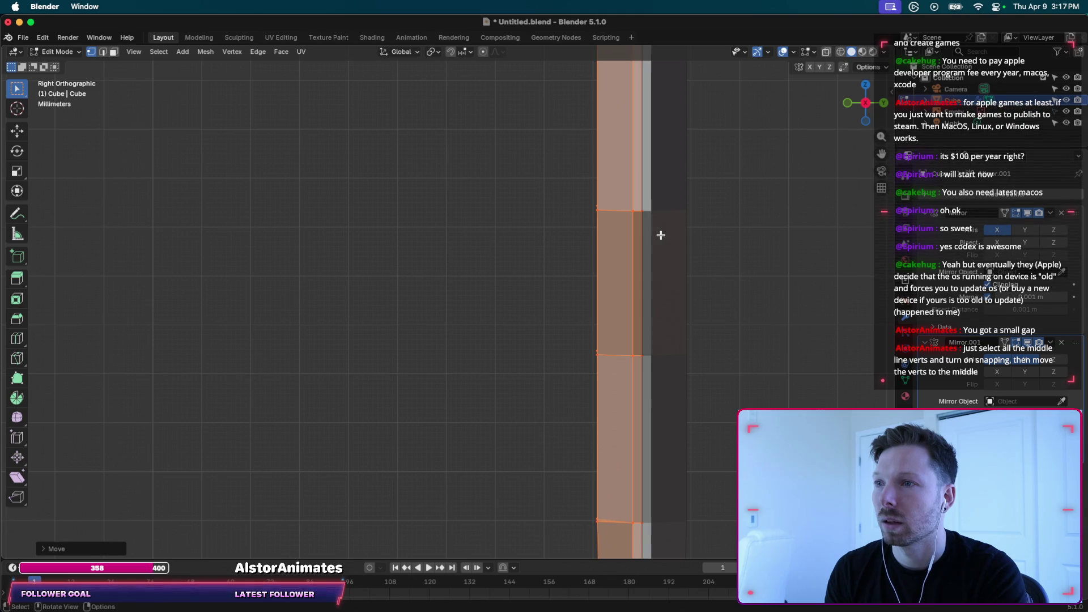
{"action": "scroll", "coordinate": [661, 235], "scroll_direction": "down", "scroll_amount": 2, "text": "shift"}
{"action": "scroll", "coordinate": [661, 235], "scroll_direction": "down", "scroll_amount": 3}
{"action": "scroll", "coordinate": [661, 235], "scroll_direction": "down", "scroll_amount": 2}
{"action": "scroll", "coordinate": [660, 236], "scroll_direction": "down", "scroll_amount": 2}
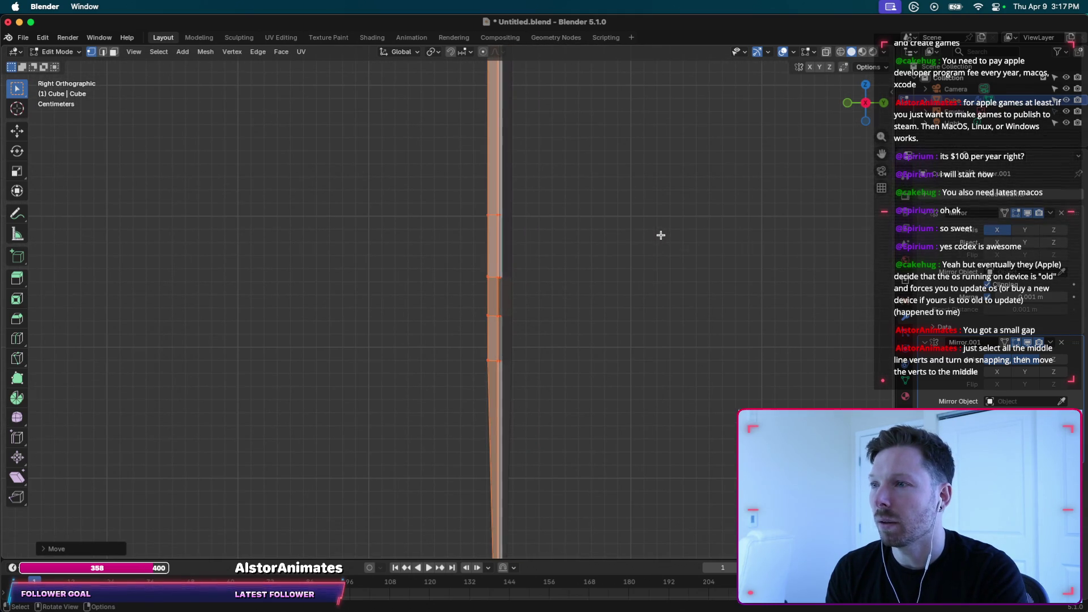
{"action": "scroll", "coordinate": [554, 250], "scroll_direction": "down", "scroll_amount": 1}
{"action": "scroll", "coordinate": [554, 250], "scroll_direction": "down", "scroll_amount": 2}
{"action": "scroll", "coordinate": [553, 250], "scroll_direction": "down", "scroll_amount": 2}
{"action": "scroll", "coordinate": [553, 251], "scroll_direction": "down", "scroll_amount": 2}
{"action": "scroll", "coordinate": [527, 194], "scroll_direction": "up", "scroll_amount": 2}
{"action": "scroll", "coordinate": [527, 195], "scroll_direction": "up", "scroll_amount": 3}
{"action": "scroll", "coordinate": [528, 197], "scroll_direction": "up", "scroll_amount": 2}
{"action": "scroll", "coordinate": [528, 196], "scroll_direction": "down", "scroll_amount": 3}
{"action": "scroll", "coordinate": [525, 198], "scroll_direction": "down", "scroll_amount": 2}
{"action": "scroll", "coordinate": [524, 199], "scroll_direction": "down", "scroll_amount": 2}
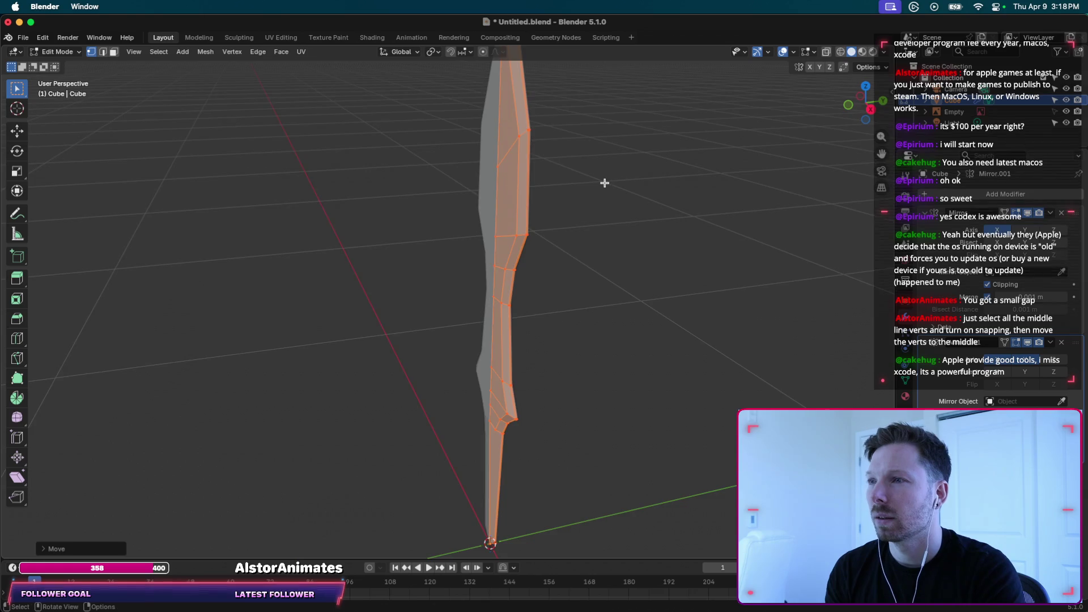
Orbit around the blade to inspect the closed centre seam.
{"action": "scroll", "coordinate": [605, 182], "scroll_direction": "down", "scroll_amount": 3}
{"action": "scroll", "coordinate": [605, 182], "scroll_direction": "right", "scroll_amount": 2}
{"action": "scroll", "coordinate": [605, 183], "scroll_direction": "right", "scroll_amount": 3}
{"action": "scroll", "coordinate": [605, 182], "scroll_direction": "right", "scroll_amount": 3}
{"action": "scroll", "coordinate": [605, 182], "scroll_direction": "right", "scroll_amount": 3}
{"action": "scroll", "coordinate": [604, 182], "scroll_direction": "right", "scroll_amount": 3}
{"action": "scroll", "coordinate": [605, 182], "scroll_direction": "right", "scroll_amount": 3}
{"action": "scroll", "coordinate": [604, 182], "scroll_direction": "right", "scroll_amount": 3}
{"action": "scroll", "coordinate": [604, 182], "scroll_direction": "right", "scroll_amount": 3}
{"action": "scroll", "coordinate": [605, 182], "scroll_direction": "down", "scroll_amount": 5}
{"action": "scroll", "coordinate": [604, 182], "scroll_direction": "down", "scroll_amount": 3}
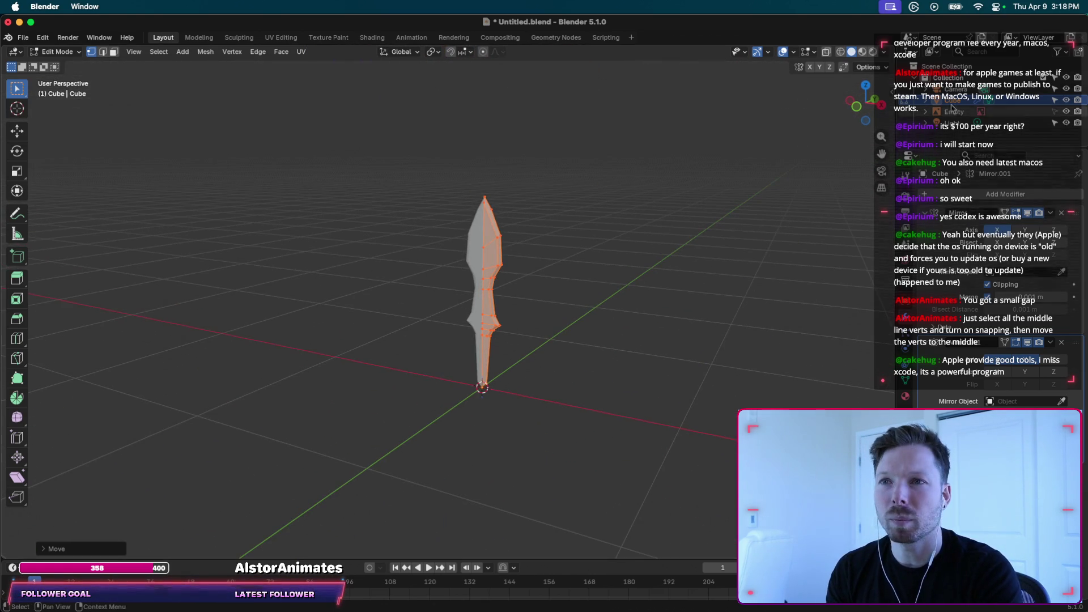
{"action": "scroll", "coordinate": [541, 257], "scroll_direction": "right", "scroll_amount": 3}
{"action": "scroll", "coordinate": [541, 257], "scroll_direction": "right", "scroll_amount": 3}
{"action": "scroll", "coordinate": [541, 257], "scroll_direction": "right", "scroll_amount": 3}
{"action": "scroll", "coordinate": [508, 257], "scroll_direction": "right", "scroll_amount": 3}
{"action": "scroll", "coordinate": [508, 257], "scroll_direction": "right", "scroll_amount": 3}
{"action": "scroll", "coordinate": [508, 257], "scroll_direction": "right", "scroll_amount": 3}
{"action": "scroll", "coordinate": [509, 257], "scroll_direction": "right", "scroll_amount": 3}
{"action": "scroll", "coordinate": [509, 258], "scroll_direction": "right", "scroll_amount": 3}
{"action": "scroll", "coordinate": [508, 257], "scroll_direction": "right", "scroll_amount": 3}
{"action": "scroll", "coordinate": [508, 257], "scroll_direction": "right", "scroll_amount": 3}
{"action": "scroll", "coordinate": [509, 257], "scroll_direction": "right", "scroll_amount": 3}
{"action": "scroll", "coordinate": [451, 237], "scroll_direction": "right", "scroll_amount": 2}
{"action": "scroll", "coordinate": [451, 237], "scroll_direction": "up", "scroll_amount": 2}
{"action": "scroll", "coordinate": [451, 237], "scroll_direction": "up", "scroll_amount": 2}
{"action": "scroll", "coordinate": [452, 237], "scroll_direction": "up", "scroll_amount": 3}
{"action": "scroll", "coordinate": [451, 237], "scroll_direction": "up", "scroll_amount": 2}
{"action": "scroll", "coordinate": [451, 237], "scroll_direction": "up", "scroll_amount": 2}
{"action": "scroll", "coordinate": [451, 237], "scroll_direction": "right", "scroll_amount": 3}
{"action": "scroll", "coordinate": [452, 237], "scroll_direction": "right", "scroll_amount": 3}
{"action": "scroll", "coordinate": [451, 237], "scroll_direction": "right", "scroll_amount": 3}
{"action": "scroll", "coordinate": [451, 237], "scroll_direction": "left", "scroll_amount": 3}
{"action": "scroll", "coordinate": [451, 237], "scroll_direction": "left", "scroll_amount": 2}
{"action": "scroll", "coordinate": [451, 236], "scroll_direction": "up", "scroll_amount": 2}
{"action": "scroll", "coordinate": [451, 237], "scroll_direction": "right", "scroll_amount": 3}
{"action": "scroll", "coordinate": [451, 236], "scroll_direction": "right", "scroll_amount": 2}
{"action": "scroll", "coordinate": [451, 237], "scroll_direction": "right", "scroll_amount": 3}
{"action": "scroll", "coordinate": [451, 237], "scroll_direction": "right", "scroll_amount": 1}
{"action": "scroll", "coordinate": [451, 237], "scroll_direction": "right", "scroll_amount": 2}
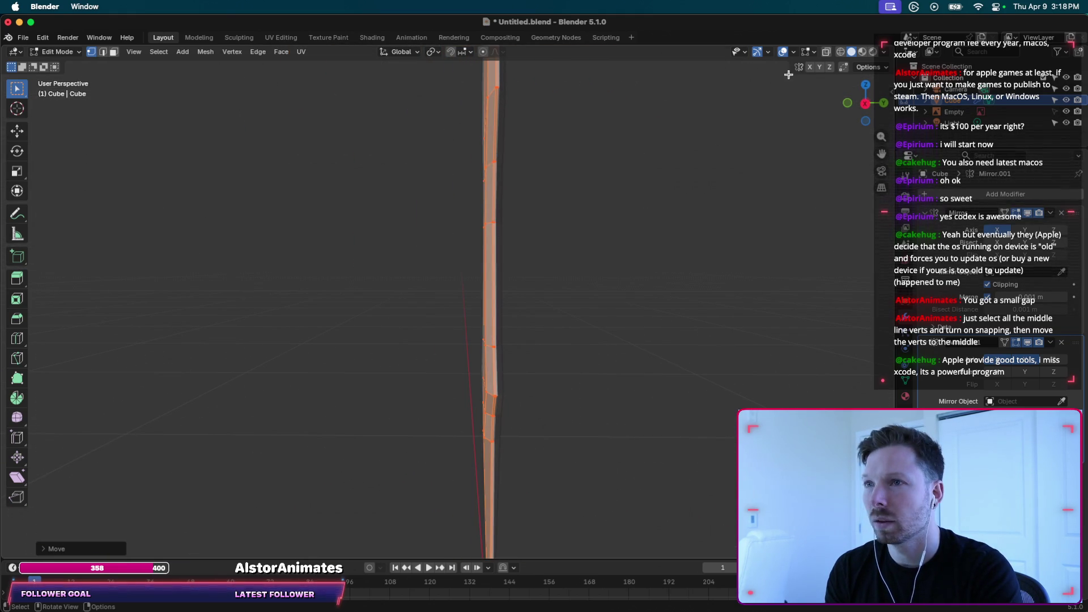
Switch the viewport to Material Preview shading and return to Object Mode.
{"action": "left_click", "coordinate": [860, 55]}
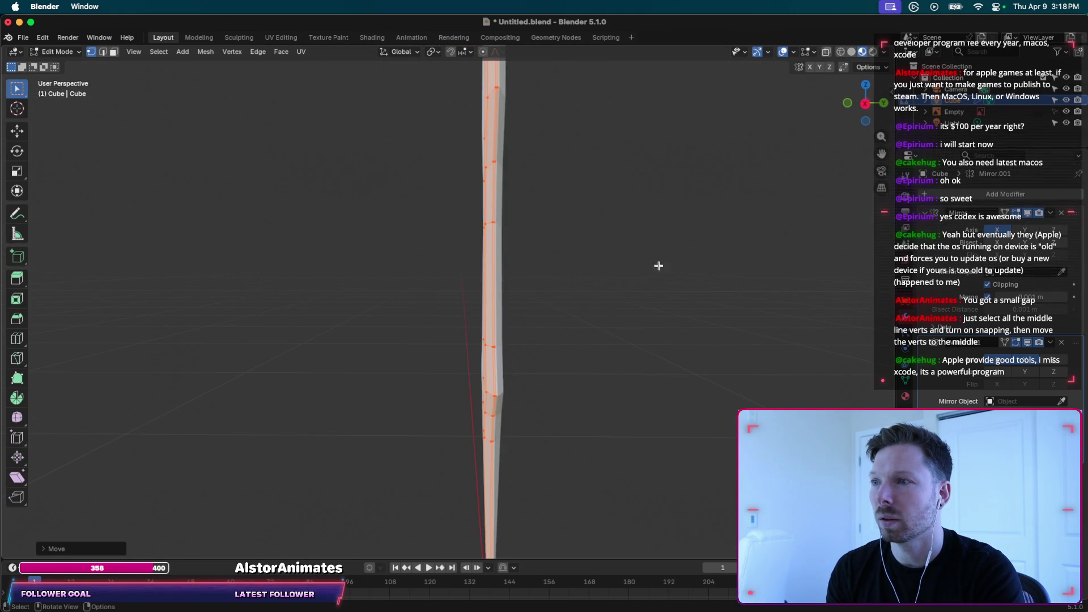
{"action": "scroll", "coordinate": [596, 352], "scroll_direction": "right", "scroll_amount": 3}
{"action": "scroll", "coordinate": [596, 352], "scroll_direction": "right", "scroll_amount": 2}
{"action": "key", "text": "Tab"}
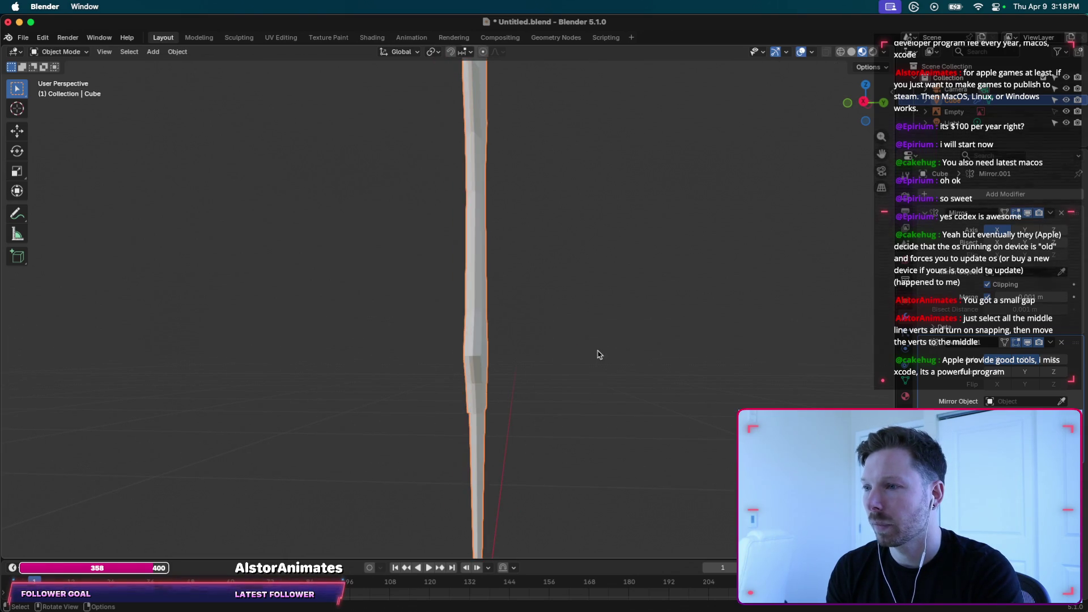
Check the blade in Rendered, then Material Preview shading, and open the Shading workspace.
{"action": "scroll", "coordinate": [600, 355], "scroll_direction": "down", "scroll_amount": 5}
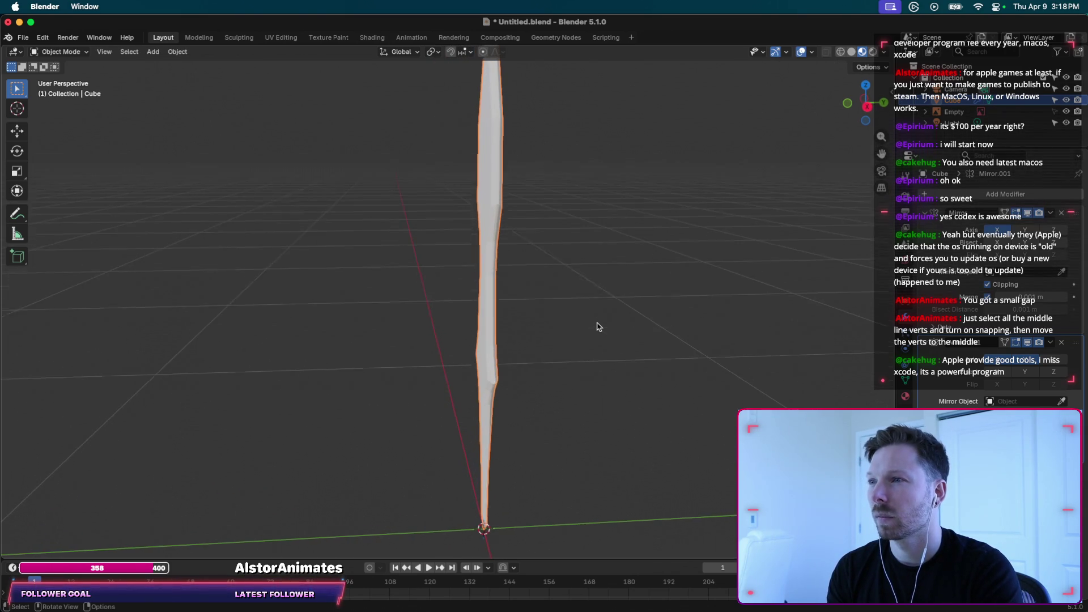
{"action": "scroll", "coordinate": [595, 326], "scroll_direction": "down", "scroll_amount": 3}
{"action": "left_click", "coordinate": [873, 52]}
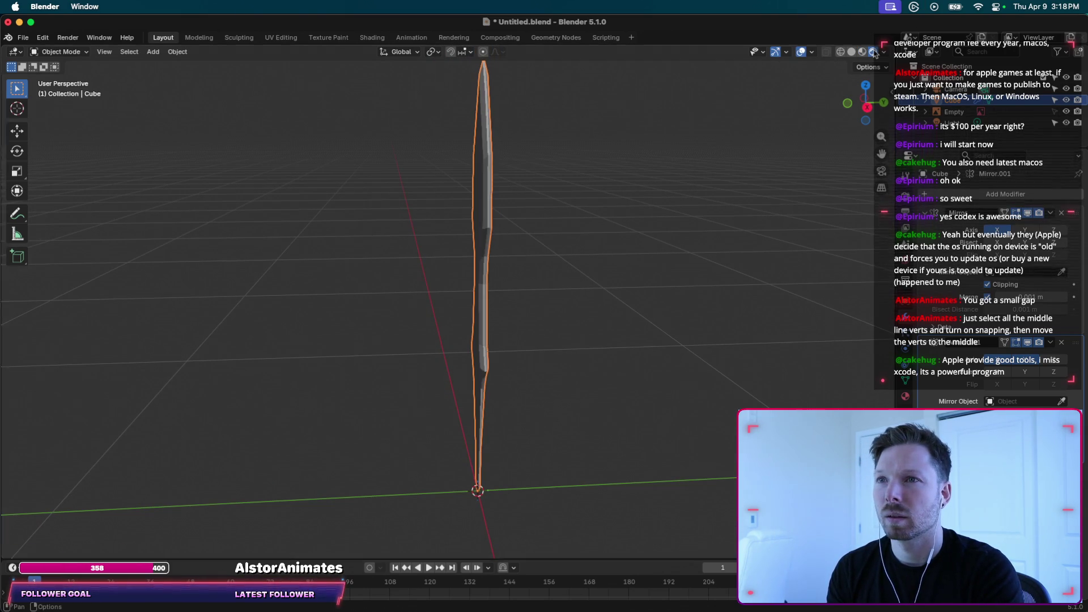
{"action": "left_click", "coordinate": [861, 52]}
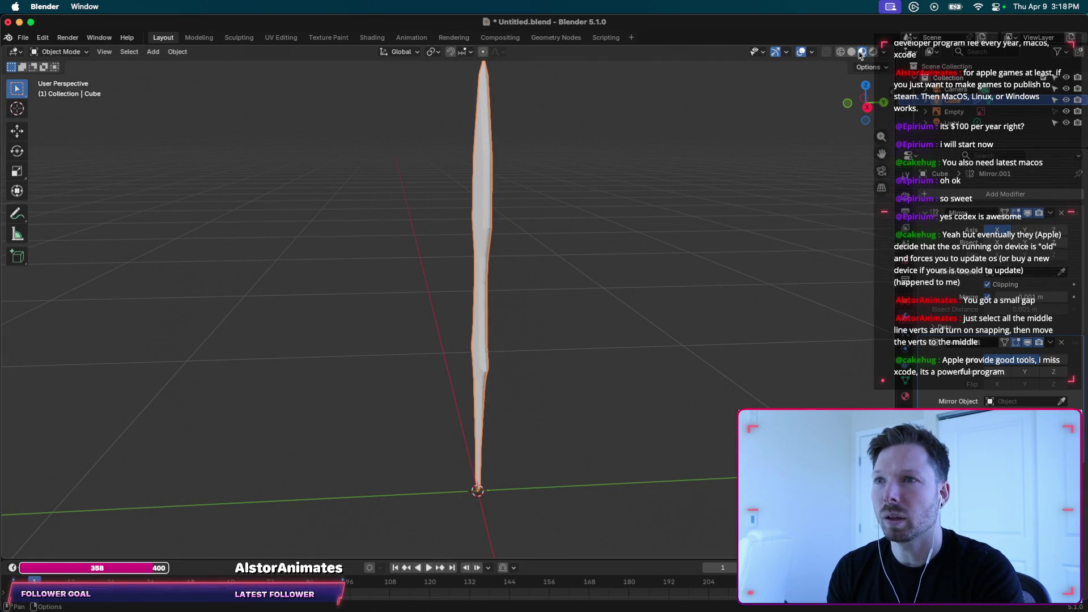
{"action": "left_click", "coordinate": [369, 38]}
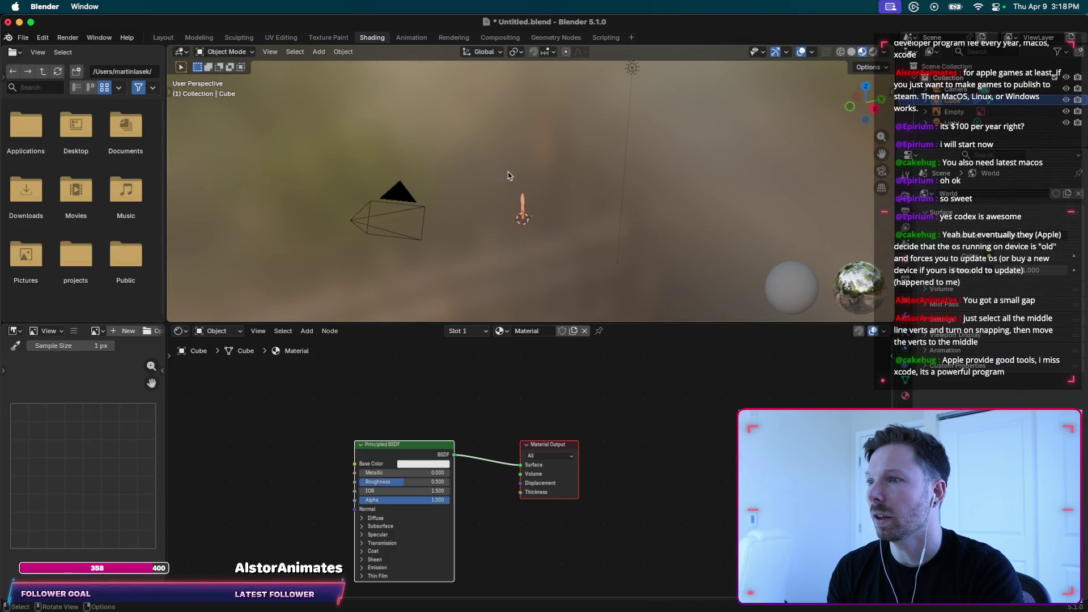
{"action": "scroll", "coordinate": [528, 210], "scroll_direction": "up", "scroll_amount": 3}
{"action": "scroll", "coordinate": [515, 221], "scroll_direction": "down", "scroll_amount": 3, "text": "shift"}
{"action": "scroll", "coordinate": [515, 221], "scroll_direction": "left", "scroll_amount": 5}
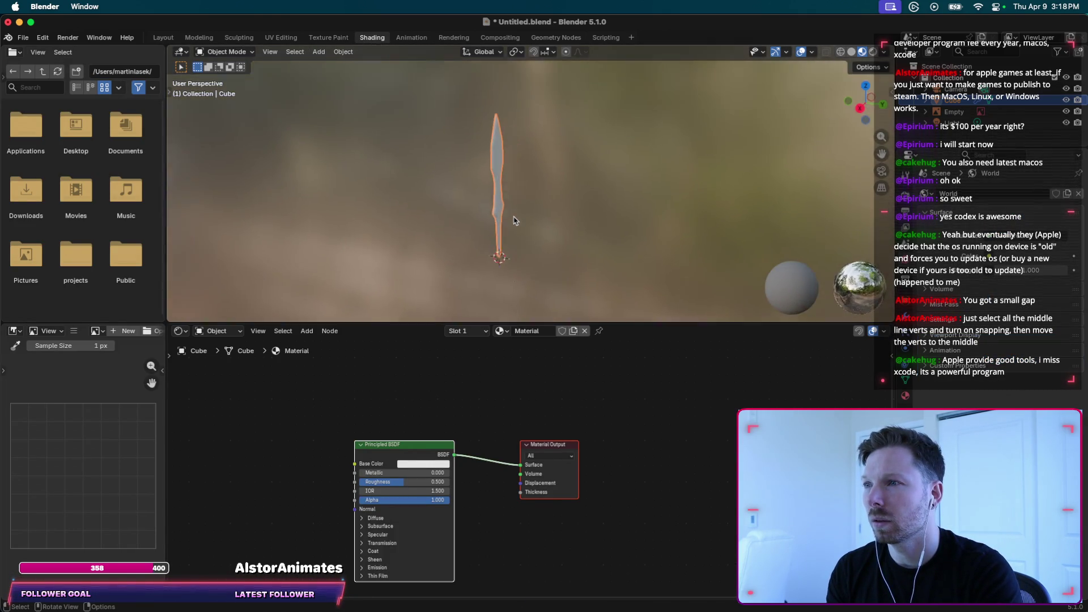
{"action": "scroll", "coordinate": [515, 221], "scroll_direction": "left", "scroll_amount": 3}
{"action": "scroll", "coordinate": [515, 220], "scroll_direction": "left", "scroll_amount": 2}
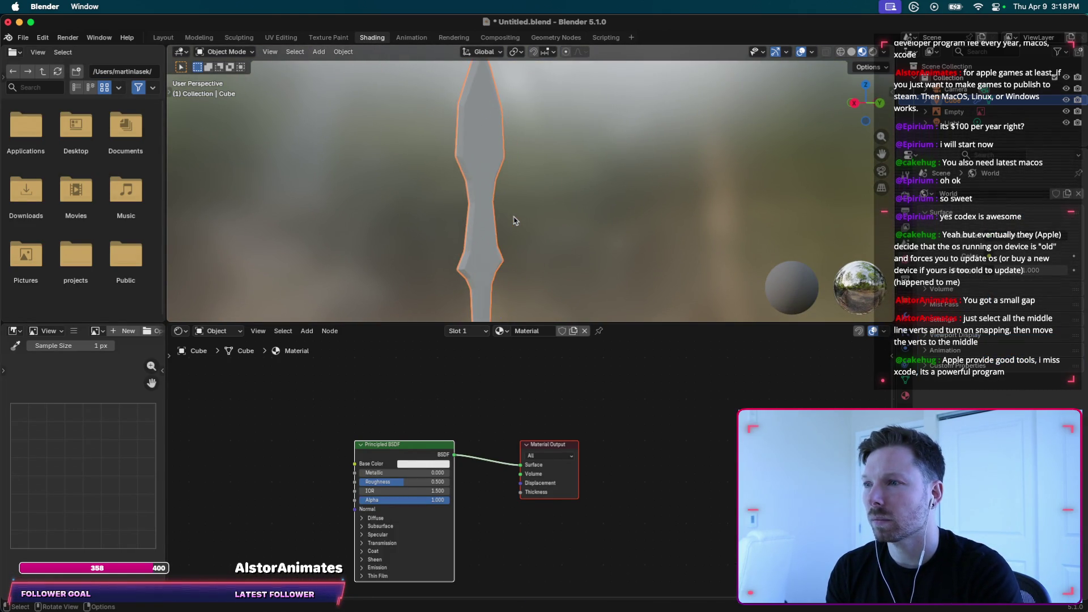
{"action": "scroll", "coordinate": [515, 221], "scroll_direction": "left", "scroll_amount": 3}
{"action": "scroll", "coordinate": [514, 221], "scroll_direction": "up", "scroll_amount": 3}
{"action": "scroll", "coordinate": [514, 221], "scroll_direction": "left", "scroll_amount": 3}
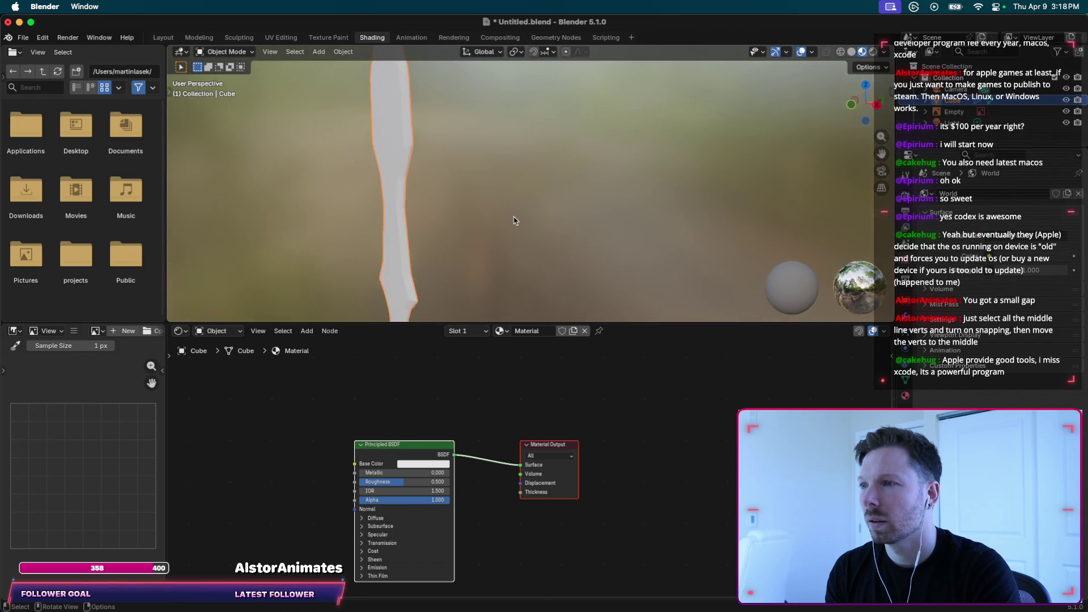
{"action": "scroll", "coordinate": [514, 221], "scroll_direction": "left", "scroll_amount": 3}
{"action": "scroll", "coordinate": [514, 220], "scroll_direction": "left", "scroll_amount": 2}
{"action": "scroll", "coordinate": [515, 220], "scroll_direction": "left", "scroll_amount": 2}
{"action": "scroll", "coordinate": [514, 220], "scroll_direction": "left", "scroll_amount": 1}
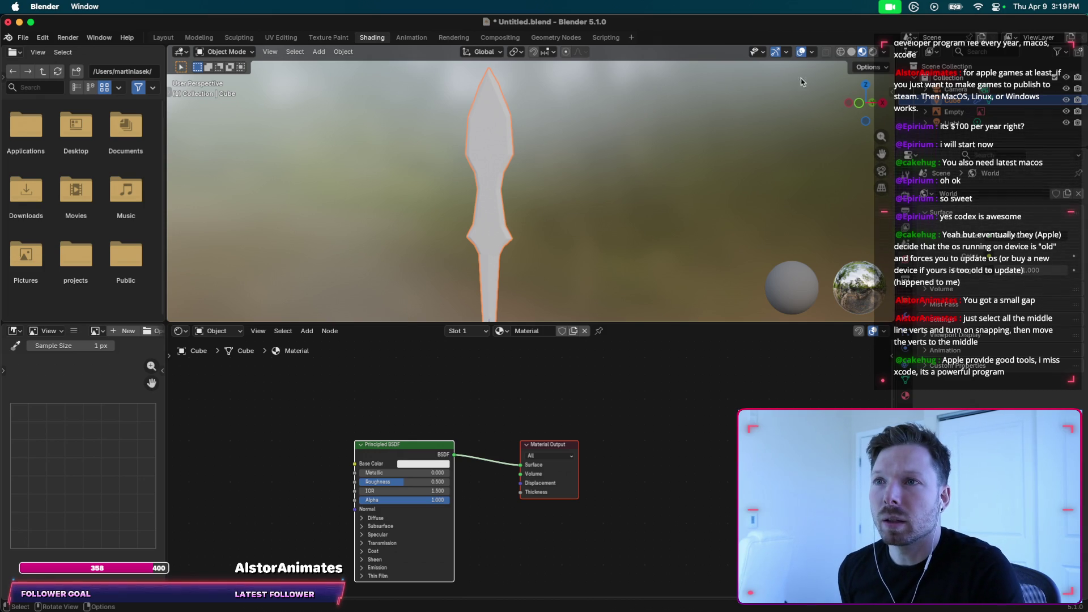
{"action": "left_click", "coordinate": [812, 52]}
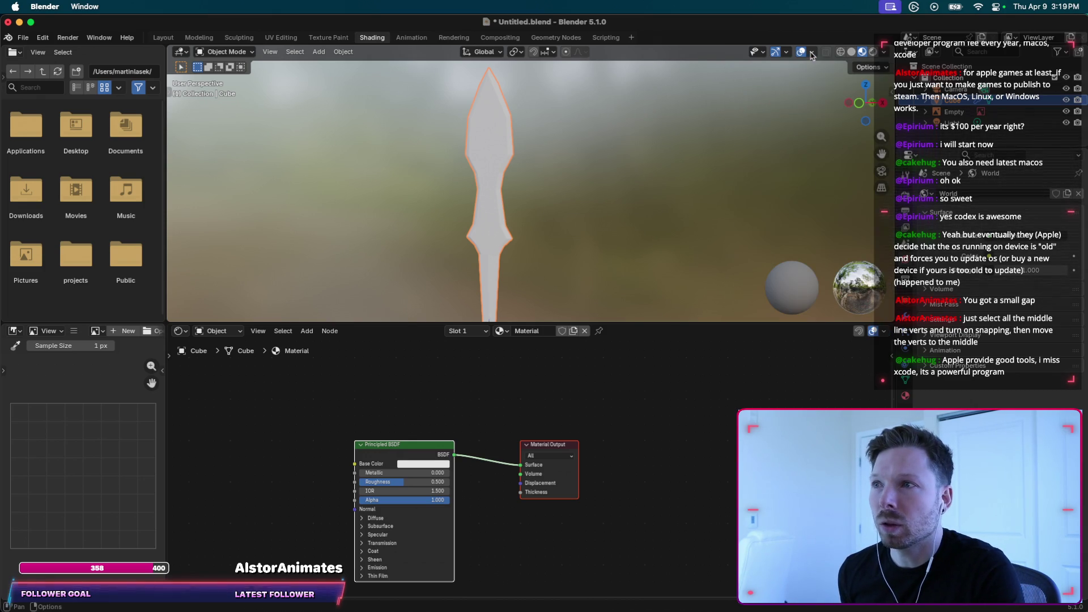
{"action": "left_click", "coordinate": [520, 55]}
{"action": "left_click", "coordinate": [882, 52]}
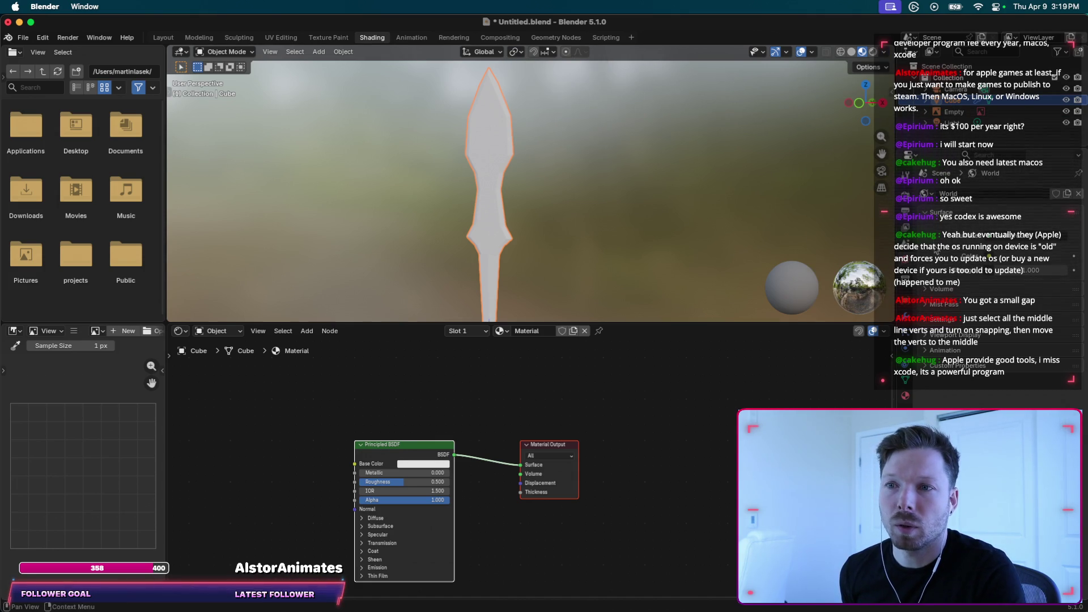
{"action": "left_click", "coordinate": [787, 54]}
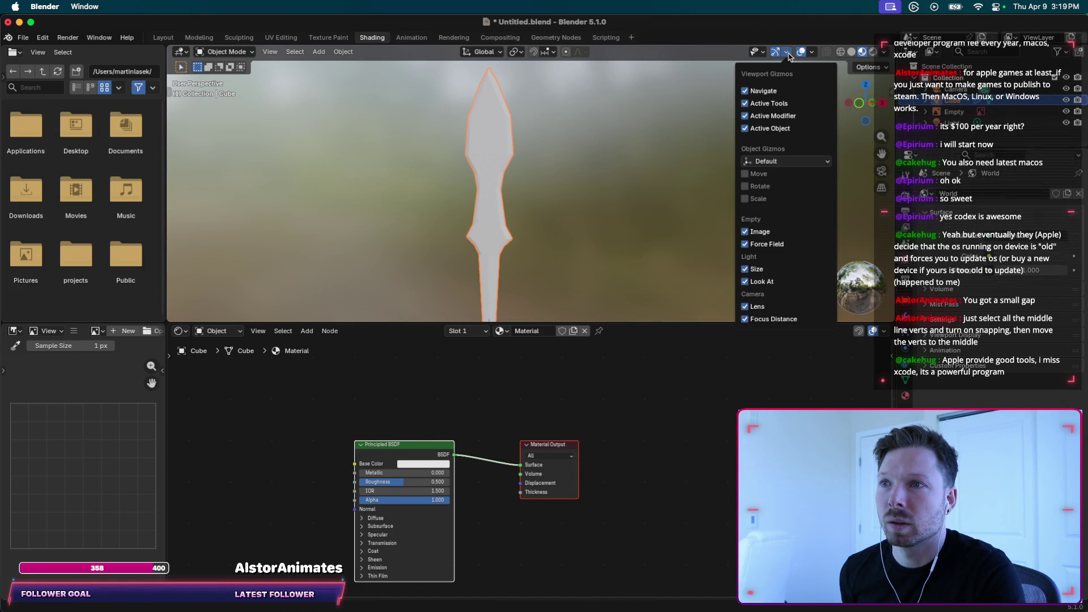
{"action": "left_click", "coordinate": [813, 53]}
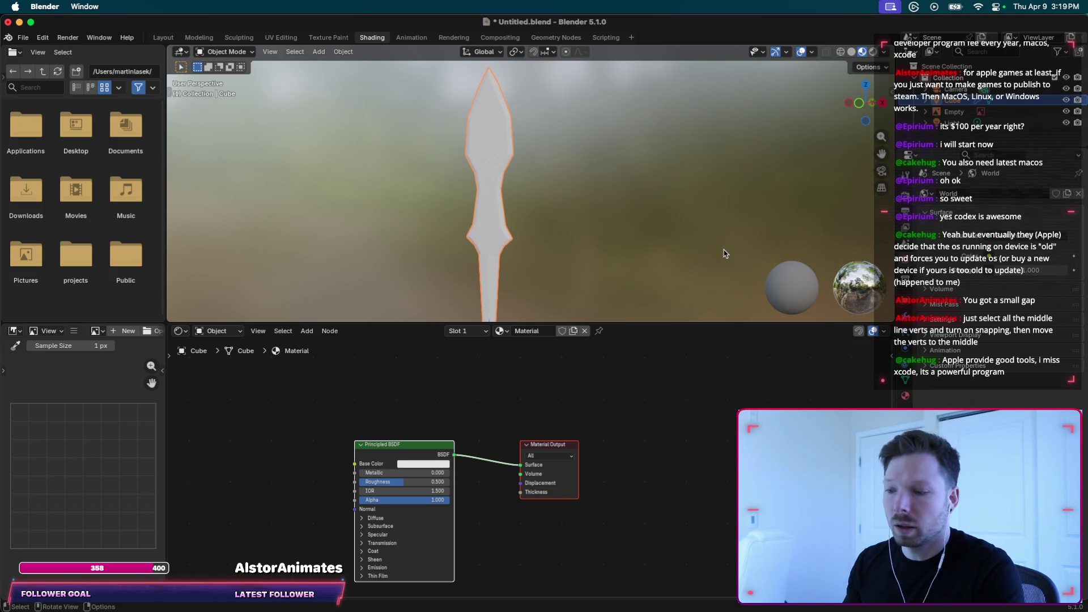
{"action": "middle_click_drag", "start_coordinate": [697, 236], "coordinate": [579, 230]}
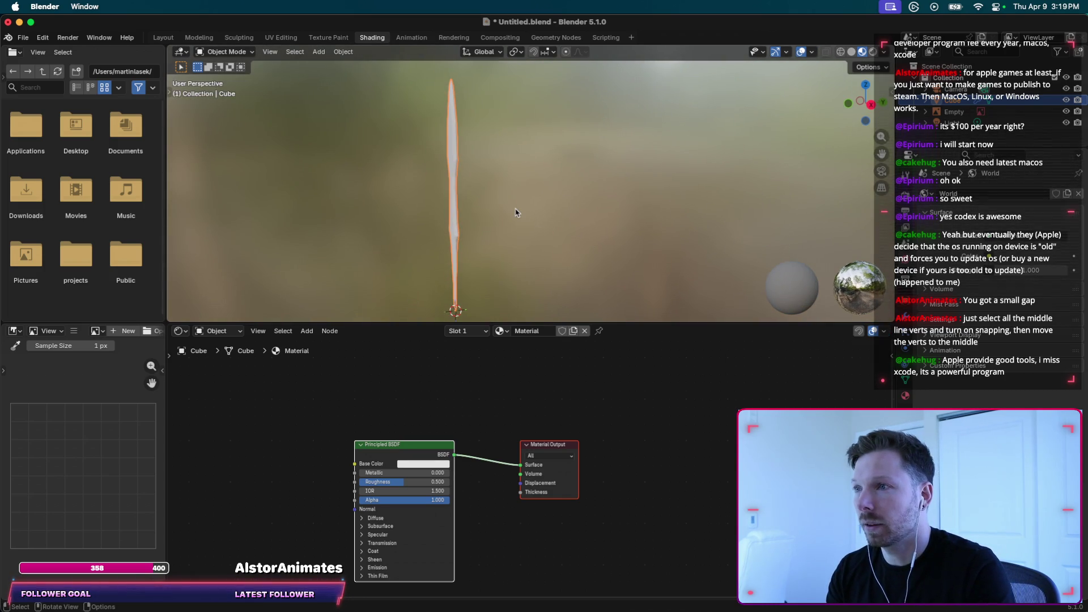
{"action": "middle_click_drag", "start_coordinate": [516, 213], "coordinate": [517, 213]}
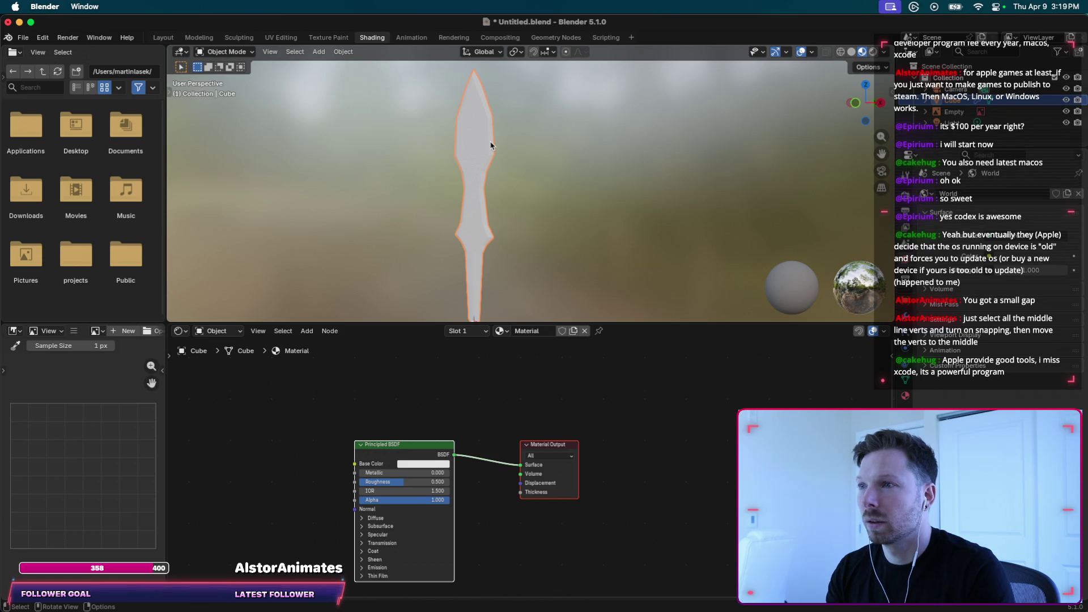
Enter Edit Mode on the blade and enlarge the 3D viewport above the node editor.
{"action": "key", "text": "Tab"}
{"action": "scroll", "coordinate": [471, 118], "scroll_direction": "up", "scroll_amount": 5}
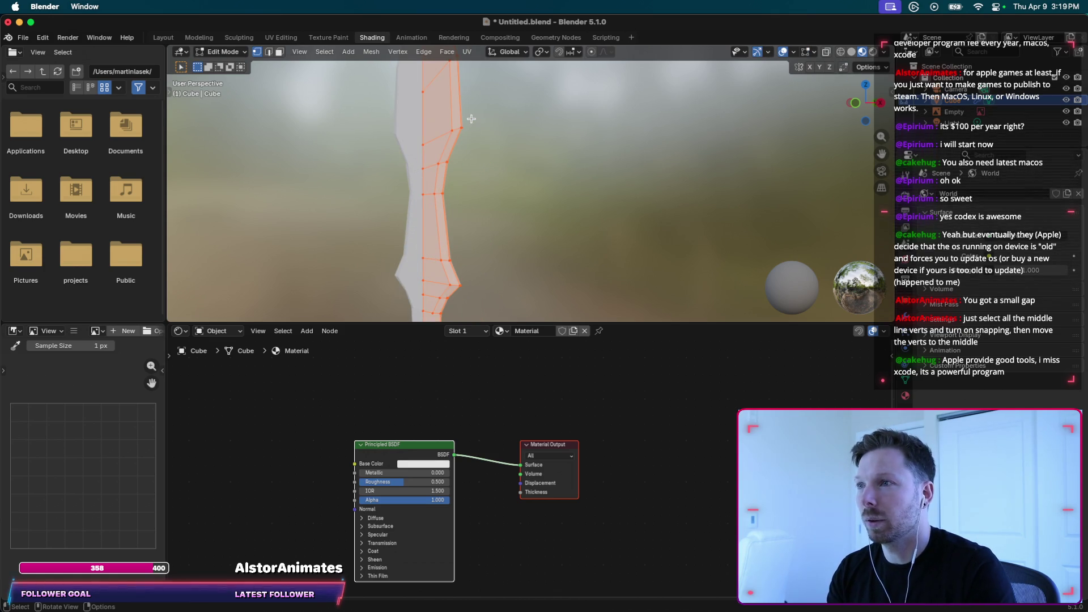
{"action": "left_click_drag", "start_coordinate": [604, 323], "coordinate": [604, 379]}
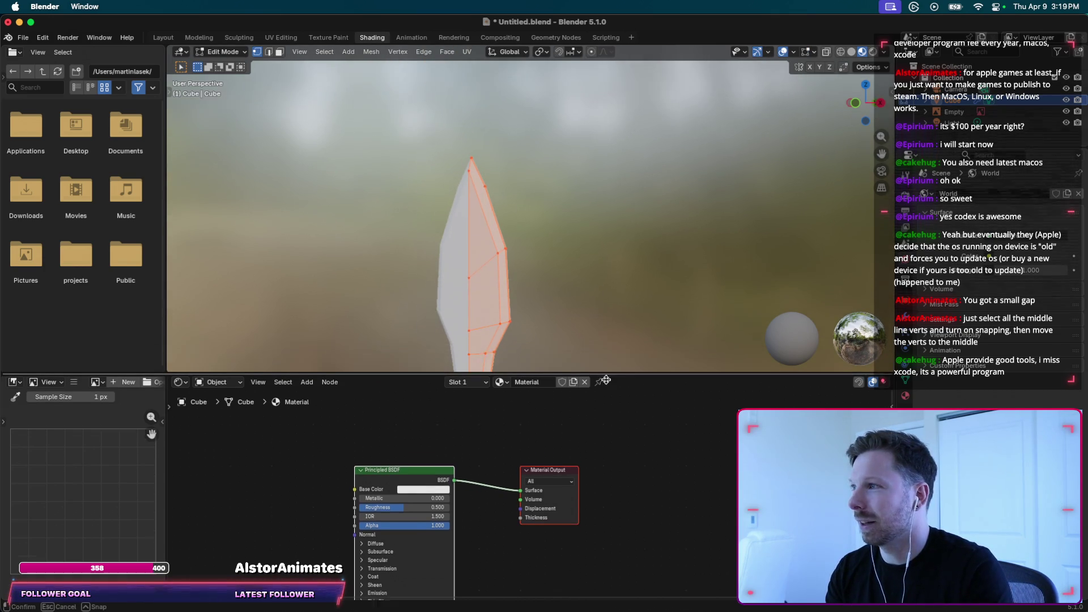
{"action": "mouse_move", "coordinate": [552, 287]}
{"action": "middle_mouse_down", "text": "shift"}
{"action": "mouse_move", "coordinate": [552, 202]}
{"action": "mouse_move", "coordinate": [480, 211]}
{"action": "middle_mouse_up", "text": "shift"}
{"action": "scroll", "coordinate": [552, 202], "scroll_direction": "down", "scroll_amount": 3}
{"action": "scroll", "coordinate": [480, 211], "scroll_direction": "up", "scroll_amount": 2}
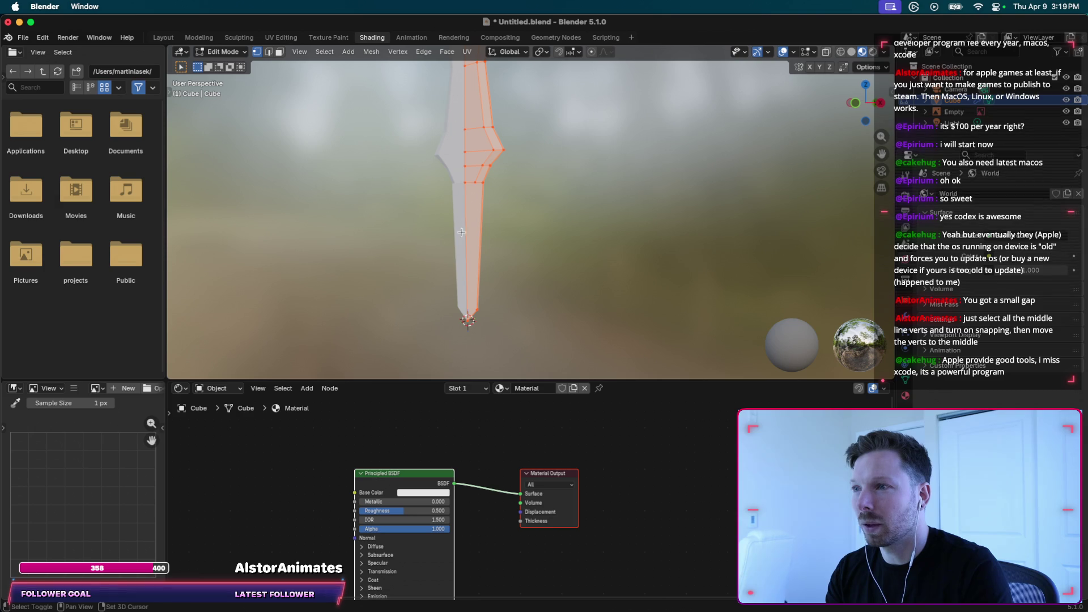
{"action": "scroll", "coordinate": [514, 253], "scroll_direction": "down", "scroll_amount": 3}
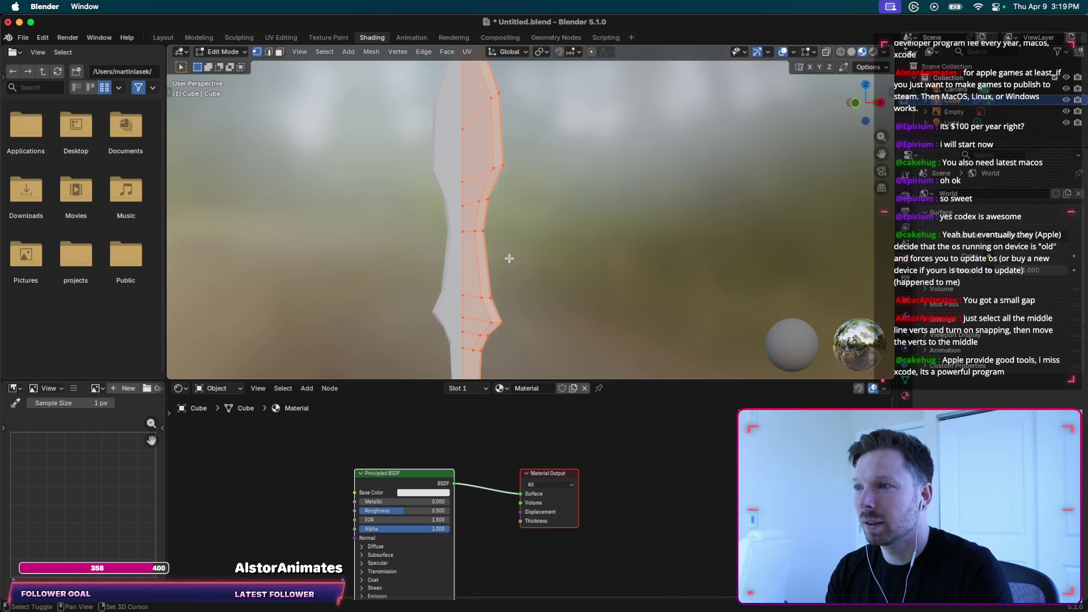
{"action": "scroll", "coordinate": [514, 253], "scroll_direction": "up", "scroll_amount": 3}
{"action": "scroll", "coordinate": [516, 177], "scroll_direction": "down", "scroll_amount": 3}
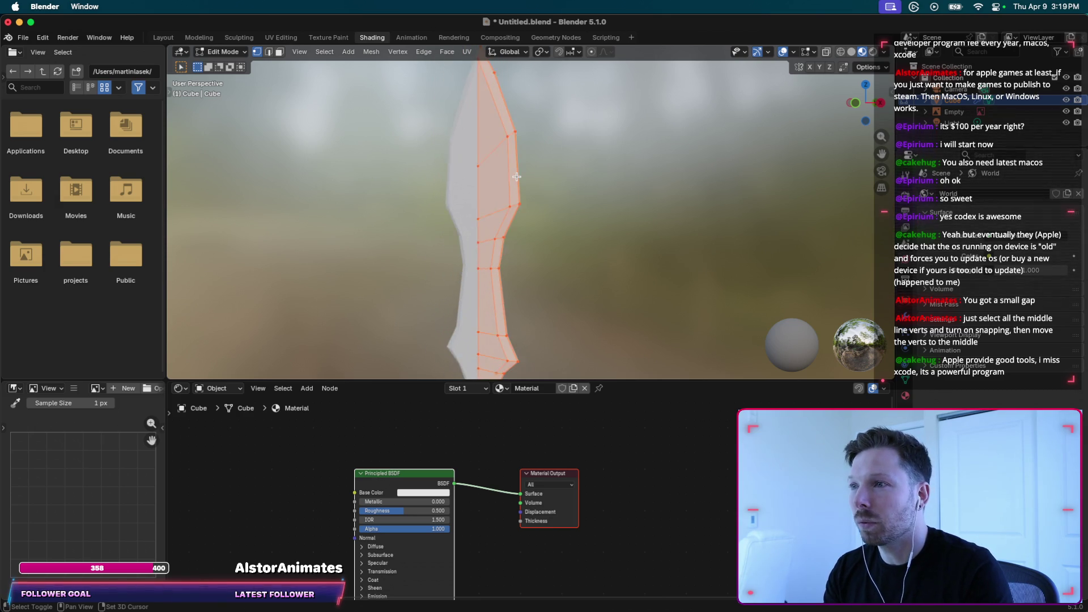
{"action": "scroll", "coordinate": [516, 177], "scroll_direction": "down", "scroll_amount": 5}
{"action": "scroll", "coordinate": [517, 177], "scroll_direction": "right", "scroll_amount": 5}
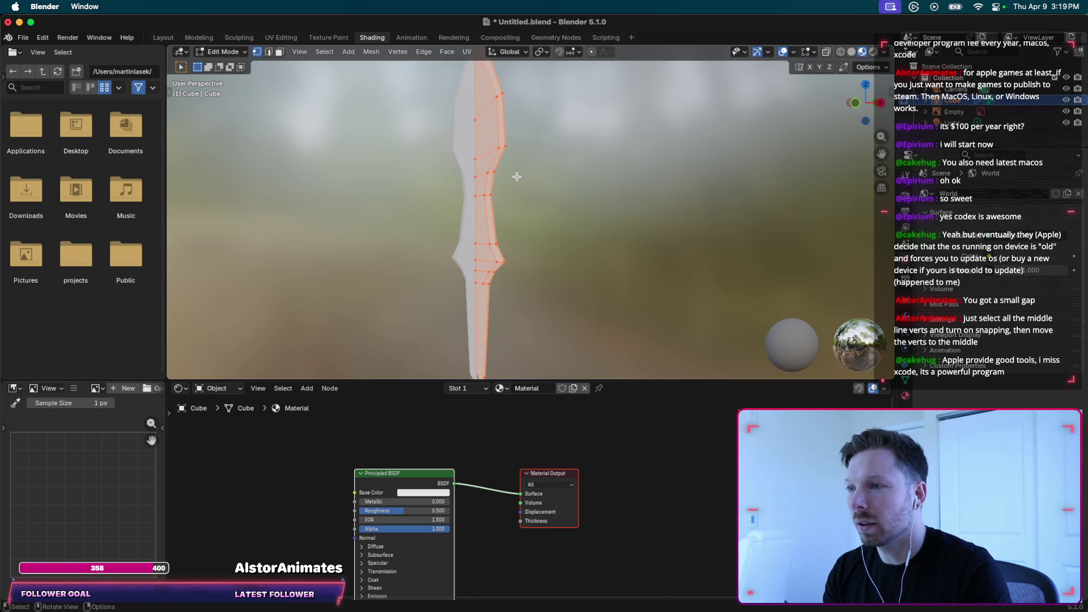
{"action": "scroll", "coordinate": [516, 176], "scroll_direction": "right", "scroll_amount": 2}
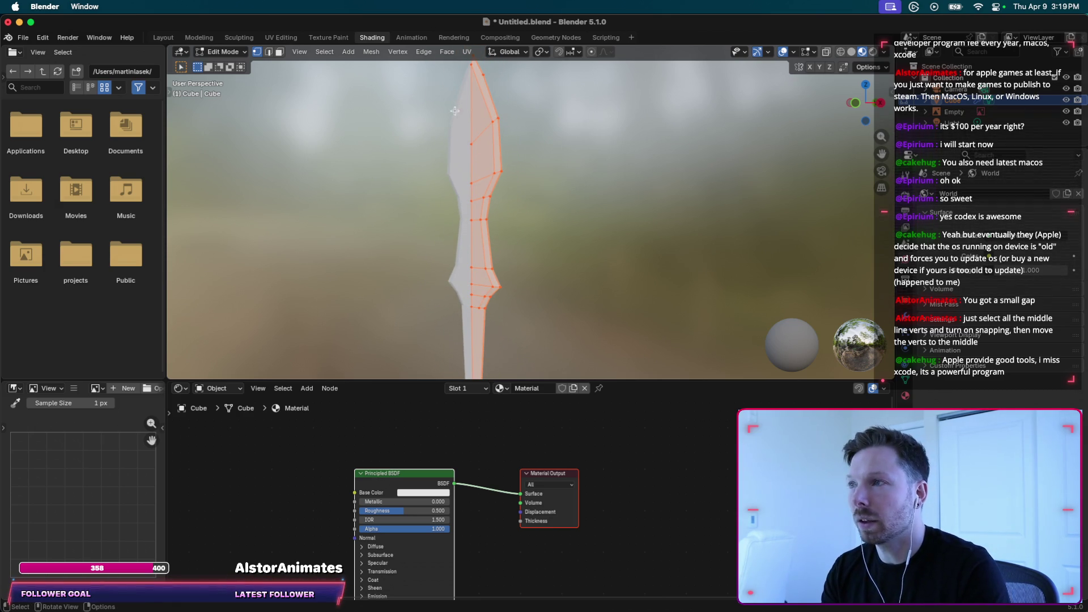
In Face select mode, select the shortest path of faces from the blade tip toward the hilt.
{"action": "left_click", "coordinate": [279, 54]}
{"action": "left_click", "coordinate": [485, 116]}
{"action": "left_click", "coordinate": [480, 165], "text": "shift"}
{"action": "left_click", "coordinate": [479, 188], "text": "shift"}
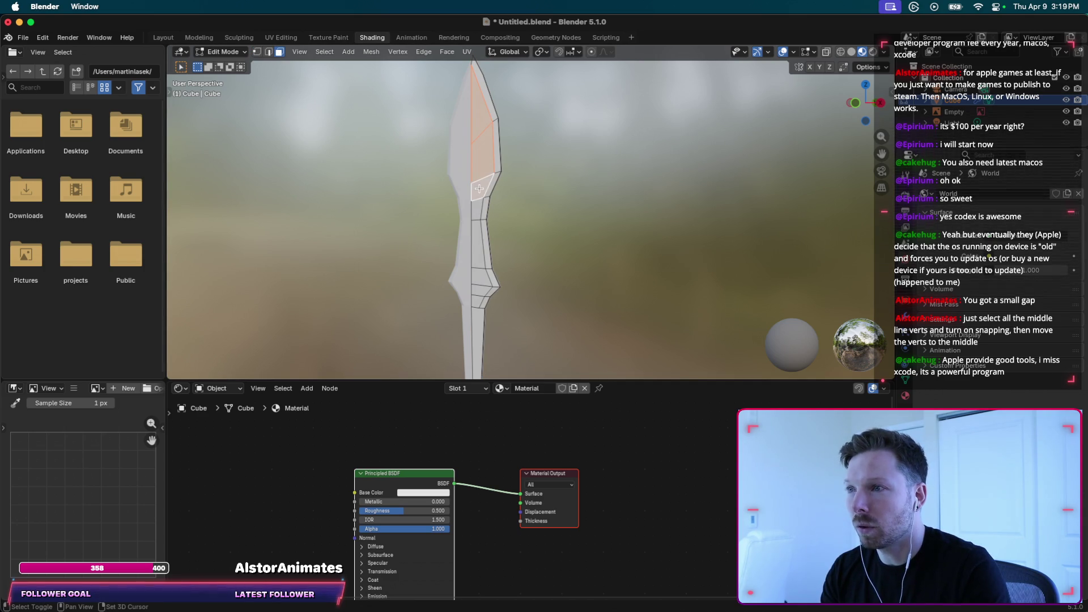
{"action": "key", "text": "alt+a"}
{"action": "left_click", "coordinate": [479, 117]}
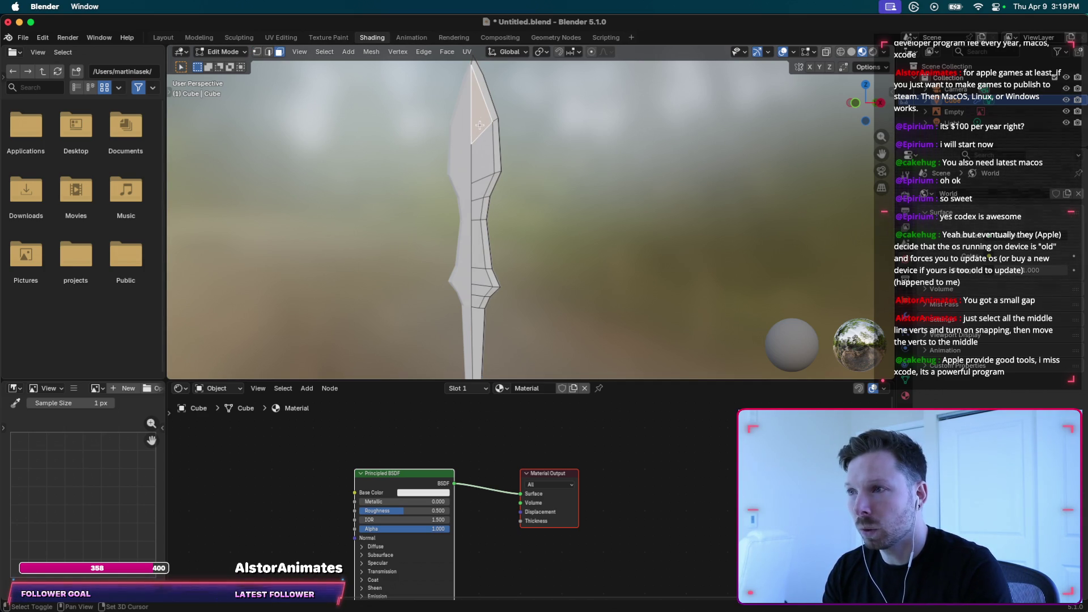
{"action": "left_click", "coordinate": [476, 301], "text": "ctrl"}
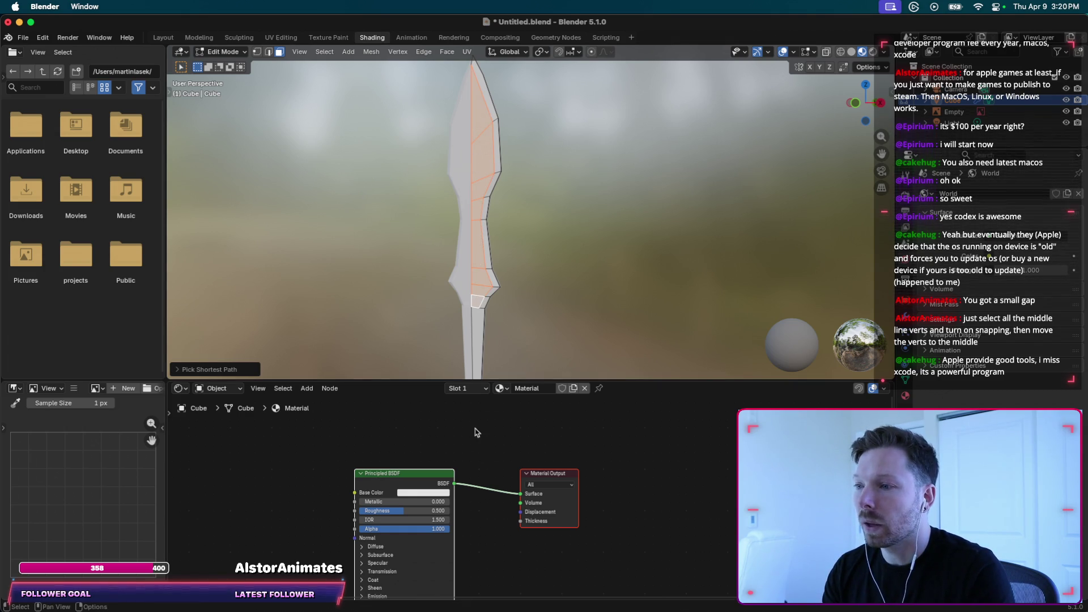
Add a second material slot holding a new material named Blade.
{"action": "left_click", "coordinate": [478, 391]}
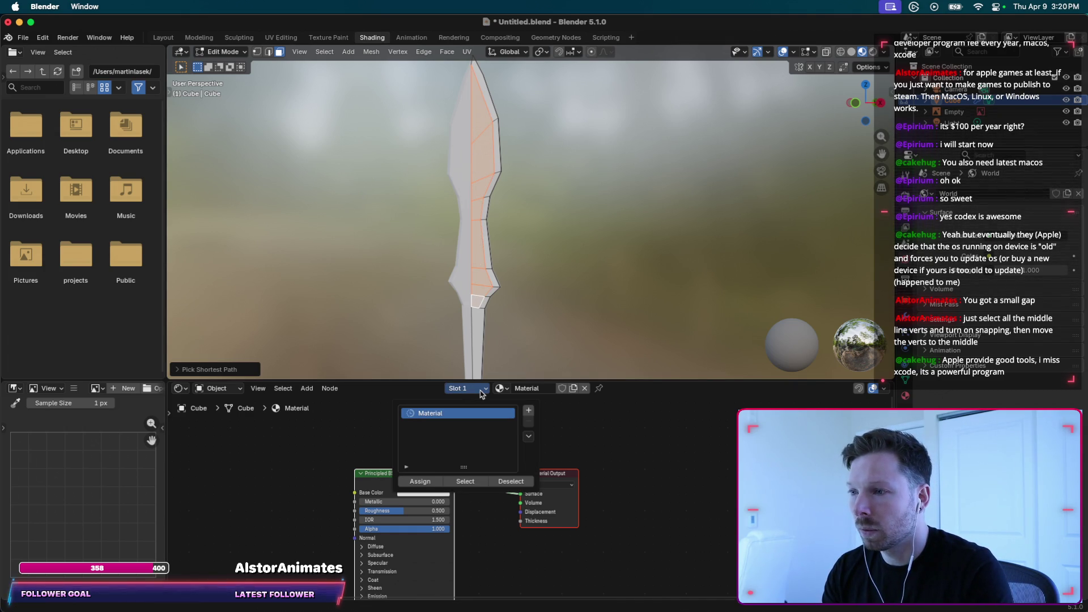
{"action": "left_click", "coordinate": [480, 391]}
{"action": "left_click", "coordinate": [528, 411]}
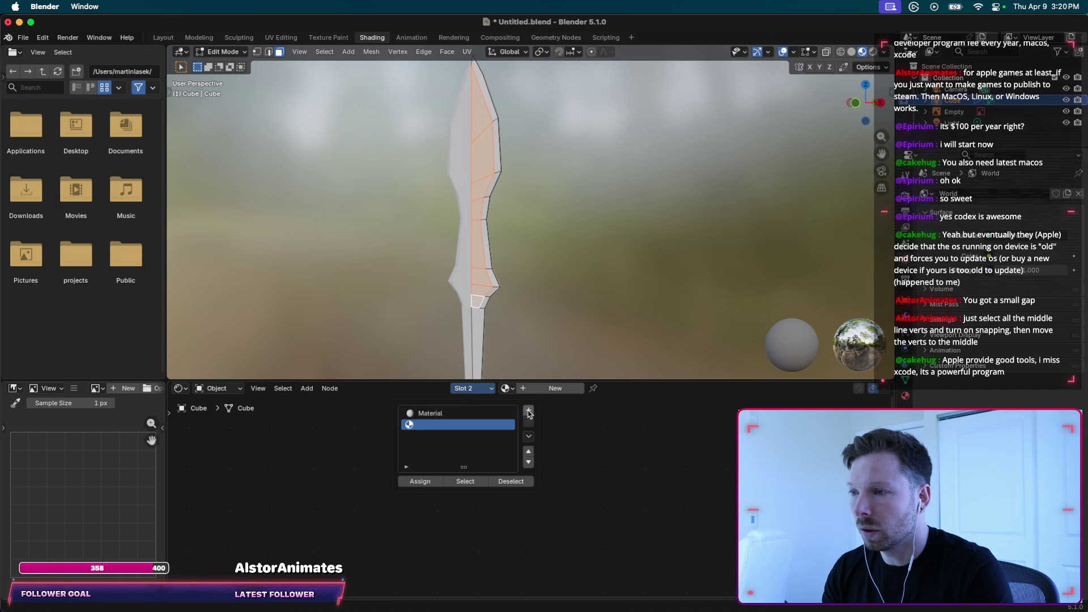
{"action": "left_click", "coordinate": [535, 391]}
{"action": "double_click", "coordinate": [530, 389]}
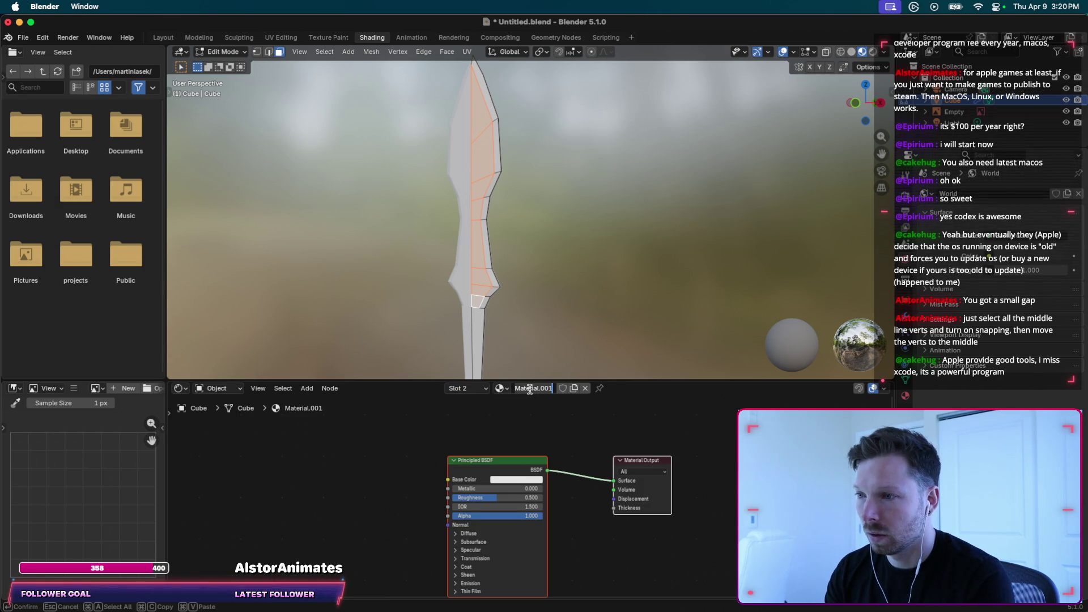
{"action": "type", "text": "Blade"}
{"action": "key", "text": "Return"}
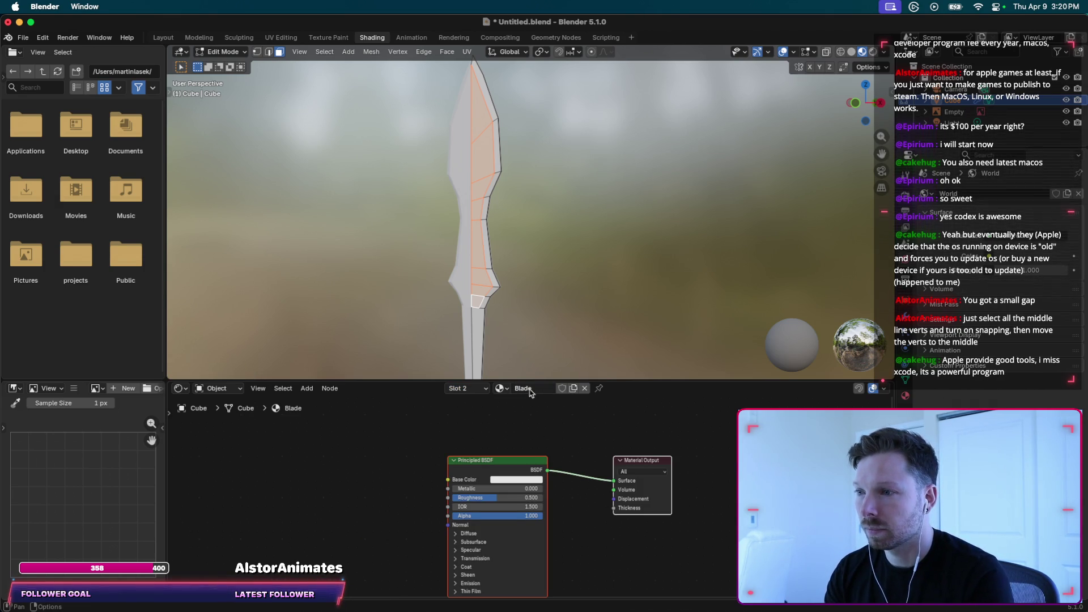
Darken Blade's base colour and assign Blade to the selected blade faces.
{"action": "left_click", "coordinate": [524, 481]}
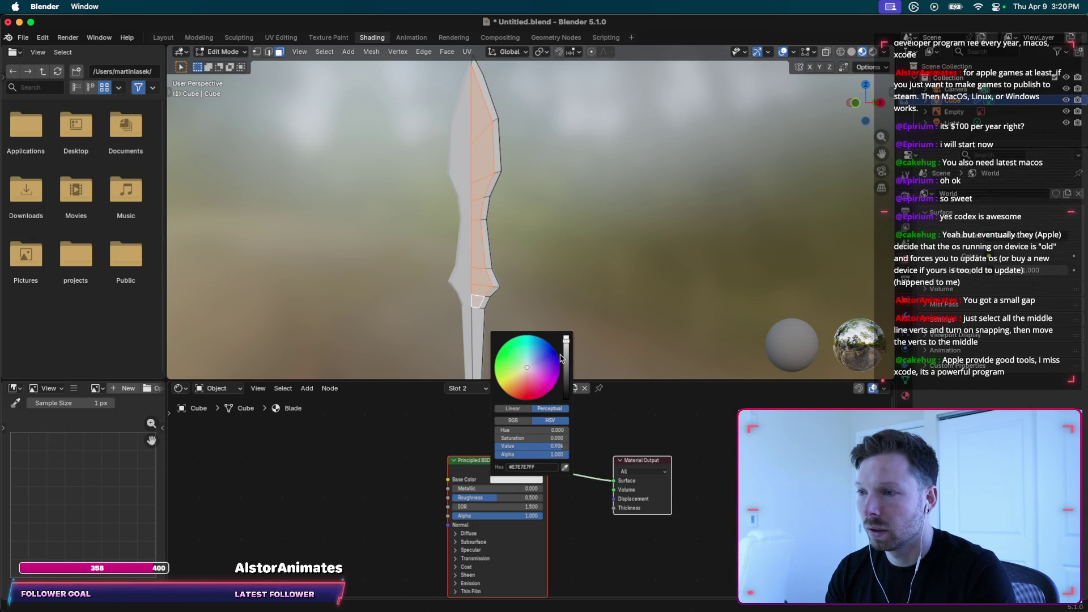
{"action": "mouse_move", "coordinate": [565, 358]}
{"action": "left_mouse_down"}
{"action": "mouse_move", "coordinate": [536, 361]}
{"action": "mouse_move", "coordinate": [566, 337]}
{"action": "mouse_move", "coordinate": [532, 359]}
{"action": "left_mouse_up"}
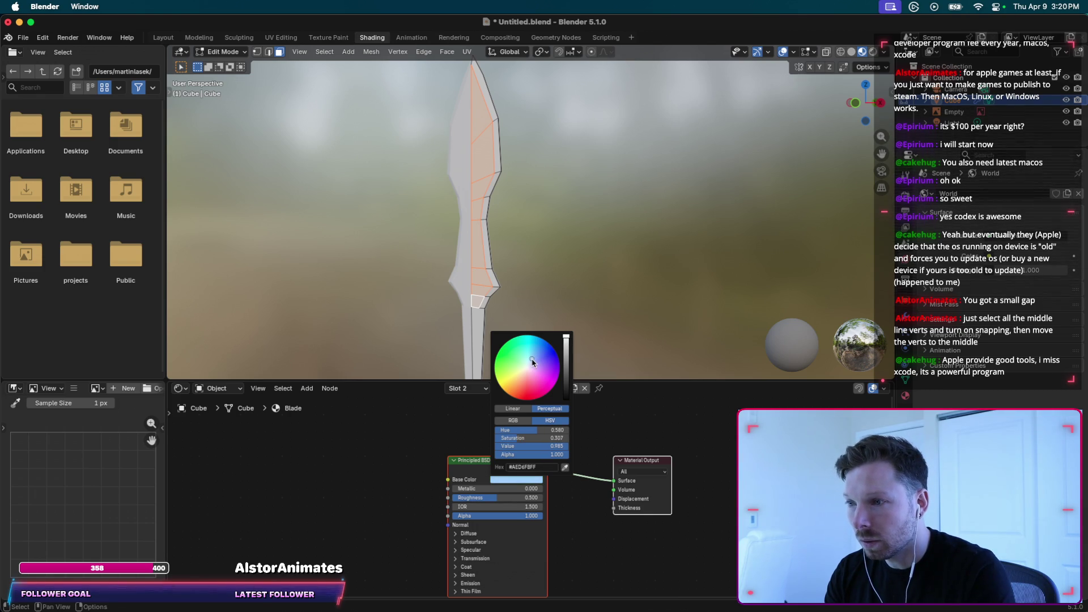
{"action": "left_click", "coordinate": [481, 390]}
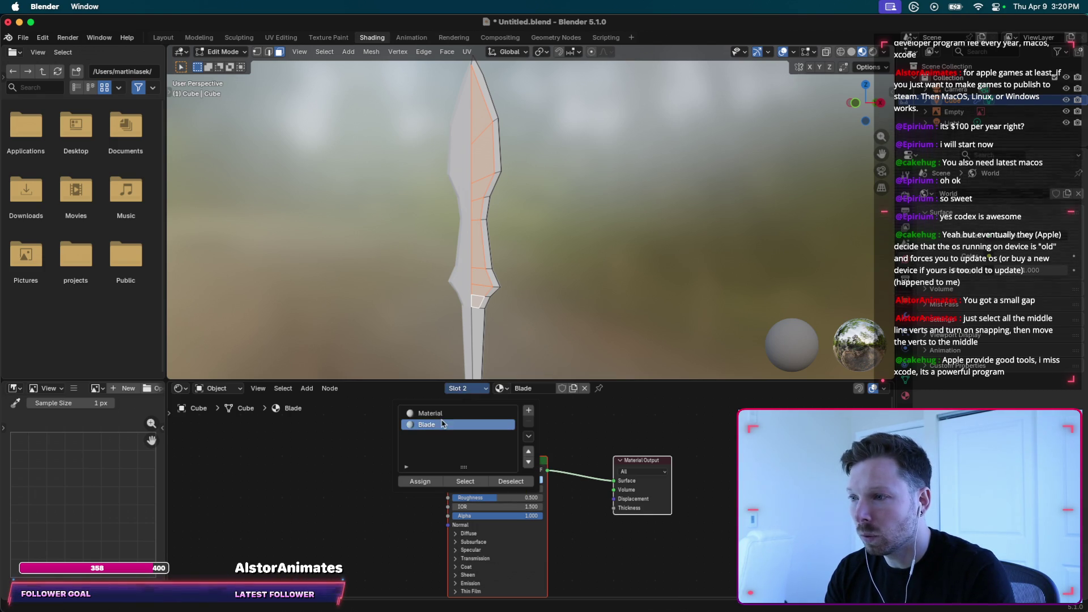
{"action": "left_click", "coordinate": [421, 482]}
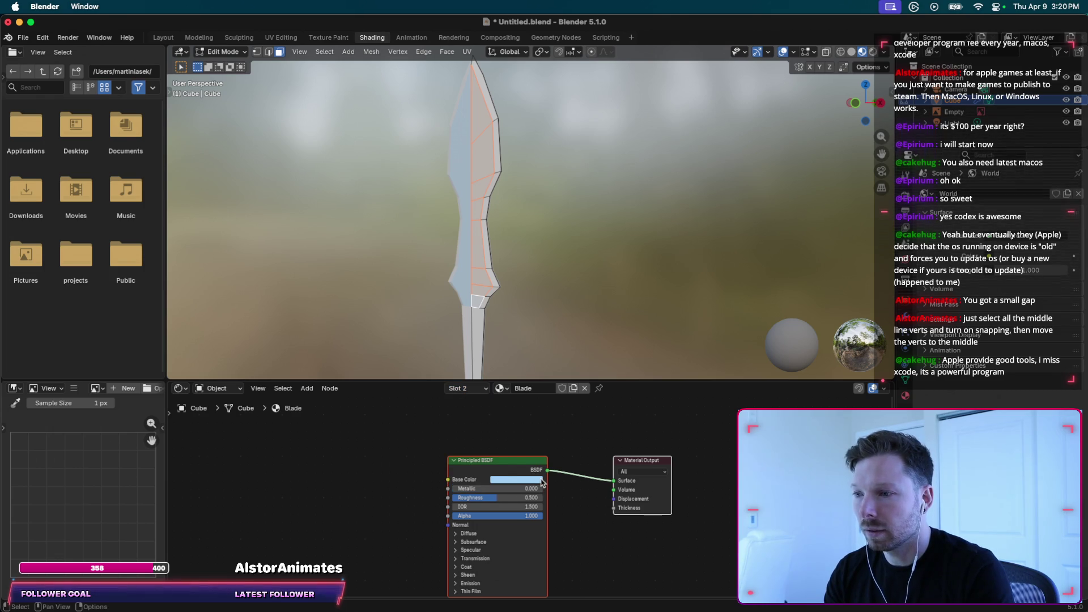
Tune Blade's base colour to a deep saturated blue and return to Object Mode.
{"action": "left_click", "coordinate": [532, 480]}
{"action": "left_click_drag", "start_coordinate": [567, 336], "coordinate": [566, 364]}
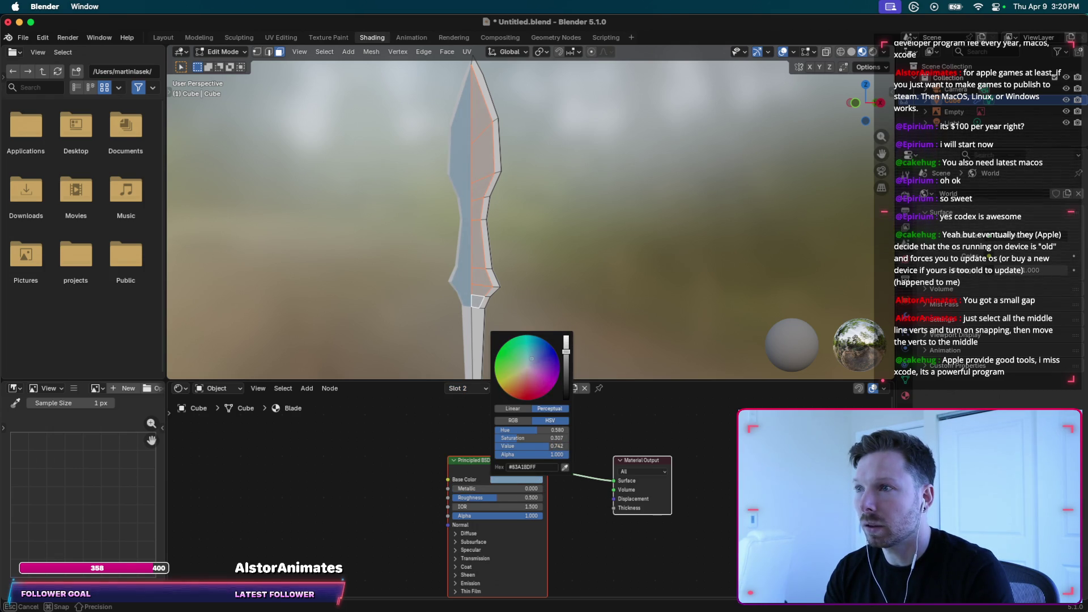
{"action": "mouse_move", "coordinate": [565, 363]}
{"action": "left_mouse_down"}
{"action": "mouse_move", "coordinate": [533, 349]}
{"action": "mouse_move", "coordinate": [542, 342]}
{"action": "left_mouse_up"}
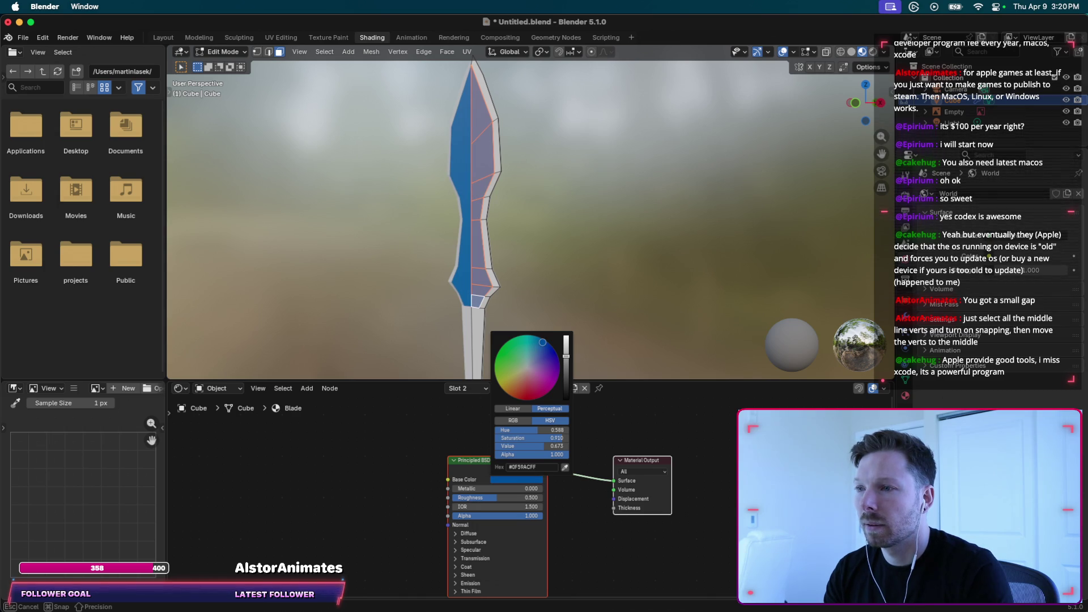
{"action": "left_click_drag", "start_coordinate": [566, 355], "coordinate": [565, 376]}
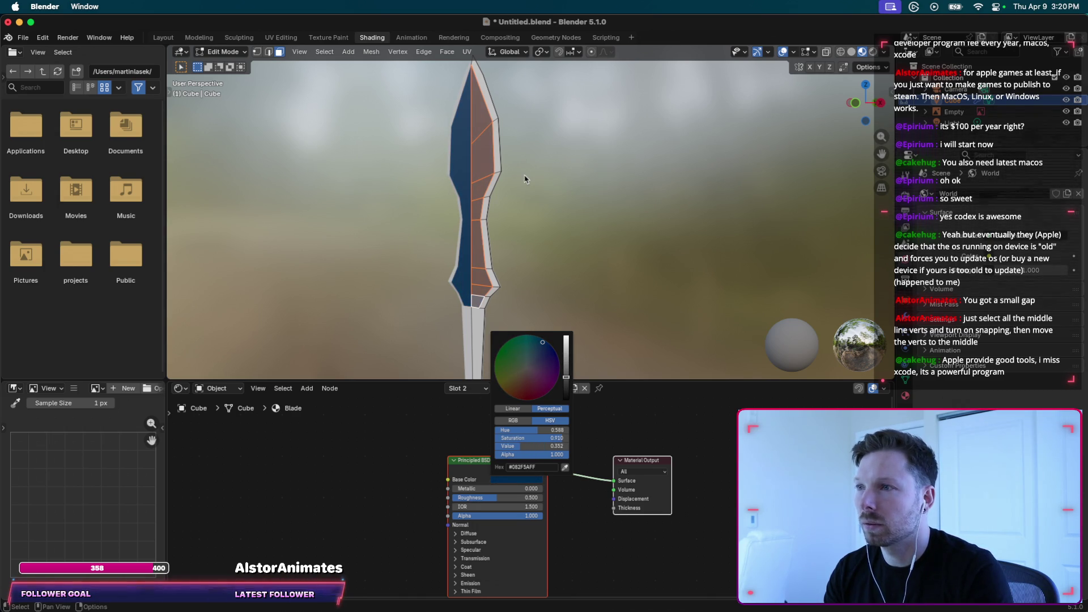
{"action": "key", "text": "Tab"}
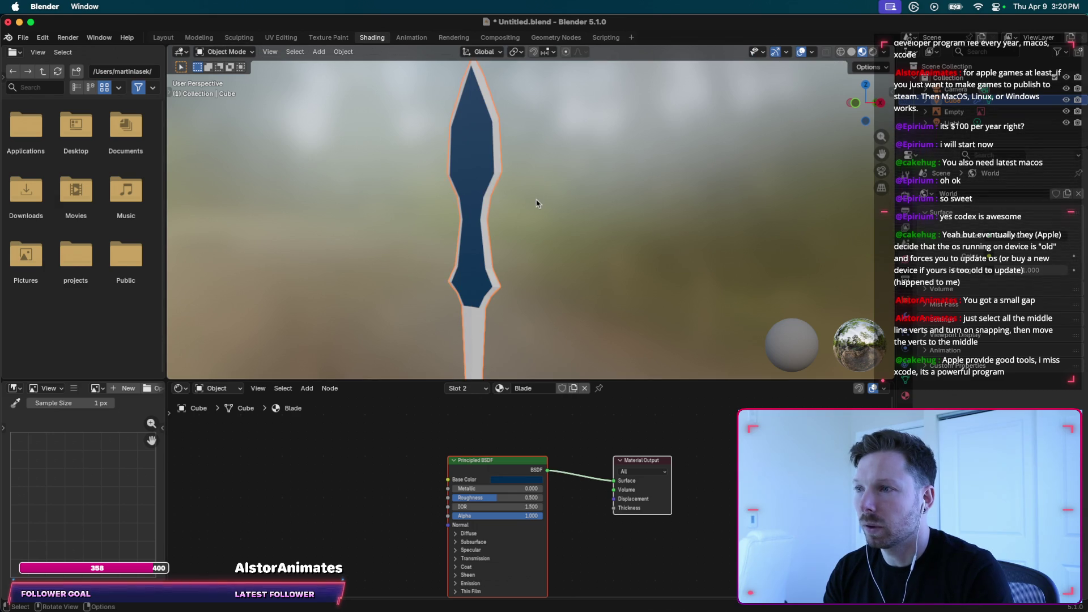
{"action": "middle_click_drag", "start_coordinate": [527, 225], "coordinate": [529, 225]}
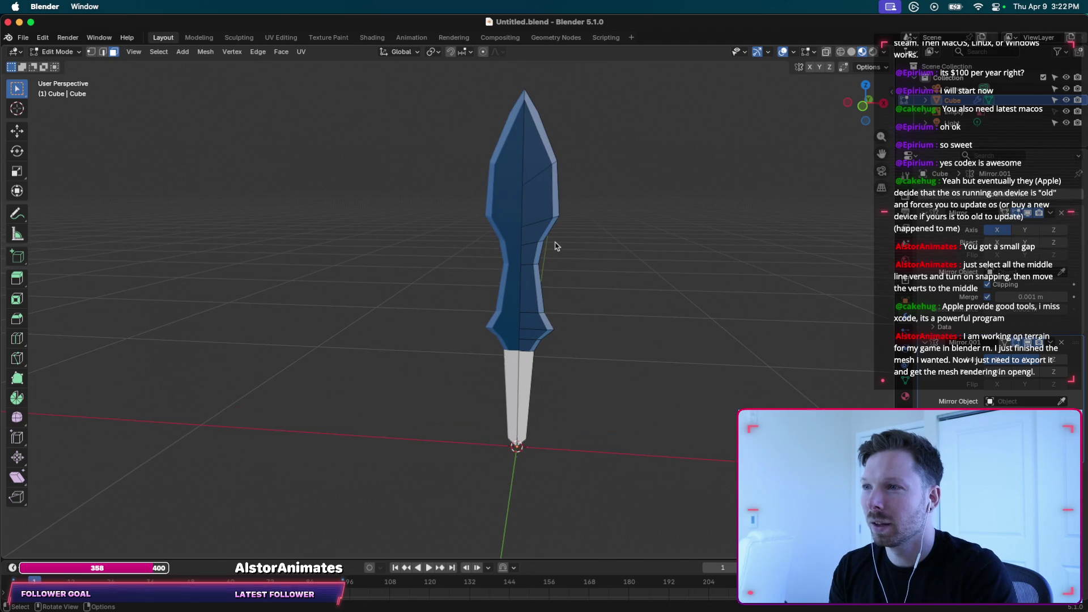
{"action": "middle_click_drag", "start_coordinate": [556, 246], "coordinate": [531, 190], "text": "shift"}
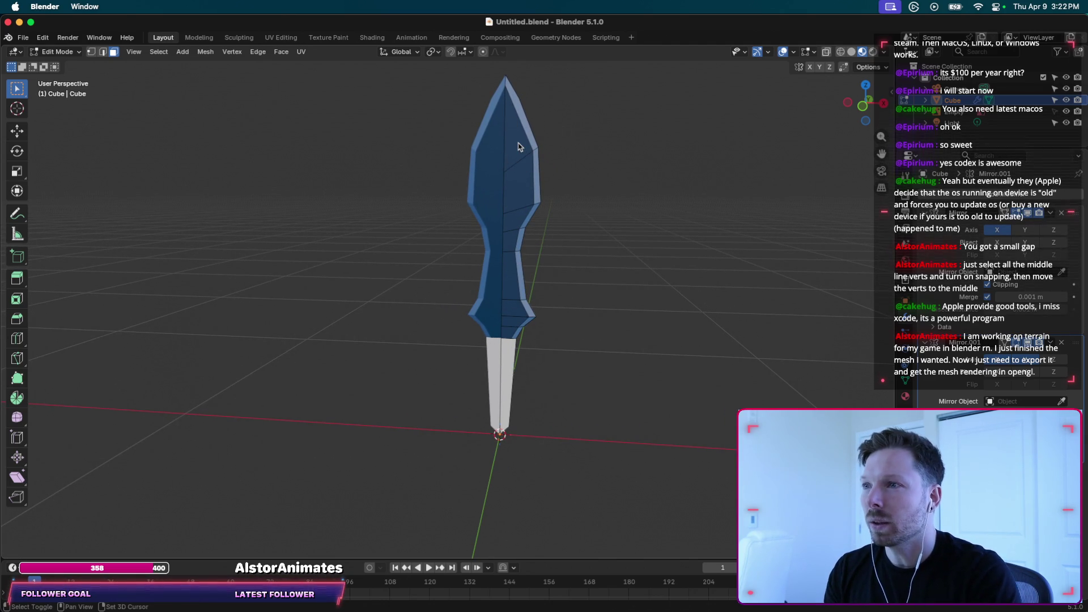
{"action": "scroll", "coordinate": [443, 165], "scroll_direction": "up", "scroll_amount": 2}
{"action": "scroll", "coordinate": [445, 165], "scroll_direction": "up", "scroll_amount": 2}
{"action": "scroll", "coordinate": [452, 164], "scroll_direction": "up", "scroll_amount": 2}
{"action": "scroll", "coordinate": [452, 164], "scroll_direction": "right", "scroll_amount": 3, "text": "shift"}
{"action": "right_click", "coordinate": [460, 198], "text": "shift"}
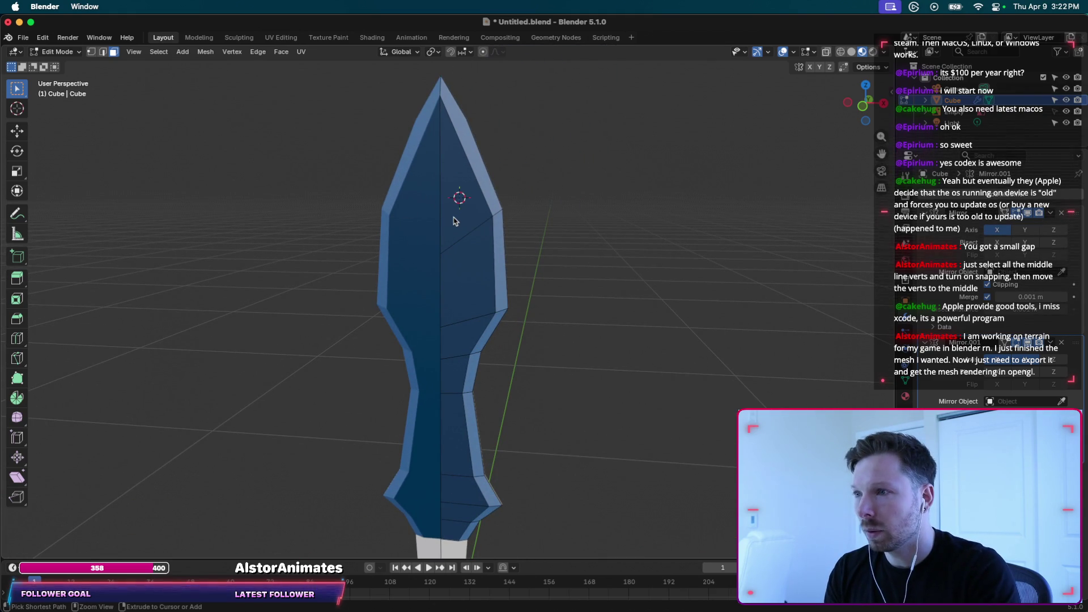
{"action": "scroll", "coordinate": [454, 221], "scroll_direction": "down", "scroll_amount": 5, "text": "shift"}
{"action": "scroll", "coordinate": [459, 222], "scroll_direction": "down", "scroll_amount": 4, "text": "shift"}
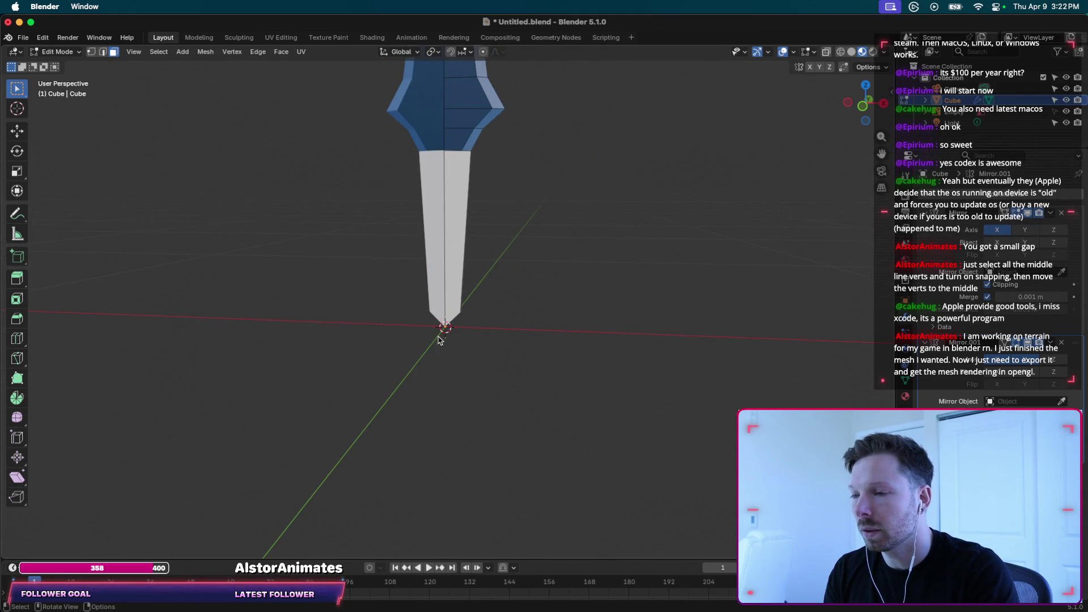
{"action": "scroll", "coordinate": [448, 335], "scroll_direction": "left", "scroll_amount": 6, "text": "shift"}
{"action": "scroll", "coordinate": [499, 362], "scroll_direction": "right", "scroll_amount": 3}
{"action": "scroll", "coordinate": [502, 362], "scroll_direction": "right", "scroll_amount": 3}
{"action": "scroll", "coordinate": [507, 366], "scroll_direction": "right", "scroll_amount": 3}
{"action": "scroll", "coordinate": [512, 371], "scroll_direction": "right", "scroll_amount": 3}
{"action": "scroll", "coordinate": [512, 370], "scroll_direction": "right", "scroll_amount": 3}
{"action": "scroll", "coordinate": [532, 368], "scroll_direction": "right", "scroll_amount": 2}
{"action": "right_click", "coordinate": [553, 361]}
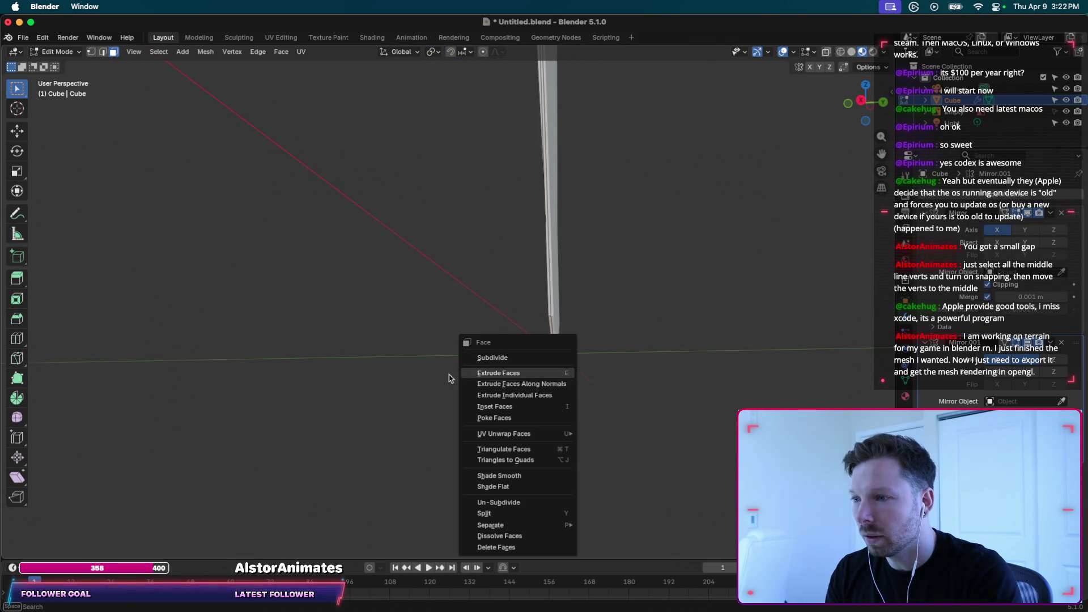
{"action": "key", "text": "Escape"}
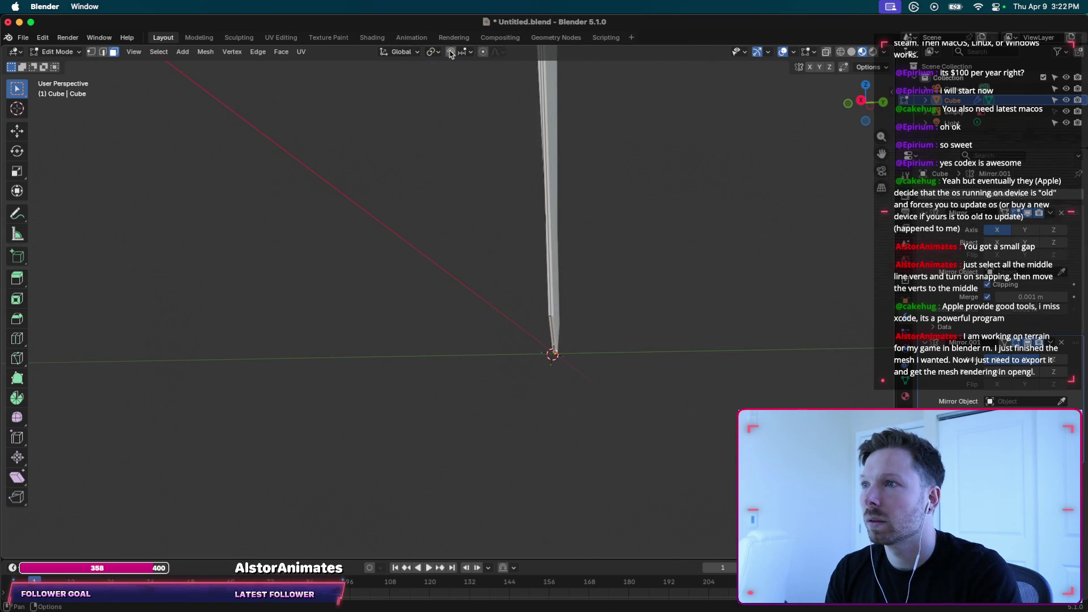
{"action": "scroll", "coordinate": [481, 154], "scroll_direction": "up", "scroll_amount": 5}
{"action": "scroll", "coordinate": [481, 154], "scroll_direction": "left", "scroll_amount": 5}
{"action": "scroll", "coordinate": [485, 191], "scroll_direction": "left", "scroll_amount": 3}
{"action": "scroll", "coordinate": [484, 193], "scroll_direction": "down", "scroll_amount": 5}
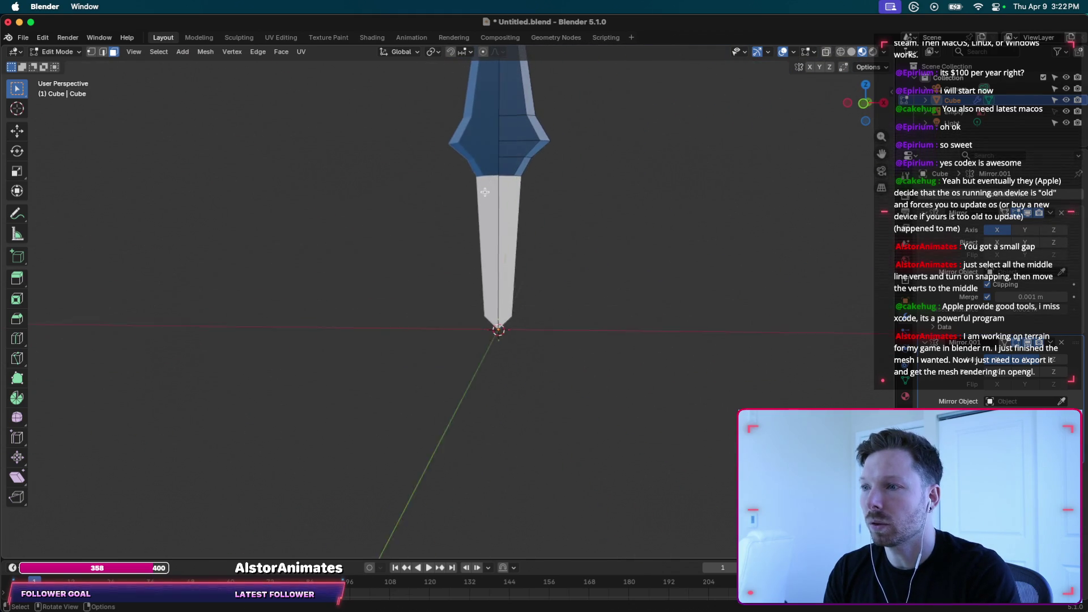
{"action": "scroll", "coordinate": [544, 292], "scroll_direction": "up", "scroll_amount": 3, "text": "shift"}
{"action": "scroll", "coordinate": [545, 291], "scroll_direction": "up", "scroll_amount": 3, "text": "shift"}
{"action": "scroll", "coordinate": [546, 290], "scroll_direction": "up", "scroll_amount": 3, "text": "shift"}
{"action": "scroll", "coordinate": [545, 290], "scroll_direction": "up", "scroll_amount": 3, "text": "shift"}
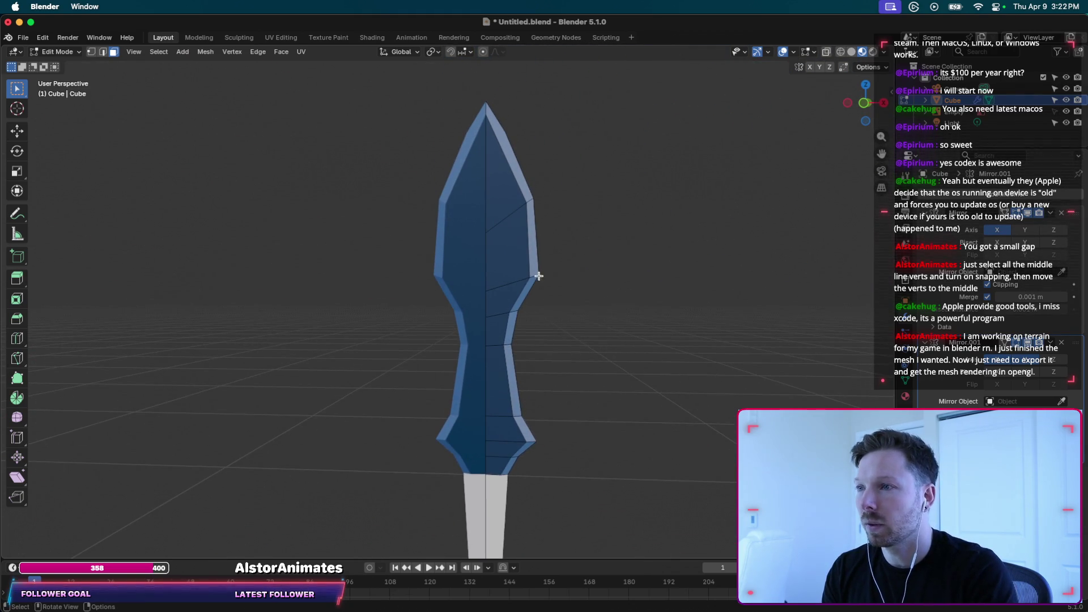
{"action": "scroll", "coordinate": [552, 171], "scroll_direction": "up", "scroll_amount": 2}
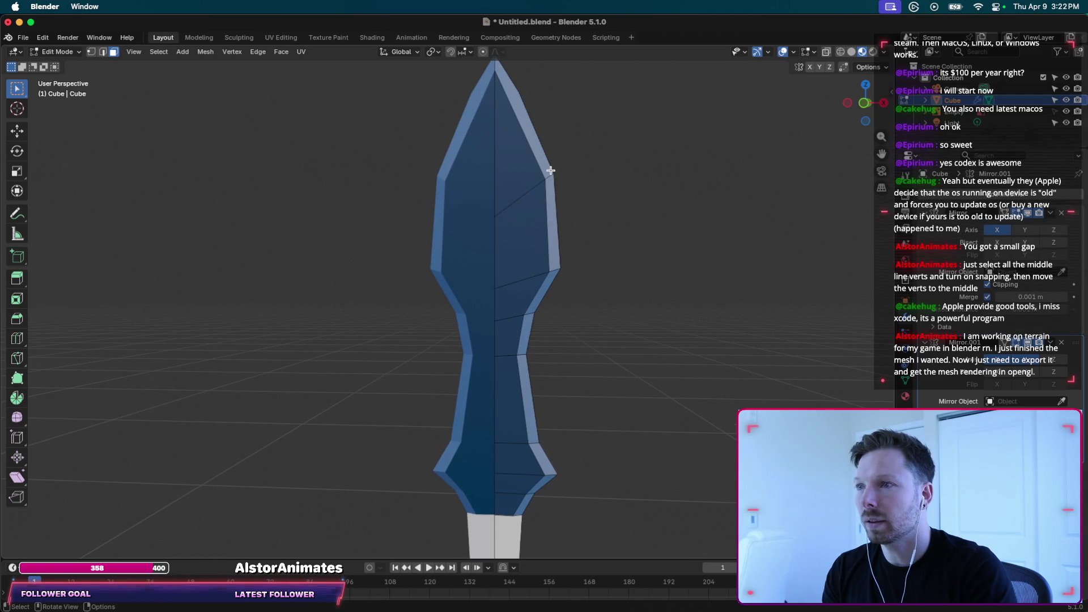
{"action": "key", "text": "k"}
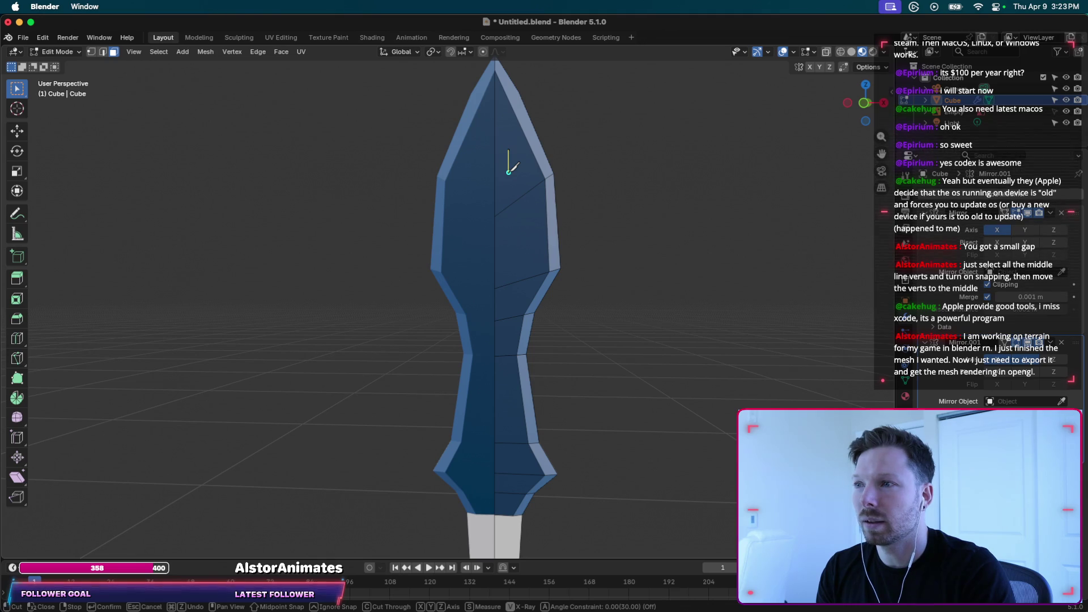
{"action": "key", "text": "Escape"}
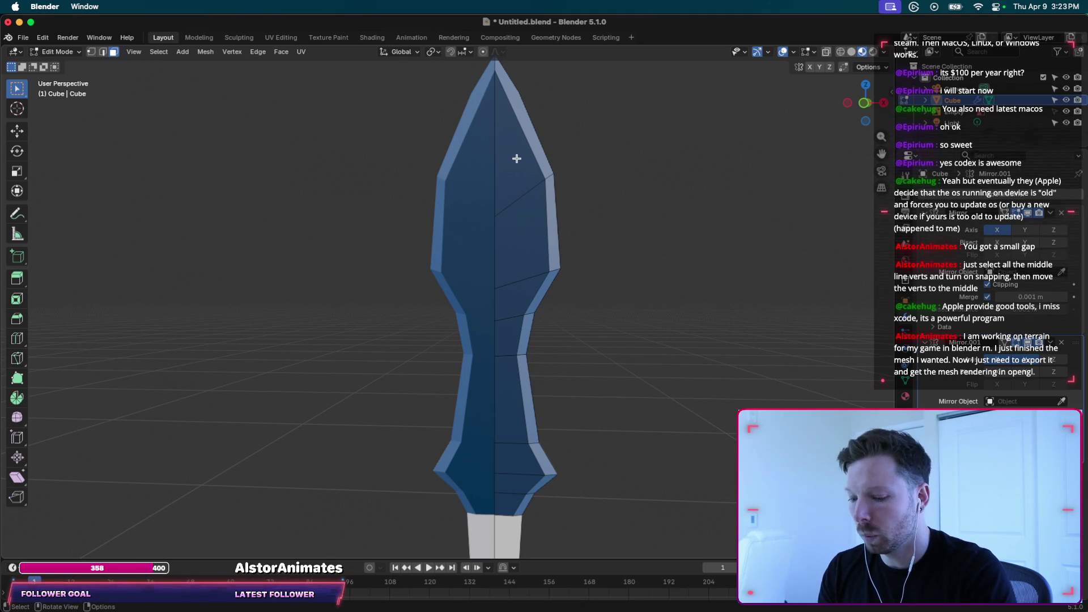
Knife (K) an M-shaped rune outline into the blade face just above its waist.
{"action": "key", "text": "k"}
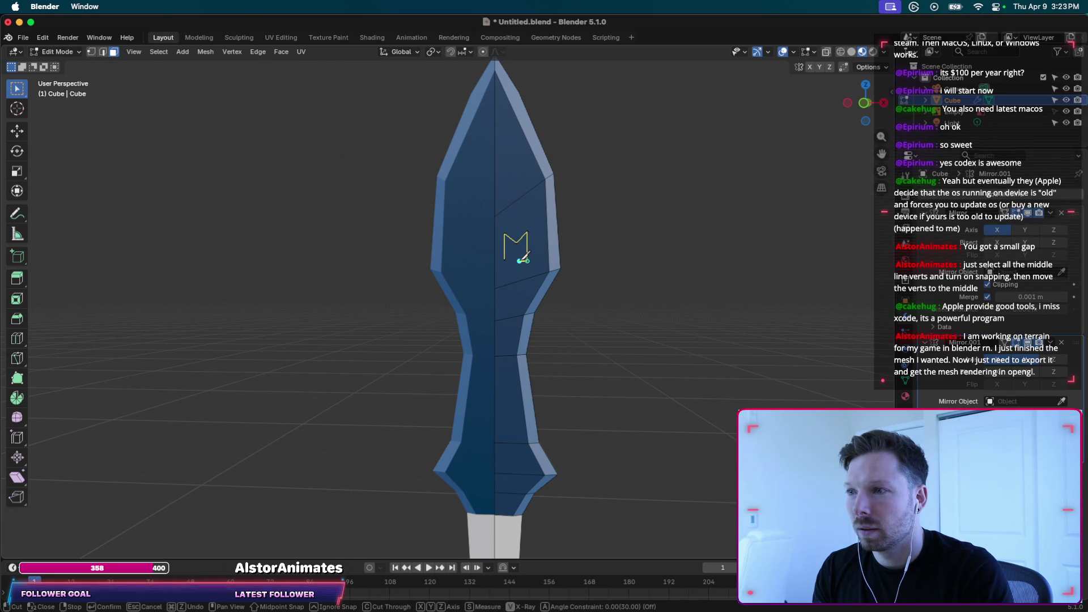
{"action": "scroll", "coordinate": [524, 258], "scroll_direction": "up", "scroll_amount": 2}
{"action": "scroll", "coordinate": [527, 256], "scroll_direction": "up", "scroll_amount": 1}
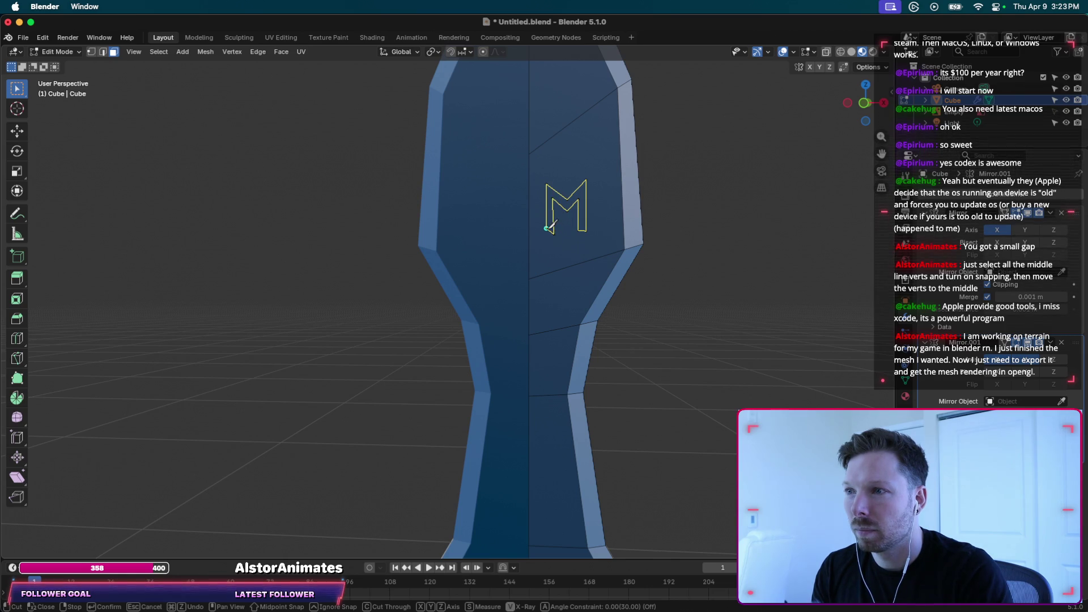
{"action": "key", "text": "Return"}
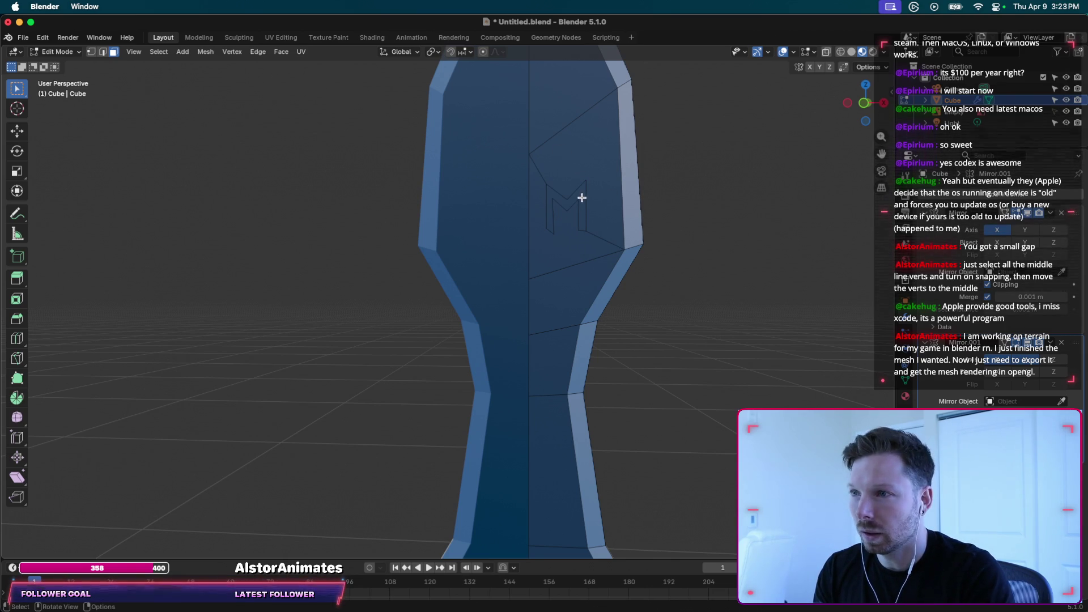
Select the M-shaped face and enable X-ray, viewing the blade edge-on.
{"action": "left_click", "coordinate": [566, 192]}
{"action": "left_click", "coordinate": [574, 199]}
{"action": "middle_click_drag", "start_coordinate": [579, 199], "coordinate": [582, 195]}
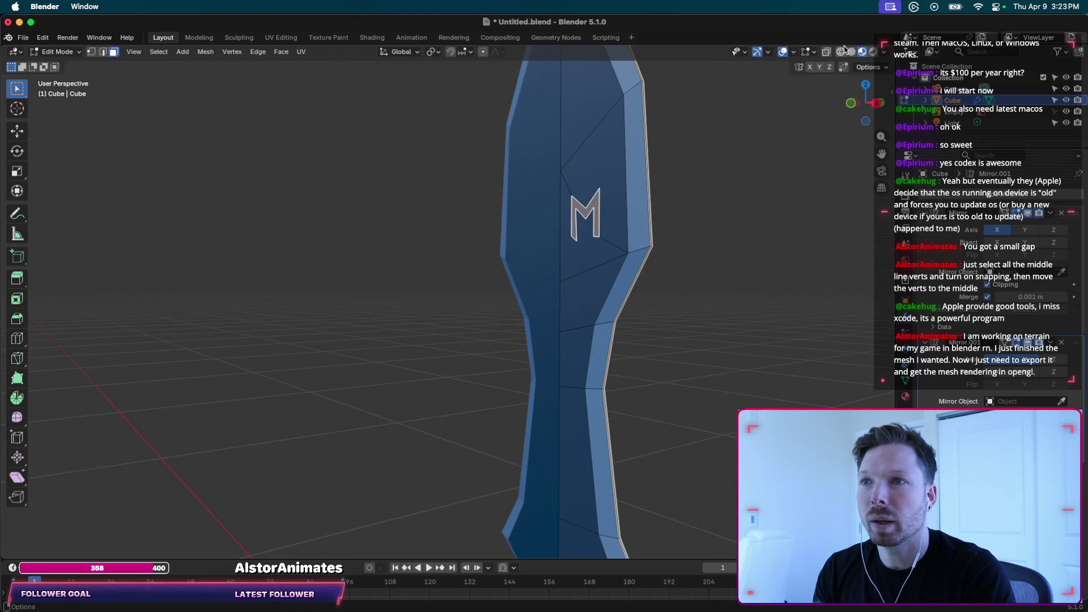
{"action": "left_click", "coordinate": [828, 54]}
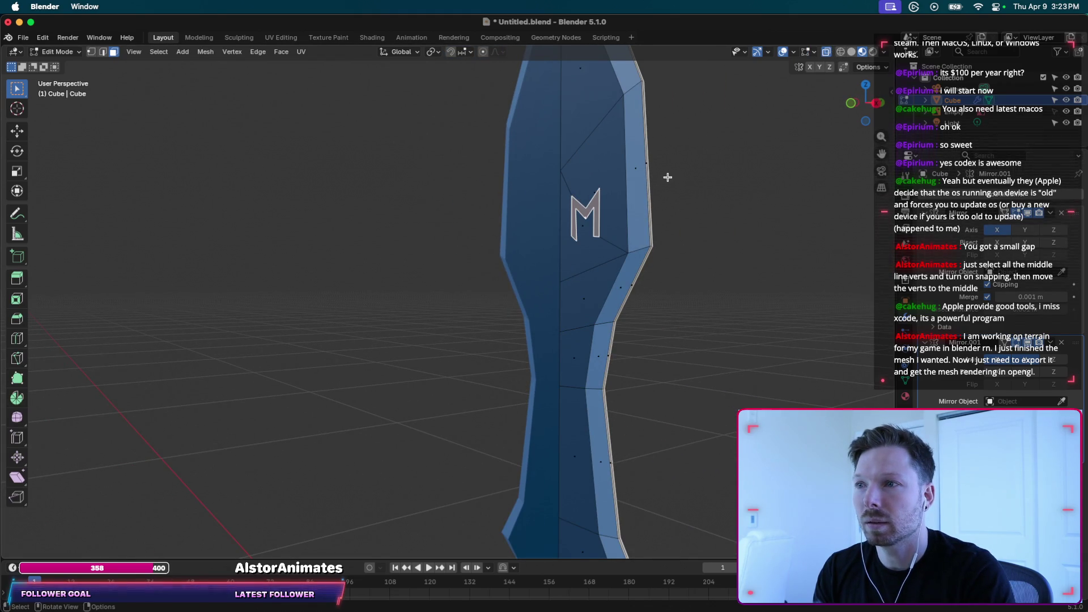
{"action": "middle_click_drag", "start_coordinate": [589, 221], "coordinate": [613, 221]}
{"action": "scroll", "coordinate": [613, 221], "scroll_direction": "right", "scroll_amount": 5}
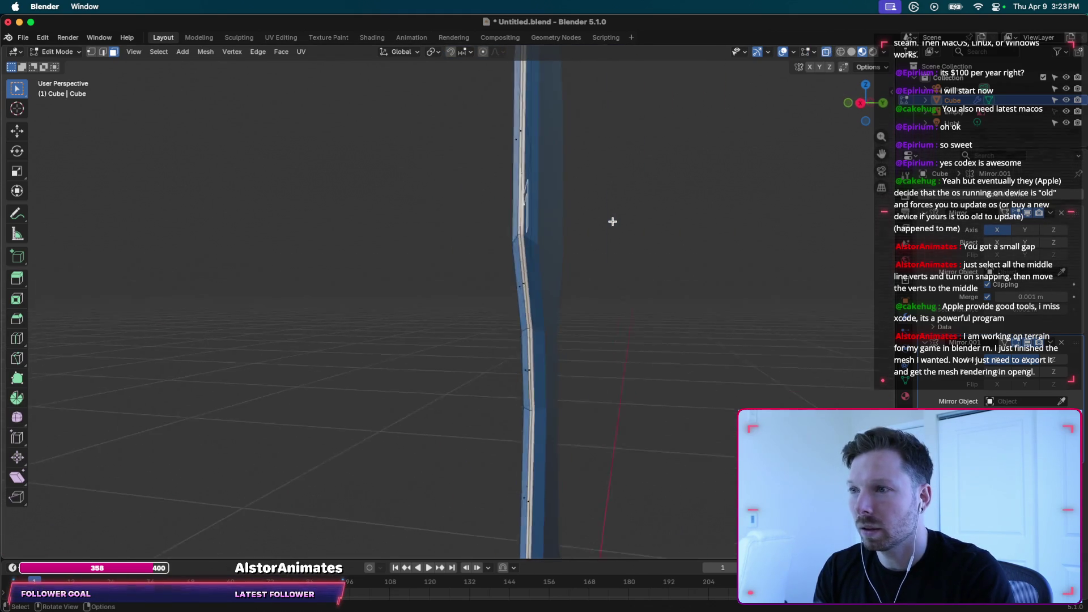
Move the M face about 0.0014 m along global Y to engrave the rune.
{"action": "key", "text": "g"}
{"action": "key", "text": "z"}
{"action": "key", "text": "z"}
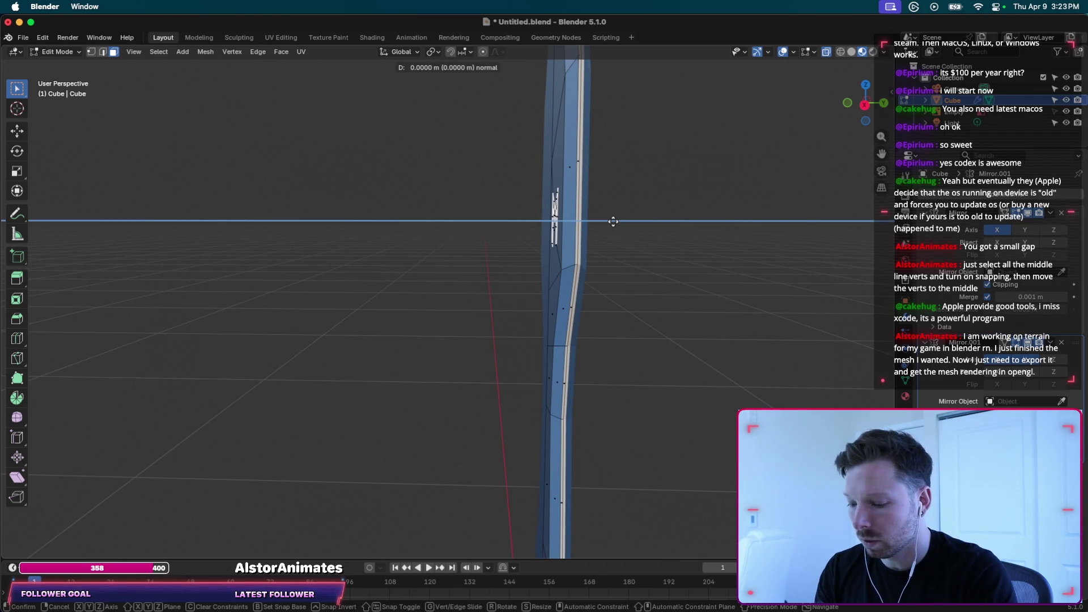
{"action": "key", "text": "y"}
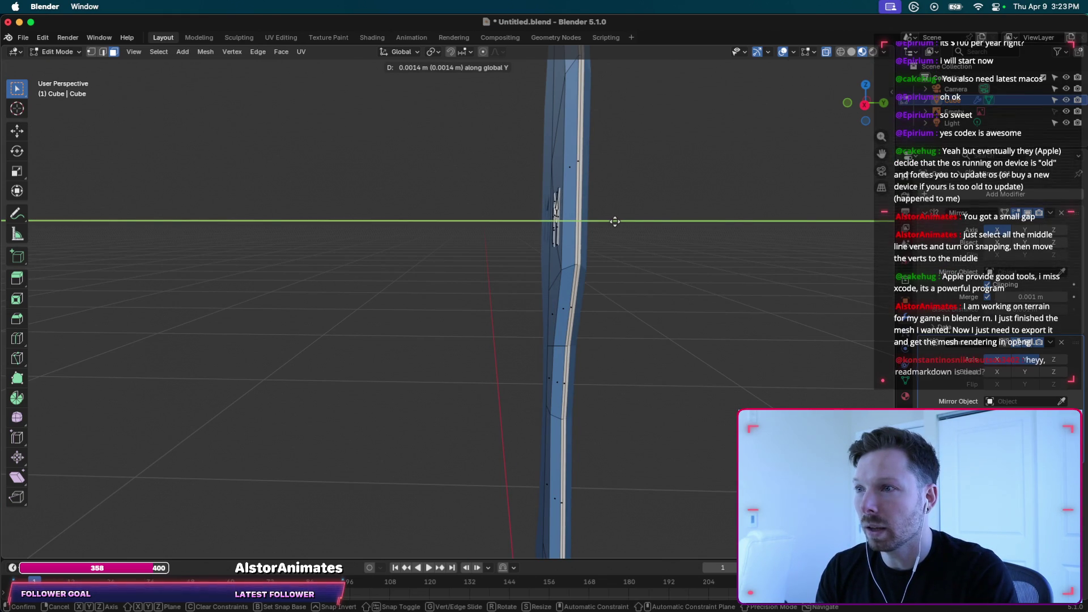
{"action": "left_click", "coordinate": [613, 222]}
{"action": "scroll", "coordinate": [615, 222], "scroll_direction": "right", "scroll_amount": 2}
{"action": "scroll", "coordinate": [614, 221], "scroll_direction": "right", "scroll_amount": 5}
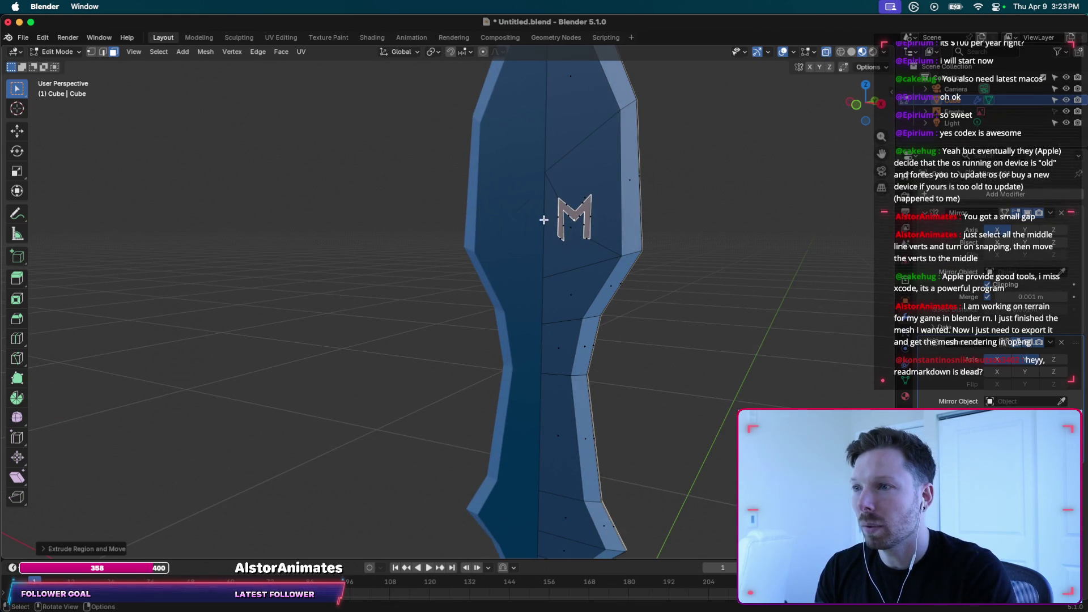
{"action": "scroll", "coordinate": [671, 216], "scroll_direction": "right", "scroll_amount": 3}
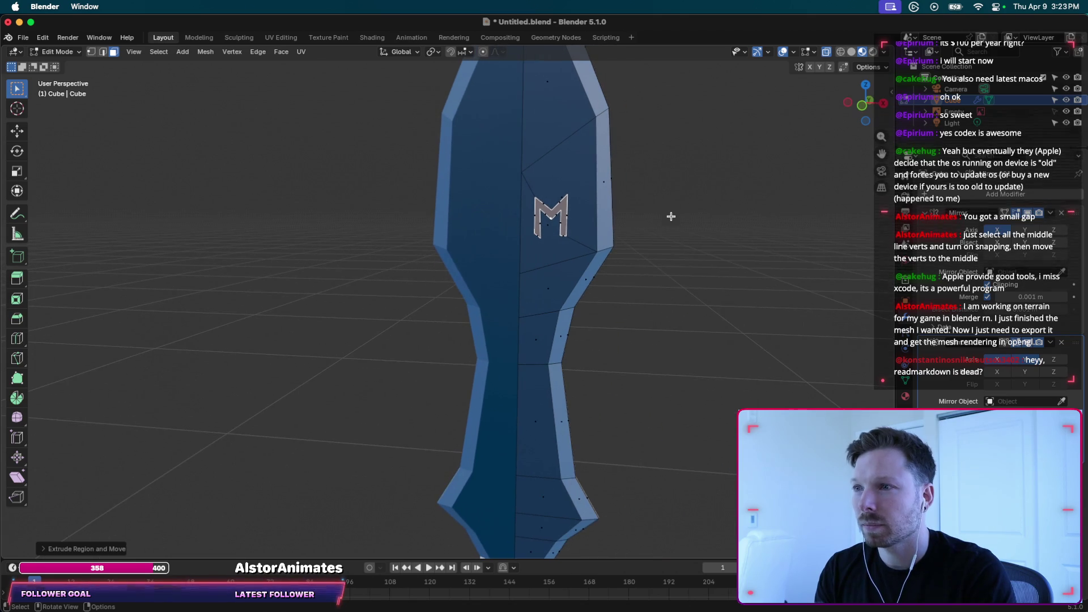
Make the Blade Edge slot active in Shading, then return to Layout in Object Mode.
{"action": "left_click", "coordinate": [372, 38]}
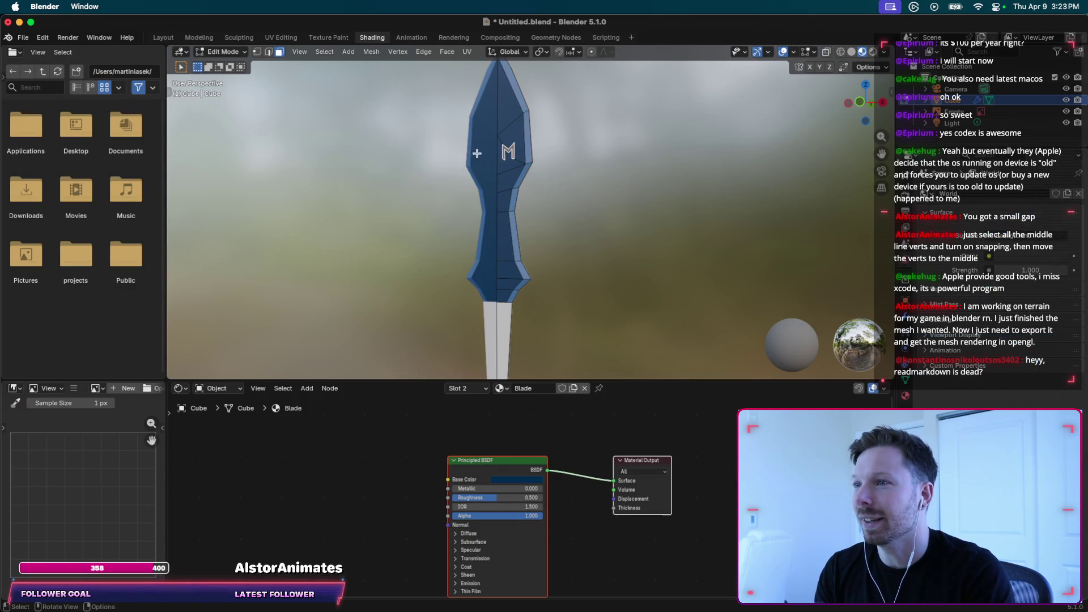
{"action": "left_click", "coordinate": [470, 389]}
{"action": "left_click", "coordinate": [441, 436]}
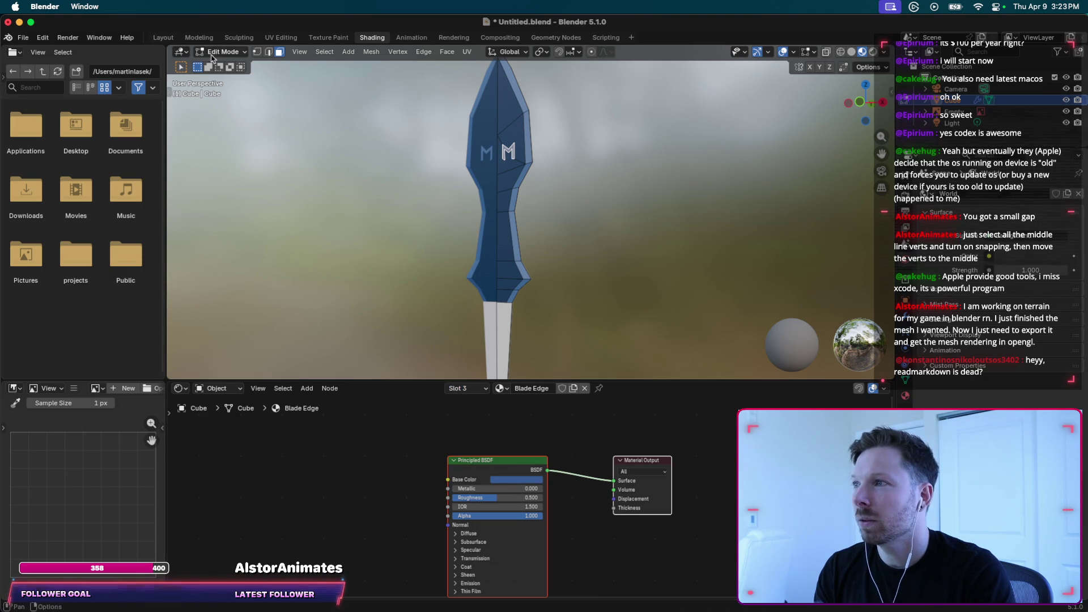
{"action": "left_click", "coordinate": [159, 38]}
{"action": "key", "text": "Tab"}
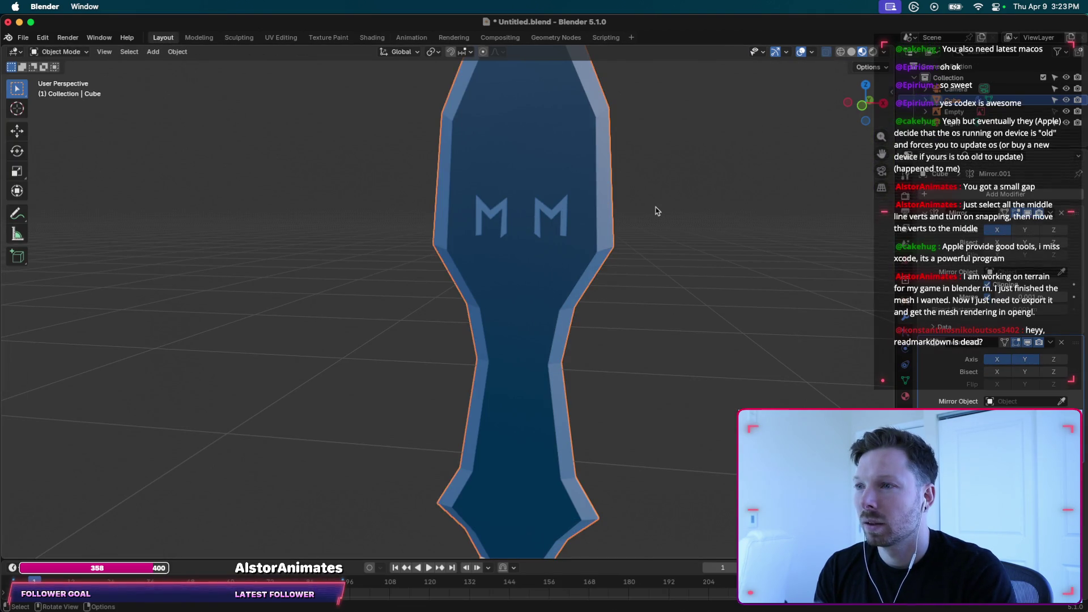
Zoom and orbit around the sword to inspect the two M runes on the navy blade.
{"action": "scroll", "coordinate": [635, 222], "scroll_direction": "up", "scroll_amount": 2}
{"action": "scroll", "coordinate": [633, 223], "scroll_direction": "down", "scroll_amount": 5}
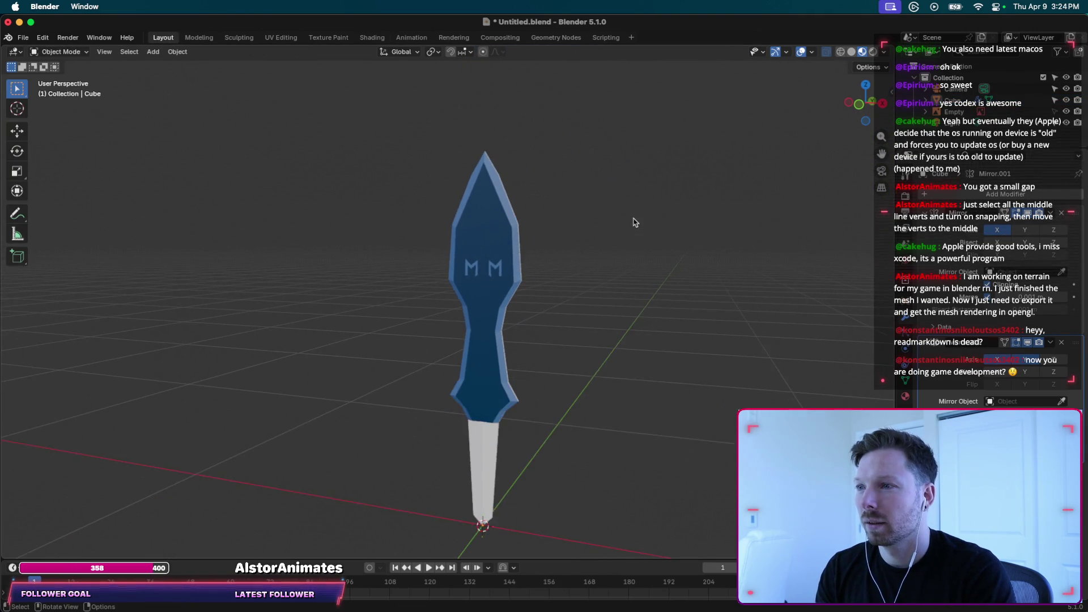
{"action": "scroll", "coordinate": [494, 275], "scroll_direction": "up", "scroll_amount": 3}
{"action": "scroll", "coordinate": [497, 272], "scroll_direction": "up", "scroll_amount": 1}
{"action": "scroll", "coordinate": [482, 263], "scroll_direction": "up", "scroll_amount": 1}
{"action": "scroll", "coordinate": [469, 255], "scroll_direction": "up", "scroll_amount": 2}
{"action": "scroll", "coordinate": [469, 255], "scroll_direction": "up", "scroll_amount": 1}
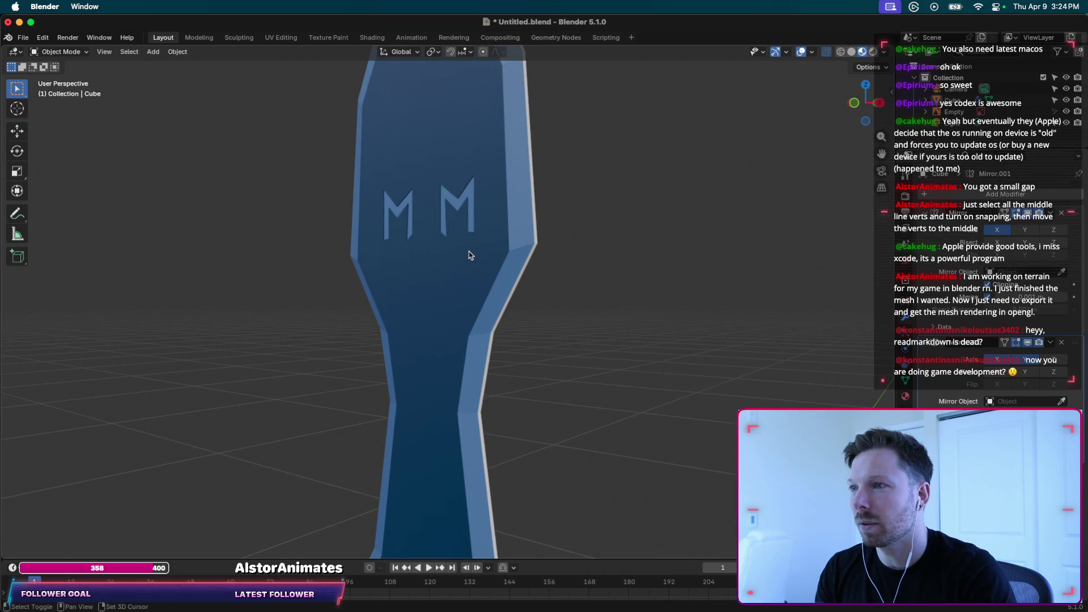
{"action": "scroll", "coordinate": [469, 225], "scroll_direction": "up", "scroll_amount": 2}
{"action": "scroll", "coordinate": [469, 224], "scroll_direction": "up", "scroll_amount": 1}
{"action": "scroll", "coordinate": [469, 224], "scroll_direction": "down", "scroll_amount": 1}
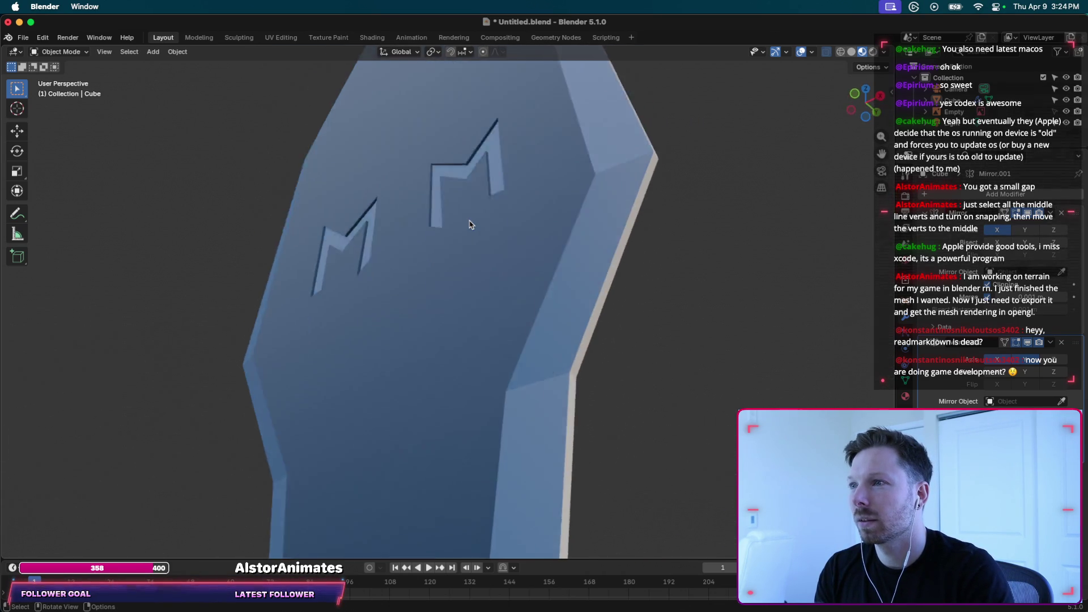
{"action": "scroll", "coordinate": [469, 224], "scroll_direction": "up", "scroll_amount": 3}
{"action": "scroll", "coordinate": [469, 224], "scroll_direction": "down", "scroll_amount": 1}
{"action": "scroll", "coordinate": [470, 225], "scroll_direction": "down", "scroll_amount": 2}
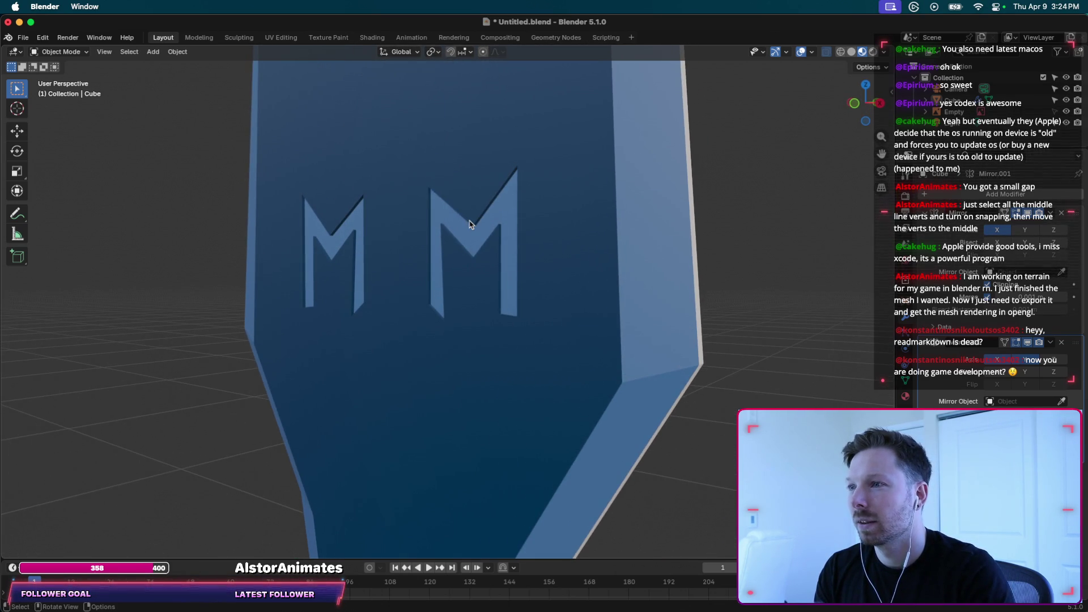
{"action": "scroll", "coordinate": [469, 224], "scroll_direction": "up", "scroll_amount": 1}
{"action": "scroll", "coordinate": [469, 224], "scroll_direction": "left", "scroll_amount": 2}
{"action": "scroll", "coordinate": [470, 224], "scroll_direction": "left", "scroll_amount": 2}
{"action": "scroll", "coordinate": [469, 225], "scroll_direction": "left", "scroll_amount": 3}
{"action": "scroll", "coordinate": [469, 225], "scroll_direction": "left", "scroll_amount": 2}
{"action": "scroll", "coordinate": [469, 224], "scroll_direction": "right", "scroll_amount": 2}
{"action": "scroll", "coordinate": [469, 224], "scroll_direction": "right", "scroll_amount": 3}
{"action": "scroll", "coordinate": [469, 225], "scroll_direction": "right", "scroll_amount": 3}
{"action": "scroll", "coordinate": [469, 224], "scroll_direction": "right", "scroll_amount": 1}
{"action": "scroll", "coordinate": [470, 224], "scroll_direction": "down", "scroll_amount": 1}
{"action": "scroll", "coordinate": [469, 225], "scroll_direction": "down", "scroll_amount": 3}
{"action": "scroll", "coordinate": [459, 272], "scroll_direction": "down", "scroll_amount": 2}
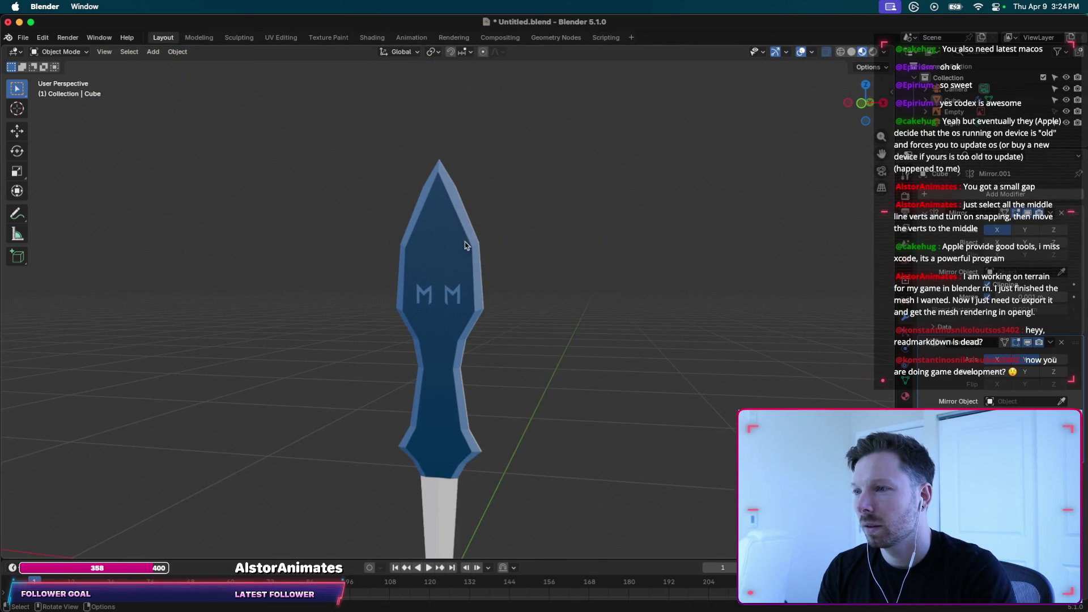
{"action": "scroll", "coordinate": [454, 301], "scroll_direction": "down", "scroll_amount": 1}
{"action": "scroll", "coordinate": [453, 301], "scroll_direction": "up", "scroll_amount": 1}
{"action": "scroll", "coordinate": [453, 300], "scroll_direction": "left", "scroll_amount": 2}
{"action": "scroll", "coordinate": [453, 301], "scroll_direction": "right", "scroll_amount": 2}
{"action": "scroll", "coordinate": [453, 300], "scroll_direction": "up", "scroll_amount": 2}
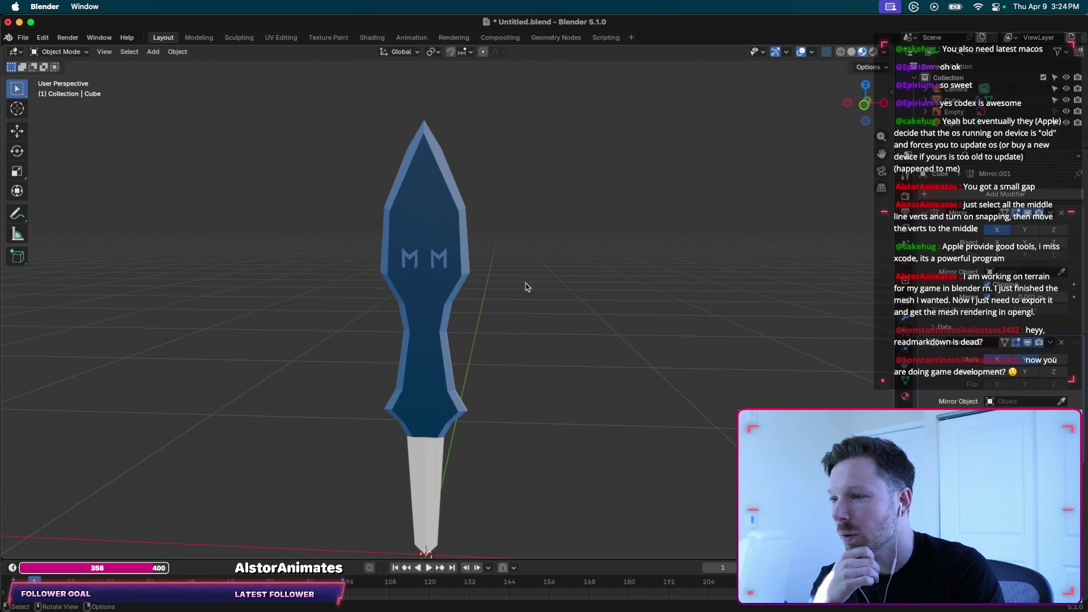
{"action": "scroll", "coordinate": [565, 317], "scroll_direction": "left", "scroll_amount": 2, "text": "shift"}
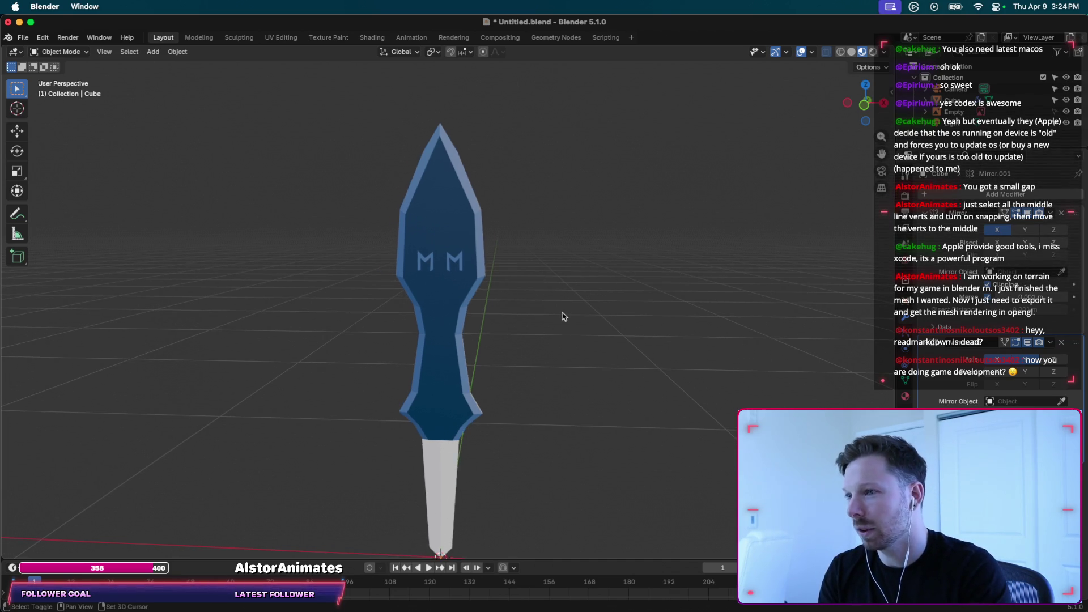
{"action": "scroll", "coordinate": [565, 316], "scroll_direction": "left", "scroll_amount": 2, "text": "shift"}
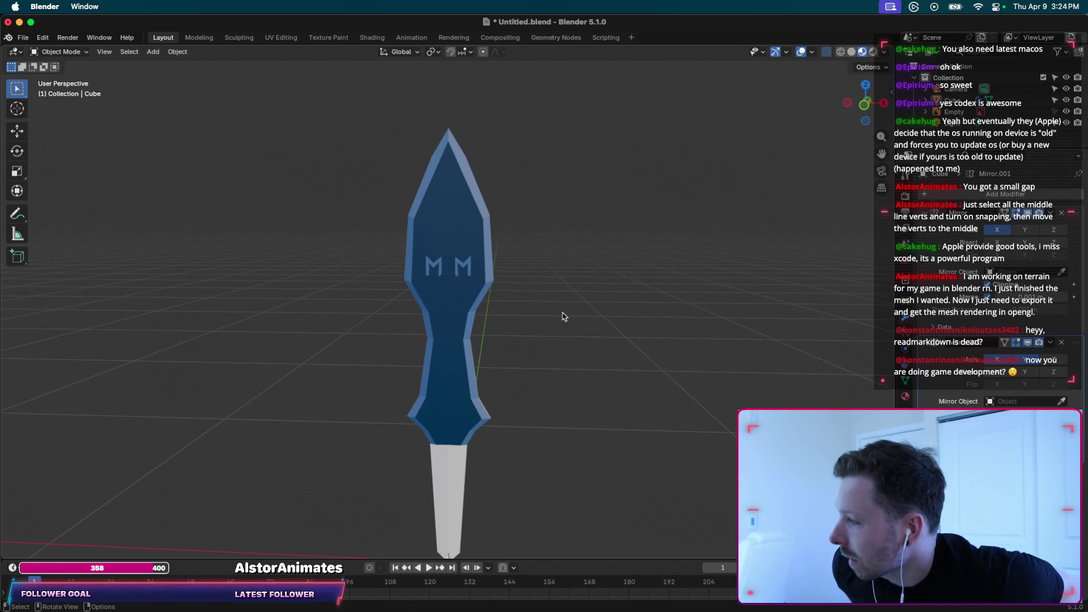
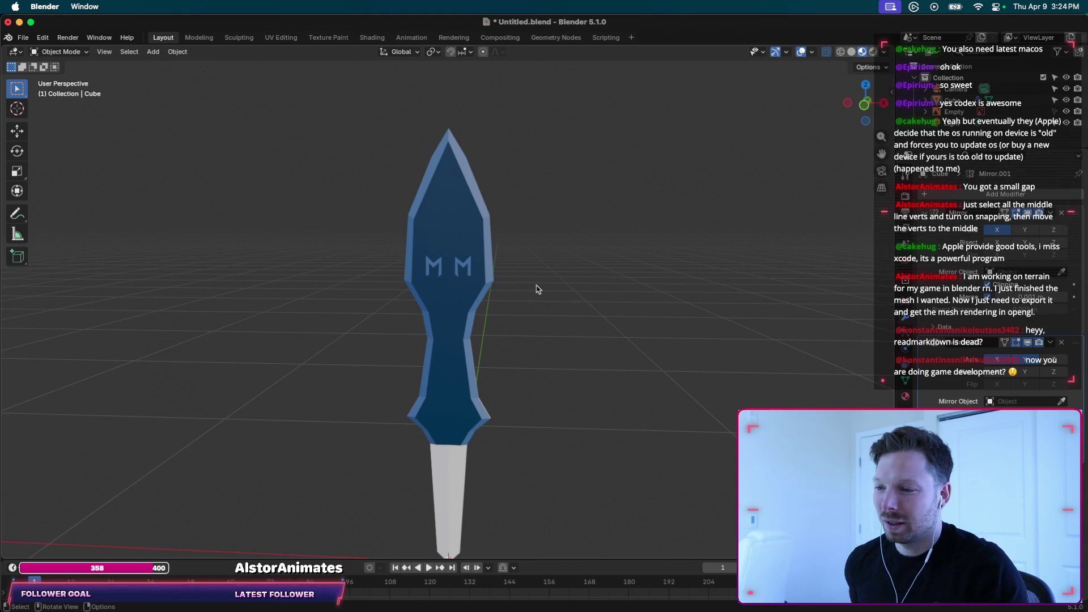
Launch the momoko game from Spotlight search.
{"action": "key", "text": "super+space"}
{"action": "type", "text": "momoko"}
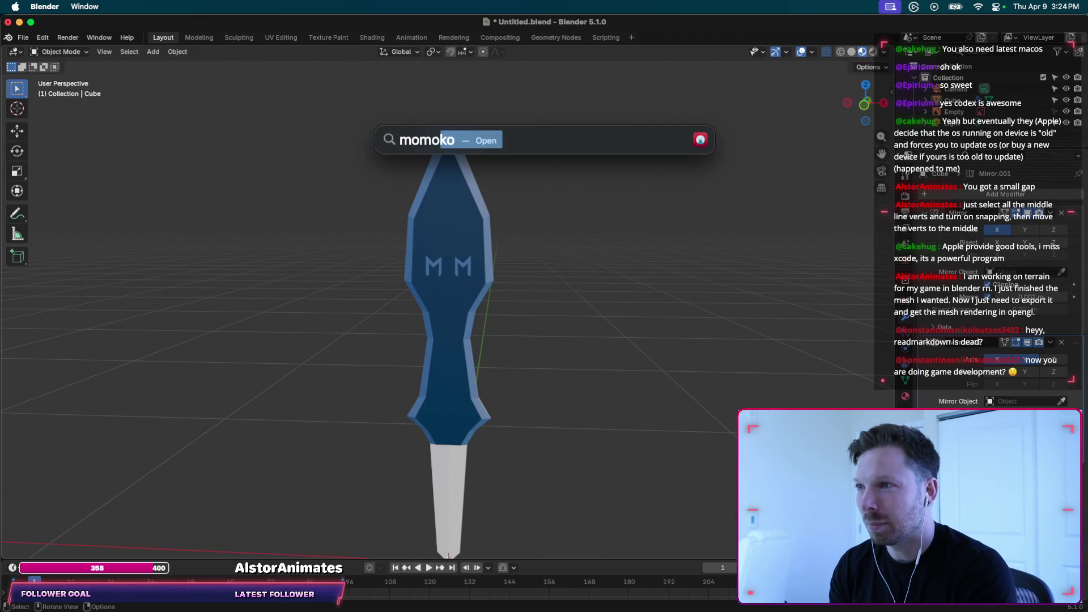
{"action": "key", "text": "Return"}
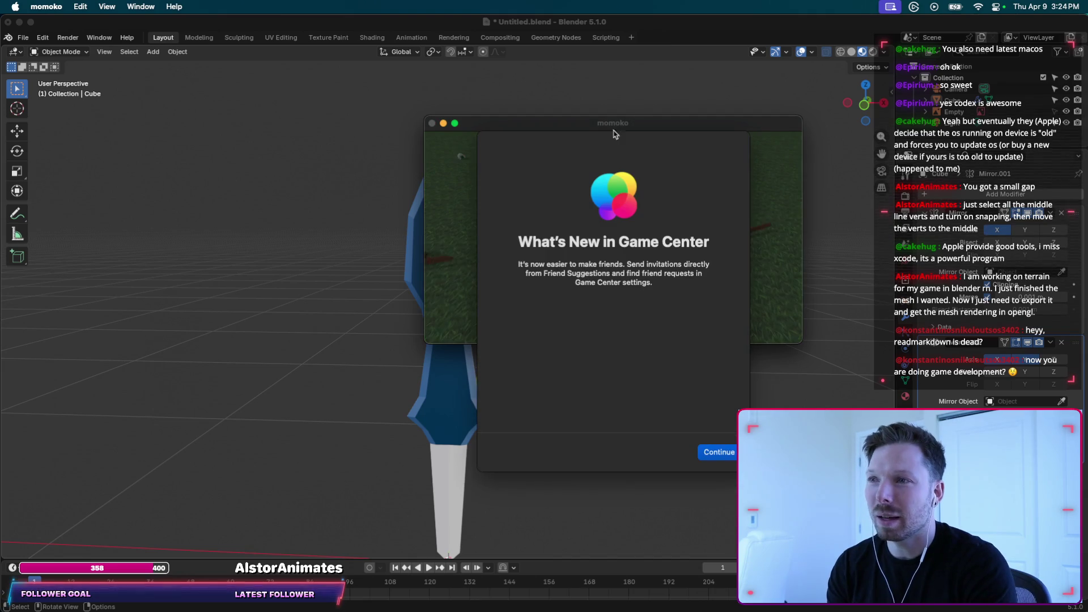
Skip the Game Center welcome and friend-invitation screens and start a new game.
{"action": "left_click", "coordinate": [721, 454]}
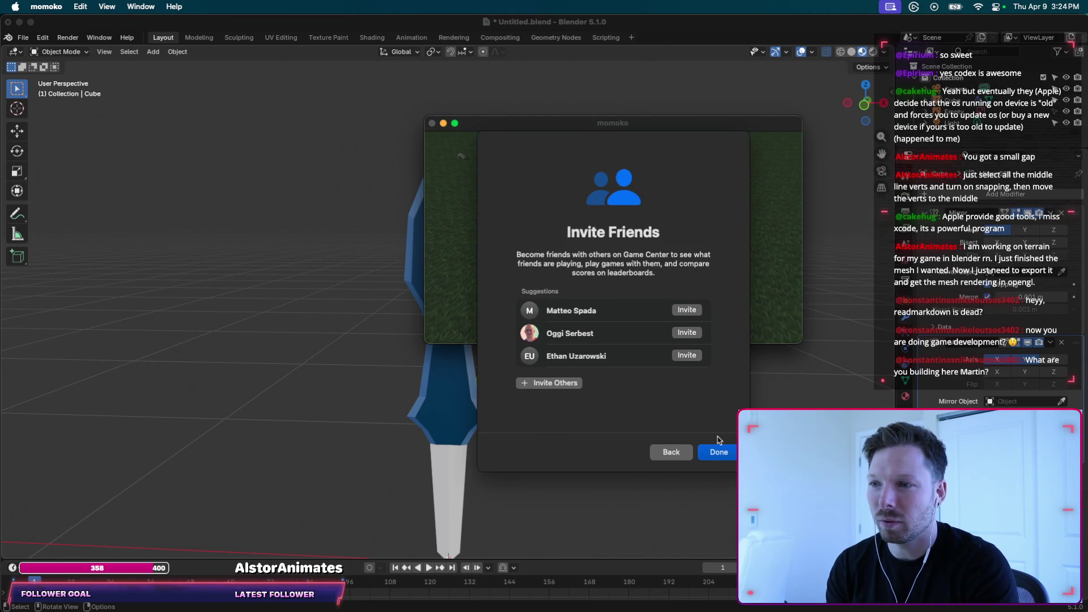
{"action": "left_click", "coordinate": [718, 453]}
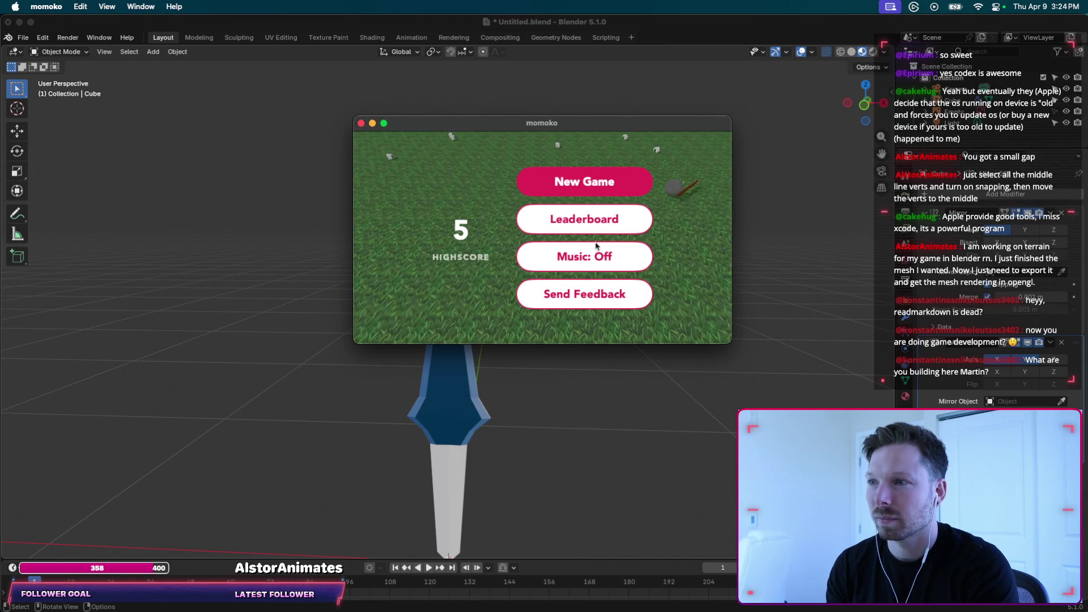
{"action": "left_click", "coordinate": [581, 188]}
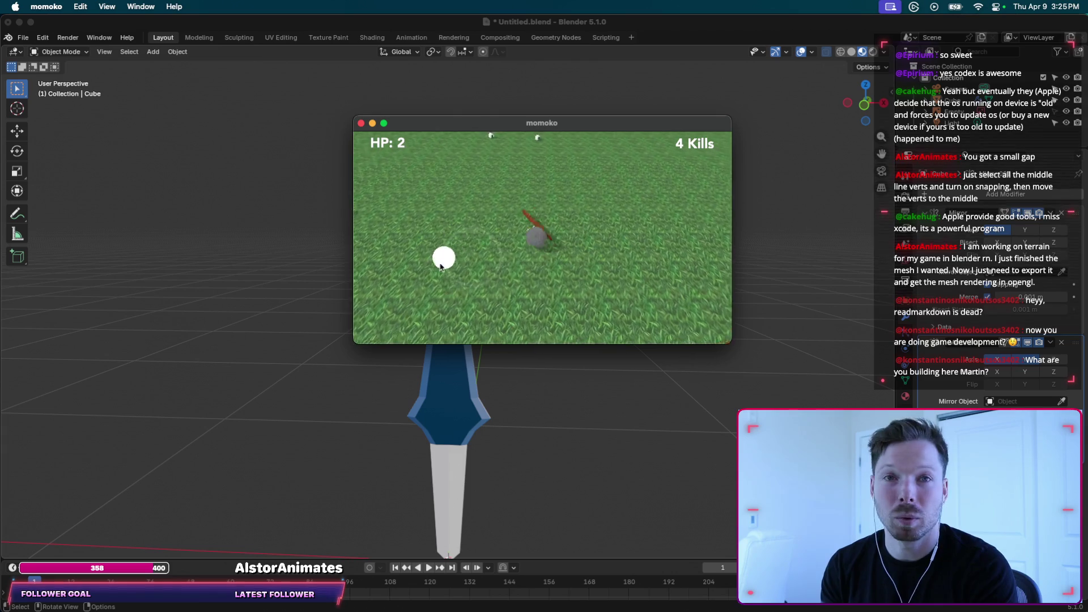
Quit momoko and orbit around the sword model in Blender.
{"action": "key", "text": "Escape"}
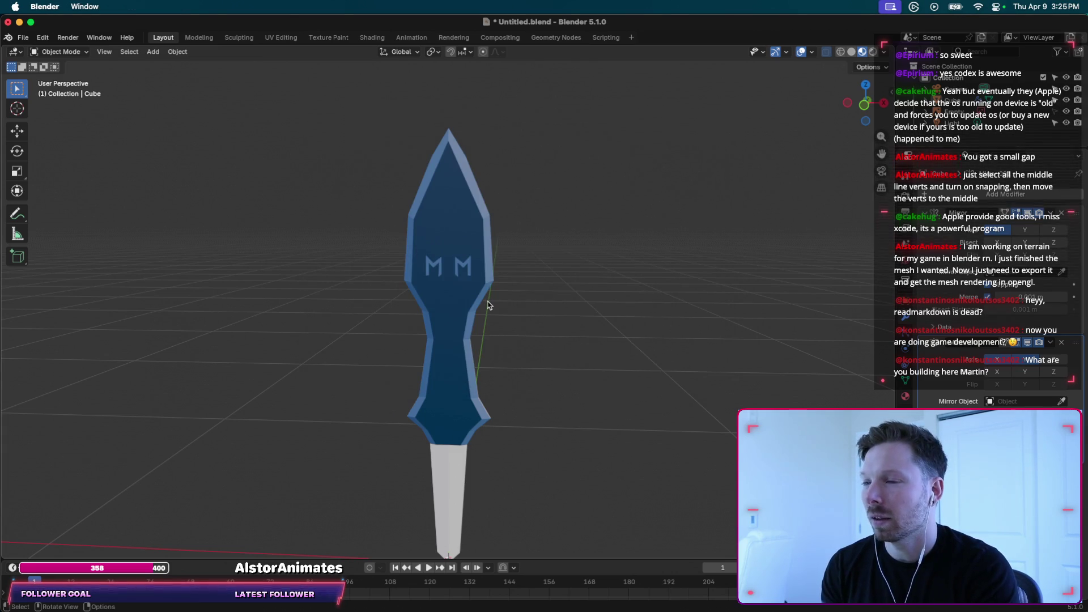
{"action": "scroll", "coordinate": [491, 304], "scroll_direction": "right", "scroll_amount": 10}
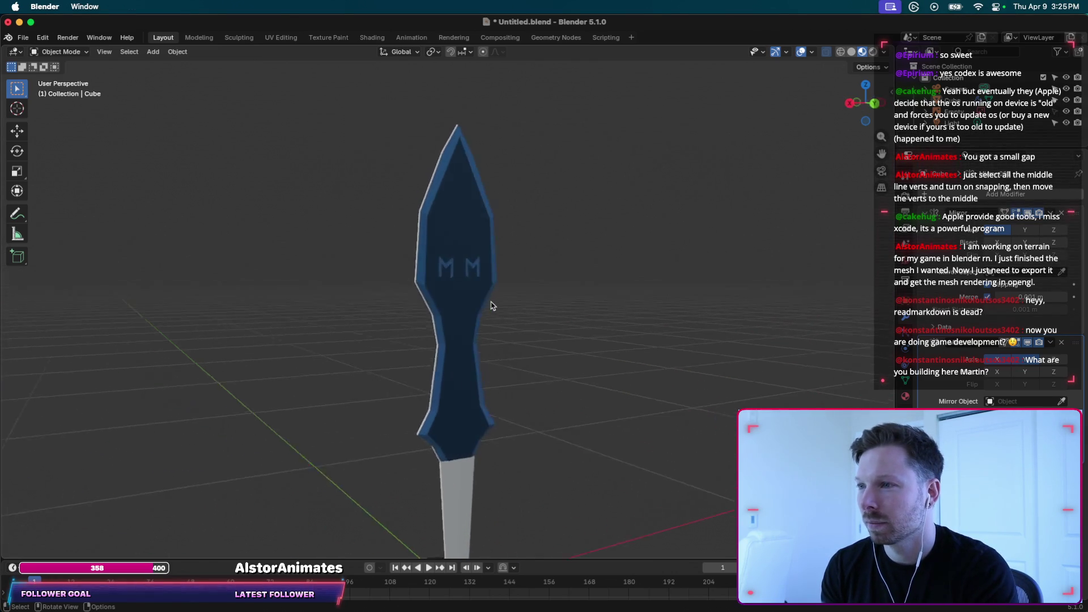
{"action": "scroll", "coordinate": [491, 303], "scroll_direction": "right", "scroll_amount": 5}
{"action": "scroll", "coordinate": [499, 283], "scroll_direction": "up", "scroll_amount": 5}
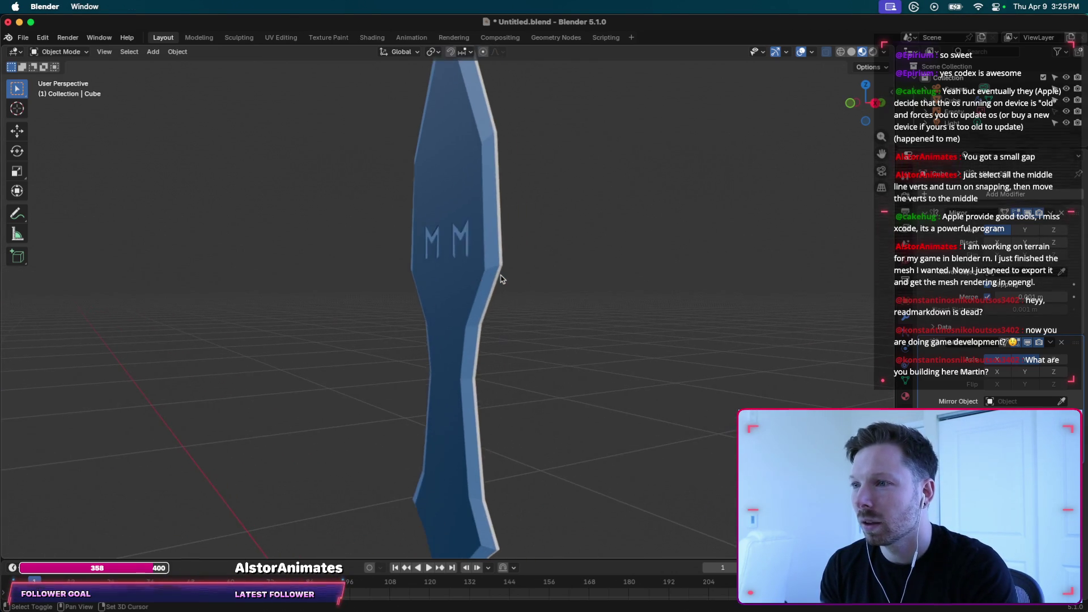
{"action": "scroll", "coordinate": [501, 279], "scroll_direction": "right", "scroll_amount": 3}
{"action": "scroll", "coordinate": [501, 279], "scroll_direction": "right", "scroll_amount": 3}
{"action": "scroll", "coordinate": [501, 279], "scroll_direction": "right", "scroll_amount": 3}
{"action": "scroll", "coordinate": [493, 279], "scroll_direction": "right", "scroll_amount": 3}
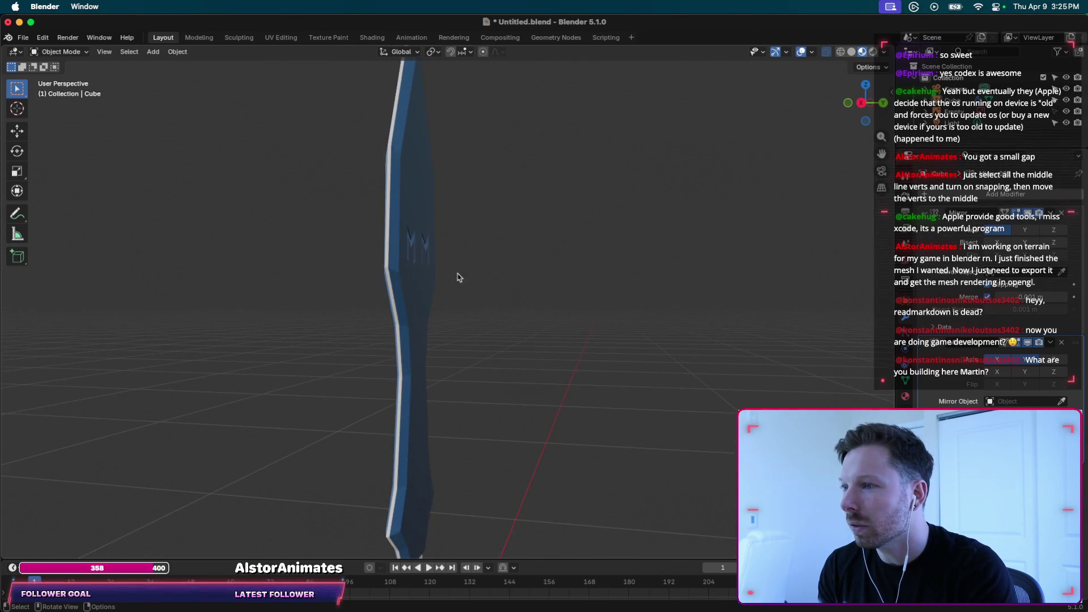
{"action": "scroll", "coordinate": [376, 275], "scroll_direction": "right", "scroll_amount": 3}
{"action": "scroll", "coordinate": [386, 275], "scroll_direction": "right", "scroll_amount": 3}
Put the sword into Edit Mode and orbit around its mesh.
{"action": "key", "text": "Tab"}
{"action": "scroll", "coordinate": [410, 272], "scroll_direction": "right", "scroll_amount": 3}
{"action": "scroll", "coordinate": [411, 272], "scroll_direction": "right", "scroll_amount": 3}
{"action": "scroll", "coordinate": [410, 272], "scroll_direction": "right", "scroll_amount": 3}
{"action": "scroll", "coordinate": [410, 273], "scroll_direction": "right", "scroll_amount": 1}
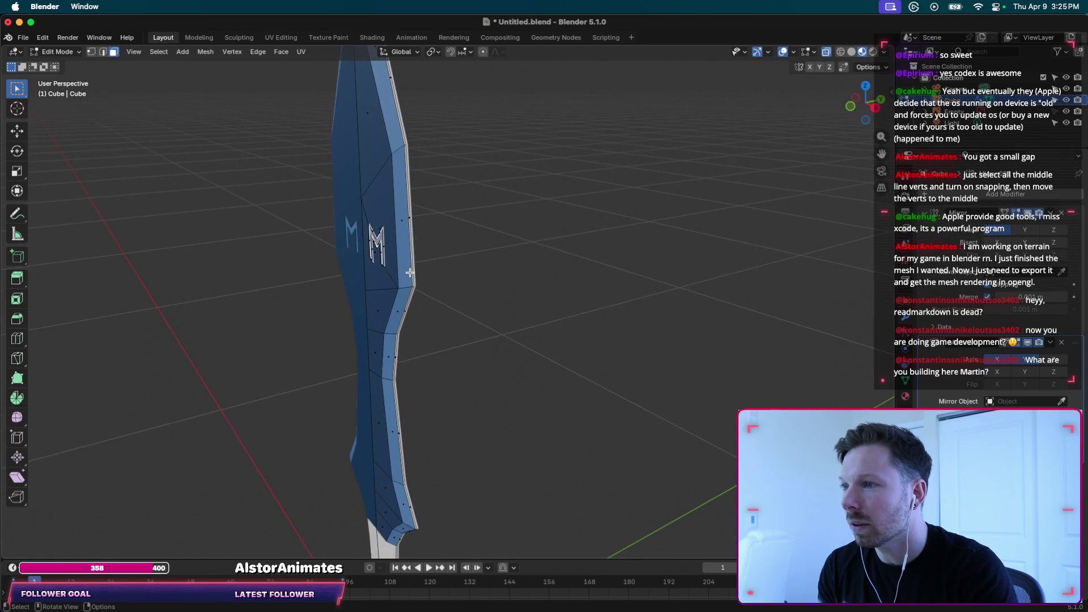
{"action": "scroll", "coordinate": [411, 273], "scroll_direction": "up", "scroll_amount": 5}
{"action": "scroll", "coordinate": [410, 272], "scroll_direction": "right", "scroll_amount": 2, "text": "shift"}
{"action": "scroll", "coordinate": [410, 273], "scroll_direction": "right", "scroll_amount": 2, "text": "shift"}
{"action": "scroll", "coordinate": [410, 273], "scroll_direction": "right", "scroll_amount": 2, "text": "shift"}
{"action": "scroll", "coordinate": [410, 273], "scroll_direction": "right", "scroll_amount": 2, "text": "shift"}
{"action": "scroll", "coordinate": [411, 273], "scroll_direction": "right", "scroll_amount": 3}
{"action": "scroll", "coordinate": [410, 273], "scroll_direction": "right", "scroll_amount": 3}
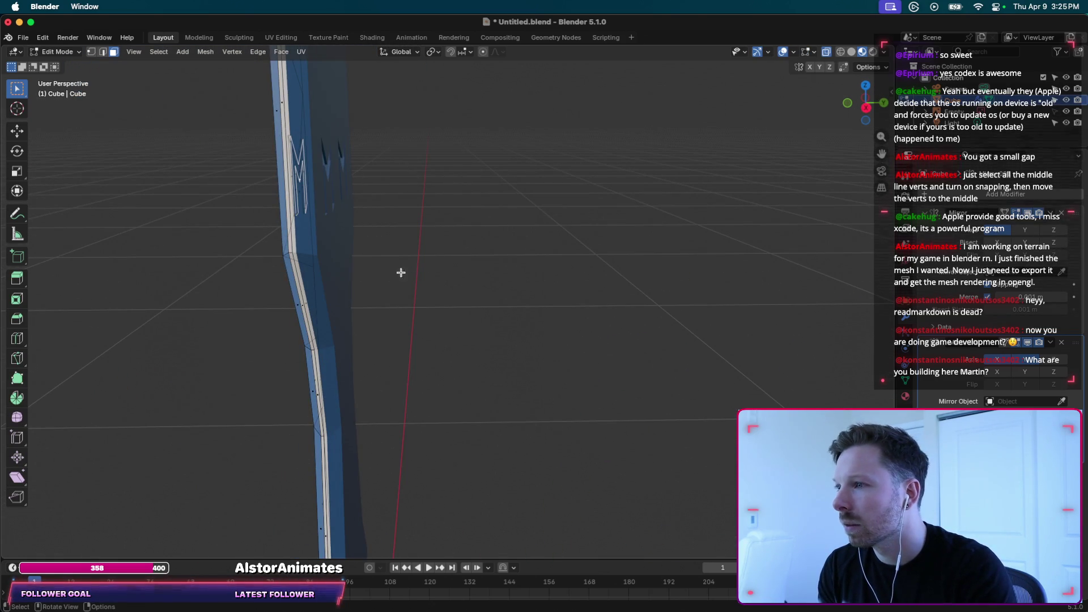
{"action": "scroll", "coordinate": [355, 251], "scroll_direction": "left", "scroll_amount": 2}
{"action": "scroll", "coordinate": [355, 251], "scroll_direction": "left", "scroll_amount": 1}
{"action": "scroll", "coordinate": [355, 252], "scroll_direction": "left", "scroll_amount": 2}
{"action": "scroll", "coordinate": [356, 254], "scroll_direction": "left", "scroll_amount": 2}
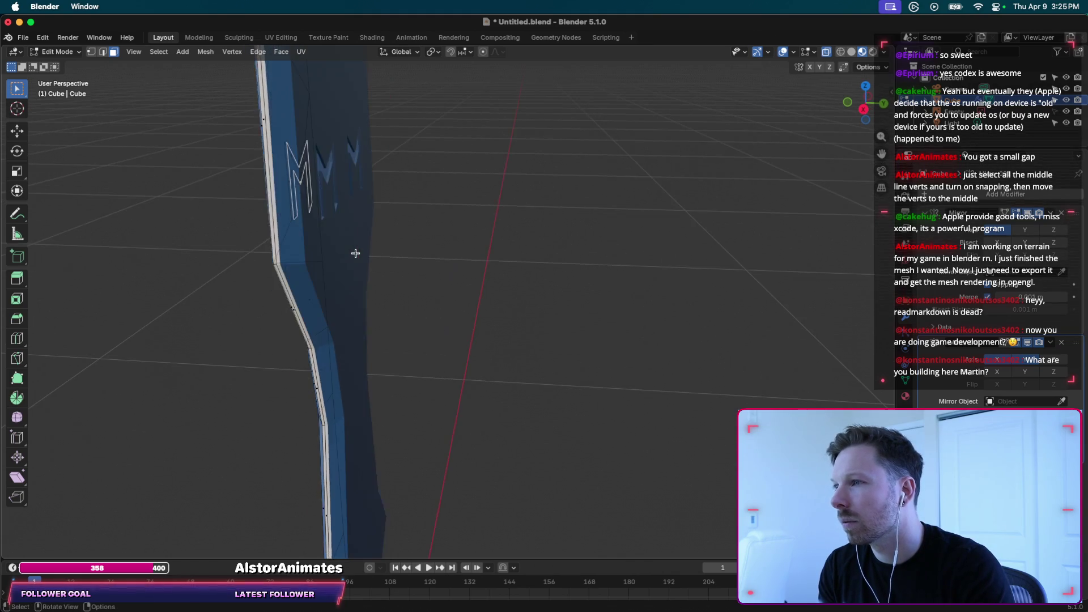
{"action": "scroll", "coordinate": [356, 253], "scroll_direction": "left", "scroll_amount": 2}
{"action": "scroll", "coordinate": [355, 254], "scroll_direction": "left", "scroll_amount": 3}
{"action": "scroll", "coordinate": [355, 253], "scroll_direction": "left", "scroll_amount": 1}
{"action": "scroll", "coordinate": [355, 254], "scroll_direction": "left", "scroll_amount": 1}
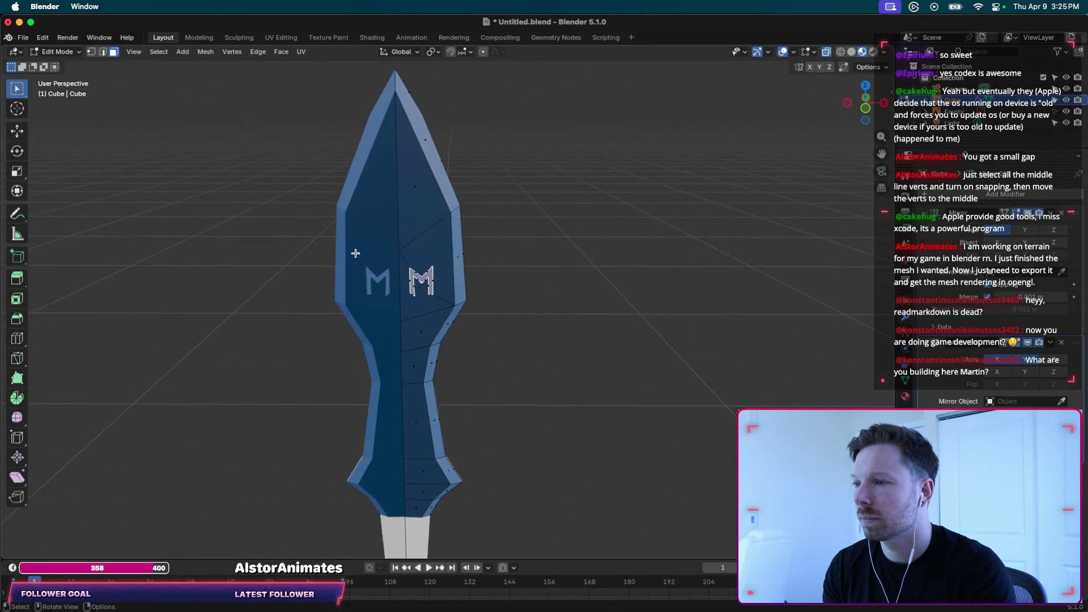
{"action": "scroll", "coordinate": [357, 250], "scroll_direction": "left", "scroll_amount": 2}
{"action": "scroll", "coordinate": [357, 250], "scroll_direction": "left", "scroll_amount": 2}
{"action": "scroll", "coordinate": [457, 243], "scroll_direction": "down", "scroll_amount": 3}
{"action": "scroll", "coordinate": [475, 234], "scroll_direction": "down", "scroll_amount": 2}
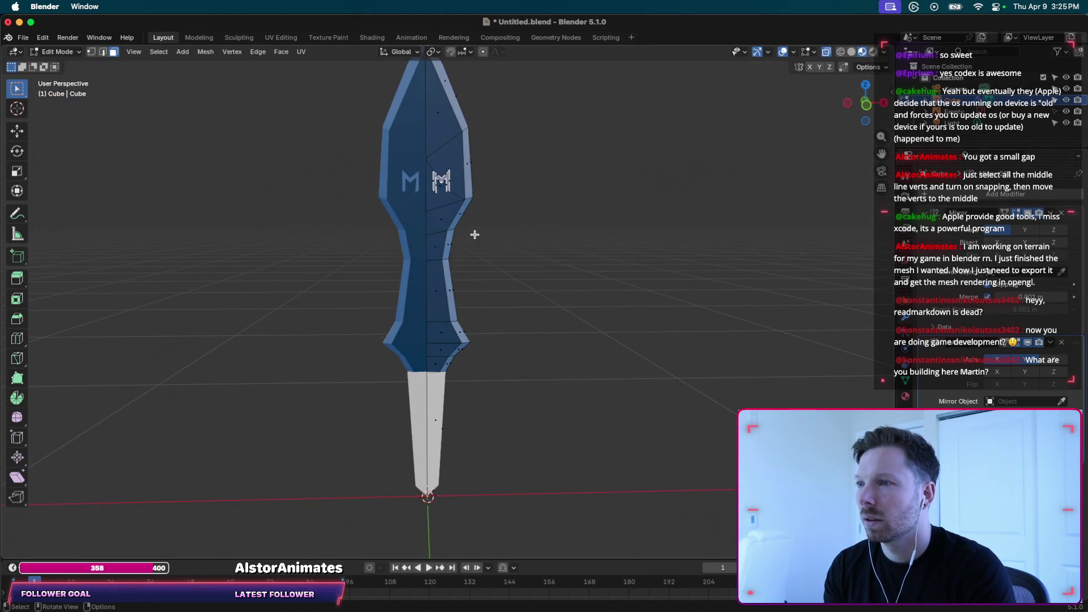
Select all then undo, toggle Object/Edit Mode, and center the handle in view.
{"action": "key", "text": "a"}
{"action": "key", "text": "ctrl+z"}
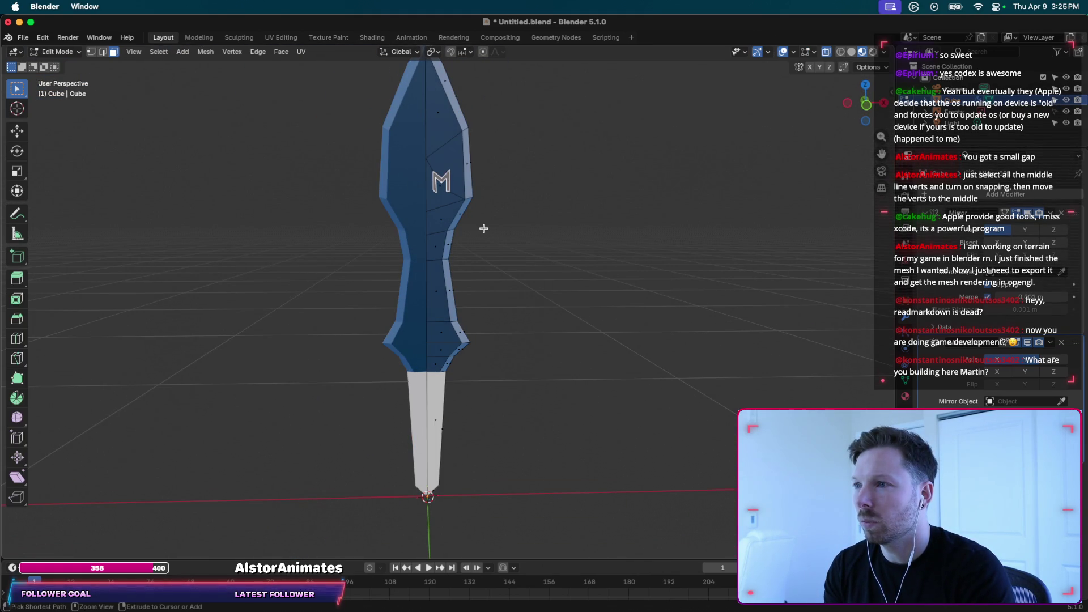
{"action": "key", "text": "Tab"}
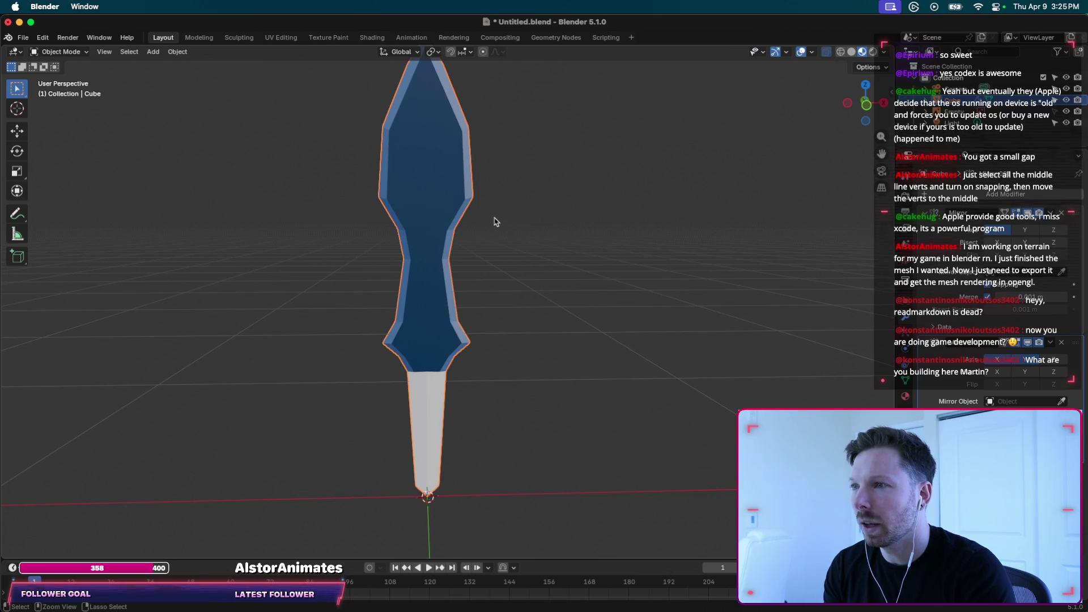
{"action": "key", "text": "Tab"}
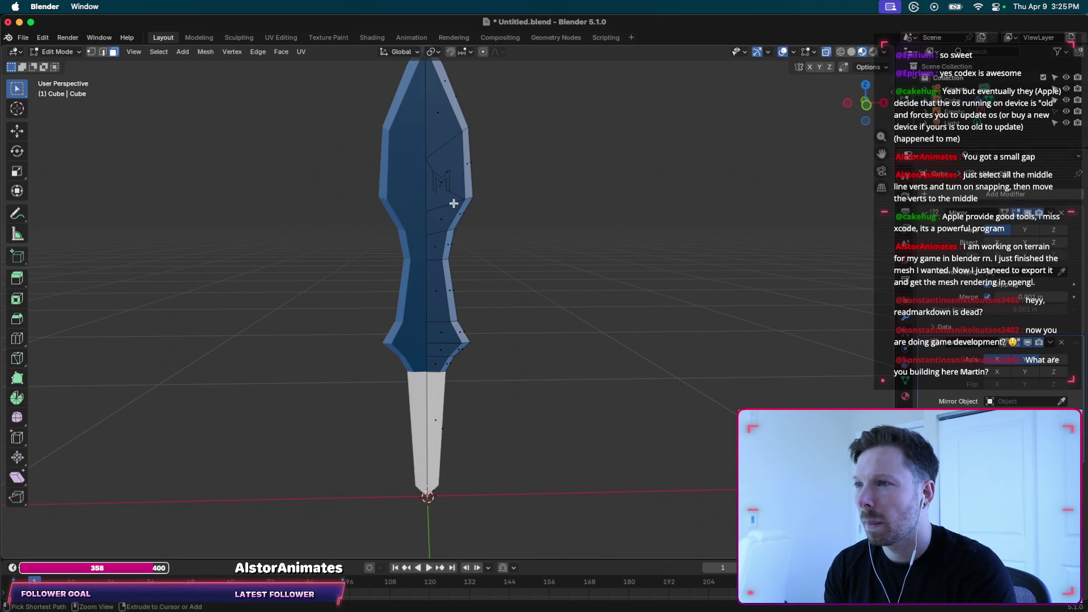
{"action": "key", "text": "Tab"}
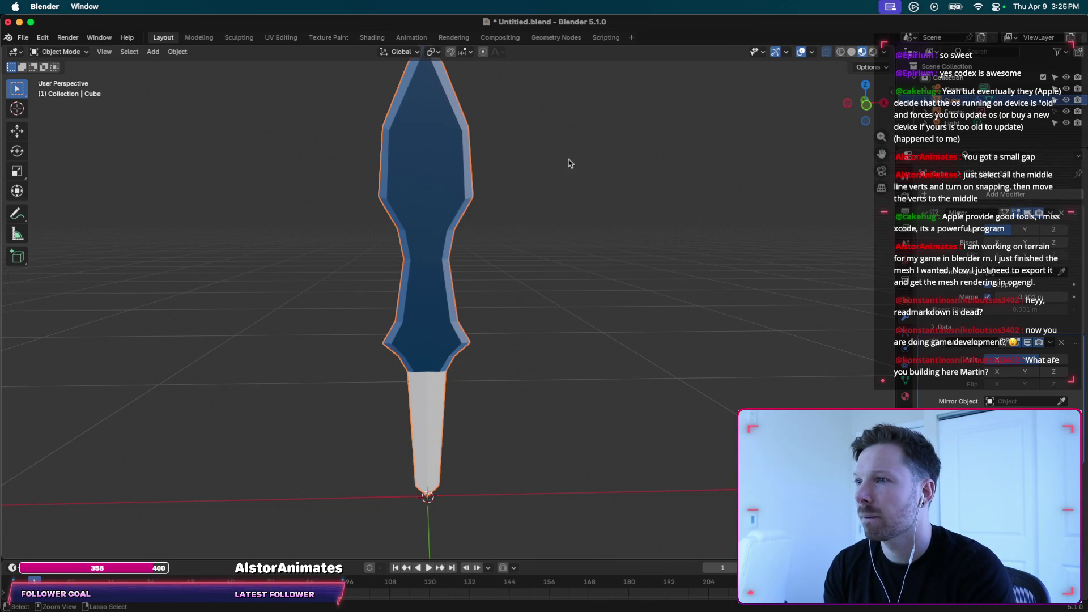
{"action": "key", "text": "Tab"}
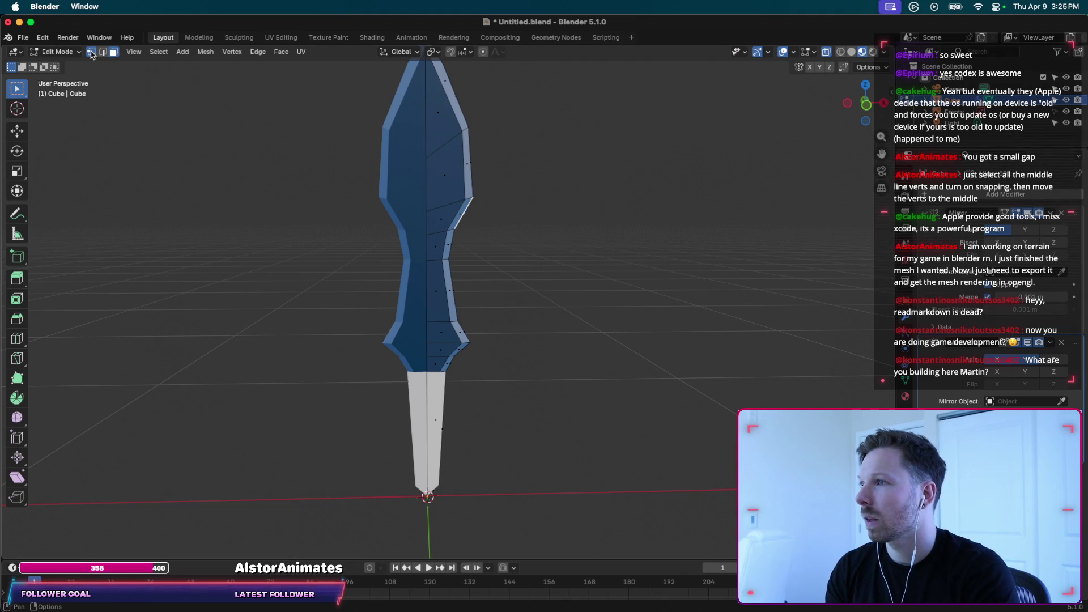
{"action": "middle_click_drag", "start_coordinate": [369, 374], "coordinate": [449, 232], "text": "shift"}
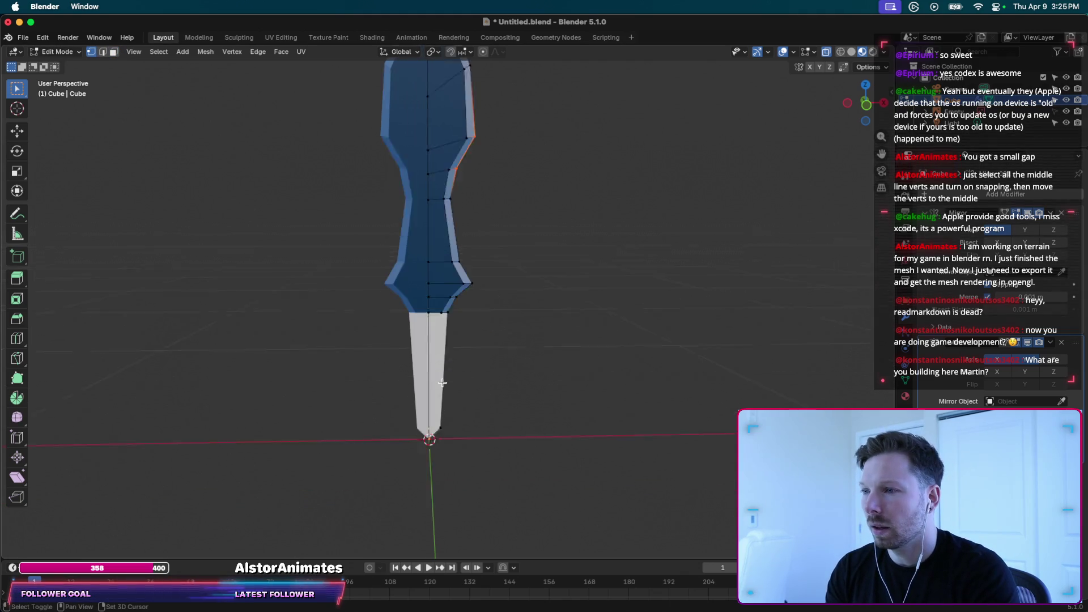
Switch to Front Orthographic view and zoom in on the grey handle.
{"action": "left_click", "coordinate": [864, 124]}
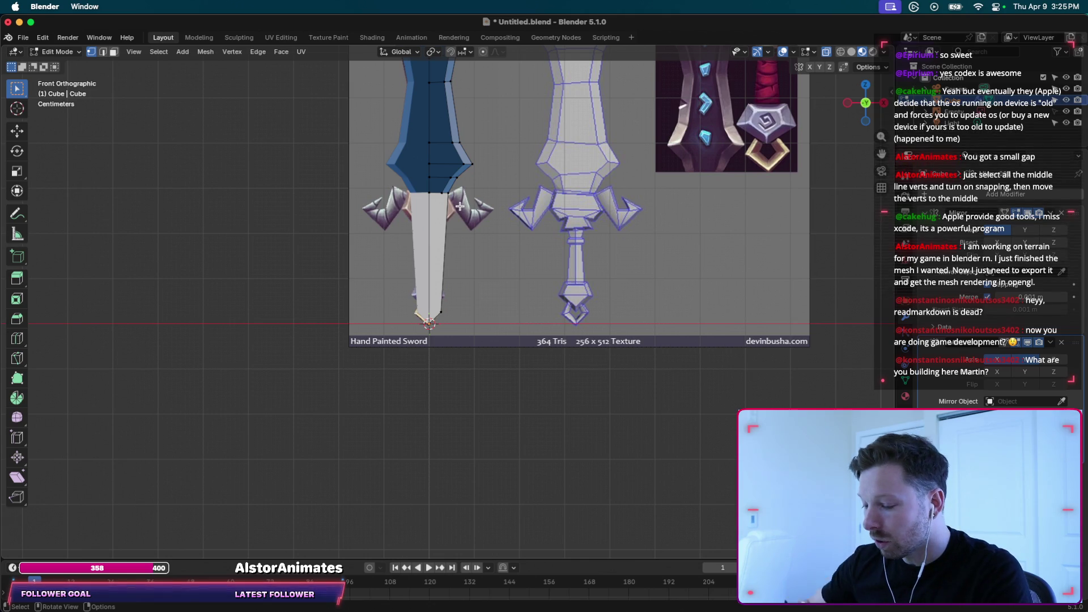
{"action": "scroll", "coordinate": [453, 203], "scroll_direction": "up", "scroll_amount": 2, "text": "shift"}
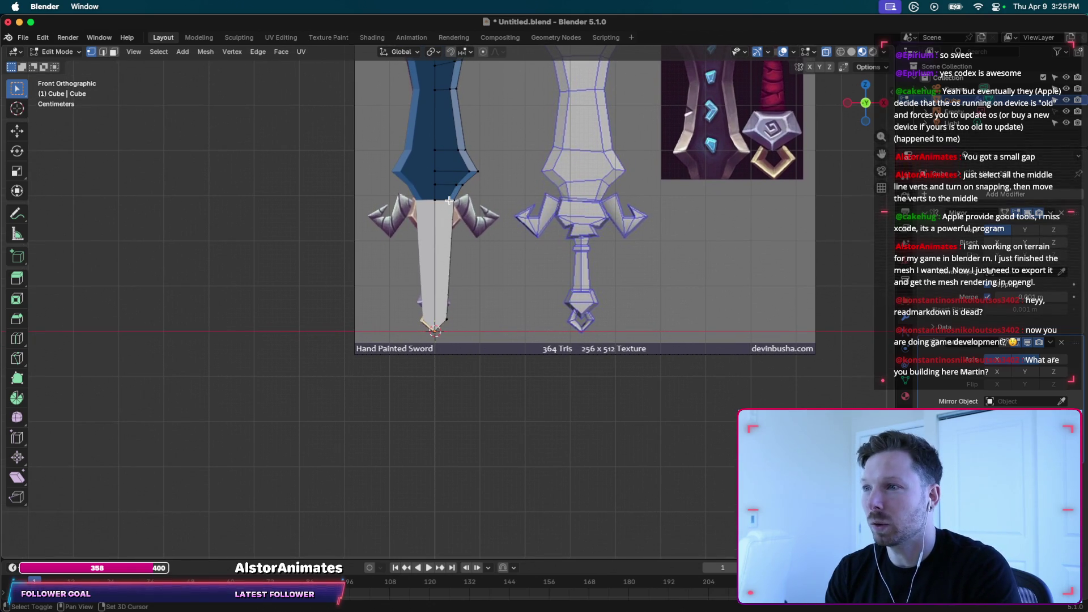
{"action": "scroll", "coordinate": [449, 201], "scroll_direction": "up", "scroll_amount": 1}
{"action": "scroll", "coordinate": [450, 201], "scroll_direction": "up", "scroll_amount": 1}
{"action": "scroll", "coordinate": [451, 202], "scroll_direction": "up", "scroll_amount": 1}
{"action": "scroll", "coordinate": [452, 202], "scroll_direction": "up", "scroll_amount": 1}
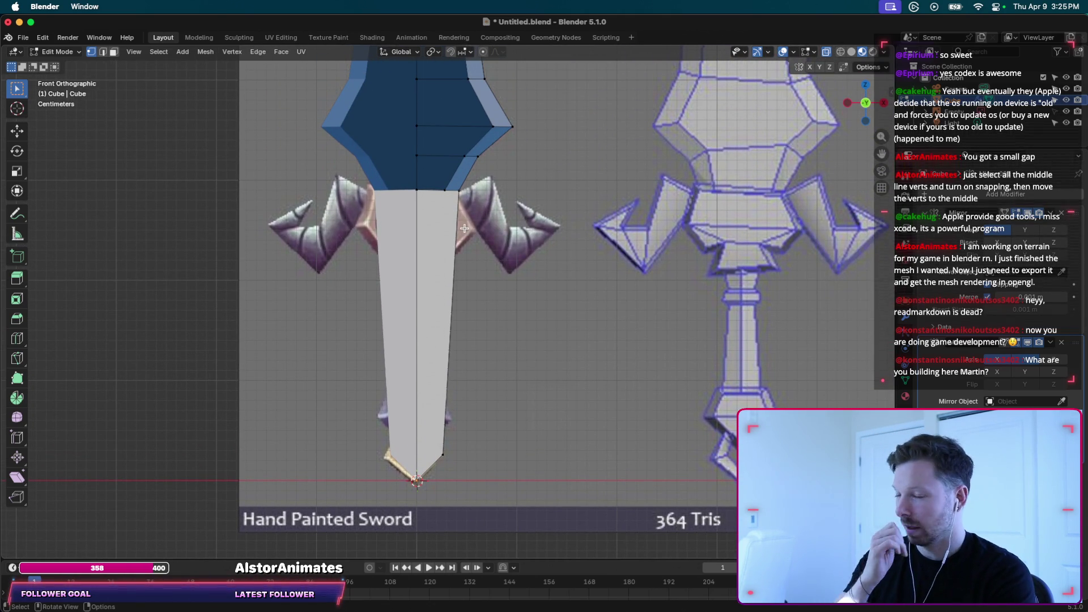
Add an edge loop across the handle, cancelling several further loop-cut attempts.
{"action": "key", "text": "ctrl+r"}
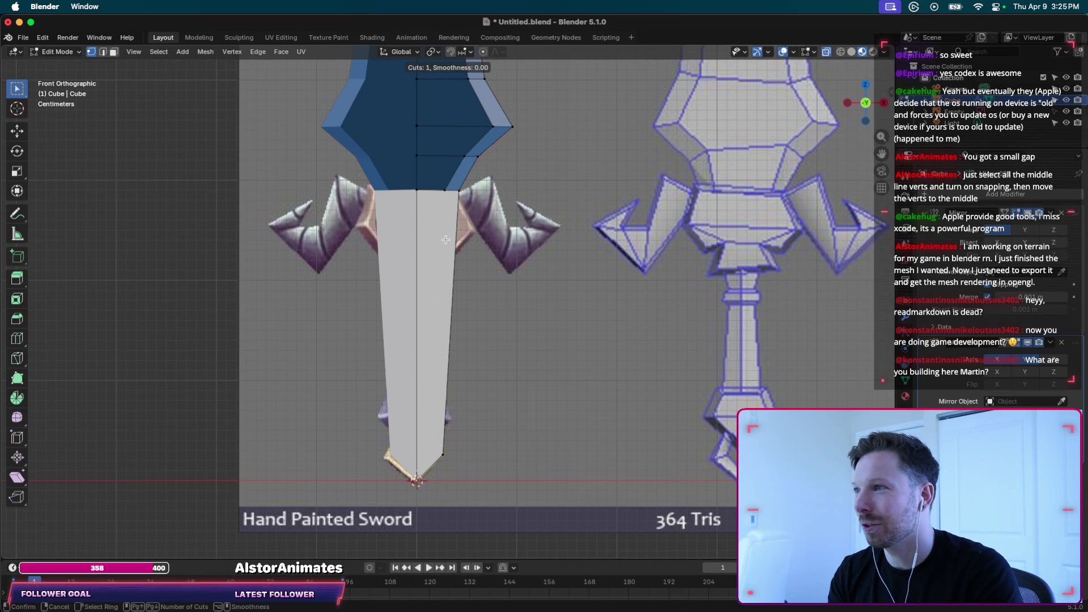
{"action": "left_click", "coordinate": [101, 50]}
{"action": "key", "text": "ctrl+r"}
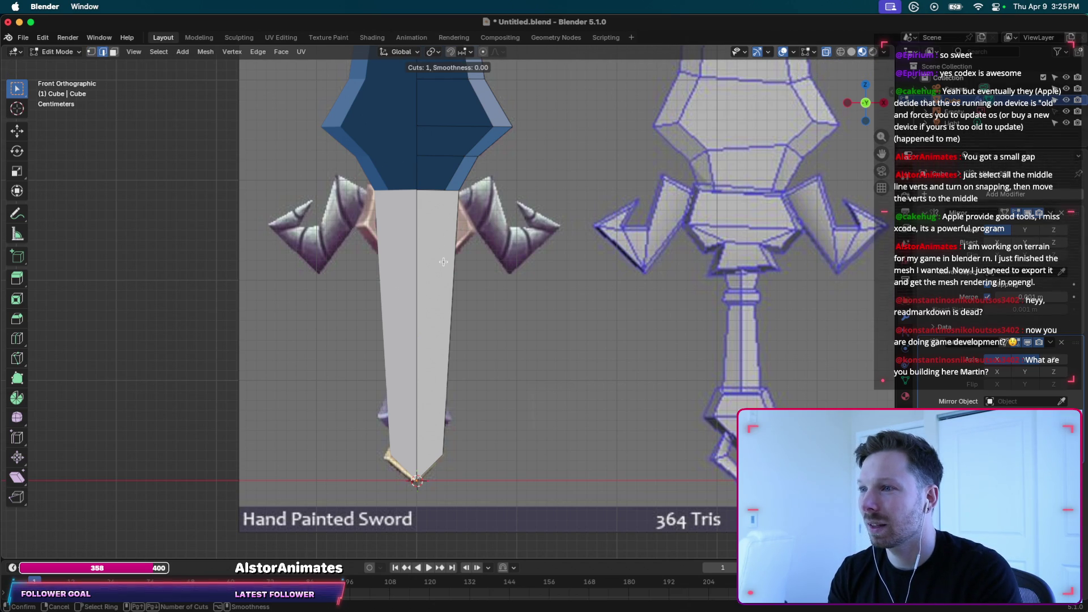
{"action": "key", "text": "Escape"}
{"action": "key", "text": "ctrl+r"}
{"action": "key", "text": "Escape"}
{"action": "key", "text": "ctrl+r"}
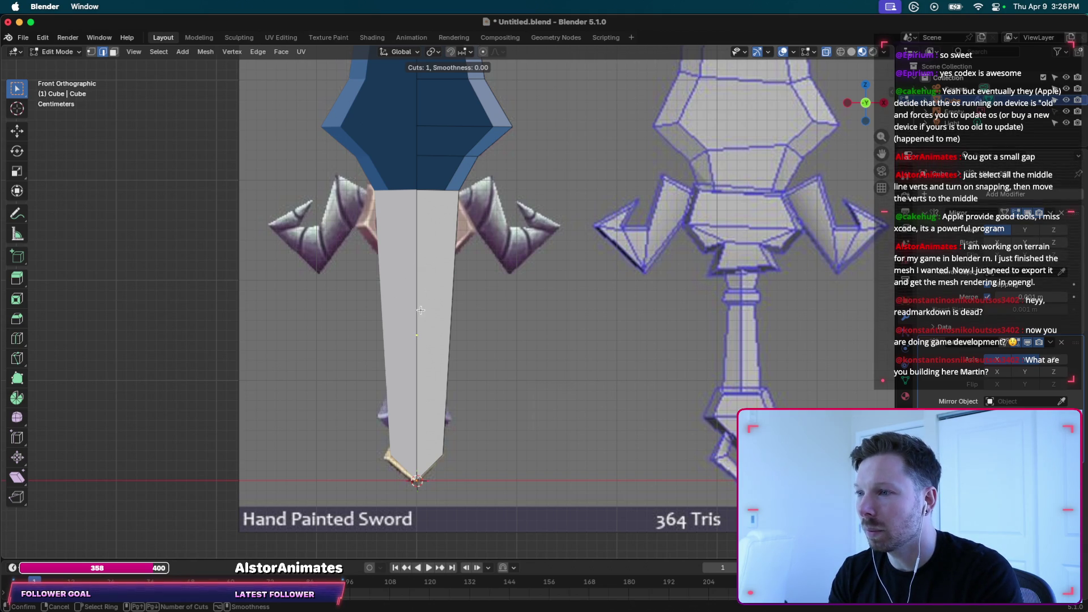
{"action": "key", "text": "Escape"}
Turn on X-ray, try another loop cut against the reference, then turn X-ray off.
{"action": "key", "text": "alt+z"}
{"action": "key", "text": "ctrl+r"}
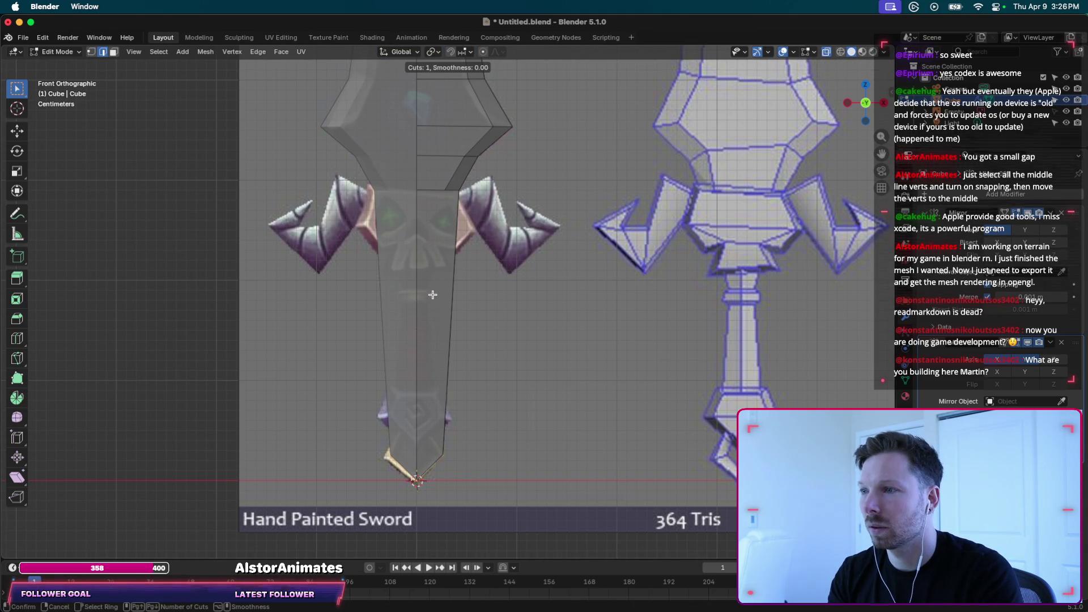
{"action": "key", "text": "Escape"}
{"action": "scroll", "coordinate": [421, 334], "scroll_direction": "left", "scroll_amount": 10}
{"action": "key", "text": "alt+z"}
{"action": "scroll", "coordinate": [421, 335], "scroll_direction": "left", "scroll_amount": 5}
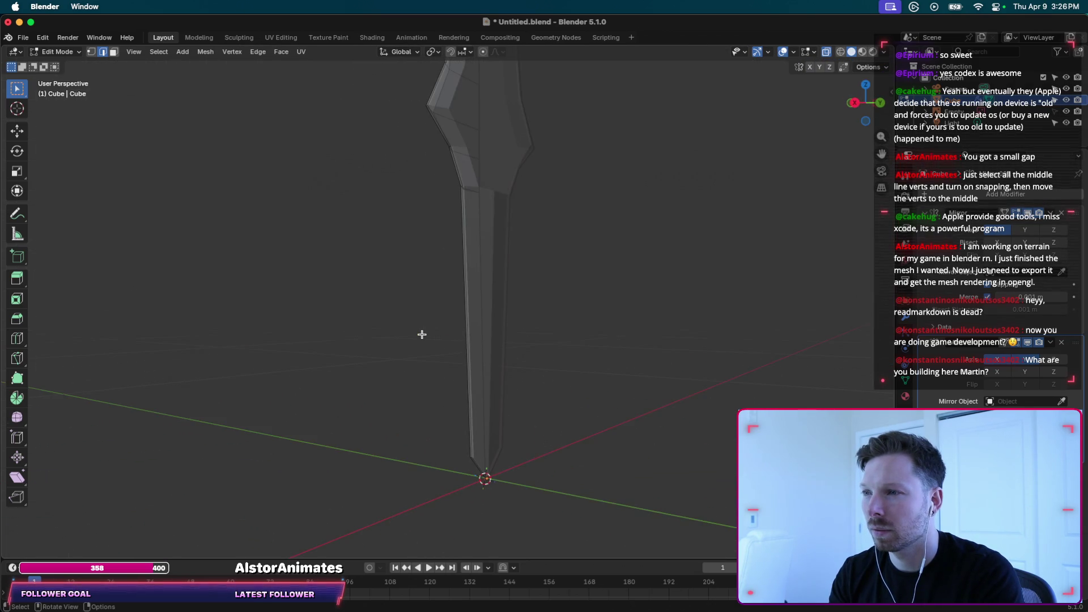
Start two more loop cuts on the blade and cancel both without adding edges.
{"action": "scroll", "coordinate": [485, 334], "scroll_direction": "left", "scroll_amount": 5}
{"action": "key", "text": "ctrl+r"}
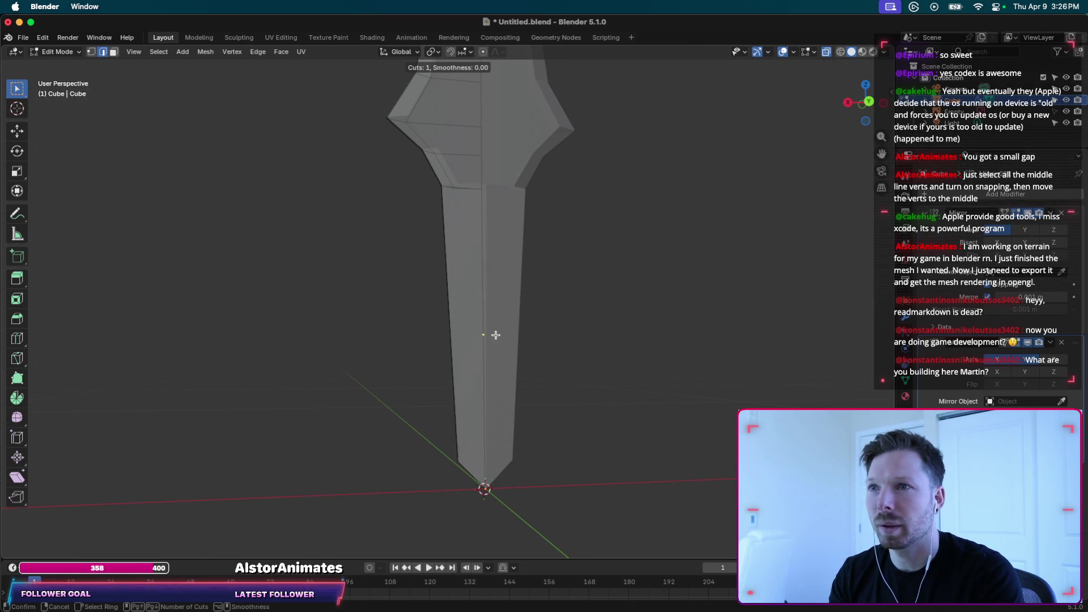
{"action": "key", "text": "Escape"}
{"action": "key", "text": "ctrl+r"}
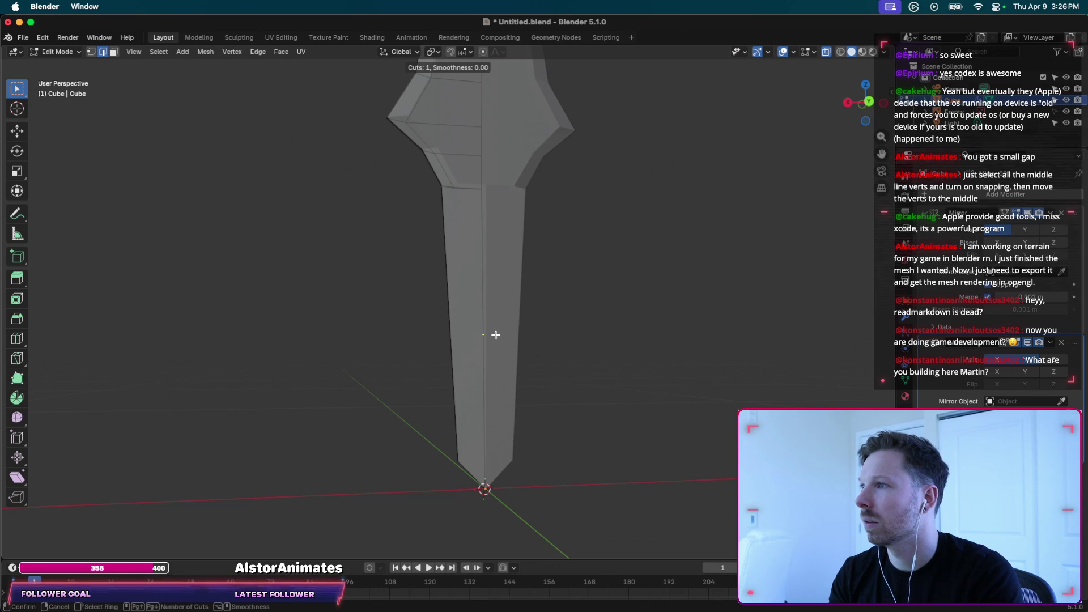
{"action": "key", "text": "Escape"}
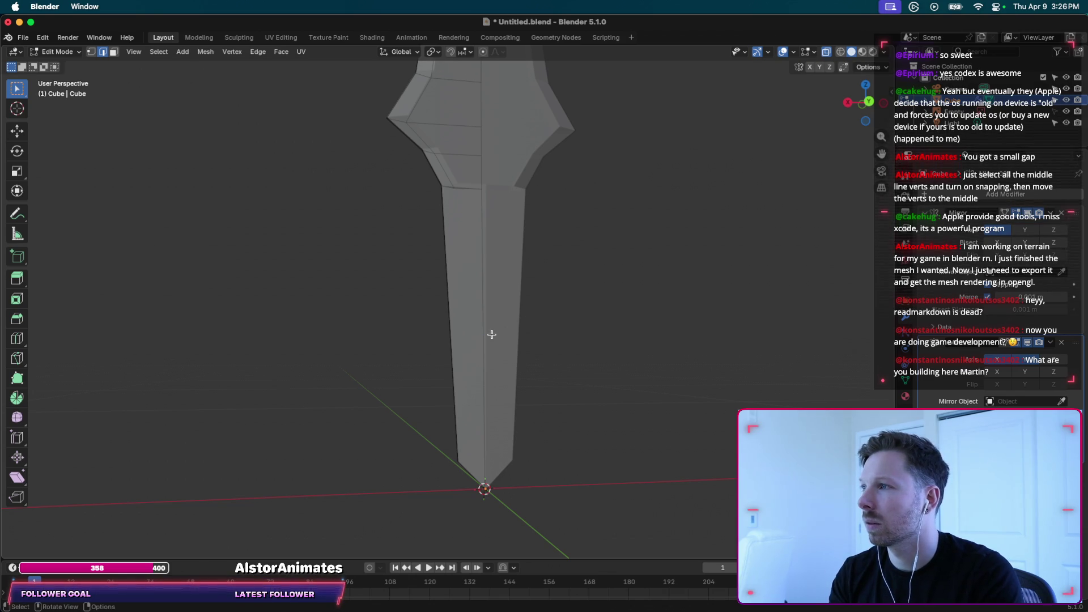
Return to Object Mode and orbit and zoom in on the crossguard.
{"action": "key", "text": "Tab"}
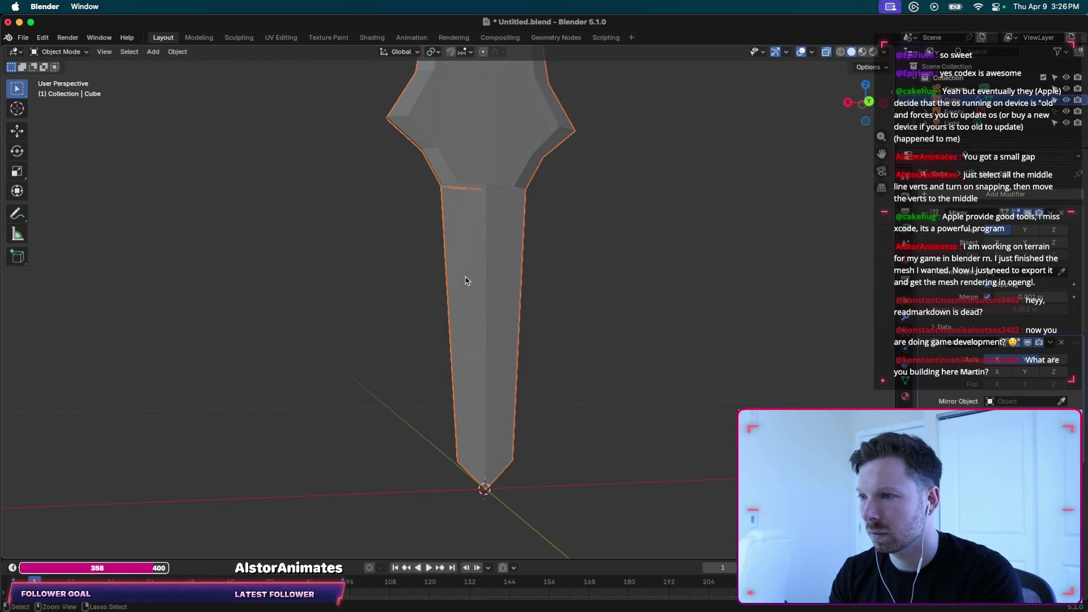
{"action": "middle_click_drag", "start_coordinate": [476, 289], "coordinate": [468, 216]}
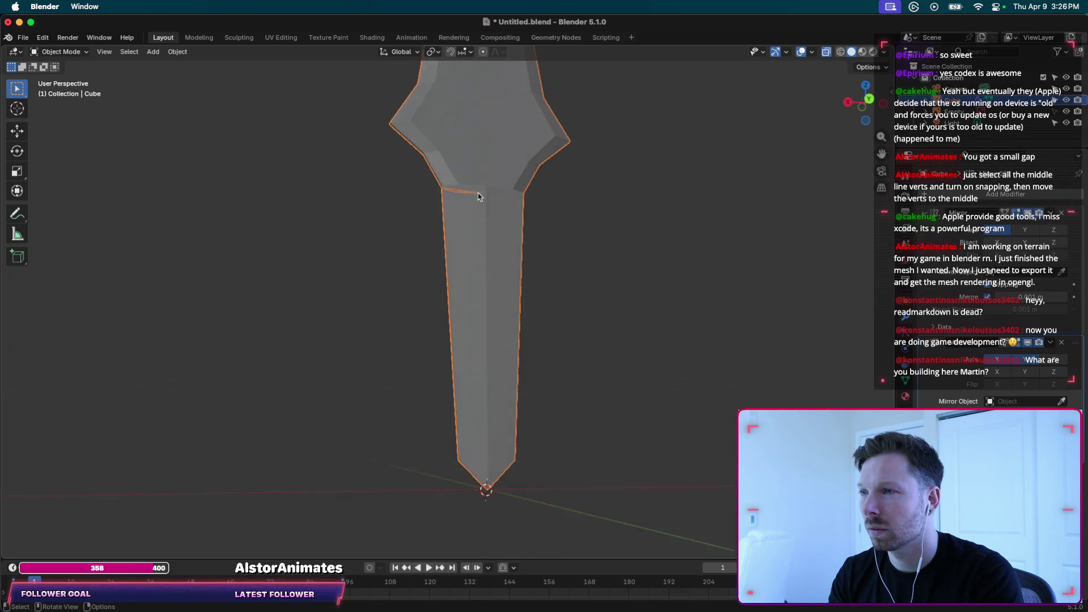
{"action": "scroll", "coordinate": [468, 216], "scroll_direction": "up", "scroll_amount": 5}
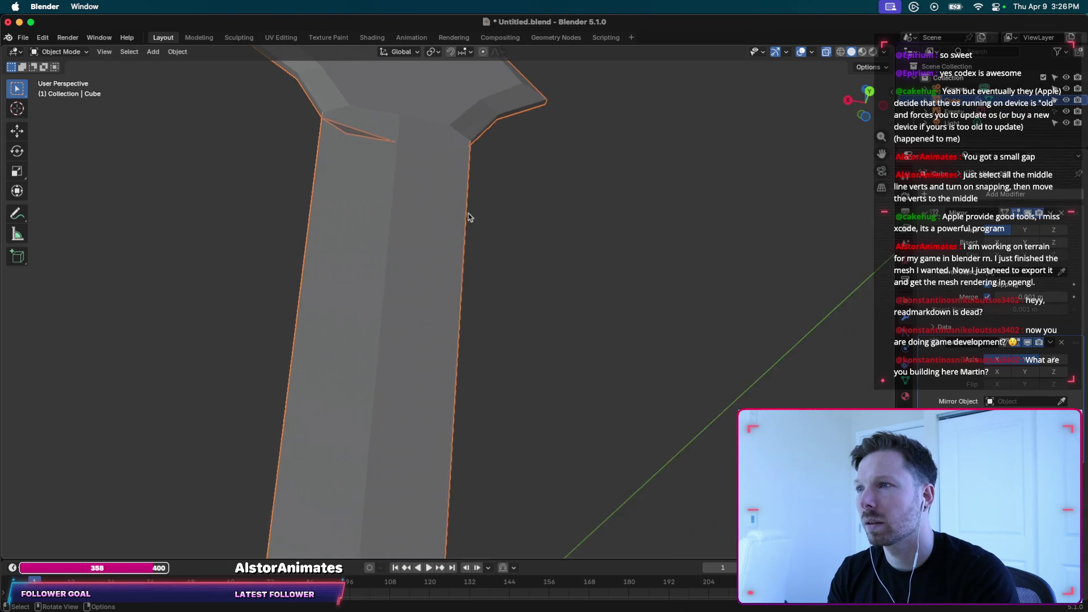
{"action": "middle_click_drag", "start_coordinate": [468, 216], "coordinate": [490, 188]}
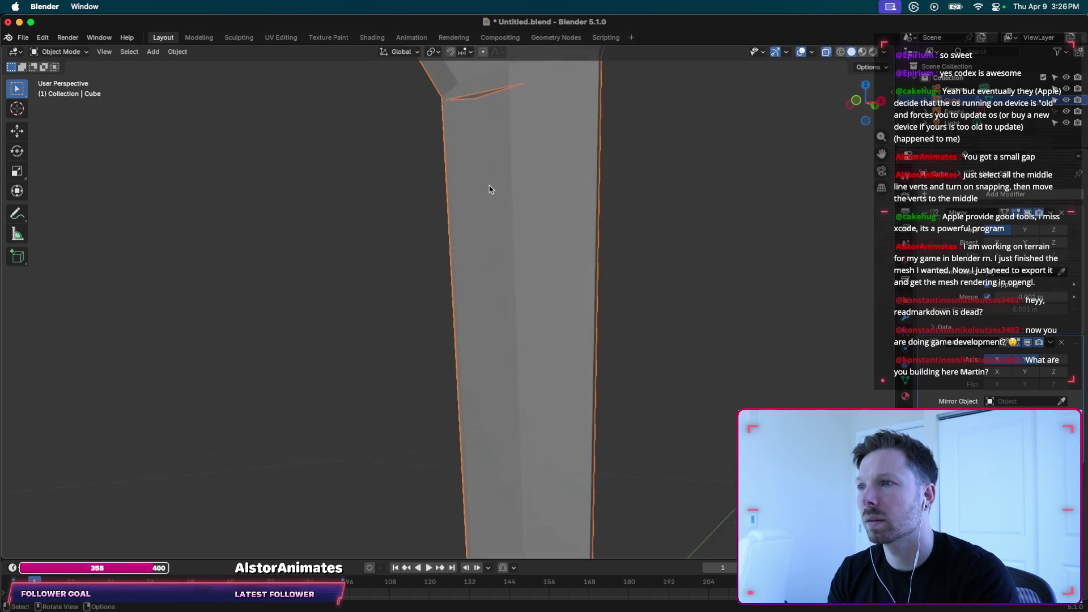
{"action": "scroll", "coordinate": [479, 230], "scroll_direction": "up", "scroll_amount": 5}
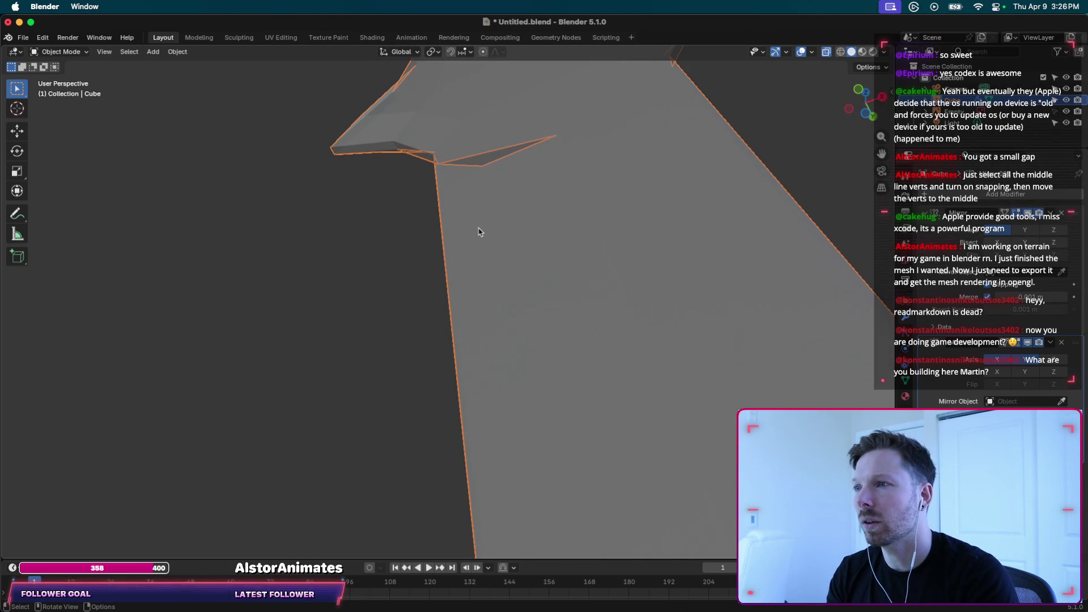
{"action": "scroll", "coordinate": [484, 173], "scroll_direction": "up", "scroll_amount": 5}
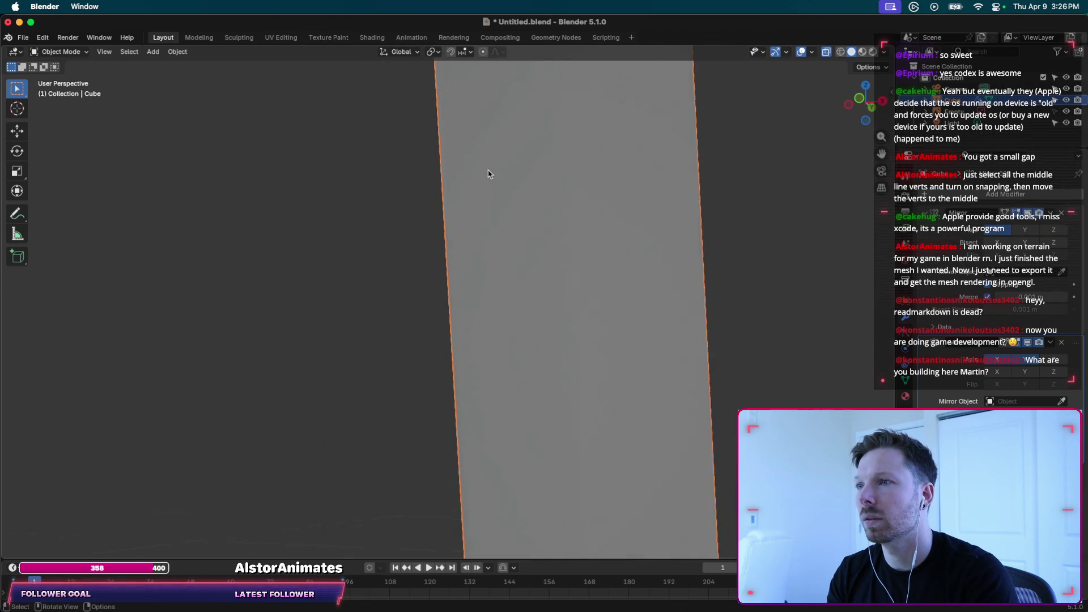
{"action": "scroll", "coordinate": [488, 173], "scroll_direction": "up", "scroll_amount": 3}
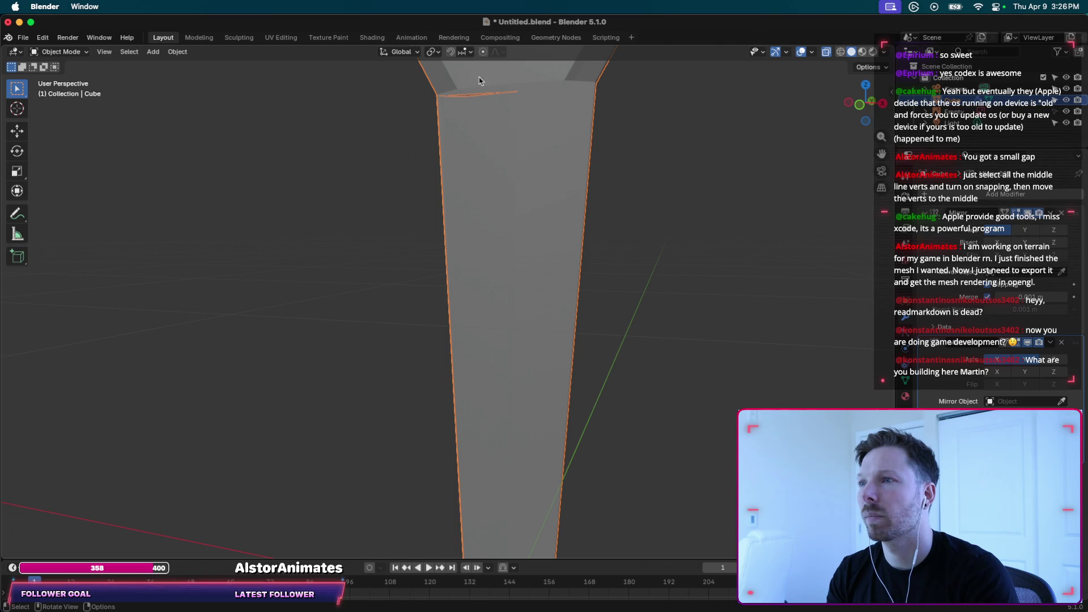
Enter Edit Mode and cut a new edge loop into the sword mesh.
{"action": "key", "text": "Tab"}
{"action": "key", "text": "ctrl+r"}
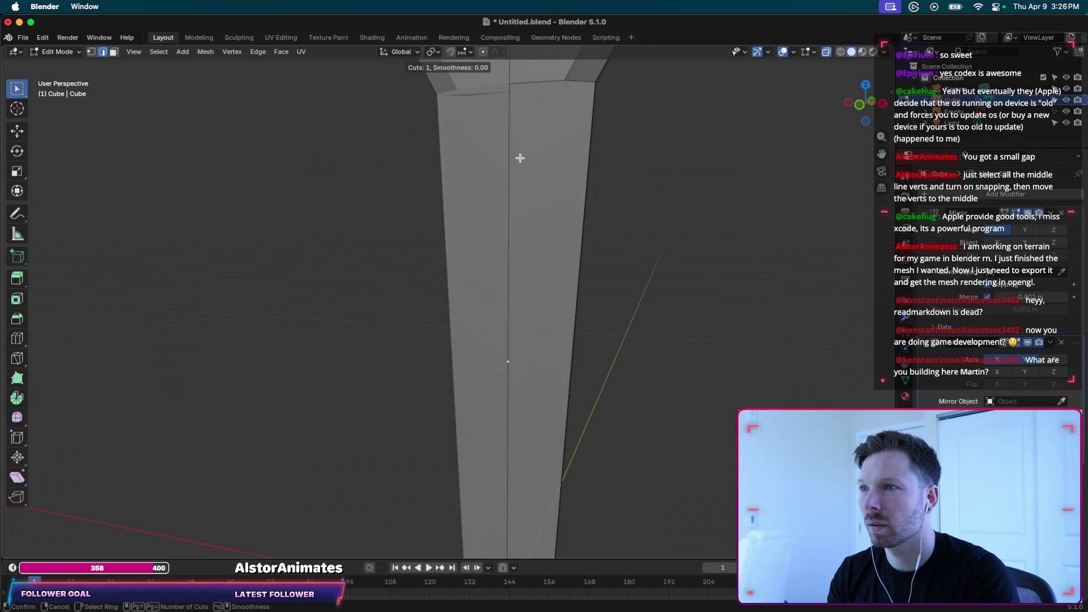
{"action": "left_click", "coordinate": [529, 267]}
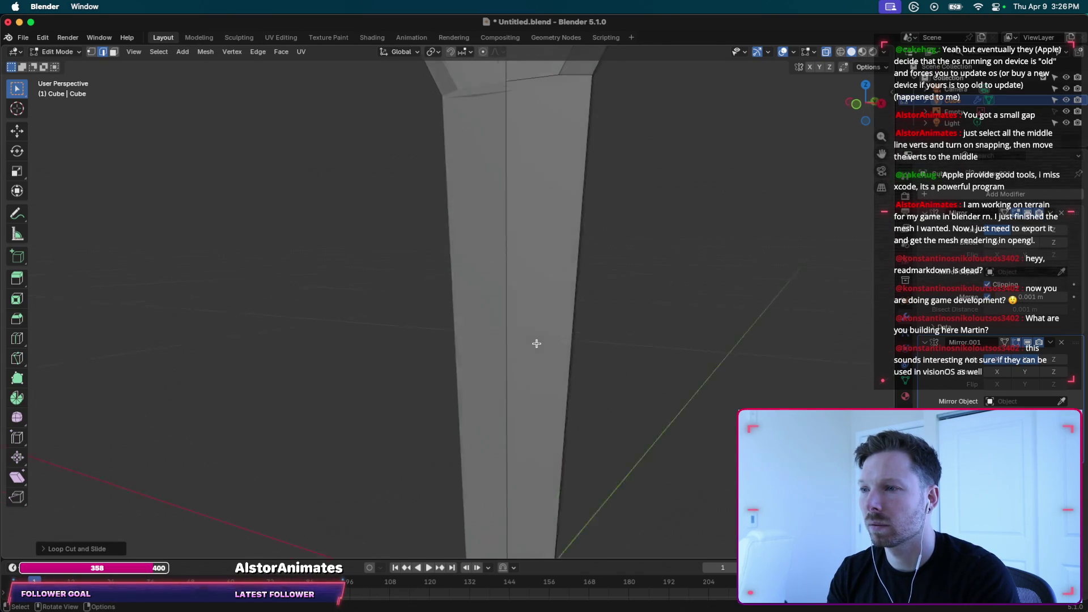
{"action": "scroll", "coordinate": [534, 343], "scroll_direction": "right", "scroll_amount": 5}
{"action": "scroll", "coordinate": [536, 343], "scroll_direction": "right", "scroll_amount": 3}
{"action": "scroll", "coordinate": [537, 343], "scroll_direction": "right", "scroll_amount": 3}
{"action": "scroll", "coordinate": [537, 343], "scroll_direction": "right", "scroll_amount": 2}
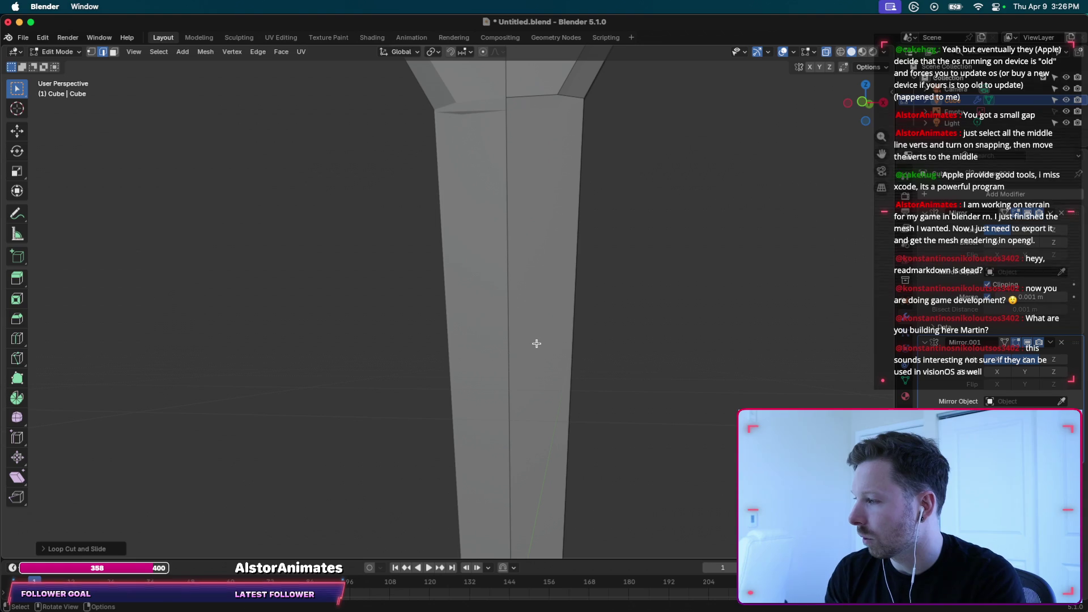
Zoom out and toggle between Object and Edit Mode to check the new loop.
{"action": "scroll", "coordinate": [537, 343], "scroll_direction": "down", "scroll_amount": 2}
{"action": "scroll", "coordinate": [537, 343], "scroll_direction": "down", "scroll_amount": 3}
{"action": "scroll", "coordinate": [537, 343], "scroll_direction": "down", "scroll_amount": 3}
{"action": "scroll", "coordinate": [537, 343], "scroll_direction": "down", "scroll_amount": 3}
{"action": "scroll", "coordinate": [548, 304], "scroll_direction": "right", "scroll_amount": 2}
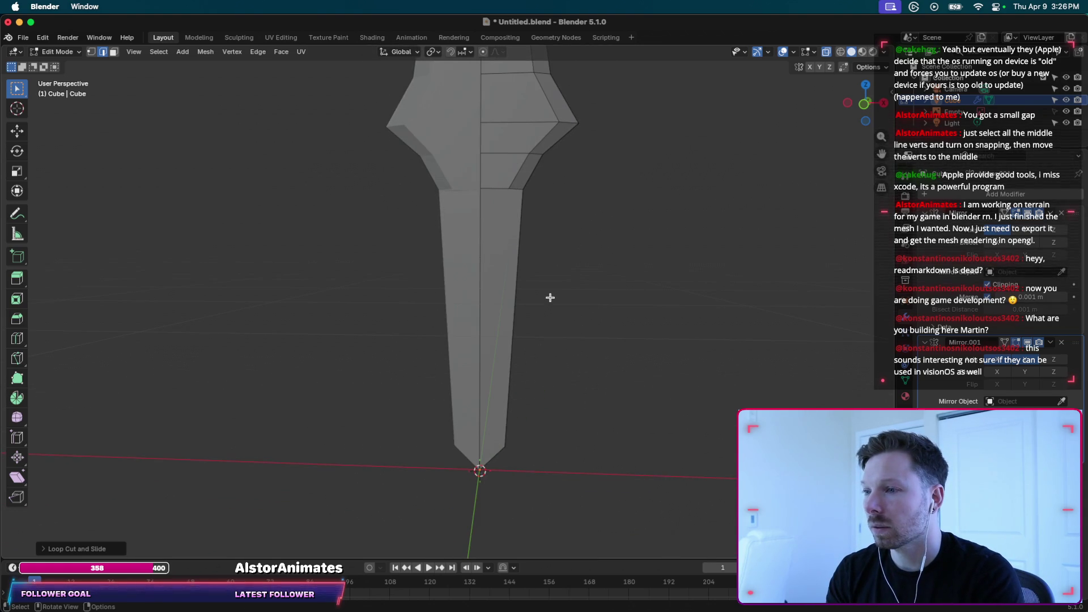
{"action": "scroll", "coordinate": [570, 263], "scroll_direction": "down", "scroll_amount": 2}
{"action": "scroll", "coordinate": [569, 262], "scroll_direction": "down", "scroll_amount": 3}
{"action": "scroll", "coordinate": [570, 260], "scroll_direction": "down", "scroll_amount": 3}
{"action": "scroll", "coordinate": [571, 259], "scroll_direction": "down", "scroll_amount": 1}
{"action": "key", "text": "Tab"}
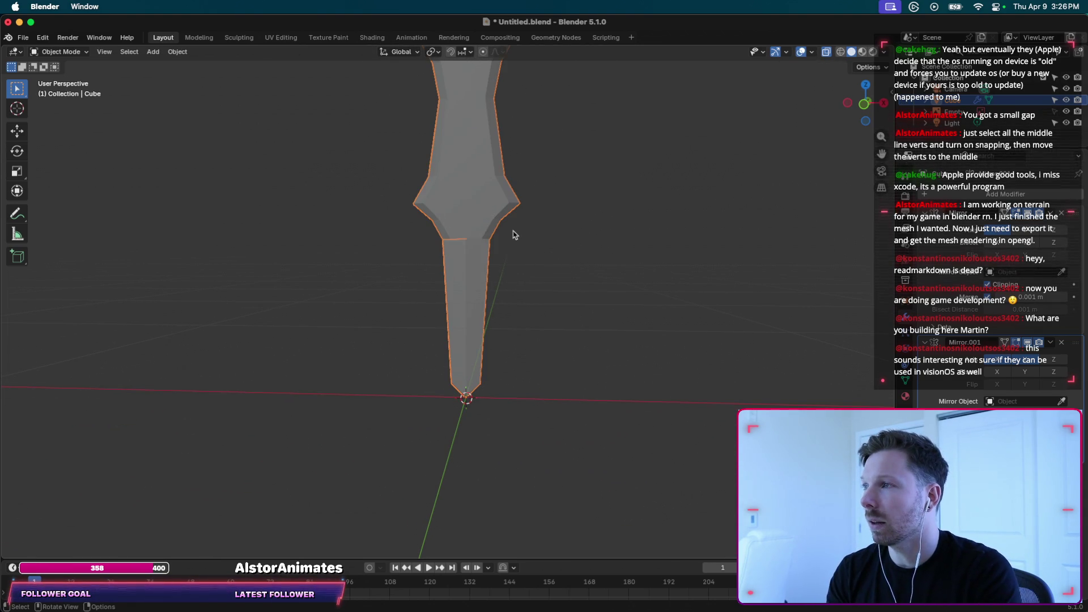
{"action": "scroll", "coordinate": [461, 247], "scroll_direction": "up", "scroll_amount": 2}
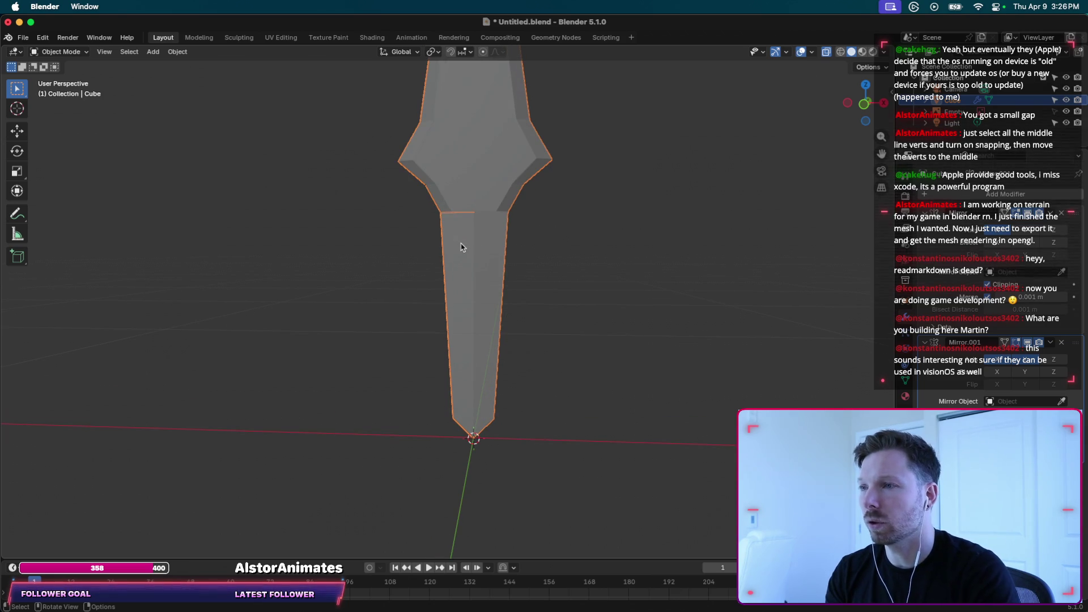
{"action": "key", "text": "Tab"}
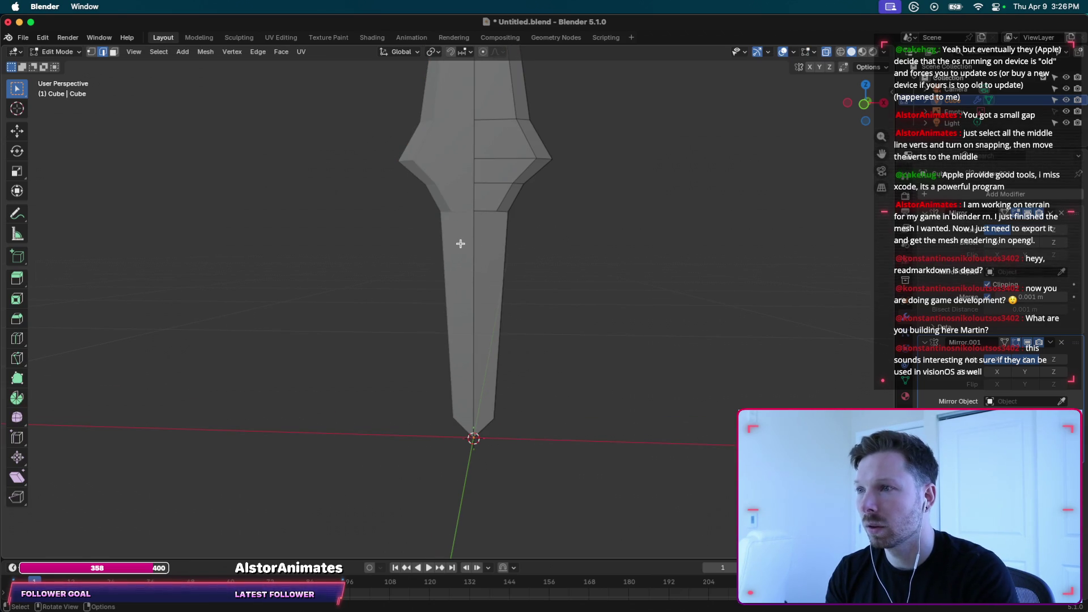
{"action": "scroll", "coordinate": [460, 243], "scroll_direction": "up", "scroll_amount": 3}
{"action": "scroll", "coordinate": [355, 435], "scroll_direction": "up", "scroll_amount": 5}
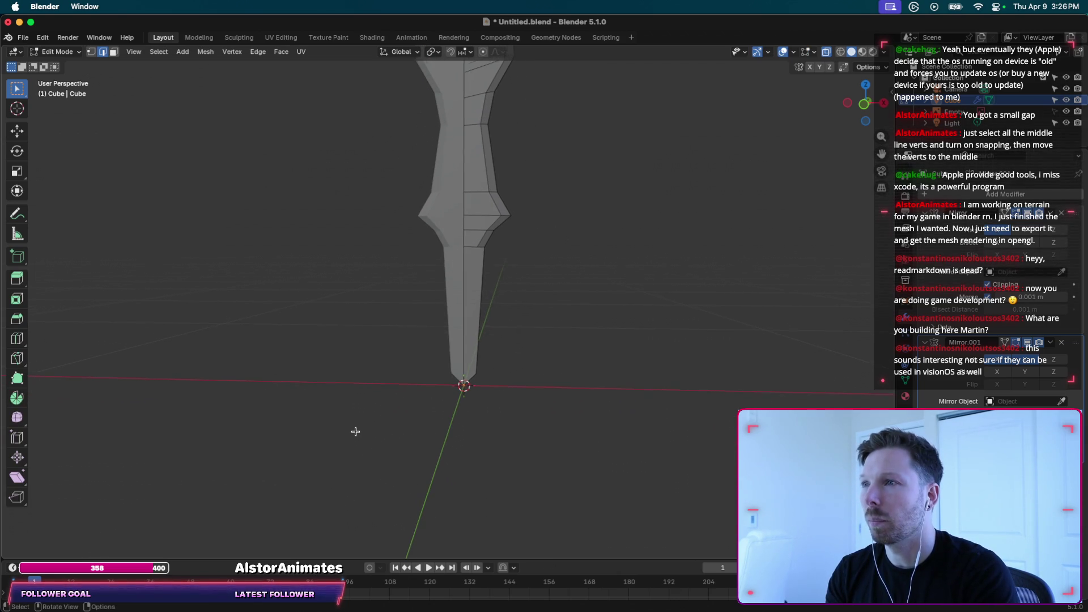
Switch the viewport to Material Preview and toggle between Edit and Object Mode.
{"action": "left_click", "coordinate": [862, 52]}
{"action": "key", "text": "Tab"}
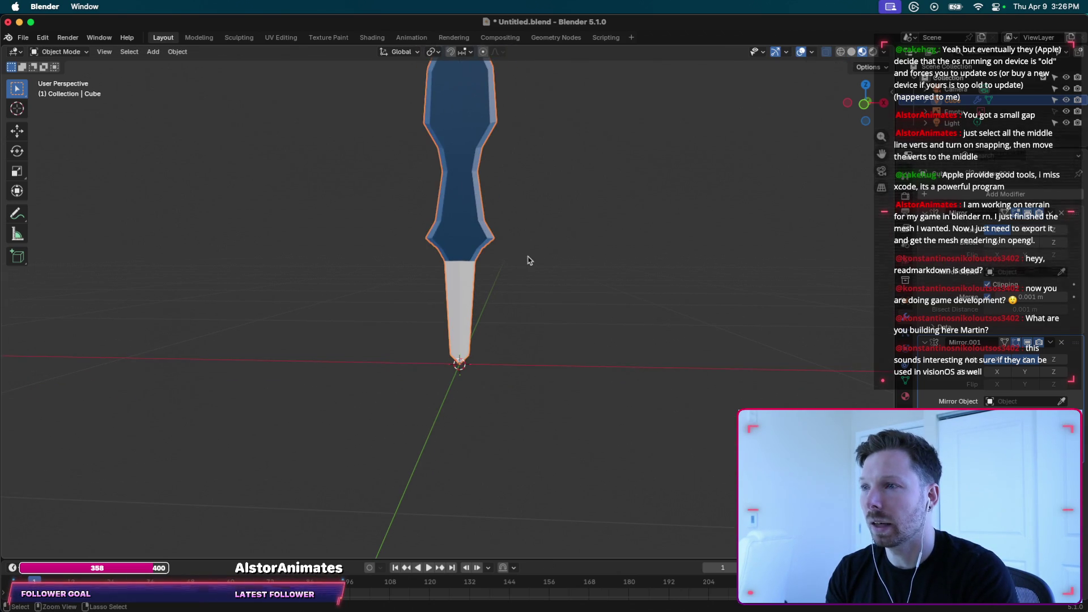
{"action": "key", "text": "Tab"}
{"action": "key", "text": "Tab"}
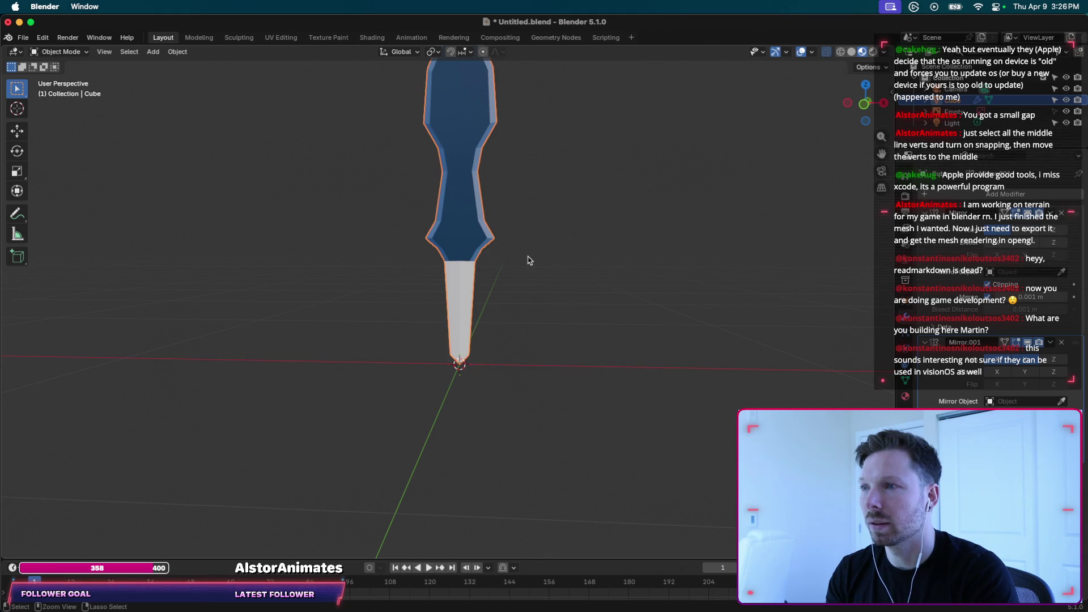
{"action": "key", "text": "Tab"}
{"action": "key", "text": "Tab"}
{"action": "key", "text": "Tab"}
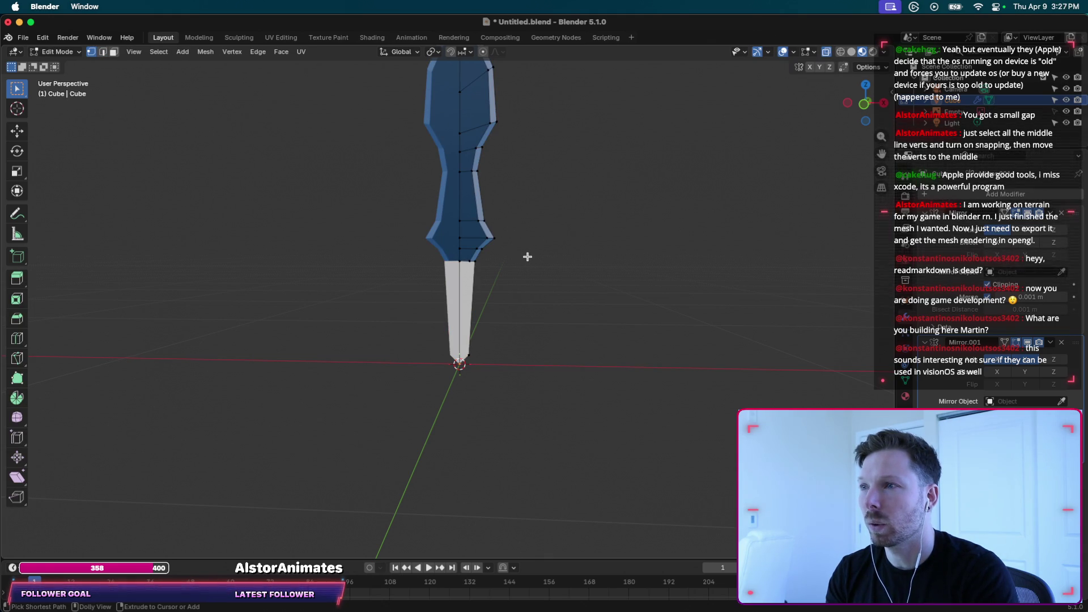
Switch to face select mode and orbit around the sword.
{"action": "key", "text": "3"}
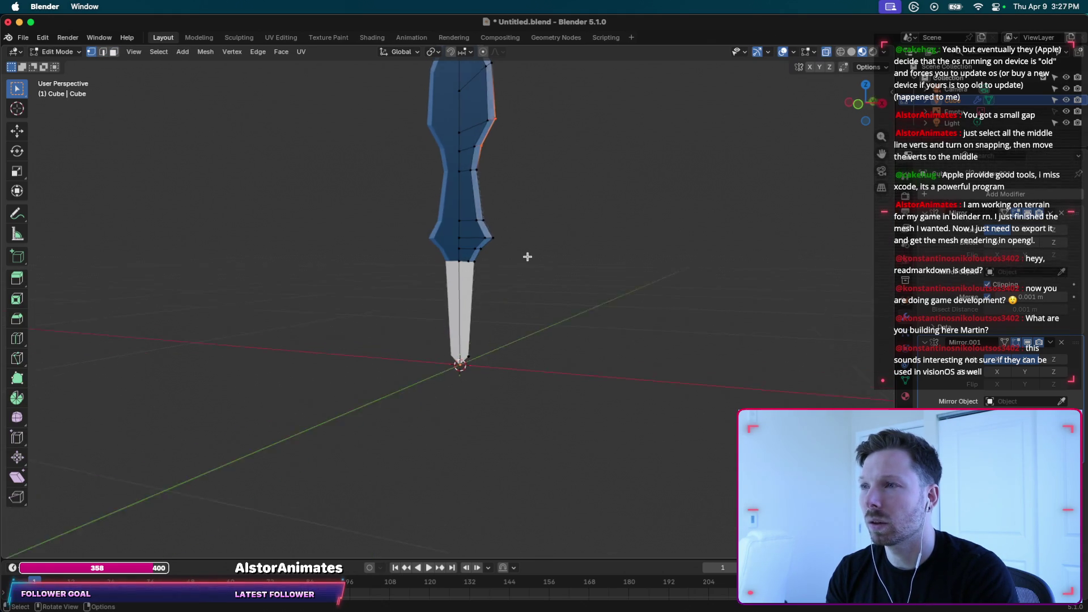
{"action": "scroll", "coordinate": [527, 256], "scroll_direction": "left", "scroll_amount": 5}
{"action": "scroll", "coordinate": [527, 257], "scroll_direction": "left", "scroll_amount": 5}
{"action": "scroll", "coordinate": [527, 256], "scroll_direction": "left", "scroll_amount": 3}
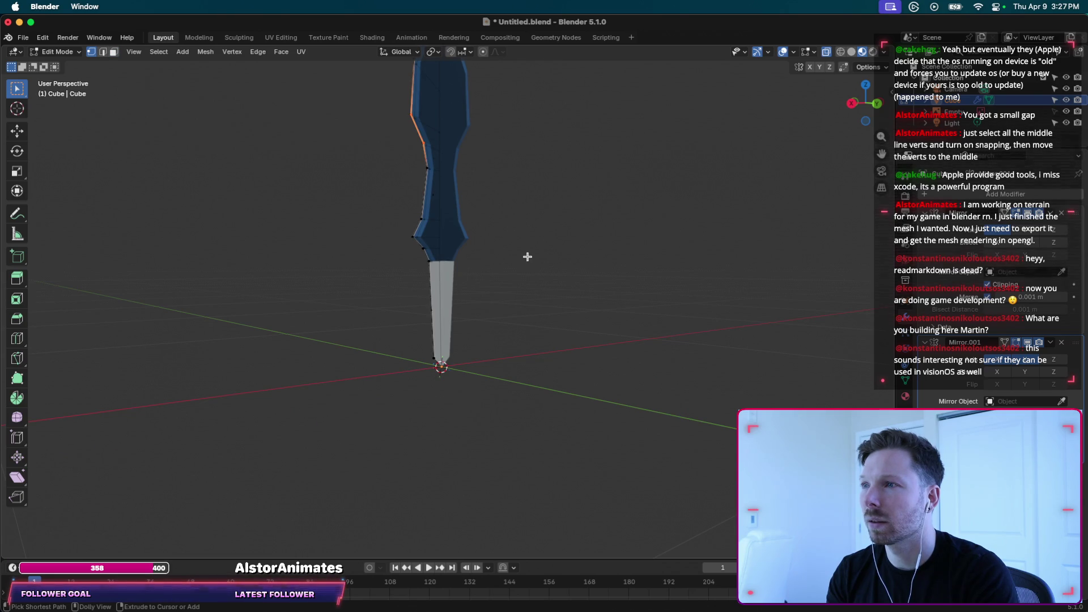
{"action": "scroll", "coordinate": [527, 257], "scroll_direction": "left", "scroll_amount": 4}
{"action": "scroll", "coordinate": [527, 257], "scroll_direction": "left", "scroll_amount": 4}
{"action": "scroll", "coordinate": [527, 257], "scroll_direction": "left", "scroll_amount": 3}
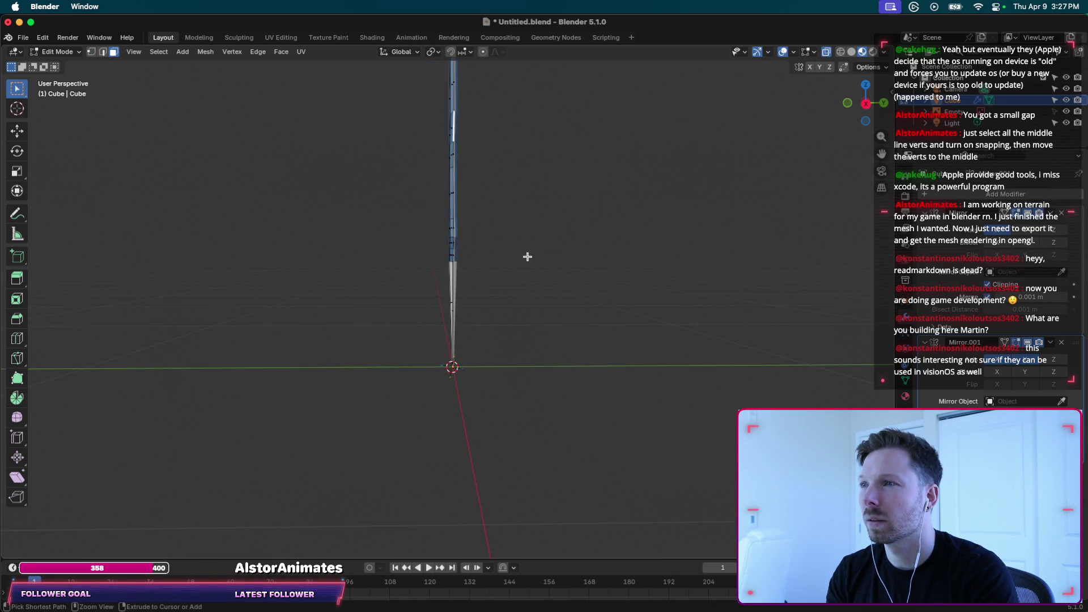
{"action": "scroll", "coordinate": [527, 256], "scroll_direction": "left", "scroll_amount": 4}
{"action": "scroll", "coordinate": [527, 257], "scroll_direction": "left", "scroll_amount": 3}
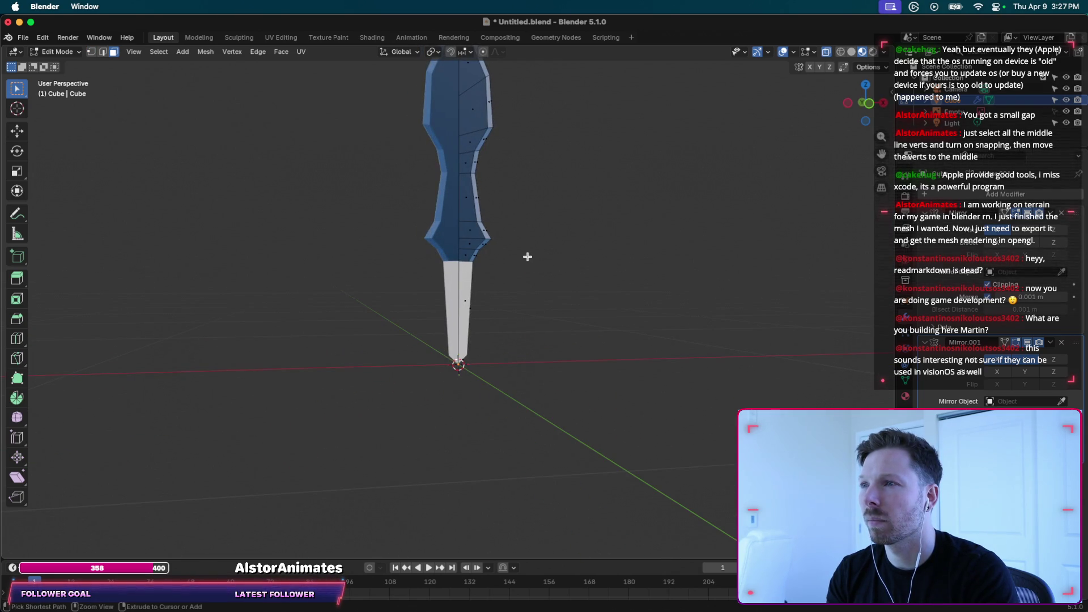
Try switching to sculpting with Tab and Ctrl+Tab, then orbit the sword mesh.
{"action": "key", "text": "Tab"}
{"action": "key", "text": "ctrl+Tab"}
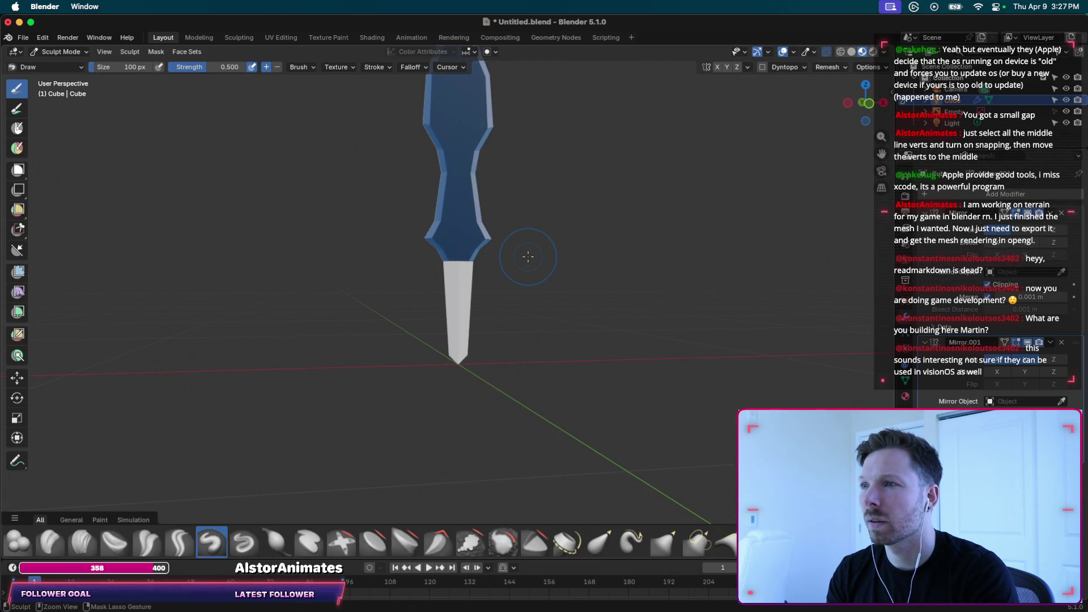
{"action": "key", "text": "Tab"}
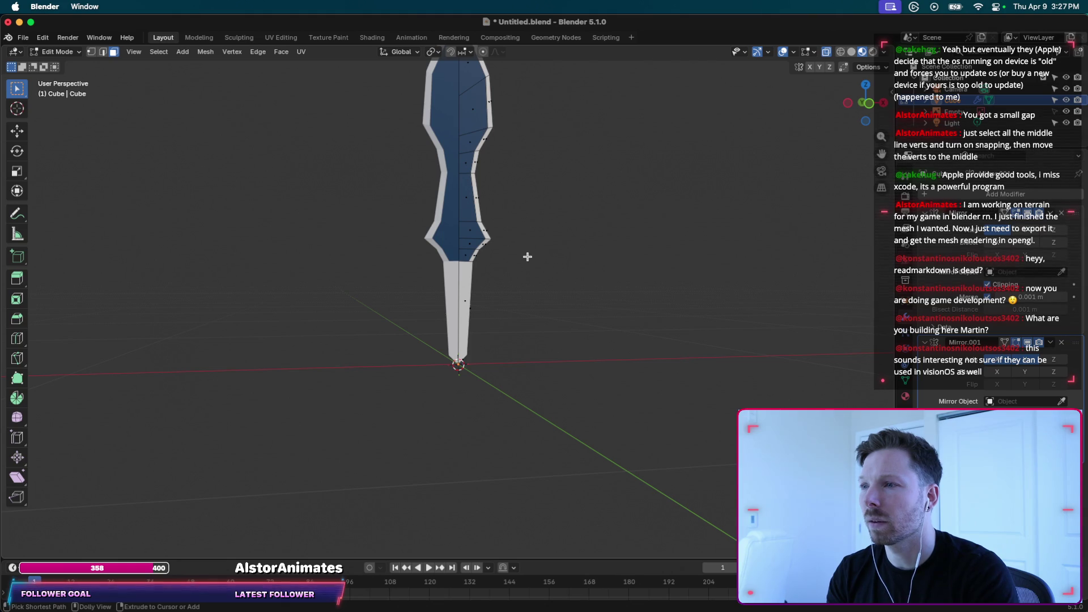
{"action": "key", "text": "Tab"}
{"action": "key", "text": "Tab"}
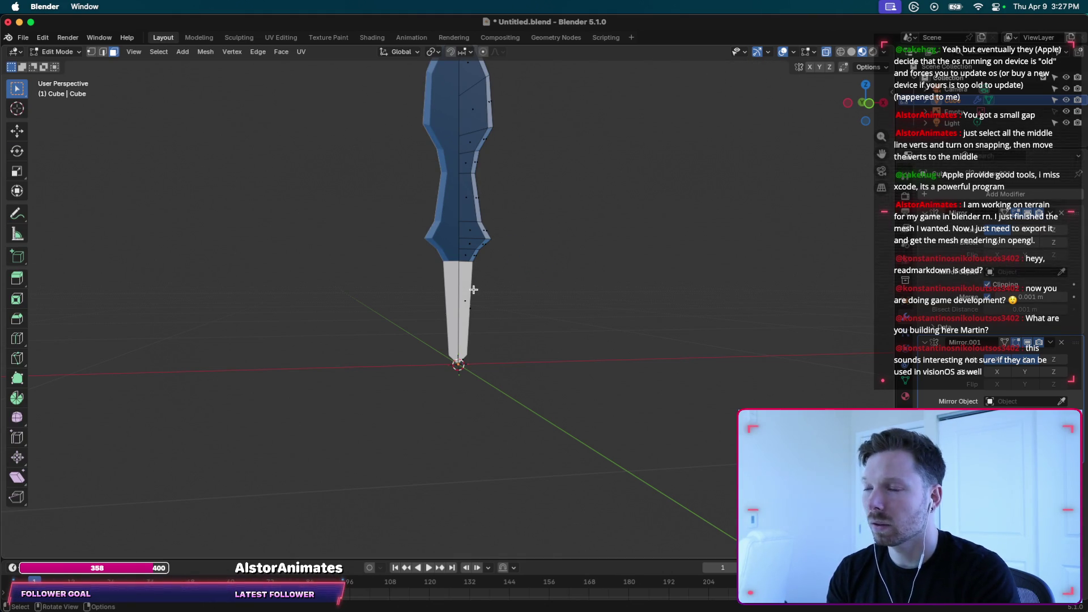
{"action": "middle_click_drag", "start_coordinate": [474, 290], "coordinate": [464, 329]}
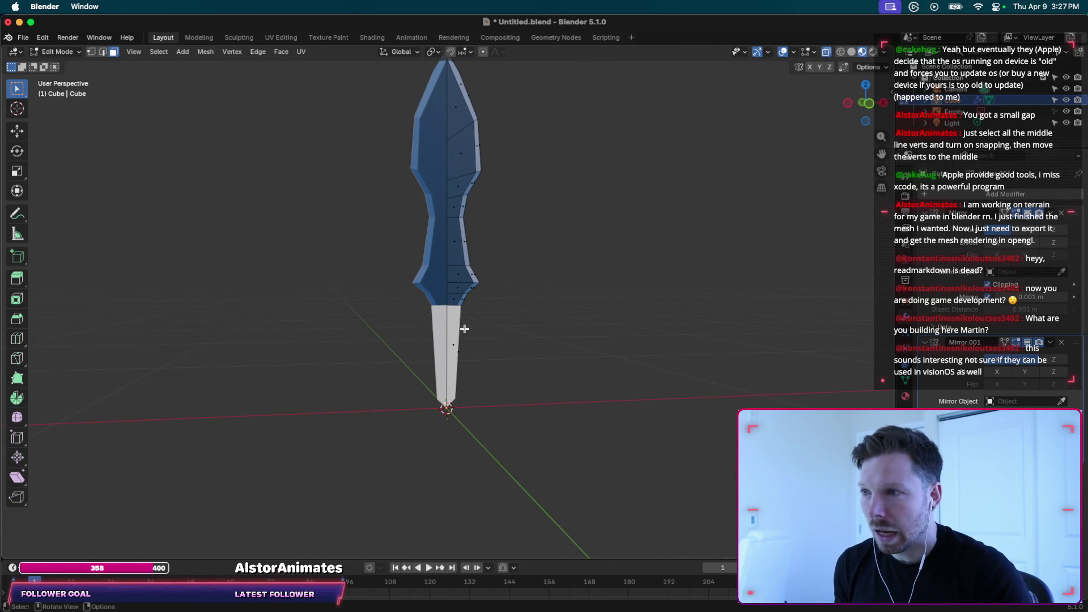
{"action": "scroll", "coordinate": [513, 275], "scroll_direction": "up", "scroll_amount": 3, "text": "shift"}
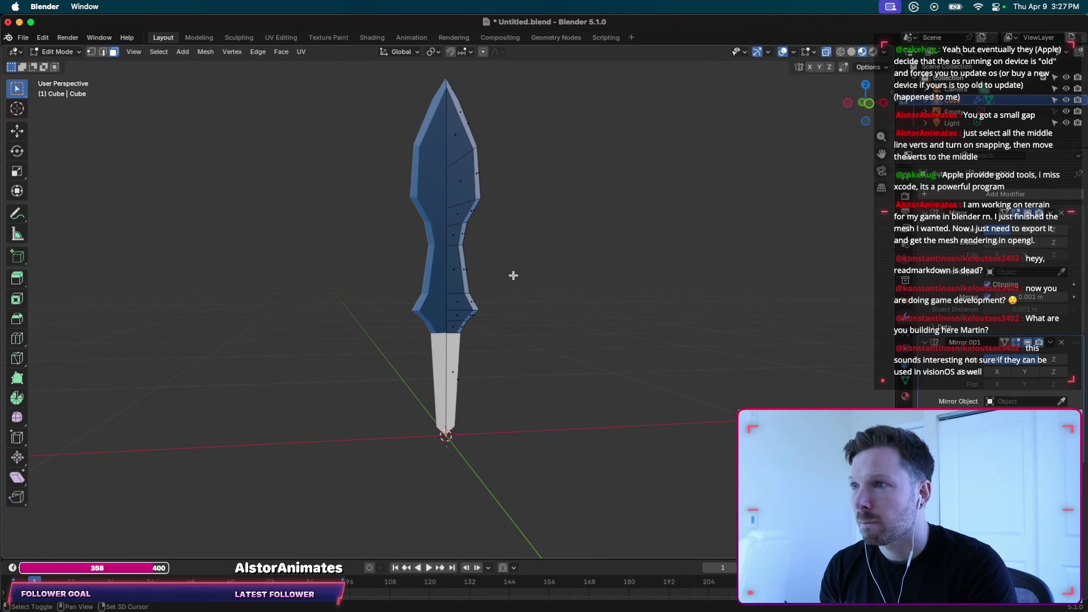
Launch Safari from Spotlight and load youtube from the address bar.
{"action": "key", "text": "super+space"}
{"action": "type", "text": "safari"}
{"action": "key", "text": "Return"}
{"action": "key", "text": "super+l"}
{"action": "type", "text": "youtube"}
{"action": "key", "text": "Return"}
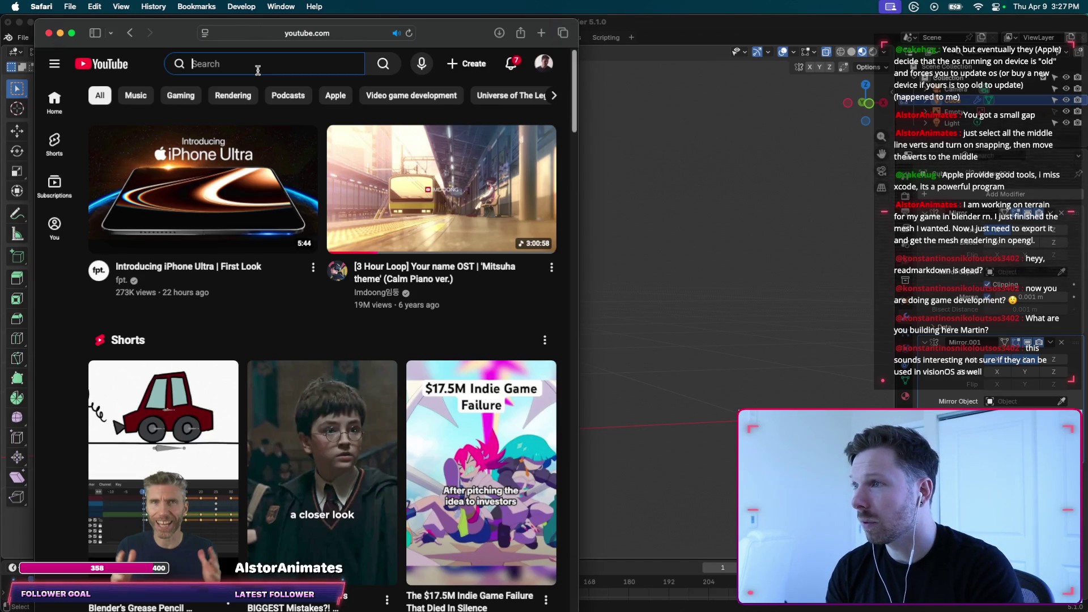
Search 'elegon game dev', open the Elegon channel and expand its description to highlight part.
{"action": "left_click", "coordinate": [262, 67]}
{"action": "type", "text": "elegon"}
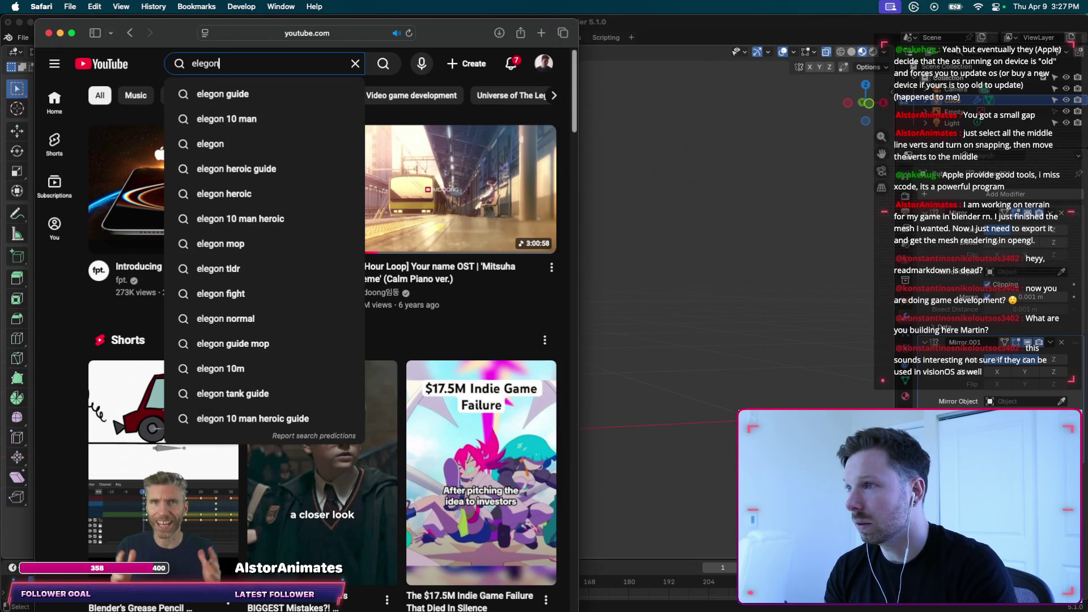
{"action": "type", "text": " game de"}
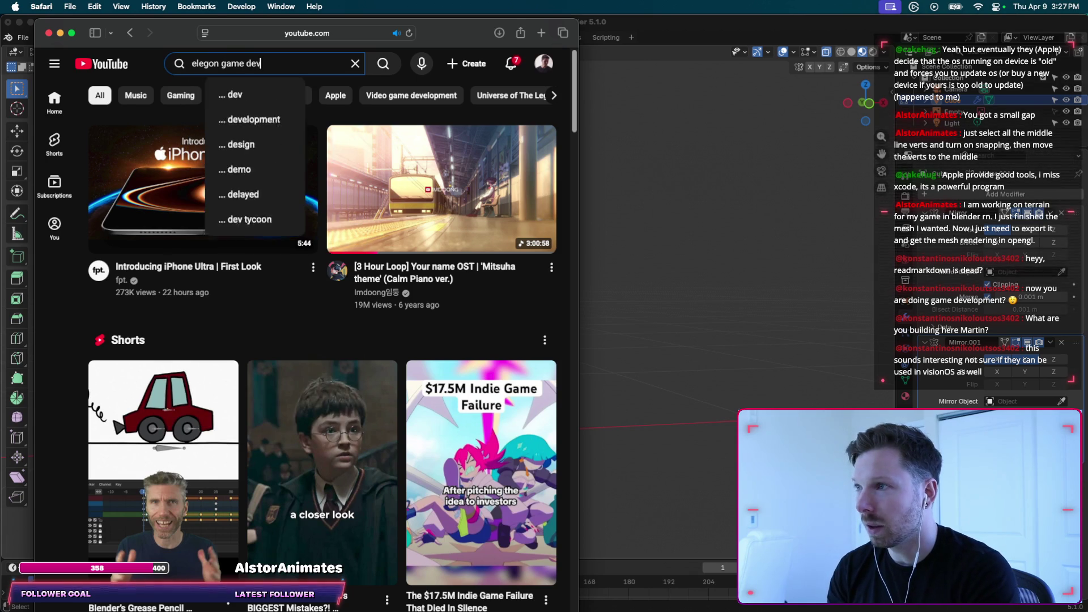
{"action": "type", "text": "v"}
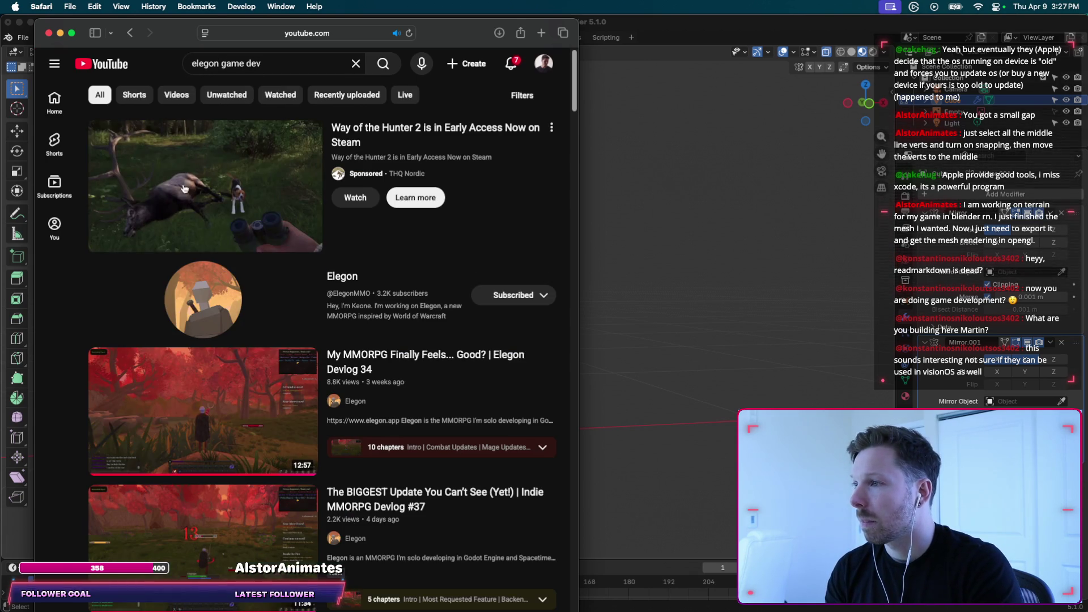
{"action": "left_click", "coordinate": [197, 290]}
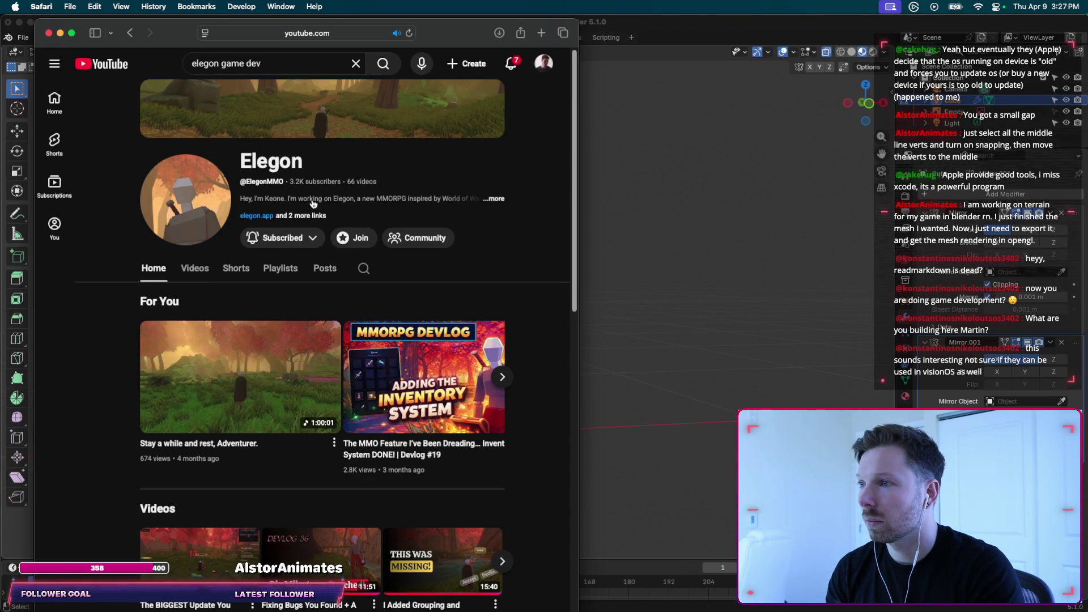
{"action": "left_click", "coordinate": [497, 200]}
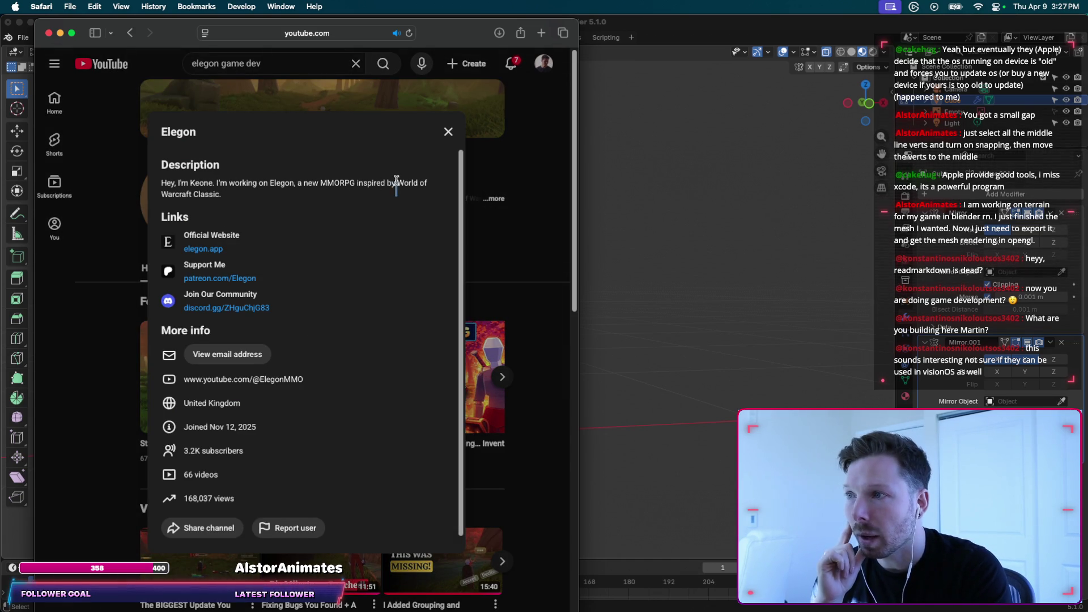
{"action": "left_click_drag", "start_coordinate": [396, 180], "coordinate": [224, 195]}
{"action": "left_click", "coordinate": [224, 194]}
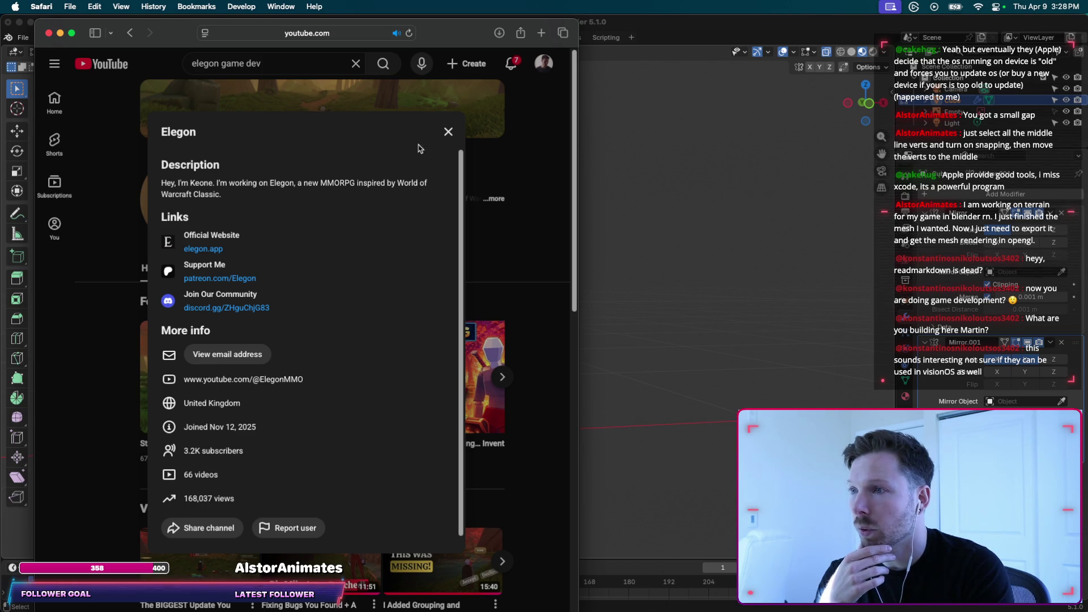
{"action": "left_click", "coordinate": [448, 132]}
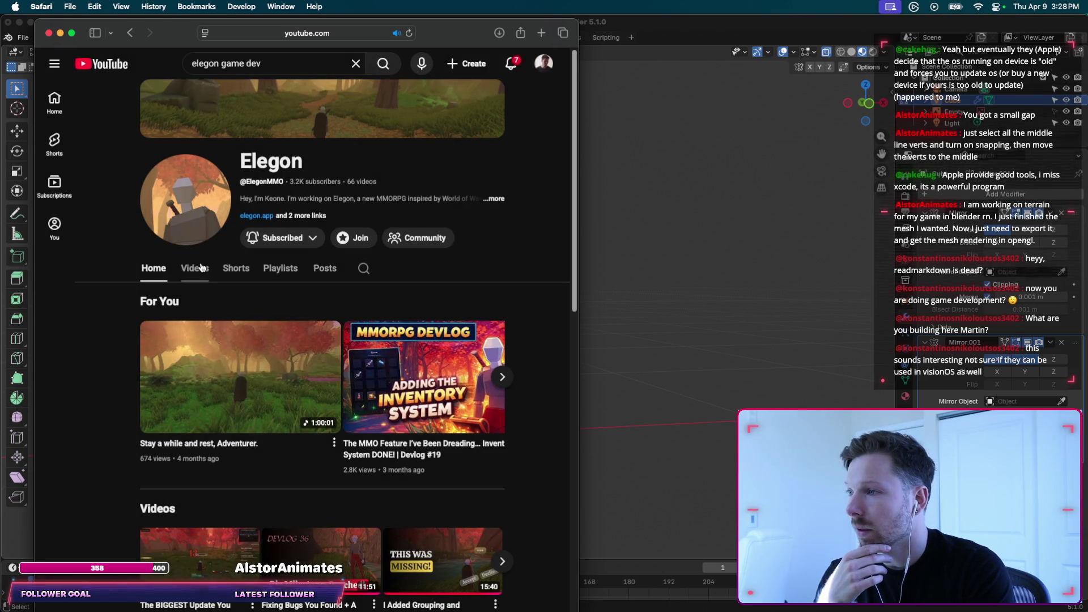
{"action": "left_click", "coordinate": [201, 268]}
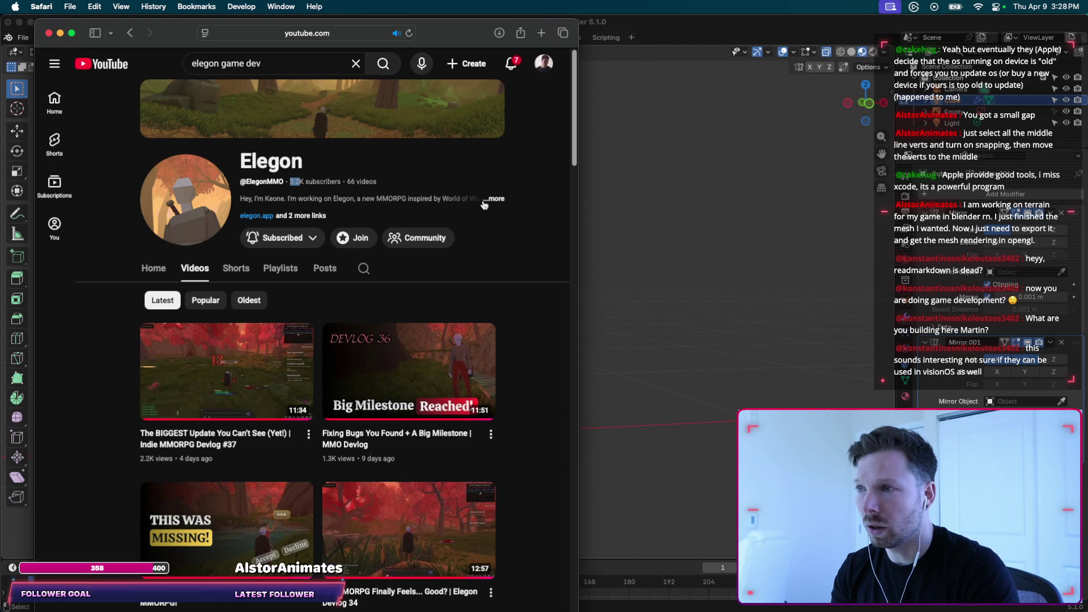
{"action": "scroll", "coordinate": [548, 261], "scroll_direction": "down", "scroll_amount": 3}
{"action": "scroll", "coordinate": [548, 261], "scroll_direction": "up", "scroll_amount": 1}
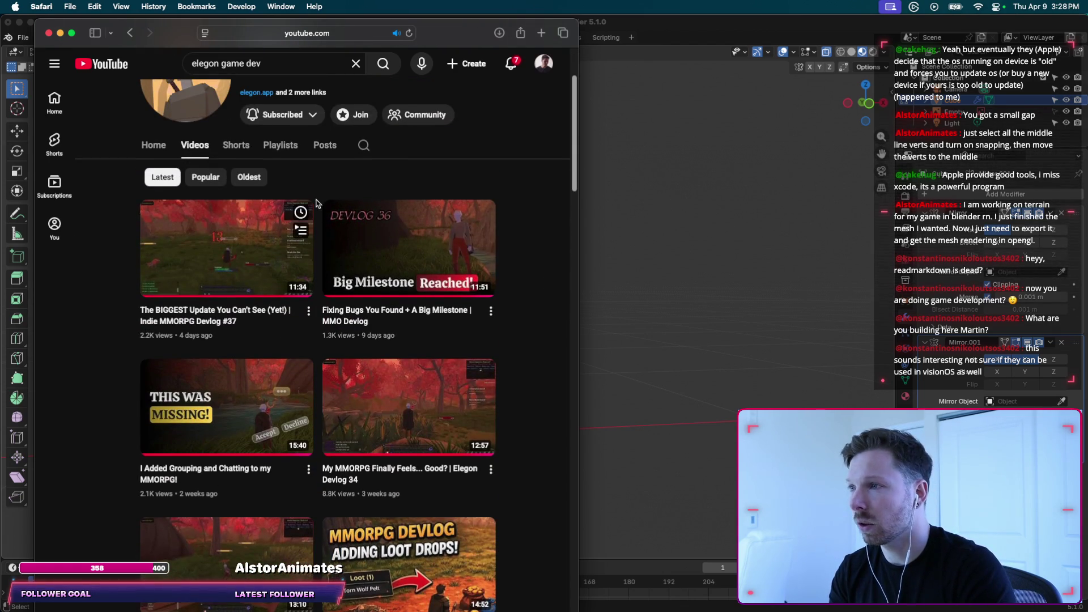
{"action": "scroll", "coordinate": [296, 131], "scroll_direction": "up", "scroll_amount": 1}
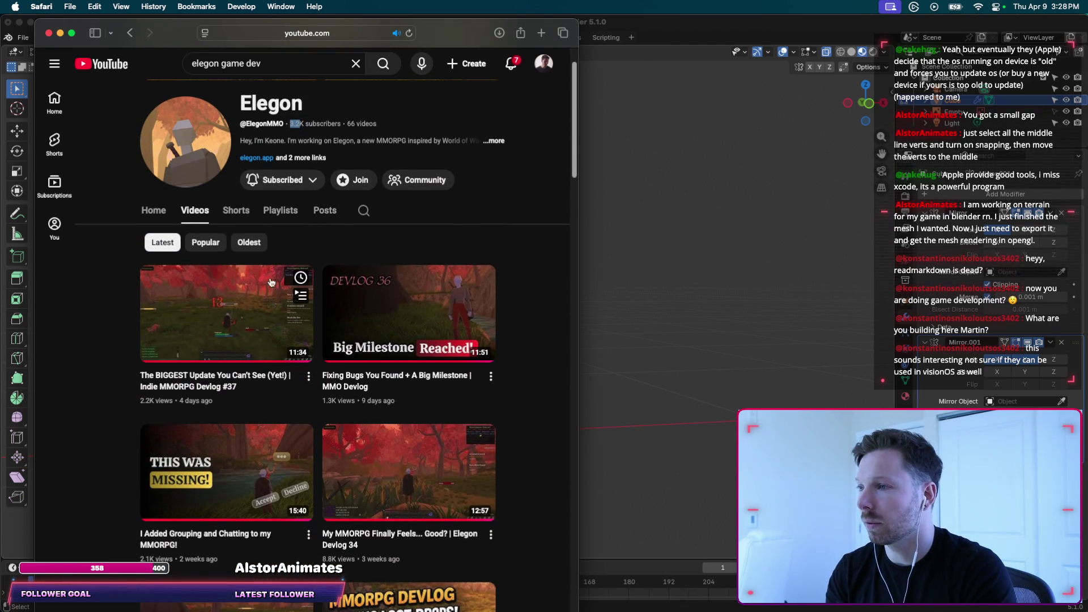
{"action": "scroll", "coordinate": [479, 281], "scroll_direction": "up", "scroll_amount": 1}
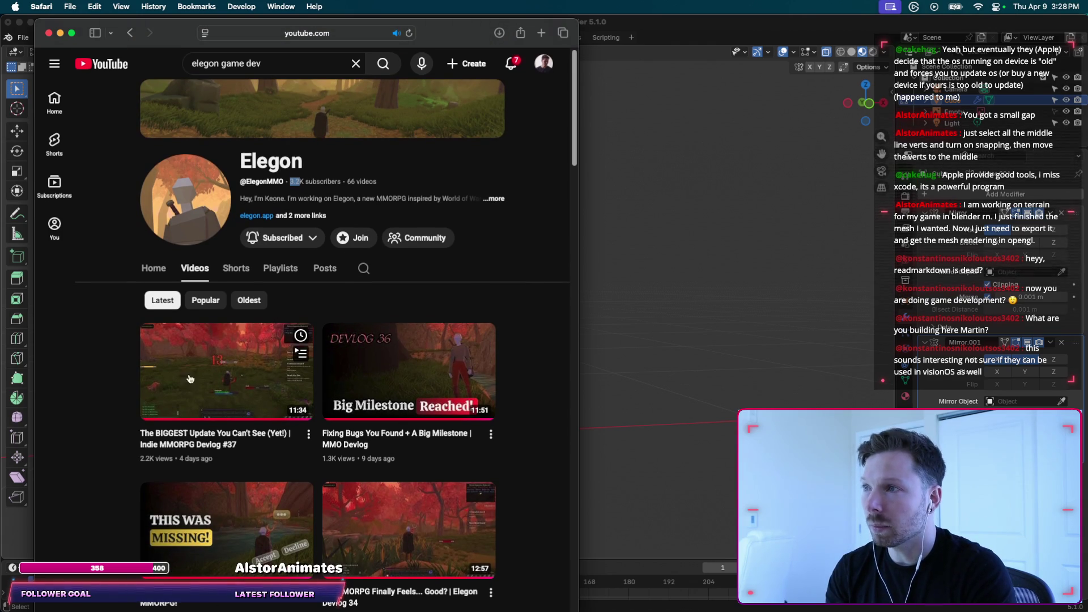
{"action": "left_click", "coordinate": [491, 198]}
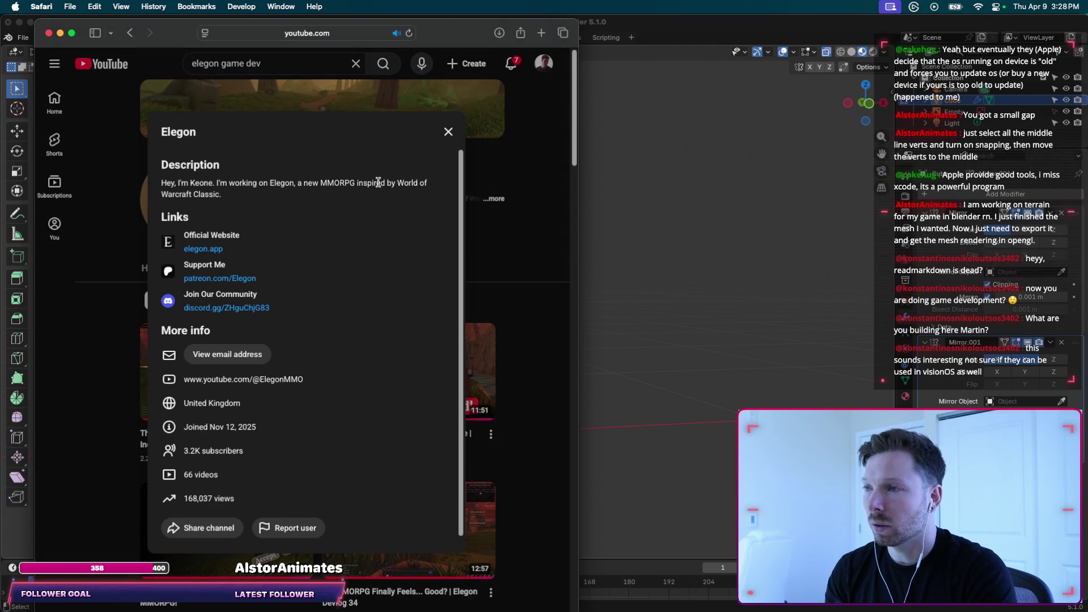
{"action": "triple_click", "coordinate": [160, 184]}
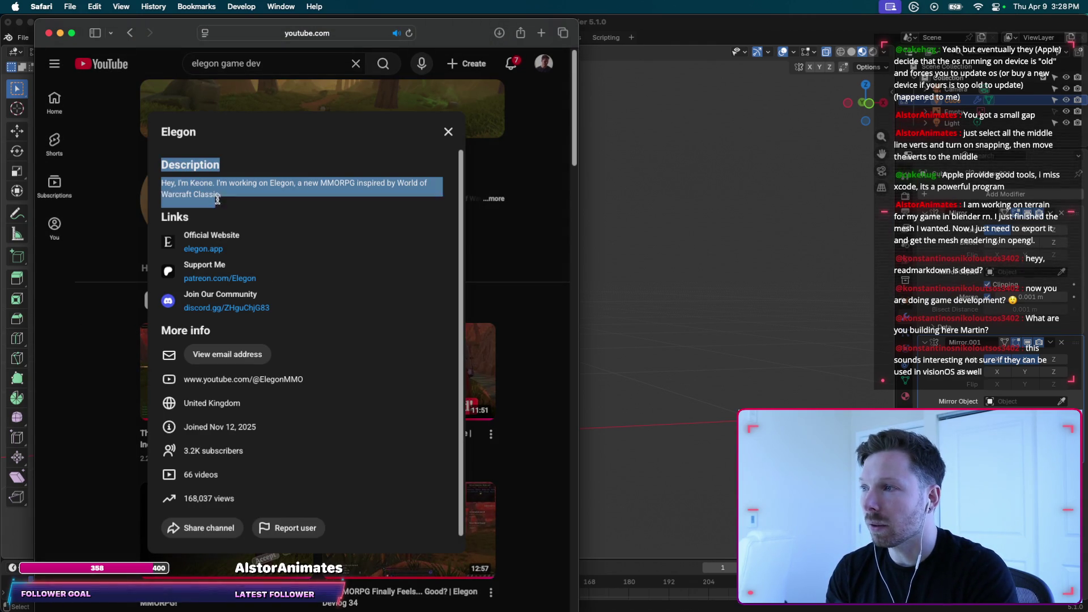
{"action": "left_click", "coordinate": [389, 182]}
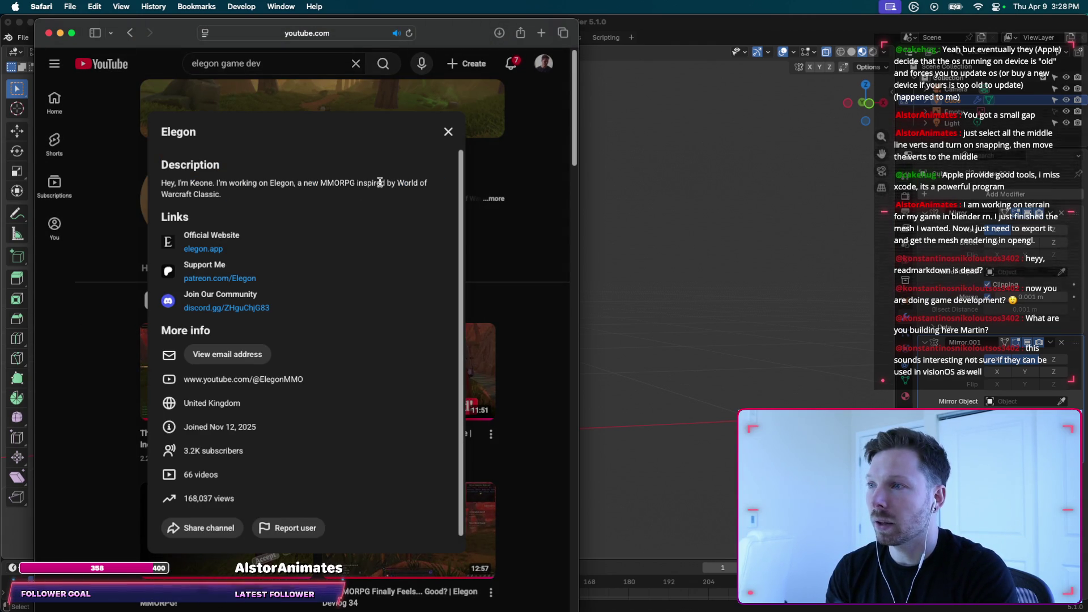
{"action": "left_click_drag", "start_coordinate": [418, 193], "coordinate": [344, 199]}
{"action": "left_click", "coordinate": [344, 199]}
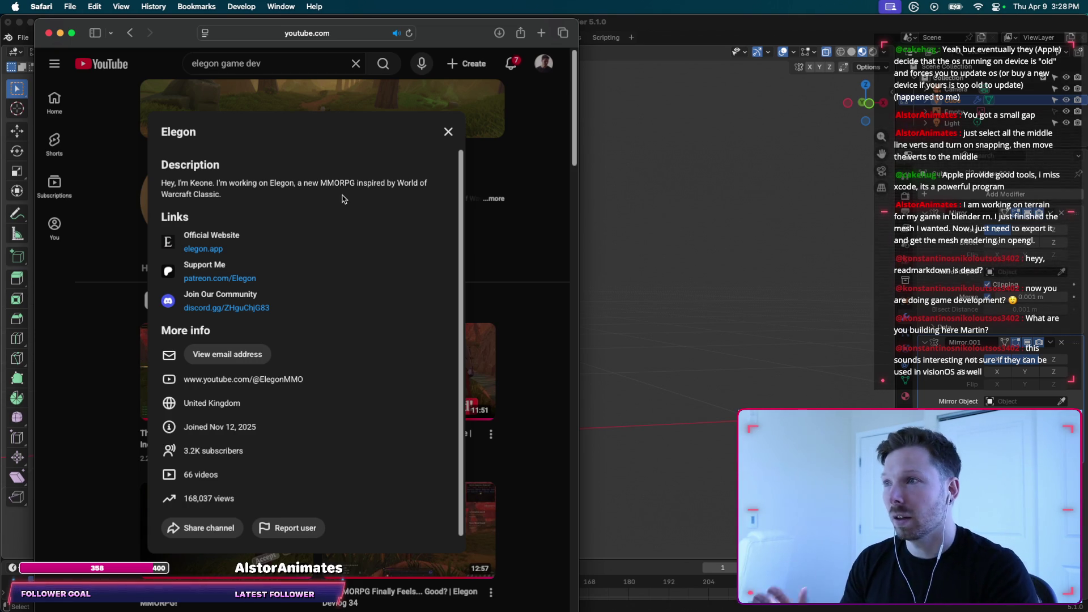
{"action": "left_click", "coordinate": [328, 32]}
Search Google for flyff, open universe.flyff.com and click Play Now.
{"action": "type", "text": "flyff"}
{"action": "key", "text": "Return"}
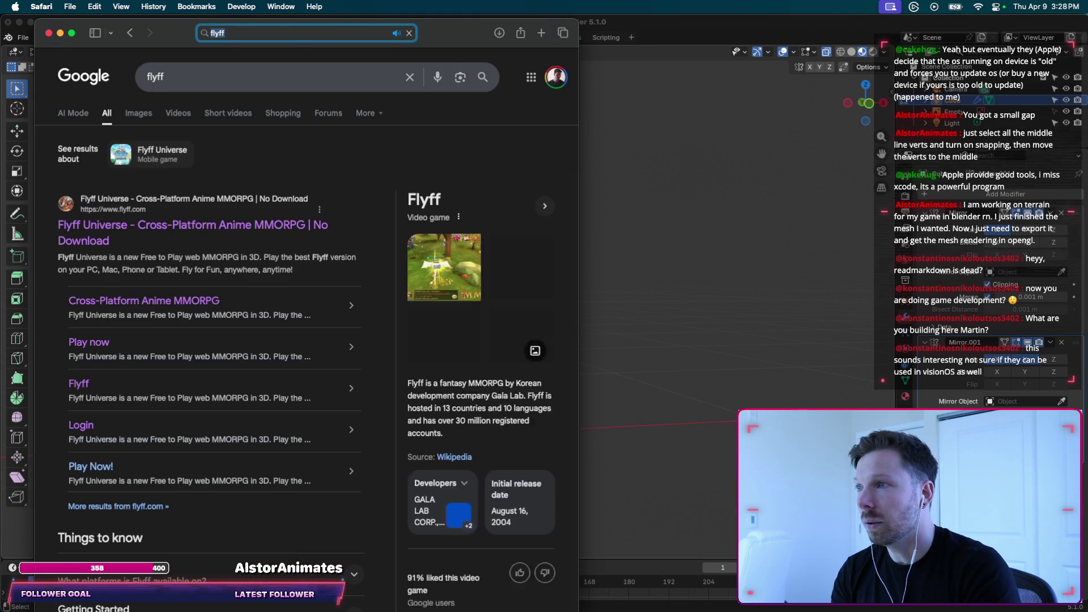
{"action": "left_click", "coordinate": [121, 229]}
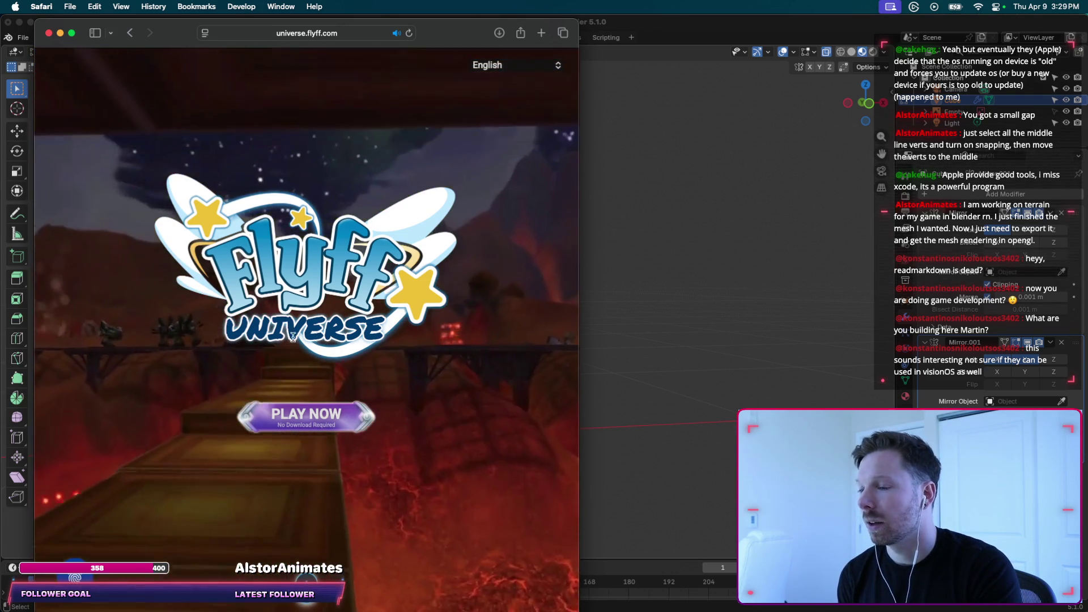
{"action": "left_click", "coordinate": [131, 34]}
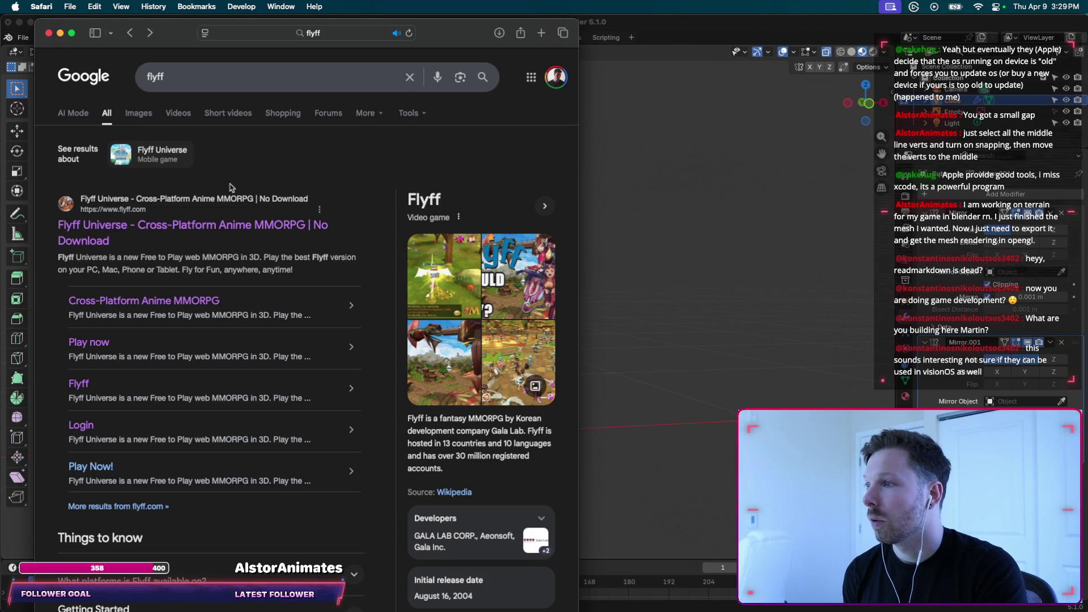
{"action": "left_click", "coordinate": [214, 224]}
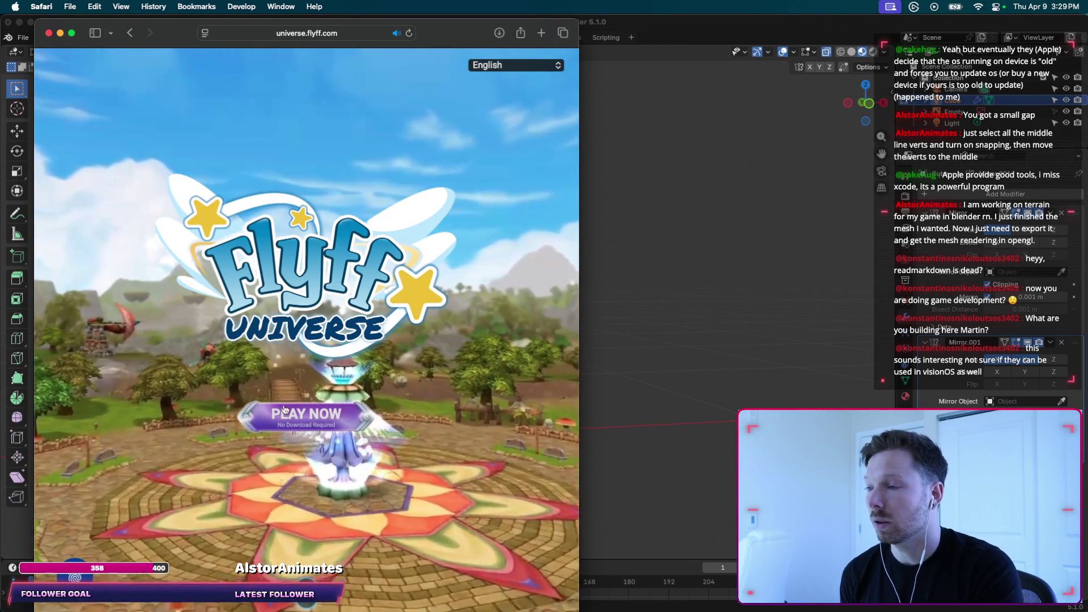
{"action": "left_click", "coordinate": [312, 421]}
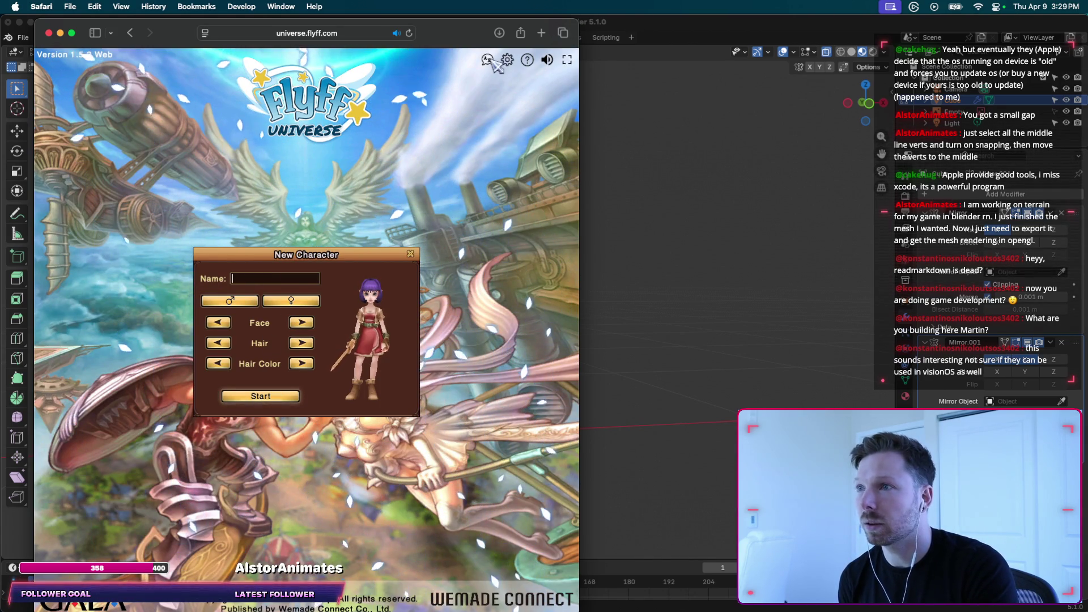
Return to the Flyff Universe landing page through the address bar and make Safari full screen.
{"action": "left_click", "coordinate": [251, 34]}
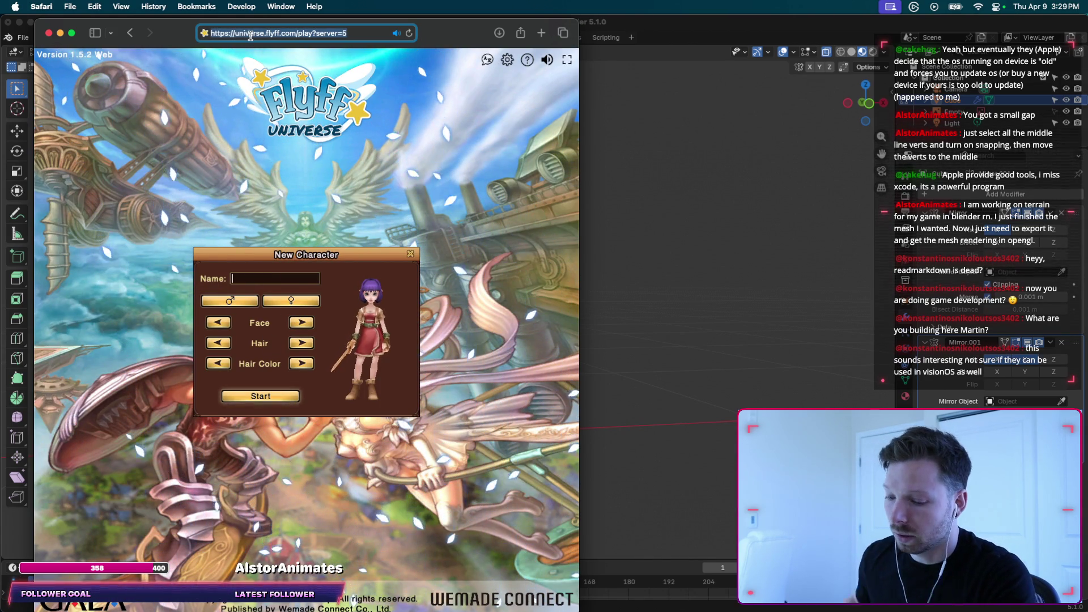
{"action": "type", "text": "flyff.com"}
{"action": "key", "text": "Return"}
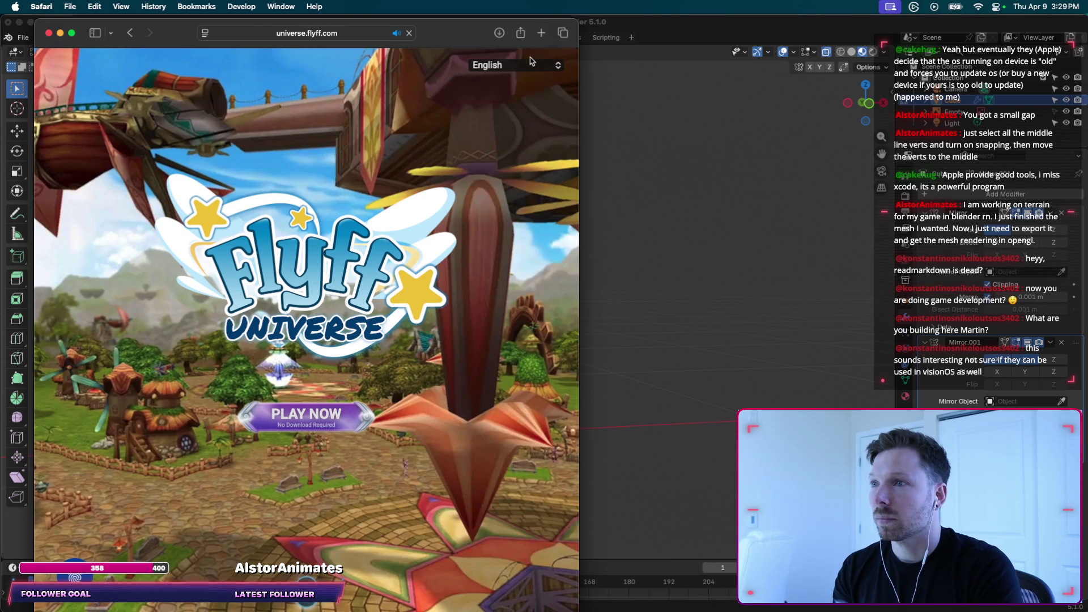
{"action": "scroll", "coordinate": [383, 297], "scroll_direction": "down", "scroll_amount": 10}
{"action": "scroll", "coordinate": [383, 297], "scroll_direction": "down", "scroll_amount": 5}
{"action": "key", "text": "super+space"}
{"action": "key", "text": "Escape"}
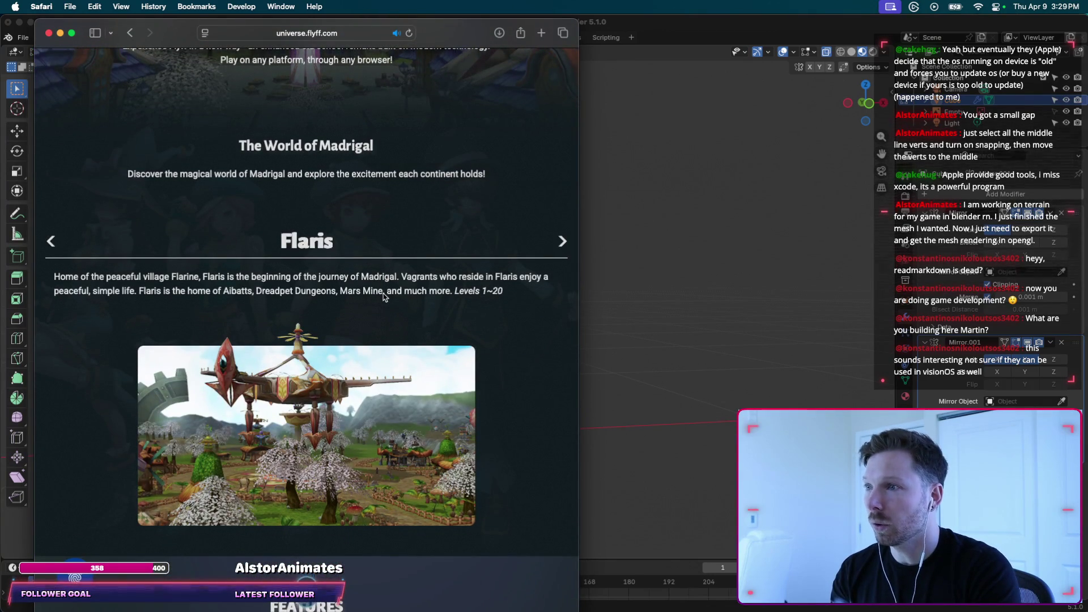
{"action": "key", "text": "ctrl+alt+Return"}
{"action": "scroll", "coordinate": [384, 297], "scroll_direction": "up", "scroll_amount": 10}
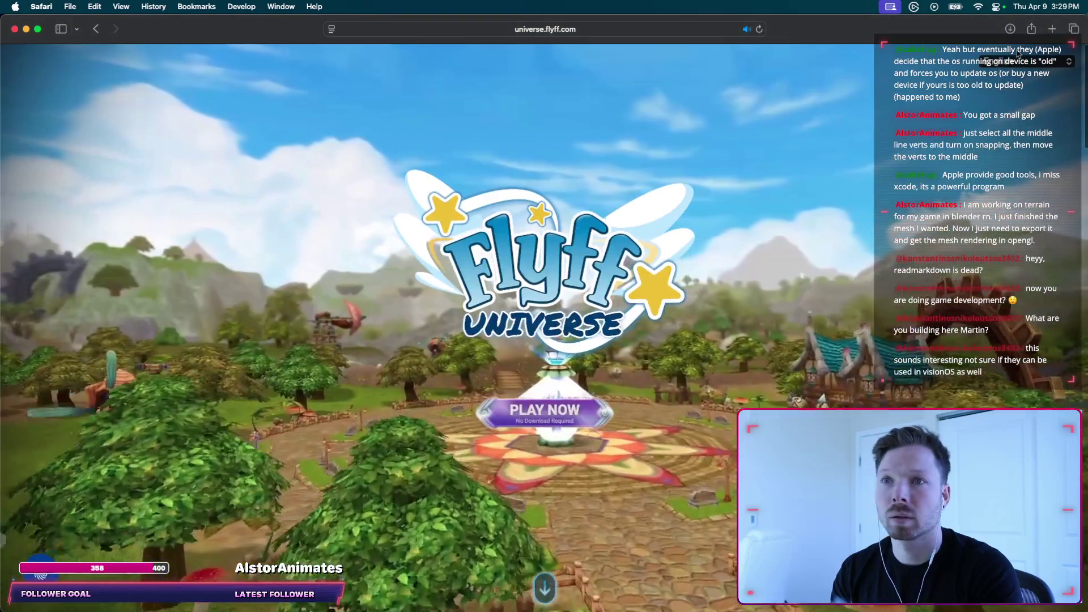
Load the Flyff Universe home page at universe.flyff.com from the address bar.
{"action": "scroll", "coordinate": [800, 214], "scroll_direction": "down", "scroll_amount": 10}
{"action": "scroll", "coordinate": [800, 213], "scroll_direction": "down", "scroll_amount": 10}
{"action": "scroll", "coordinate": [800, 213], "scroll_direction": "down", "scroll_amount": 10}
{"action": "key", "text": "super+l"}
{"action": "type", "text": "flyff.com"}
{"action": "key", "text": "Return"}
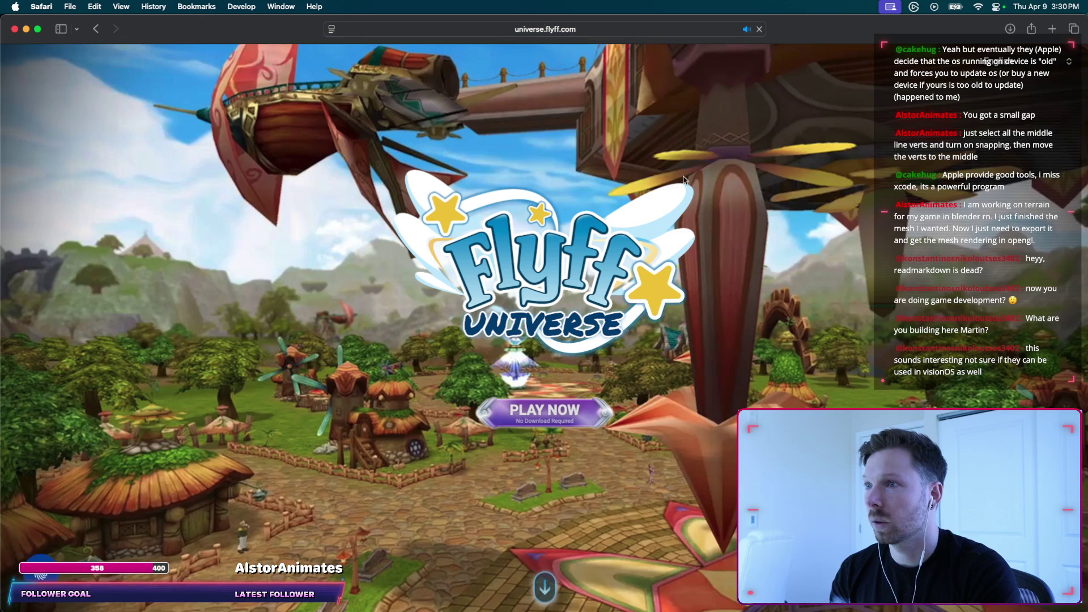
{"action": "key", "text": "super+l"}
{"action": "type", "text": "uni"}
{"action": "key", "text": "Return"}
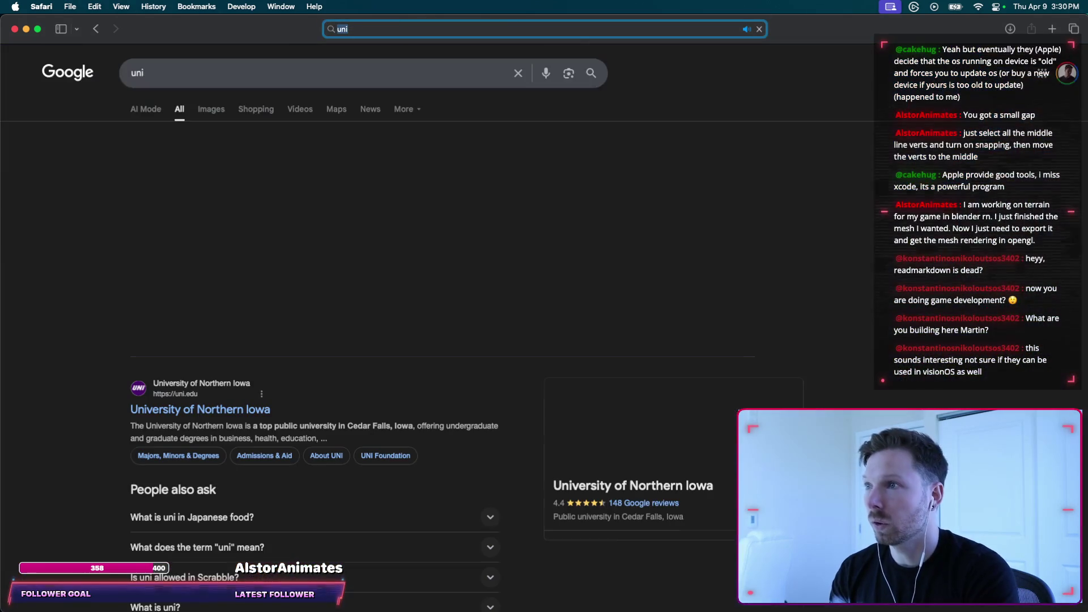
{"action": "key", "text": "super+l"}
{"action": "key", "text": "Escape"}
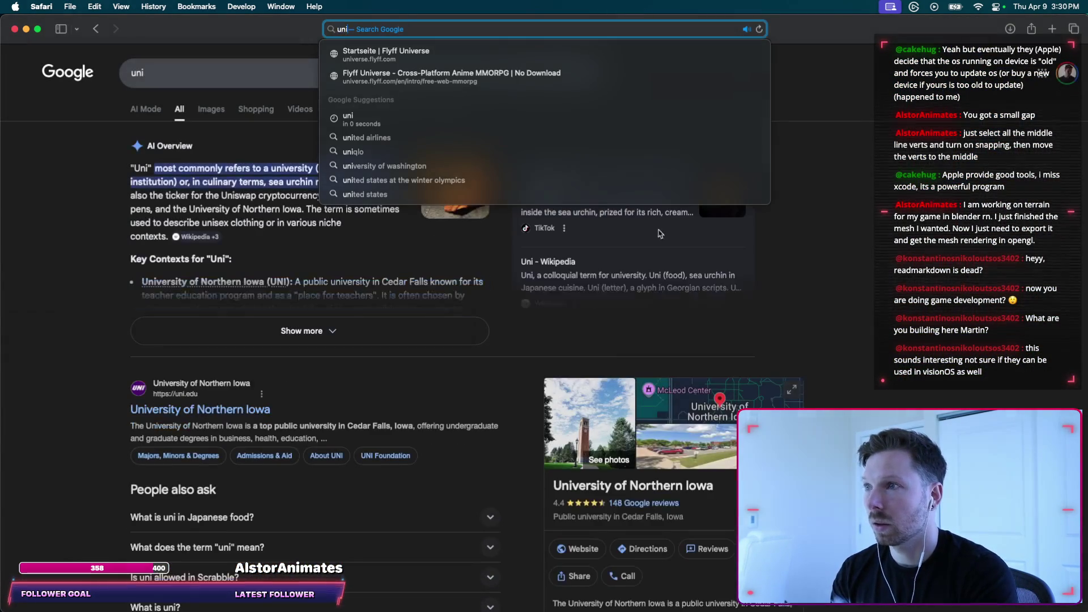
{"action": "type", "text": "verse.flyff.com"}
{"action": "key", "text": "Return"}
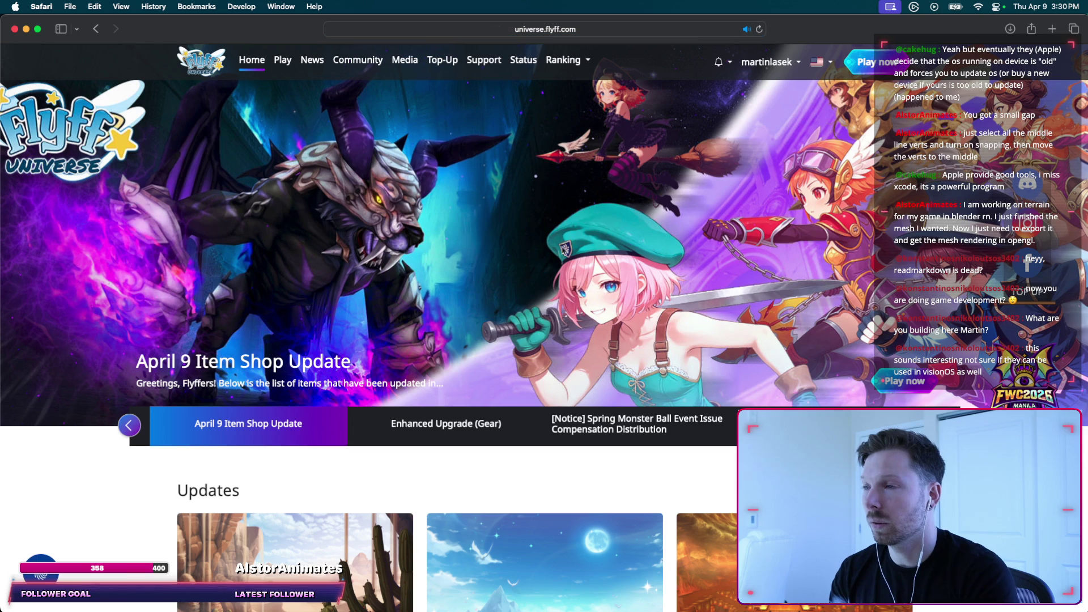
Launch the game in the browser and try the Mushpie English server first.
{"action": "left_click", "coordinate": [774, 64]}
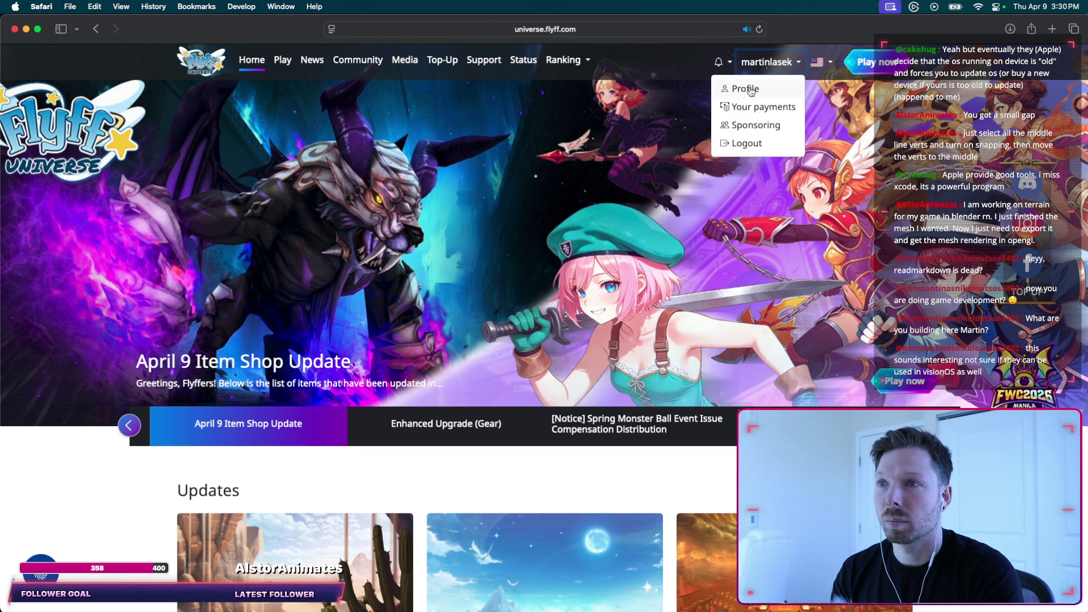
{"action": "left_click", "coordinate": [863, 63]}
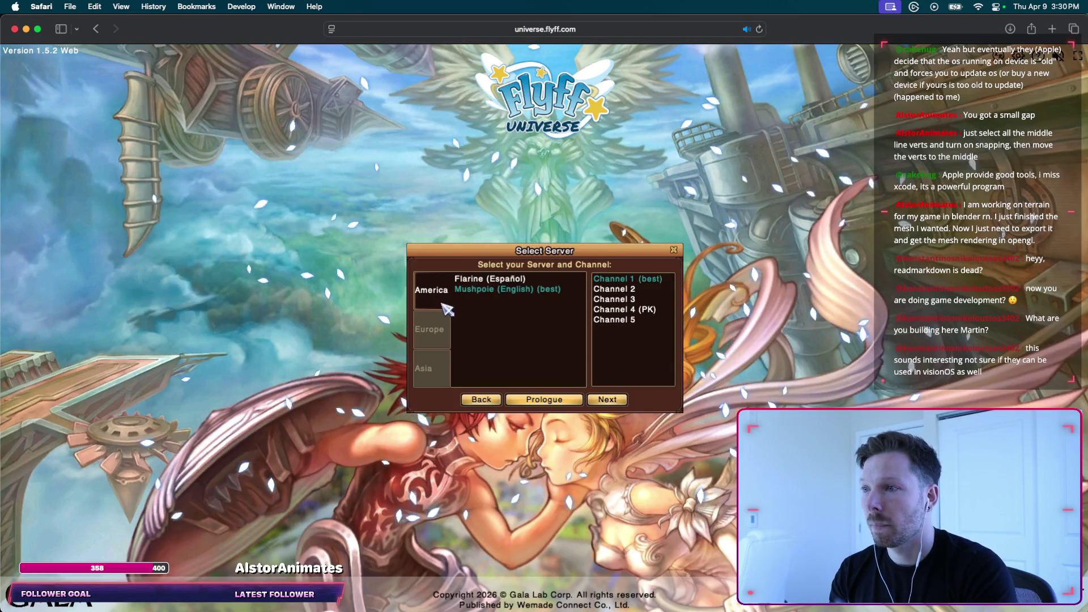
{"action": "left_click", "coordinate": [444, 322]}
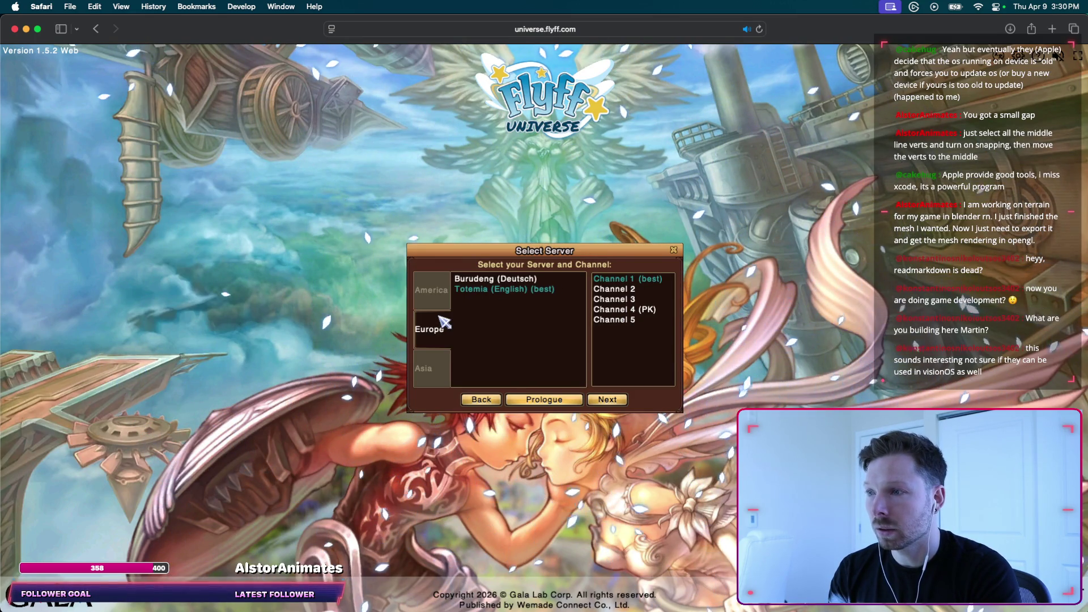
{"action": "left_click", "coordinate": [434, 289]}
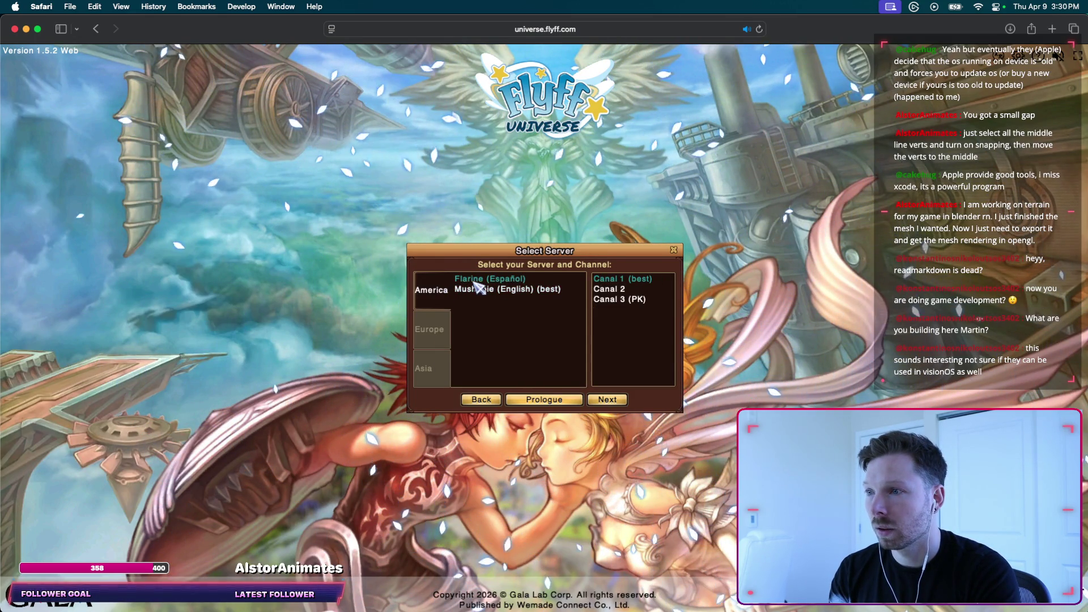
{"action": "left_click", "coordinate": [482, 289]}
{"action": "left_click", "coordinate": [606, 400]}
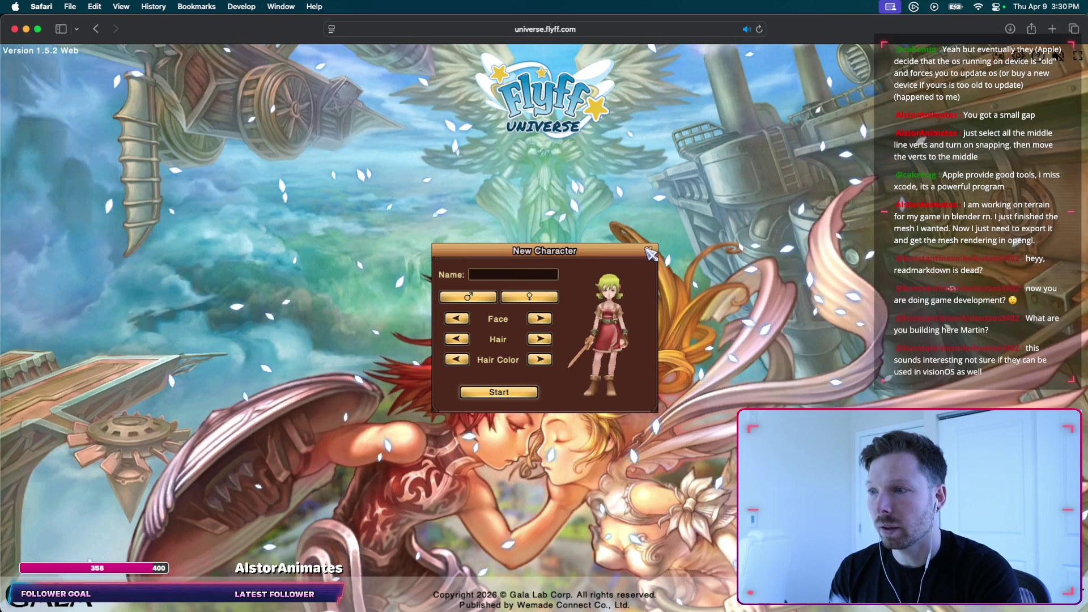
Switch to Europe > Totemia (English) and enter the game with the existing character.
{"action": "left_click", "coordinate": [646, 249]}
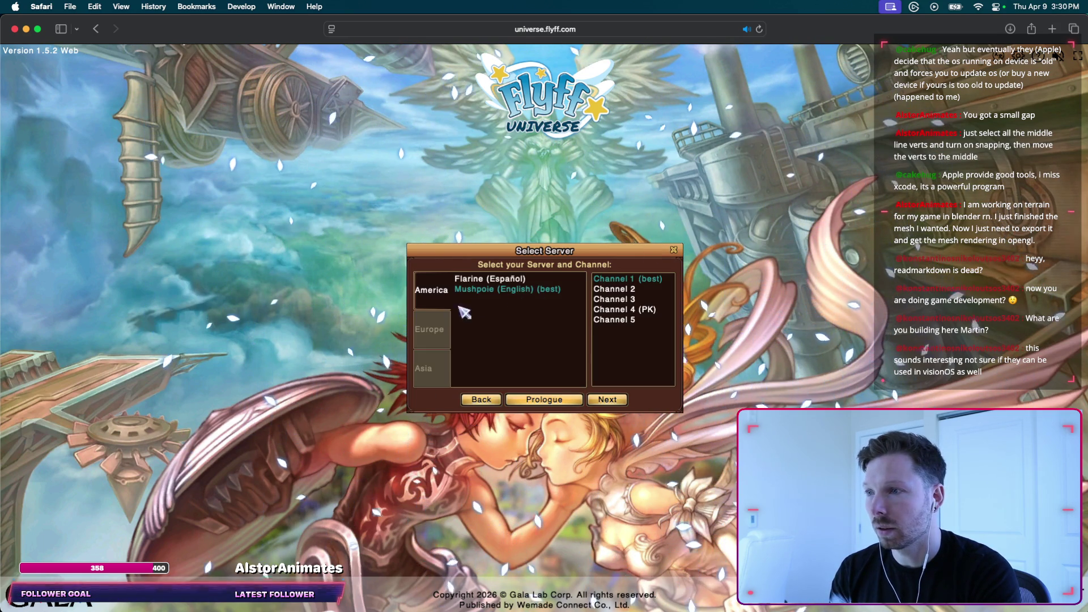
{"action": "left_click", "coordinate": [429, 329]}
{"action": "left_click", "coordinate": [496, 279]}
{"action": "left_click", "coordinate": [540, 290]}
{"action": "left_click", "coordinate": [606, 400]}
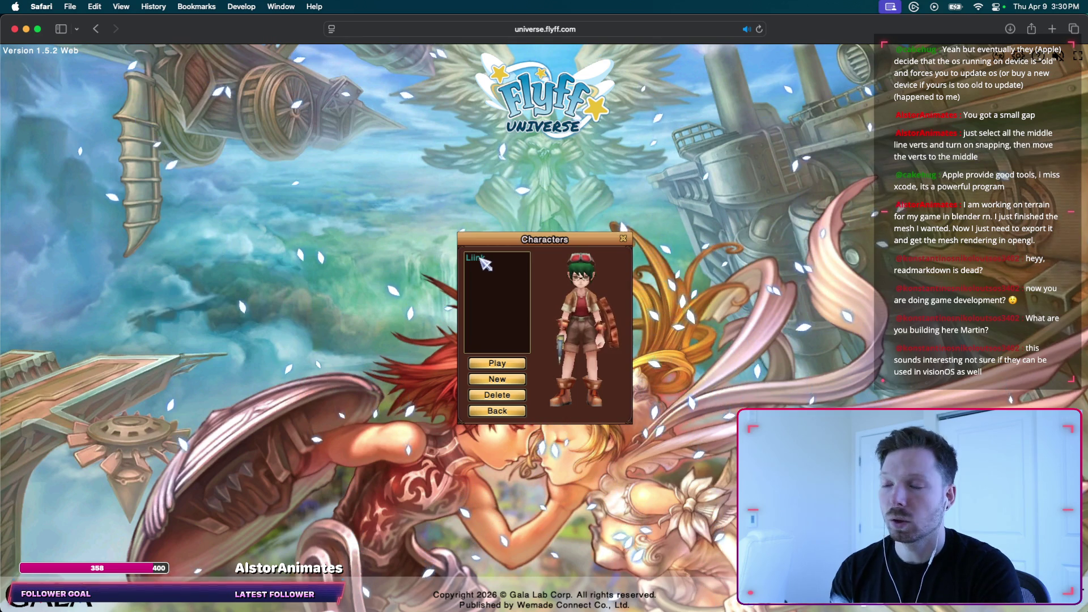
{"action": "left_click", "coordinate": [513, 366]}
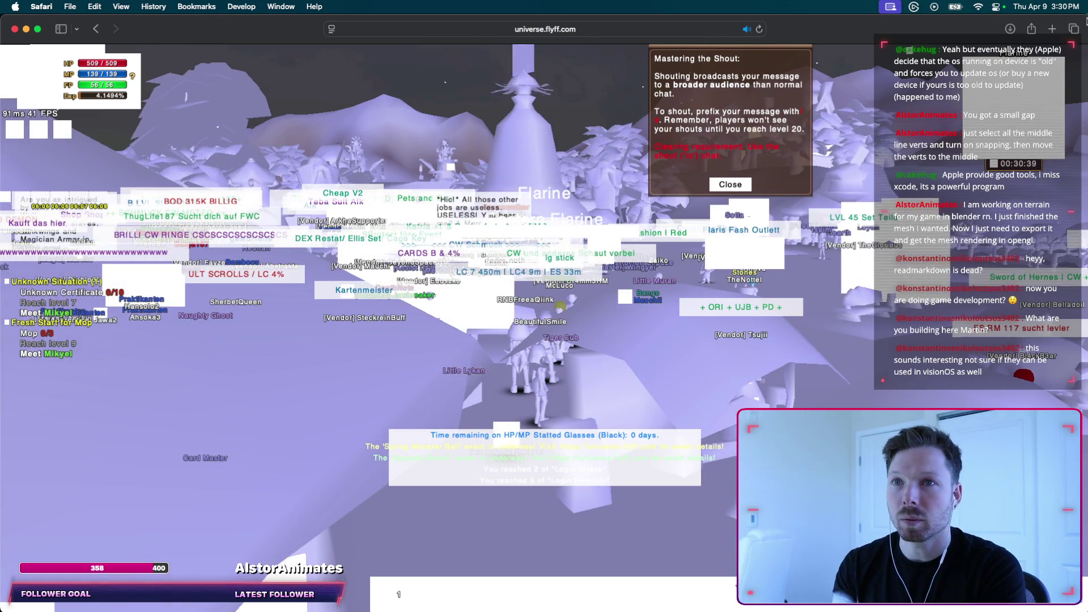
Take Safari out of full screen and dismiss the Mastering the Shout tip.
{"action": "left_click", "coordinate": [38, 29]}
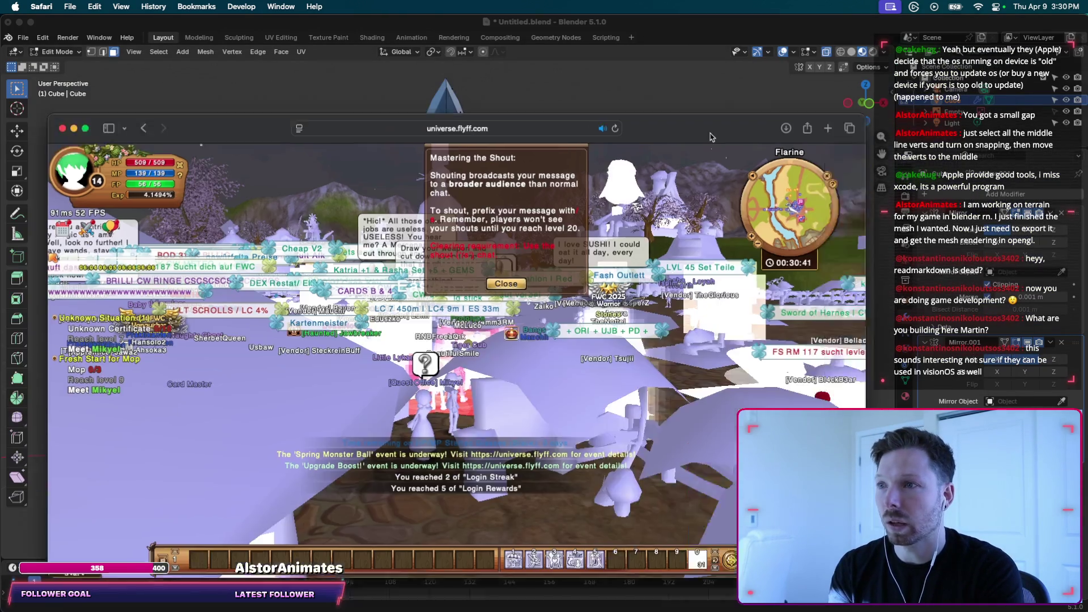
{"action": "left_click_drag", "start_coordinate": [712, 137], "coordinate": [781, 93]}
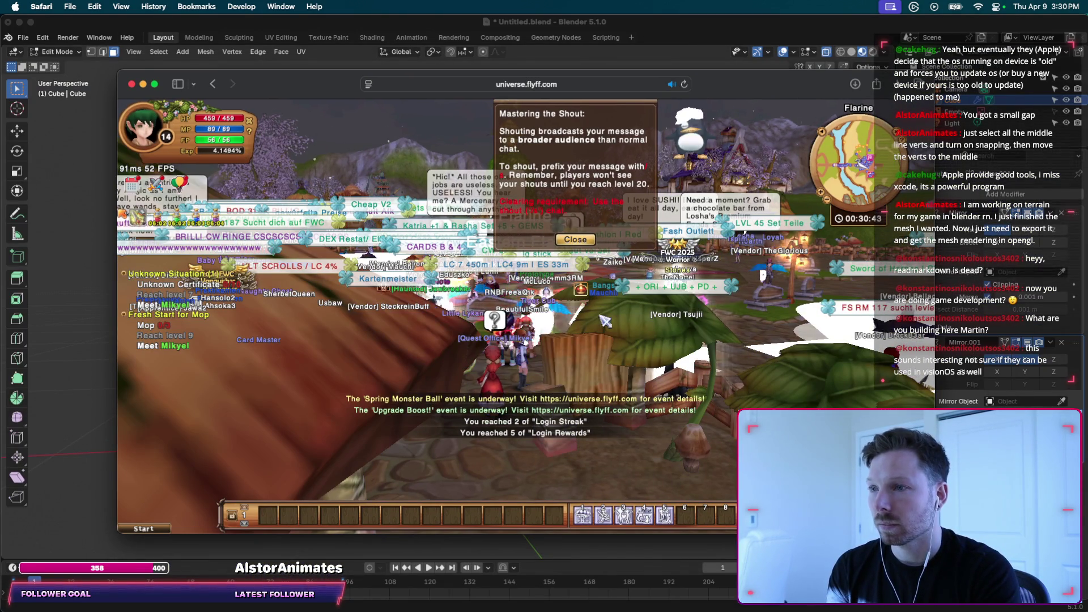
{"action": "right_click_drag", "start_coordinate": [743, 345], "coordinate": [588, 319]}
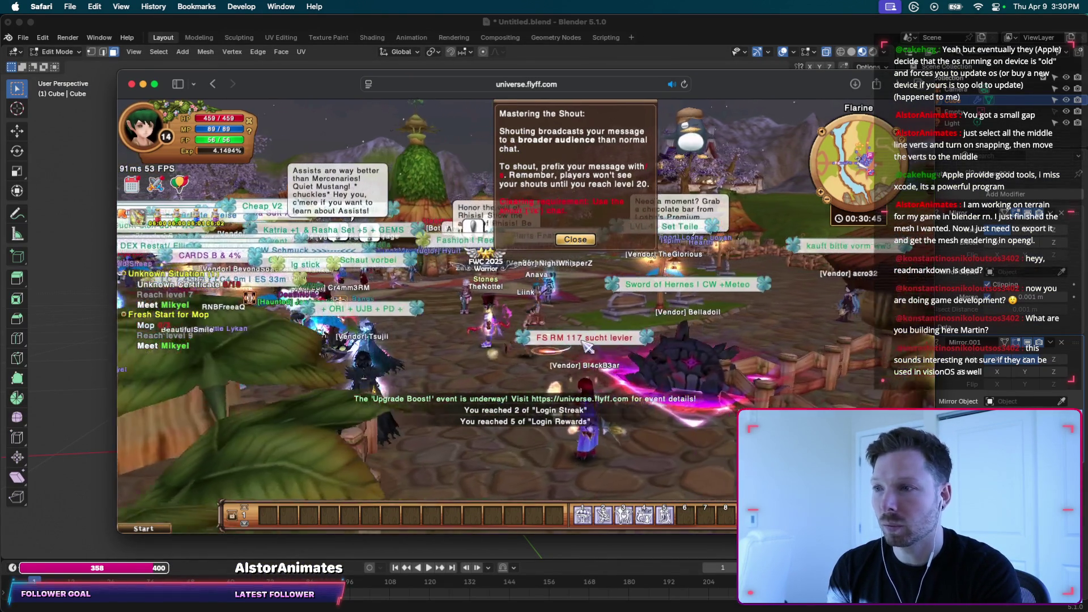
{"action": "left_click", "coordinate": [575, 239]}
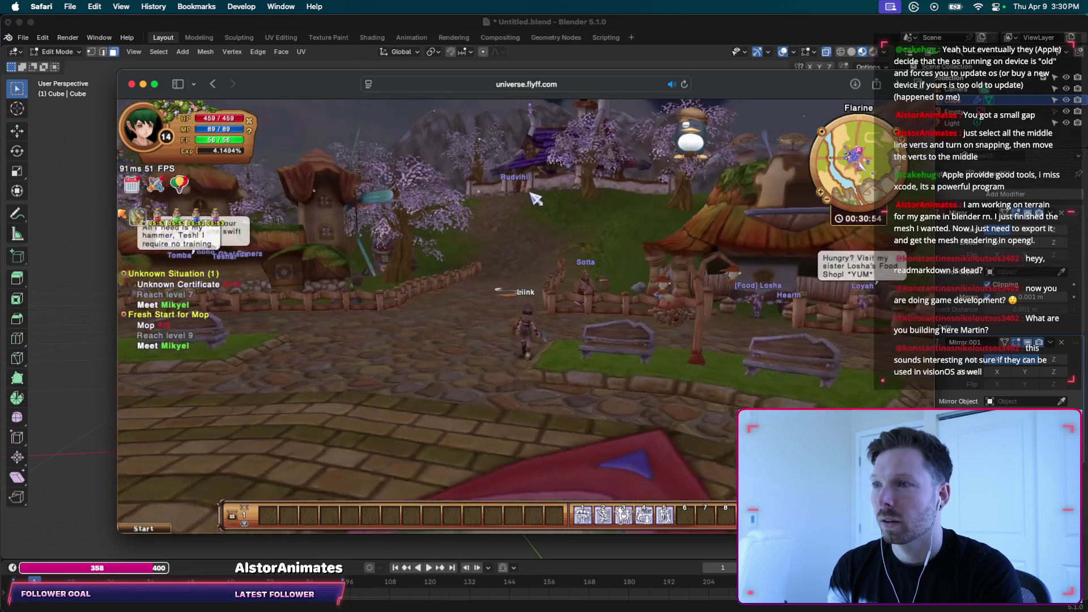
{"action": "right_click_drag", "start_coordinate": [536, 198], "coordinate": [633, 269]}
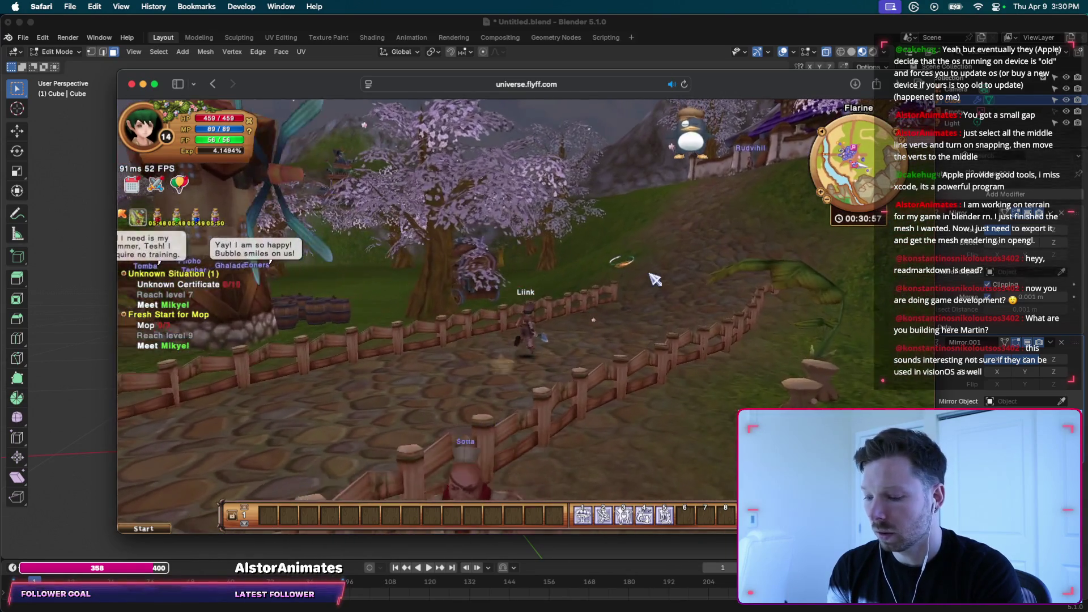
{"action": "key", "text": "q"}
{"action": "key", "text": "q"}
Walk the character out of town, turning the camera toward the windmill village and Ordinary Rock.
{"action": "left_click", "coordinate": [638, 317]}
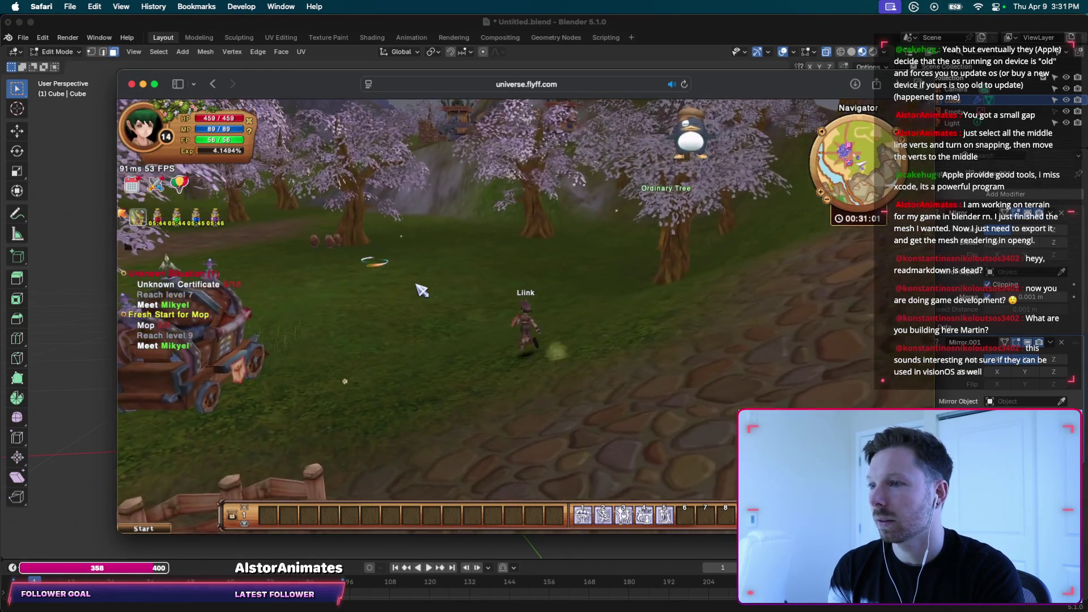
{"action": "right_click_drag", "start_coordinate": [418, 287], "coordinate": [603, 223]}
{"action": "right_click_drag", "start_coordinate": [551, 335], "coordinate": [516, 301]}
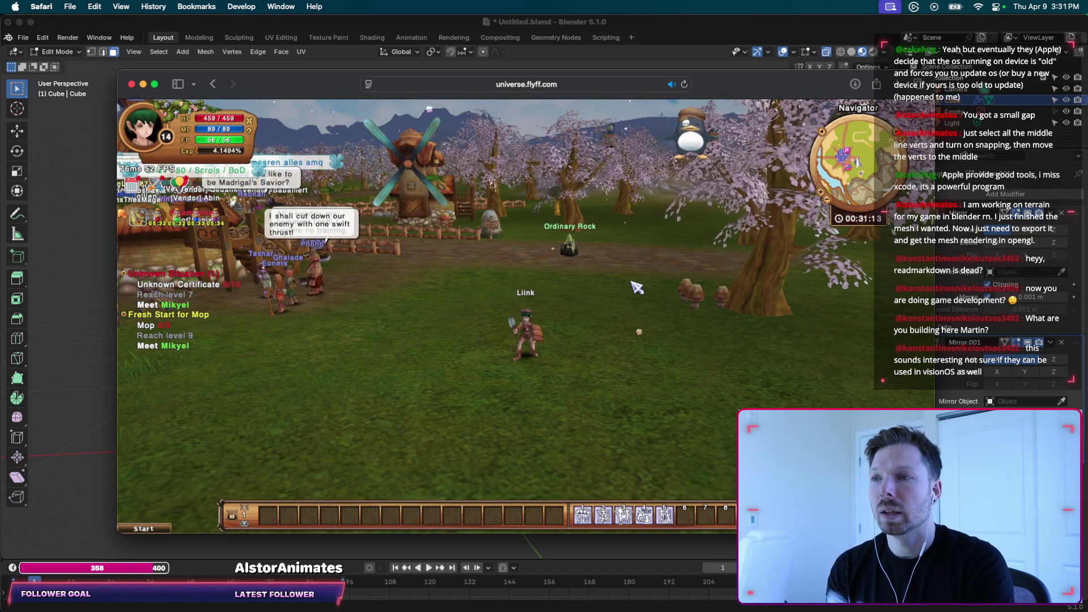
{"action": "key", "text": "Right"}
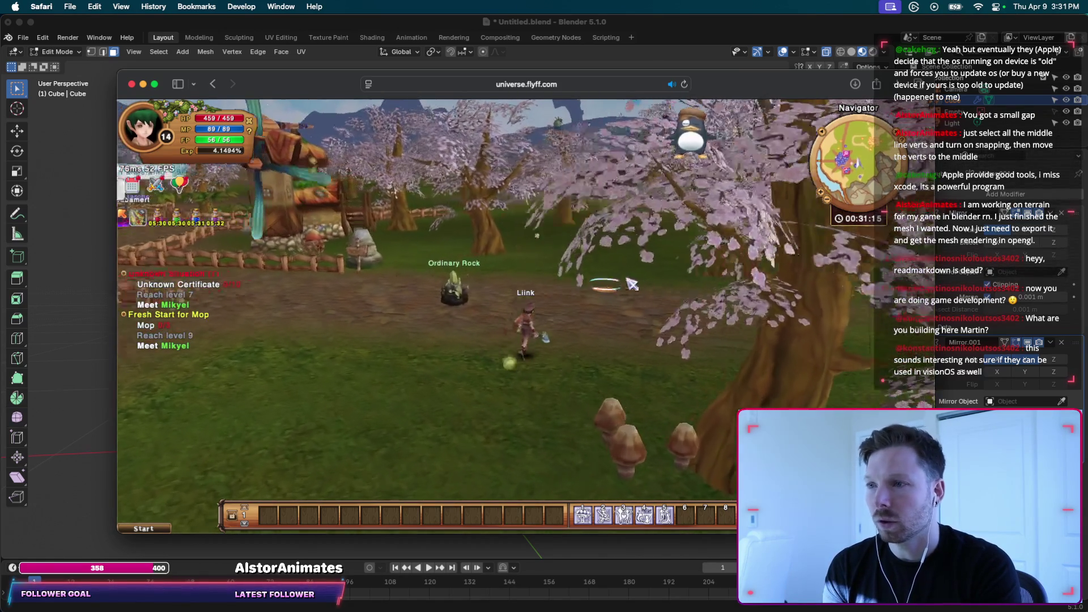
{"action": "key", "text": "Right"}
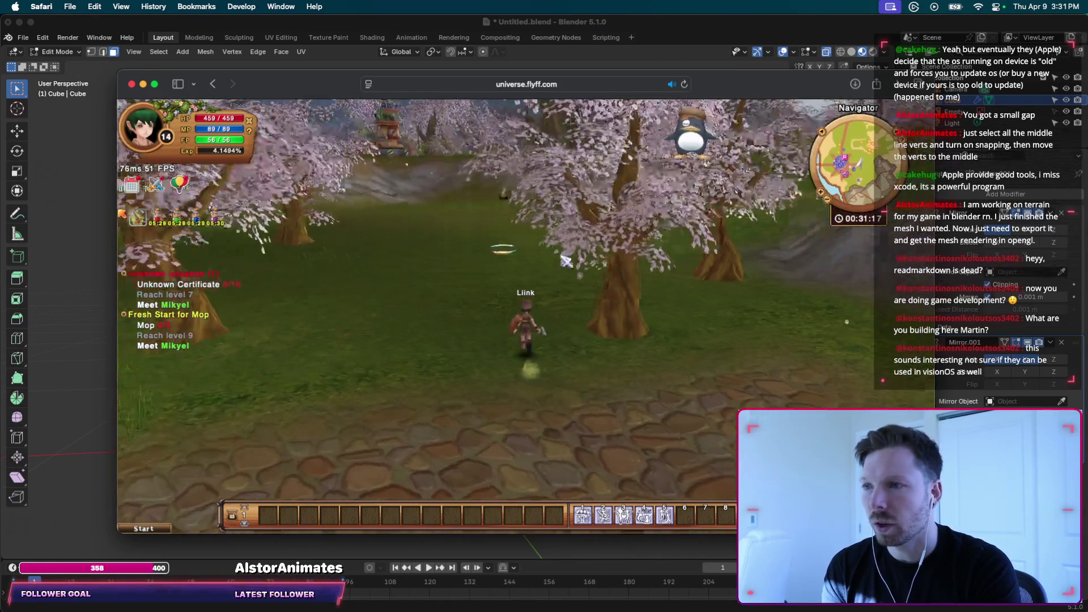
{"action": "mouse_move", "coordinate": [453, 264]}
{"action": "right_mouse_down"}
{"action": "mouse_move", "coordinate": [411, 265]}
{"action": "mouse_move", "coordinate": [468, 238]}
{"action": "mouse_move", "coordinate": [721, 220]}
{"action": "mouse_move", "coordinate": [533, 262]}
{"action": "right_mouse_up"}
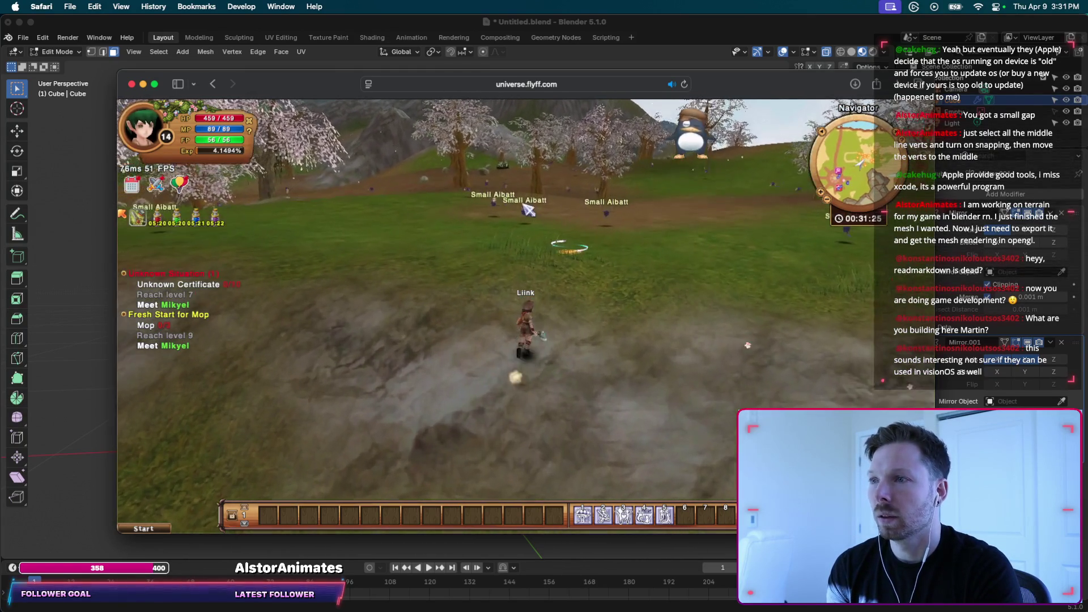
Attack two Small Aibatts, then hide Safari so Blender shows.
{"action": "left_click", "coordinate": [532, 261]}
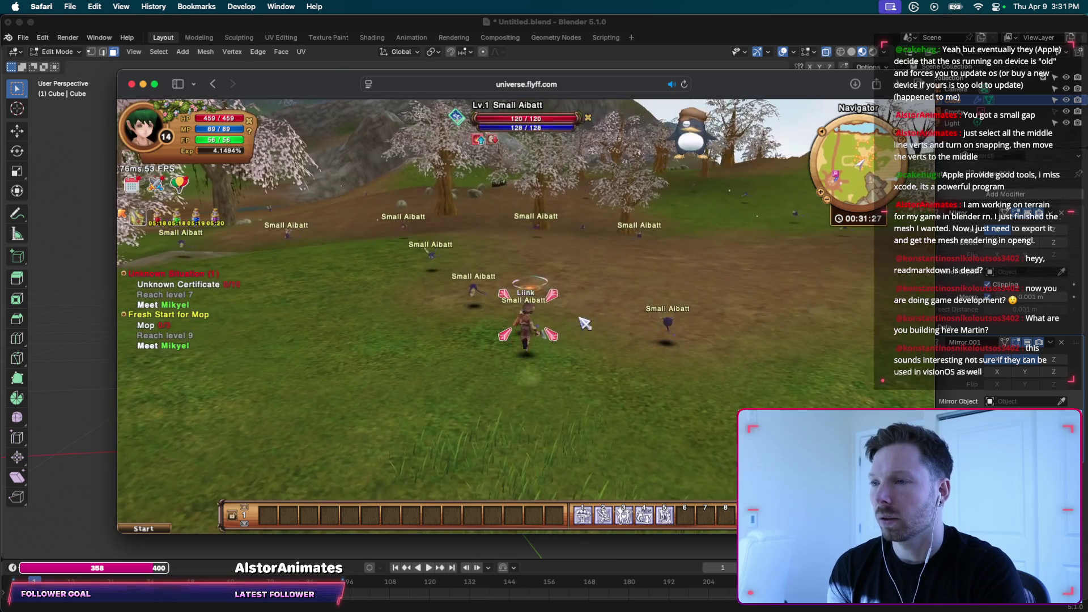
{"action": "right_click_drag", "start_coordinate": [538, 385], "coordinate": [667, 393]}
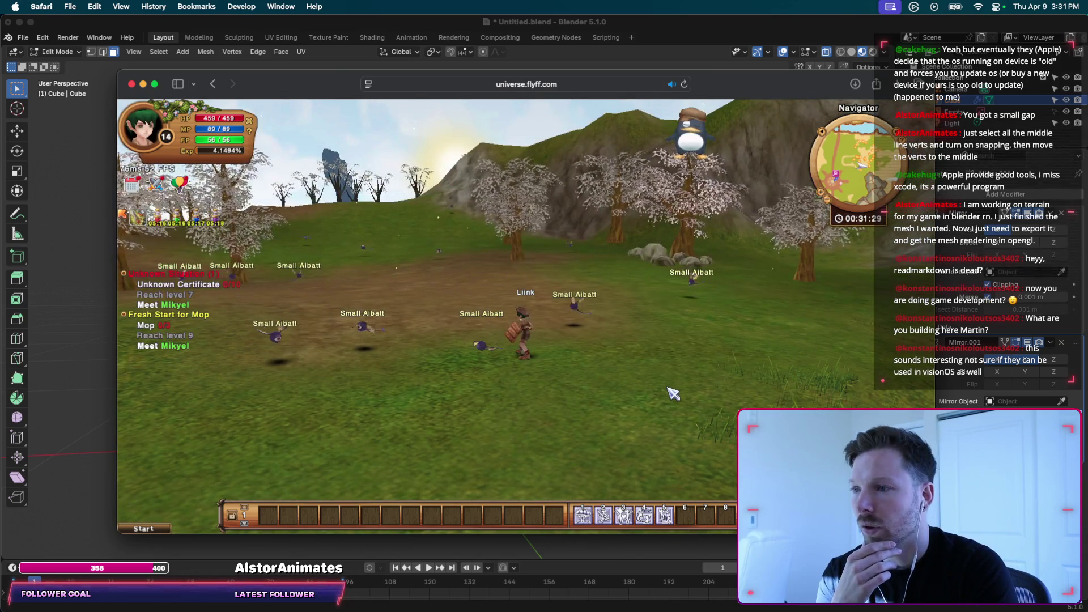
{"action": "left_click", "coordinate": [571, 319]}
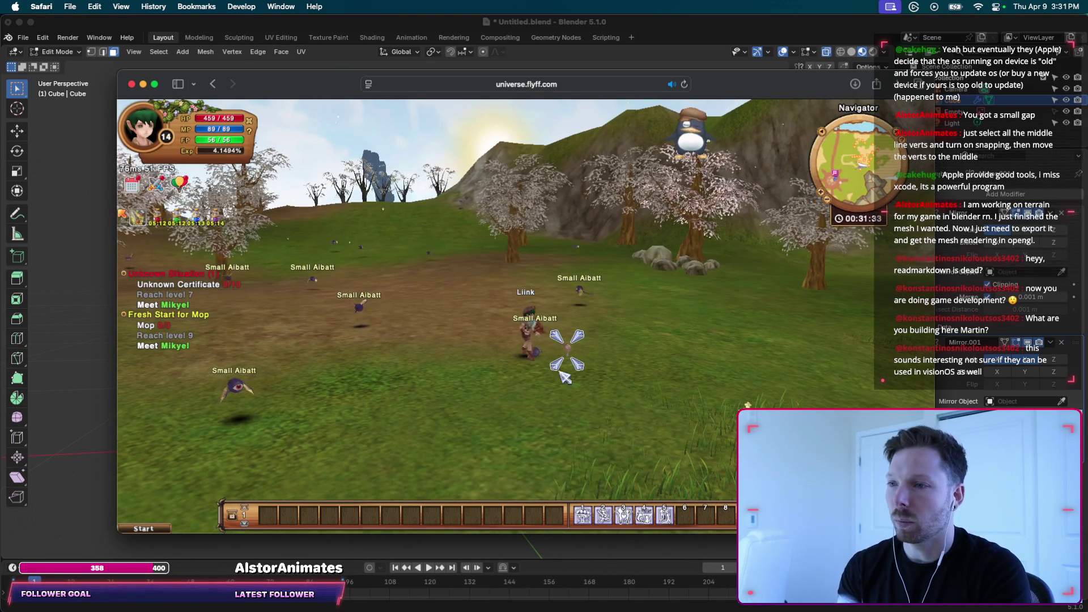
{"action": "right_click_drag", "start_coordinate": [592, 372], "coordinate": [548, 359]}
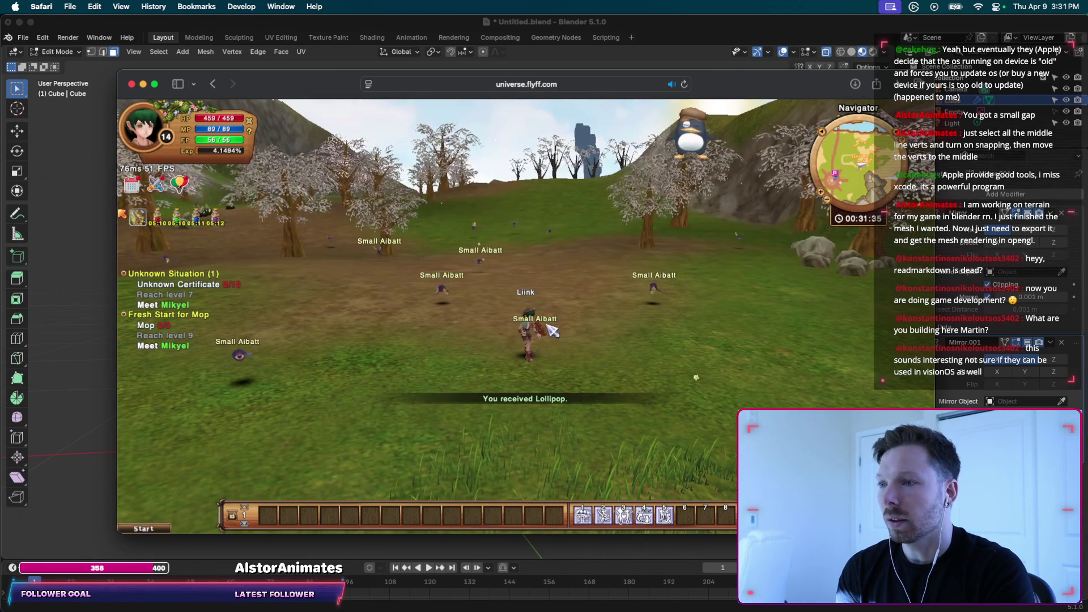
{"action": "key", "text": "super+m"}
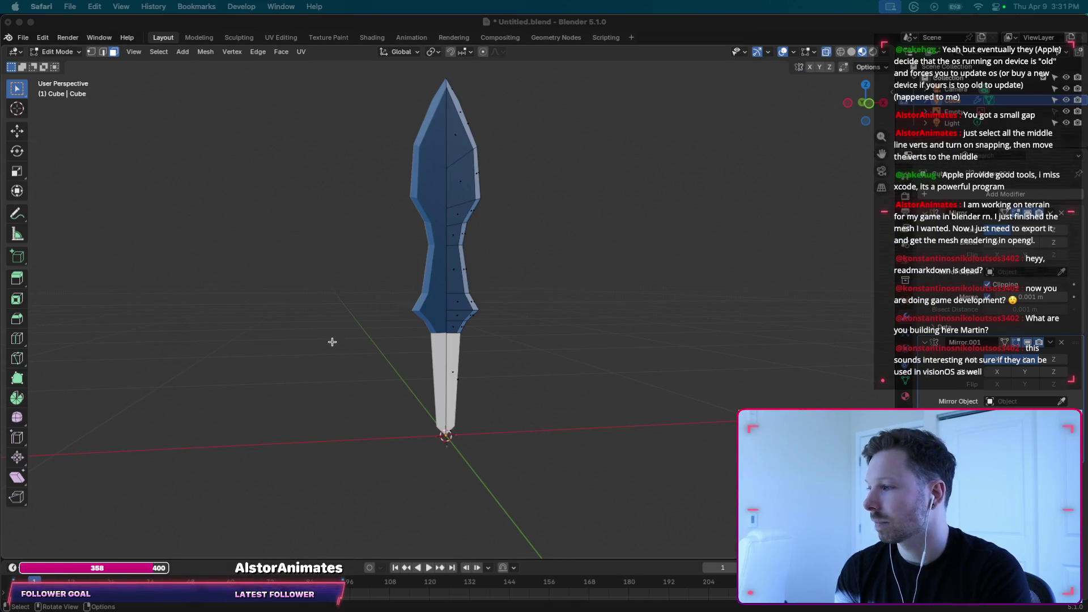
{"action": "scroll", "coordinate": [537, 253], "scroll_direction": "left", "scroll_amount": 5}
{"action": "scroll", "coordinate": [537, 254], "scroll_direction": "left", "scroll_amount": 3}
{"action": "left_click", "coordinate": [866, 105]}
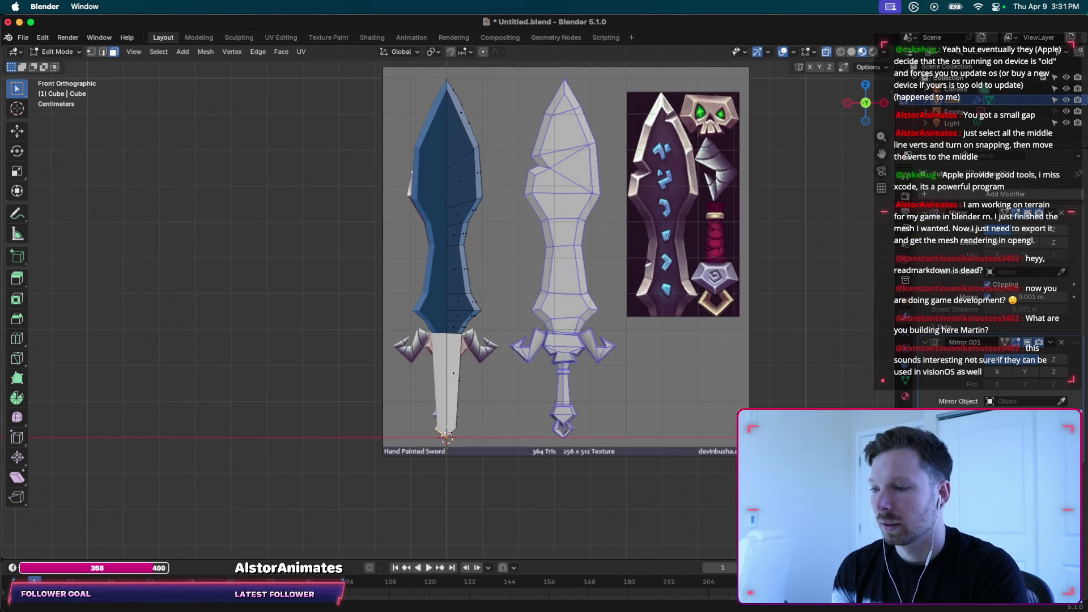
{"action": "scroll", "coordinate": [474, 359], "scroll_direction": "up", "scroll_amount": 3}
{"action": "scroll", "coordinate": [474, 359], "scroll_direction": "up", "scroll_amount": 1}
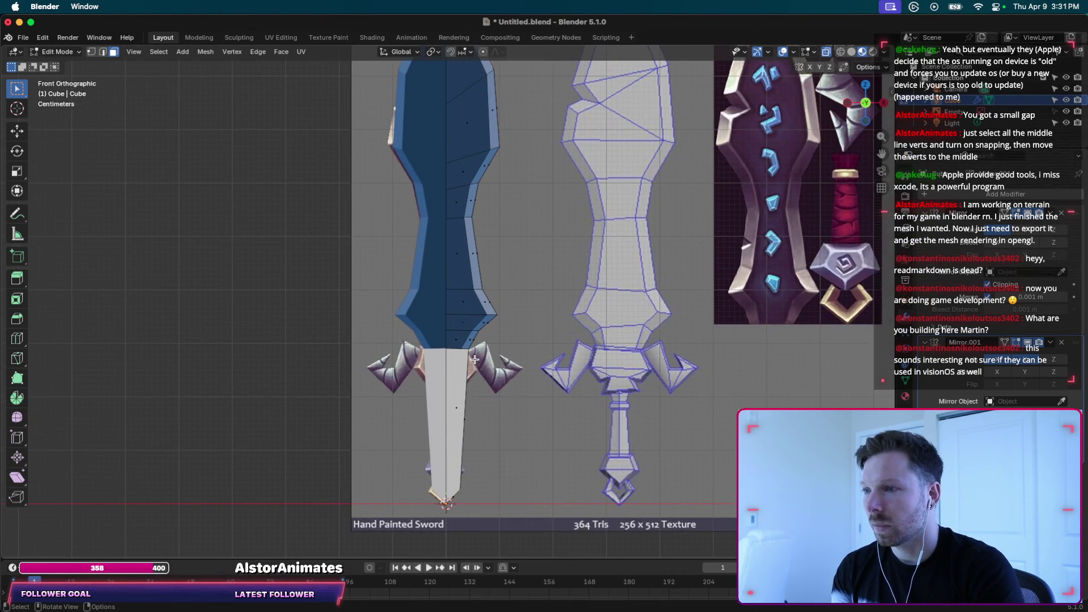
{"action": "key", "text": "ctrl+r"}
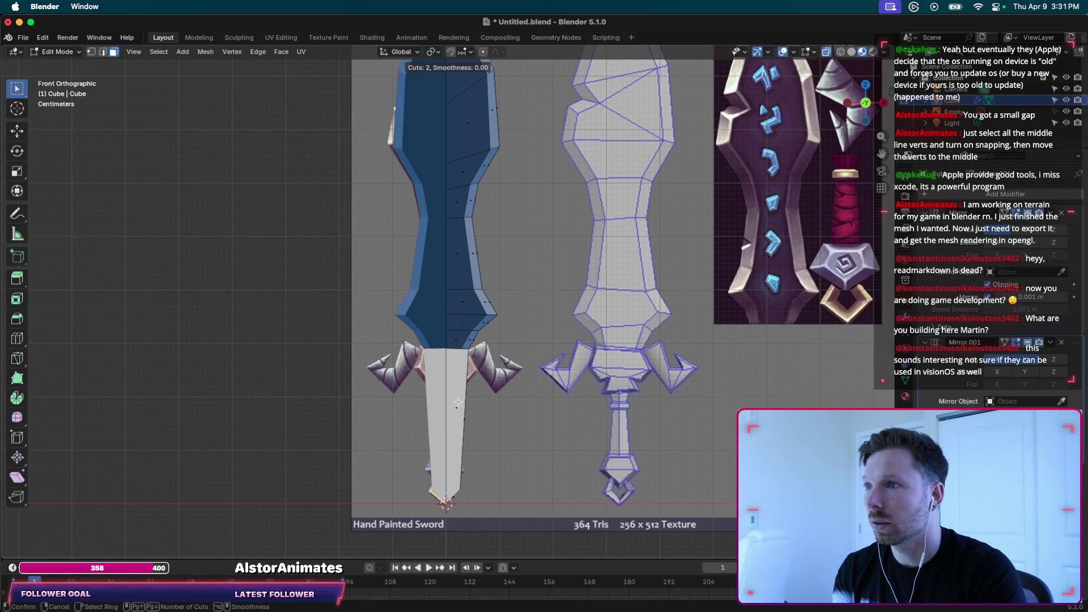
{"action": "right_click", "coordinate": [458, 274]}
{"action": "middle_click_drag", "start_coordinate": [459, 380], "coordinate": [459, 389]}
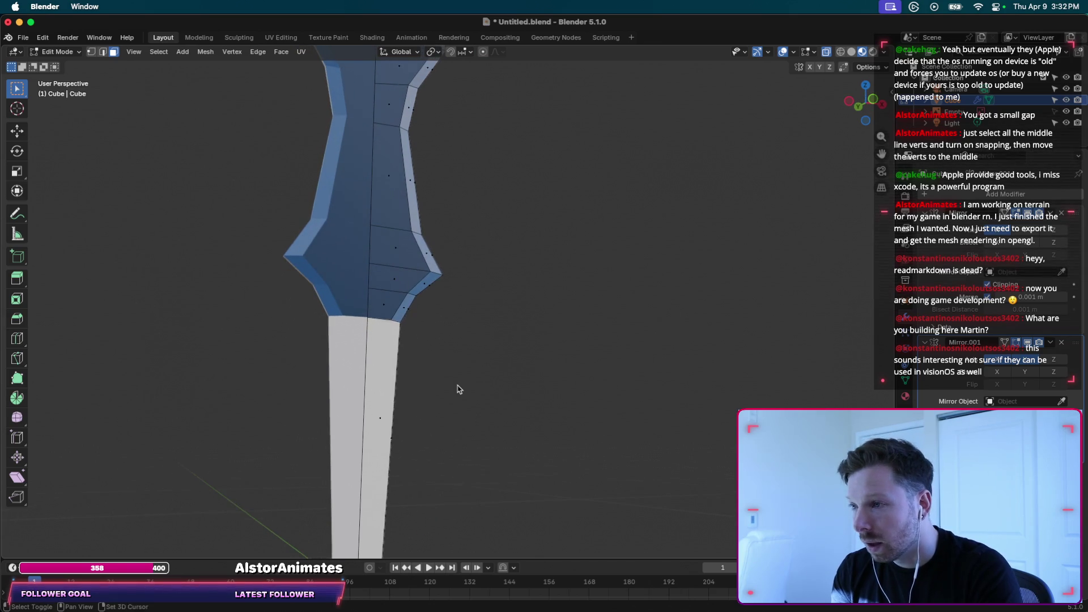
{"action": "middle_click_drag", "start_coordinate": [459, 389], "coordinate": [433, 253], "text": "shift"}
{"action": "key", "text": "ctrl+r"}
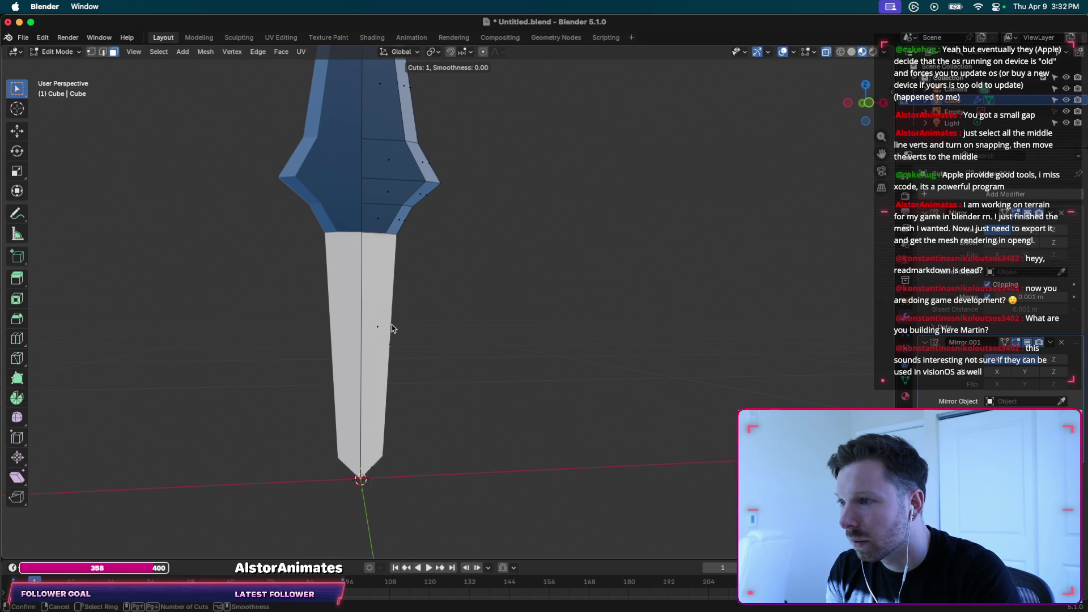
{"action": "left_click", "coordinate": [370, 355]}
{"action": "middle_click_drag", "start_coordinate": [379, 338], "coordinate": [412, 344]}
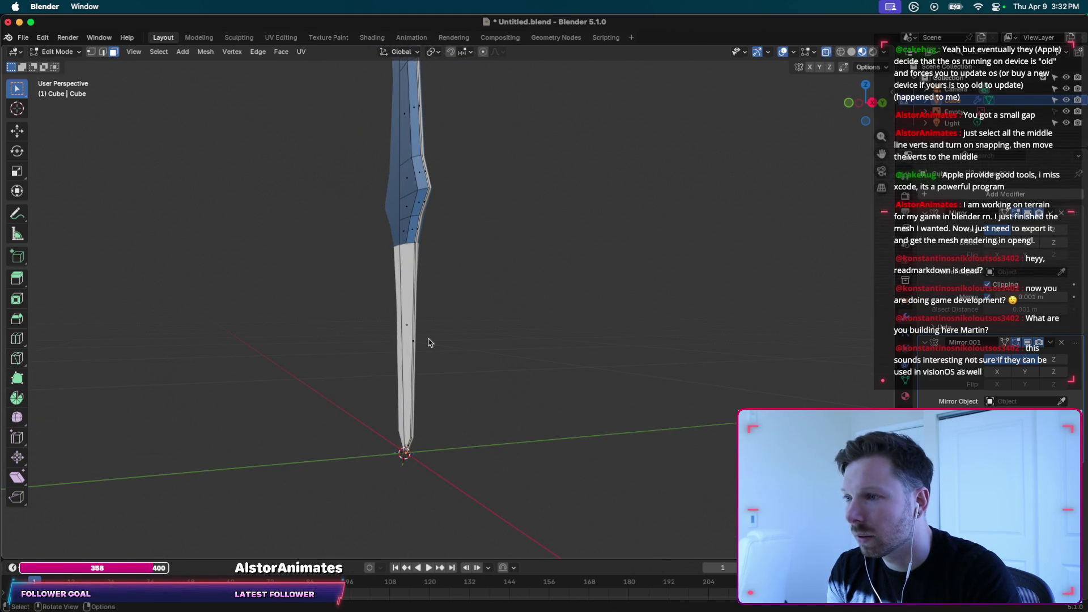
{"action": "middle_click_drag", "start_coordinate": [429, 342], "coordinate": [427, 340]}
{"action": "key", "text": "ctrl+f"}
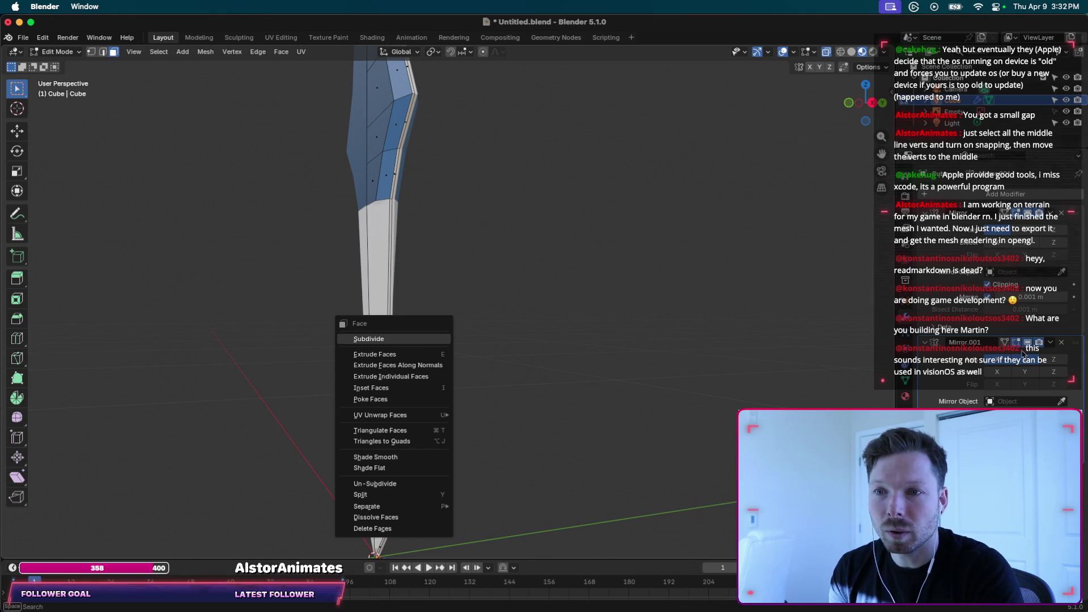
{"action": "key", "text": "Escape"}
{"action": "mouse_move", "coordinate": [597, 425]}
{"action": "middle_mouse_down"}
{"action": "mouse_move", "coordinate": [417, 362]}
{"action": "mouse_move", "coordinate": [437, 364]}
{"action": "middle_mouse_up"}
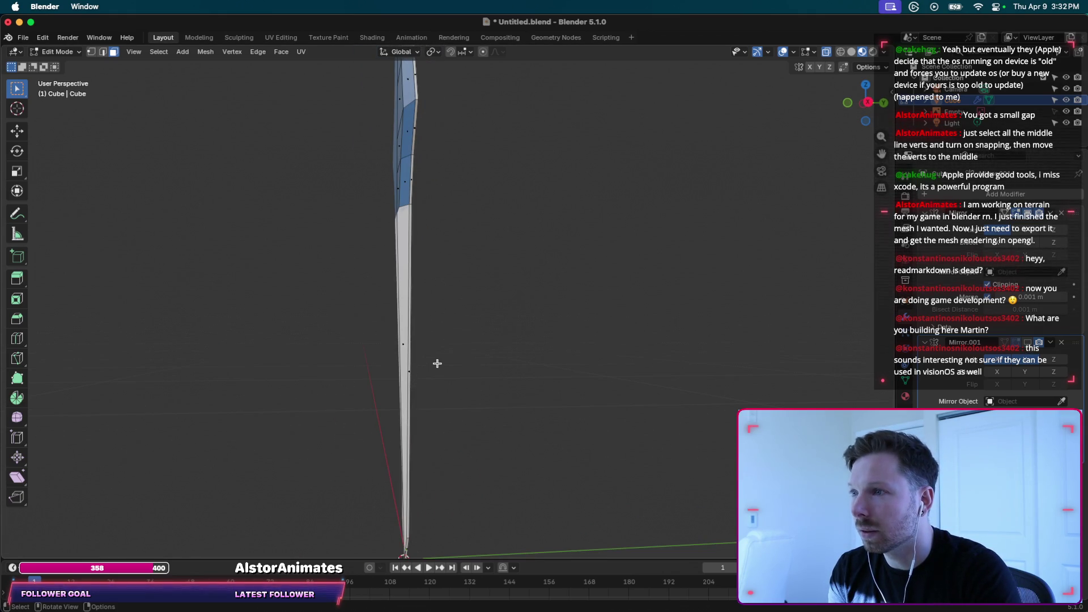
{"action": "middle_click_drag", "start_coordinate": [416, 108], "coordinate": [415, 113]}
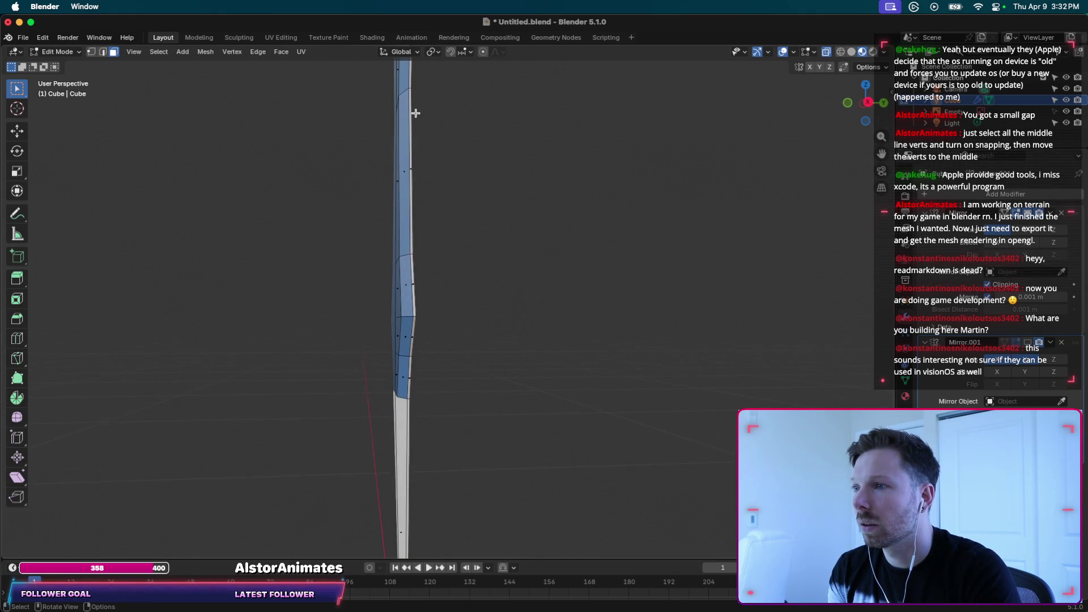
{"action": "scroll", "coordinate": [416, 114], "scroll_direction": "left", "scroll_amount": 3}
{"action": "scroll", "coordinate": [415, 113], "scroll_direction": "left", "scroll_amount": 3}
{"action": "scroll", "coordinate": [416, 113], "scroll_direction": "left", "scroll_amount": 3}
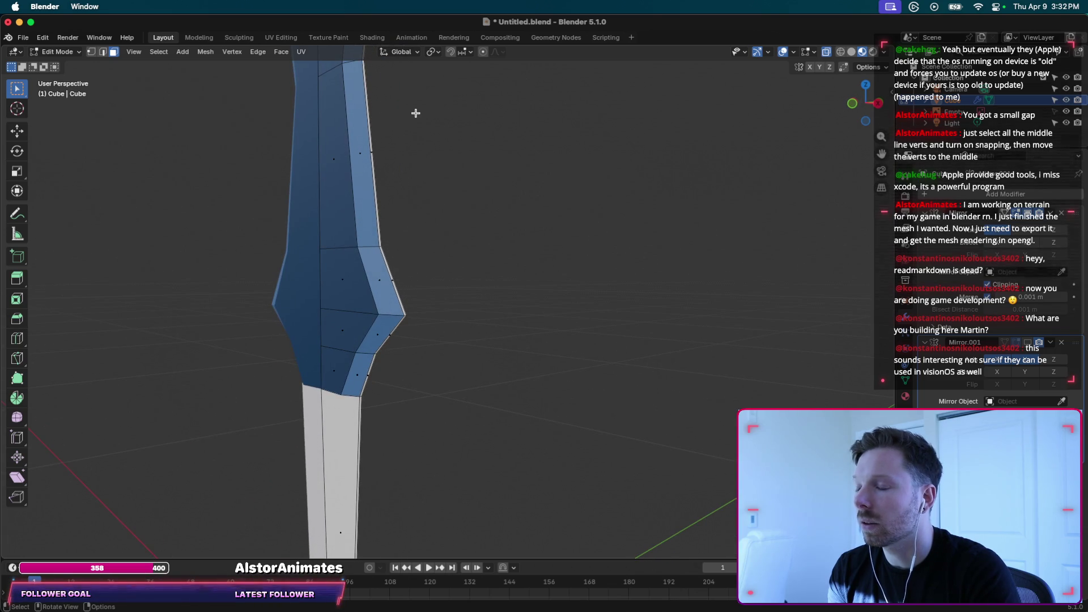
{"action": "scroll", "coordinate": [416, 114], "scroll_direction": "left", "scroll_amount": 3}
{"action": "scroll", "coordinate": [415, 114], "scroll_direction": "left", "scroll_amount": 3}
{"action": "scroll", "coordinate": [416, 113], "scroll_direction": "left", "scroll_amount": 2}
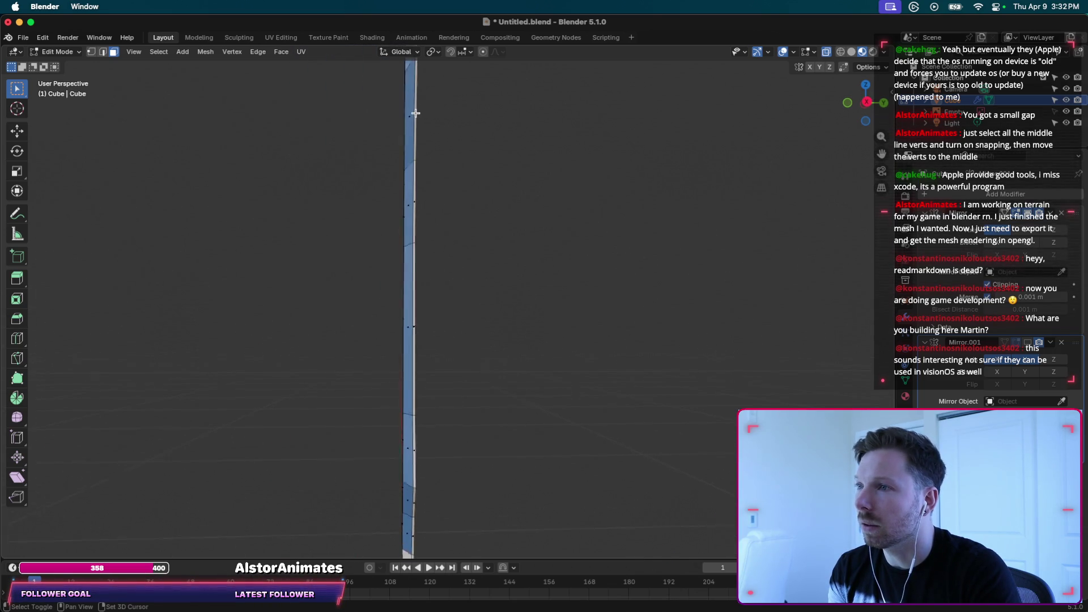
{"action": "scroll", "coordinate": [415, 113], "scroll_direction": "down", "scroll_amount": 3}
{"action": "scroll", "coordinate": [416, 114], "scroll_direction": "down", "scroll_amount": 3}
{"action": "scroll", "coordinate": [415, 113], "scroll_direction": "up", "scroll_amount": 2}
{"action": "scroll", "coordinate": [416, 113], "scroll_direction": "up", "scroll_amount": 2}
{"action": "scroll", "coordinate": [416, 206], "scroll_direction": "up", "scroll_amount": 3}
{"action": "scroll", "coordinate": [416, 206], "scroll_direction": "up", "scroll_amount": 3}
{"action": "scroll", "coordinate": [416, 206], "scroll_direction": "up", "scroll_amount": 1}
{"action": "scroll", "coordinate": [417, 205], "scroll_direction": "up", "scroll_amount": 2}
{"action": "scroll", "coordinate": [419, 205], "scroll_direction": "up", "scroll_amount": 3}
{"action": "scroll", "coordinate": [419, 205], "scroll_direction": "up", "scroll_amount": 3}
{"action": "scroll", "coordinate": [375, 222], "scroll_direction": "up", "scroll_amount": 3}
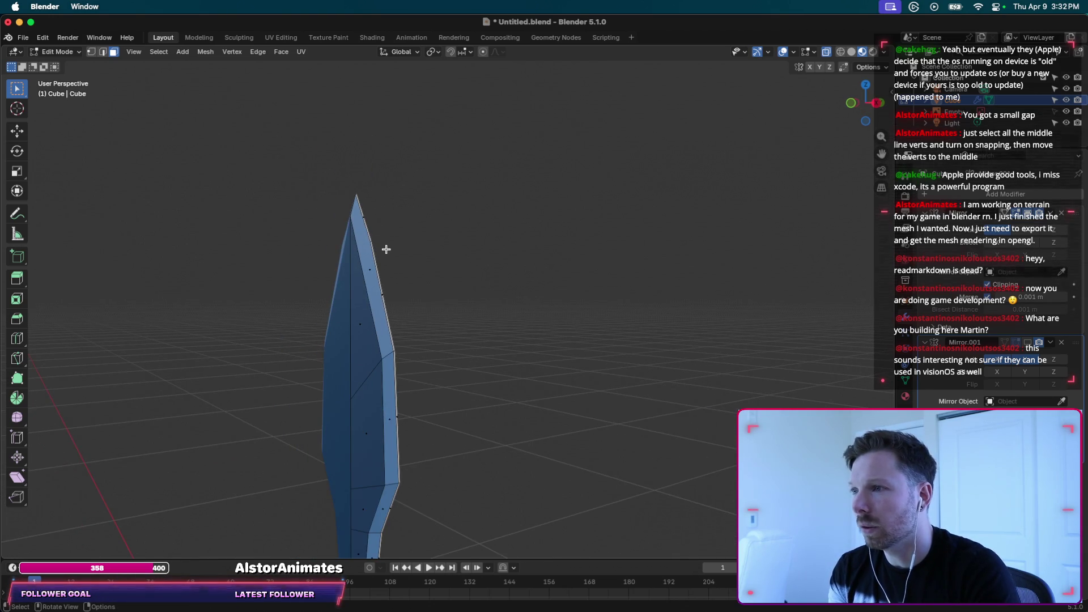
{"action": "scroll", "coordinate": [385, 247], "scroll_direction": "up", "scroll_amount": 3}
{"action": "scroll", "coordinate": [436, 294], "scroll_direction": "up", "scroll_amount": 2}
{"action": "scroll", "coordinate": [436, 293], "scroll_direction": "up", "scroll_amount": 5}
{"action": "scroll", "coordinate": [436, 293], "scroll_direction": "up", "scroll_amount": 3}
{"action": "key", "text": "a"}
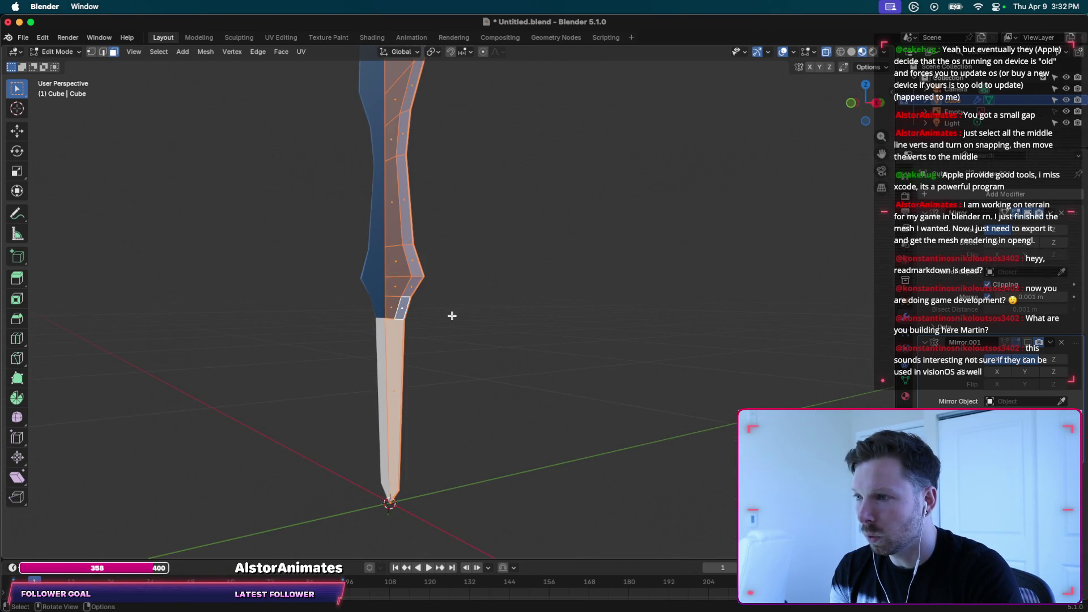
Run a first Merge by Distance, then try and cancel edge loops on the sword.
{"action": "key", "text": "m"}
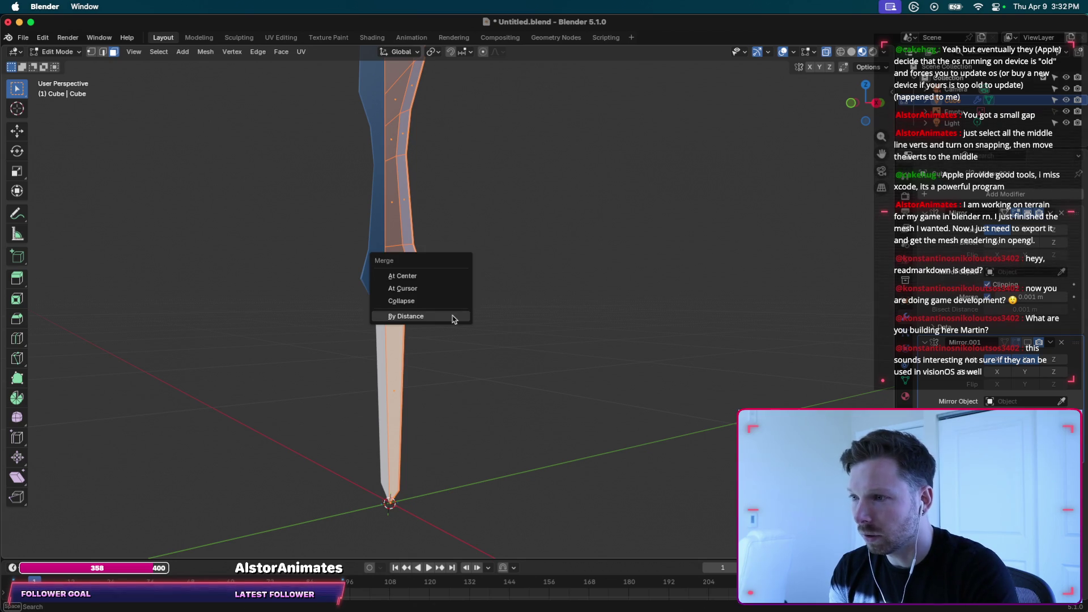
{"action": "left_click", "coordinate": [454, 318]}
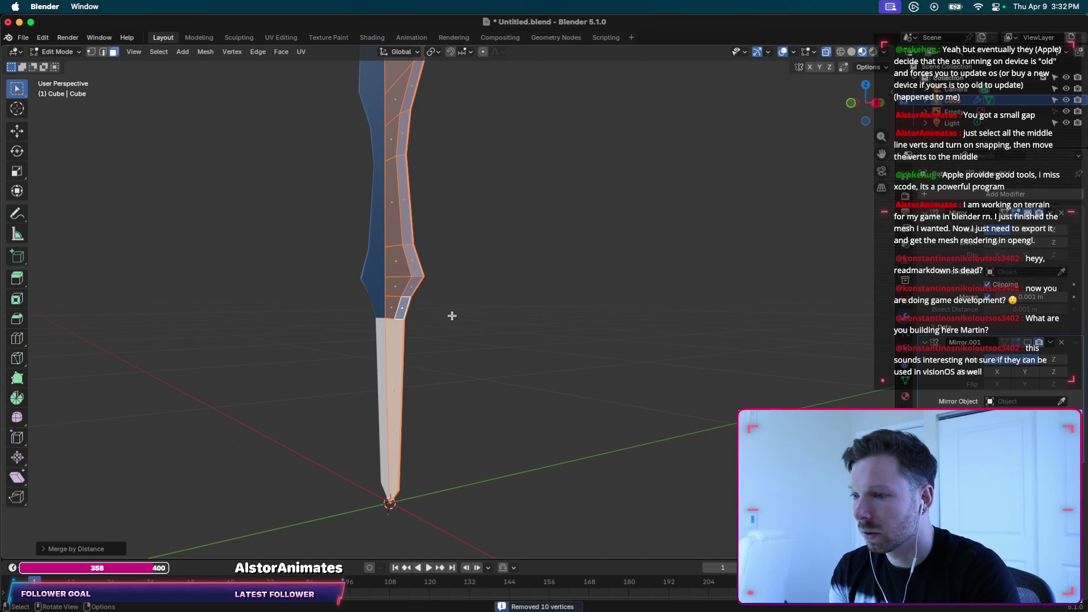
{"action": "mouse_move", "coordinate": [462, 333]}
{"action": "middle_mouse_down"}
{"action": "mouse_move", "coordinate": [471, 375]}
{"action": "mouse_move", "coordinate": [423, 366]}
{"action": "middle_mouse_up"}
{"action": "key", "text": "ctrl+r"}
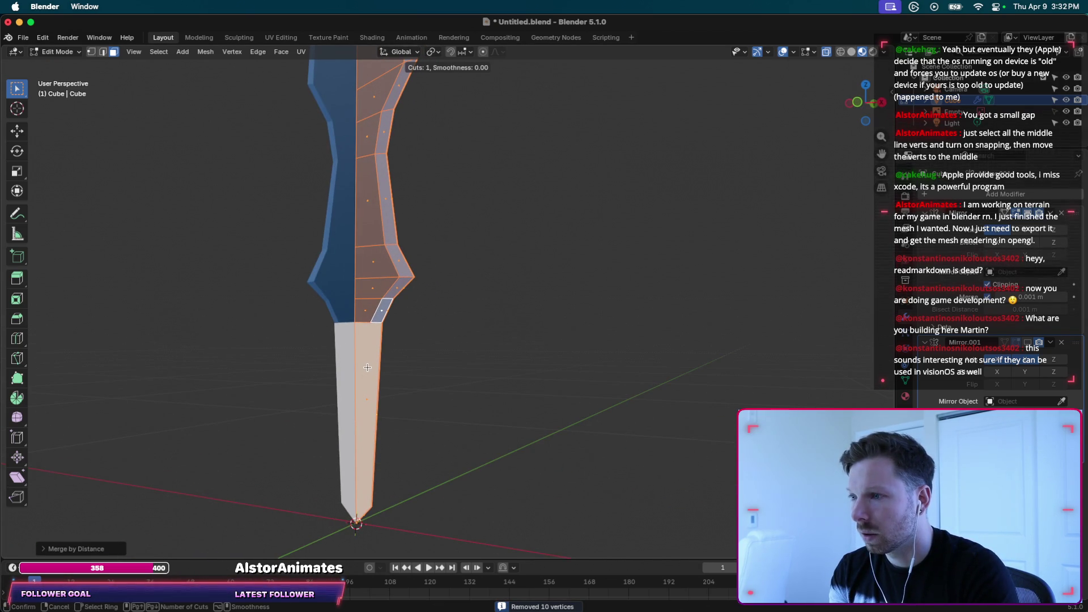
{"action": "key", "text": "Escape"}
{"action": "key", "text": "Tab"}
{"action": "key", "text": "Tab"}
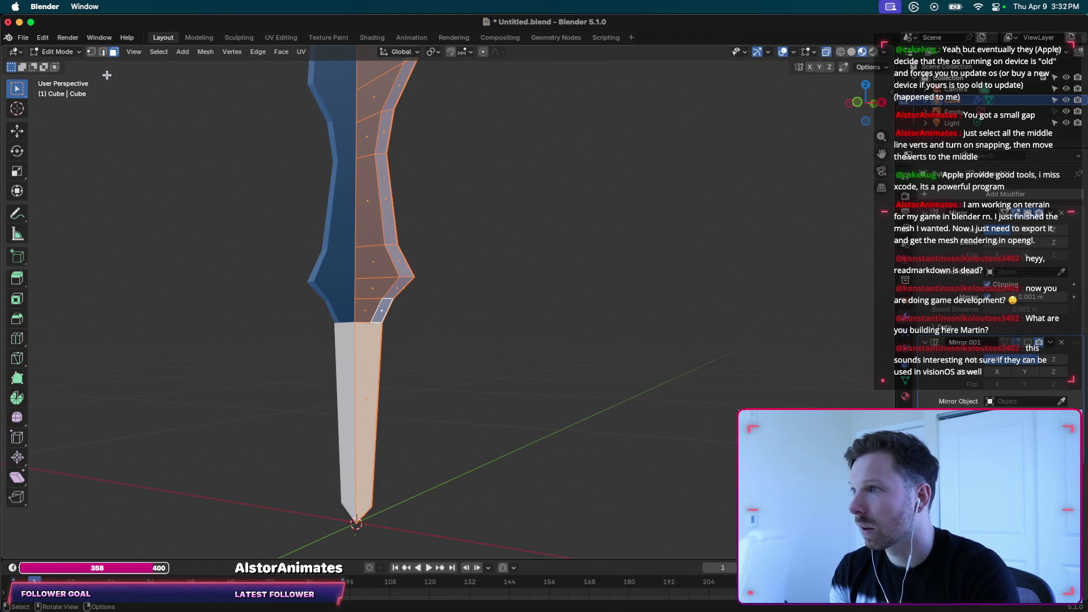
{"action": "key", "text": "Tab"}
{"action": "key", "text": "Tab"}
{"action": "middle_click_drag", "start_coordinate": [437, 389], "coordinate": [381, 391]}
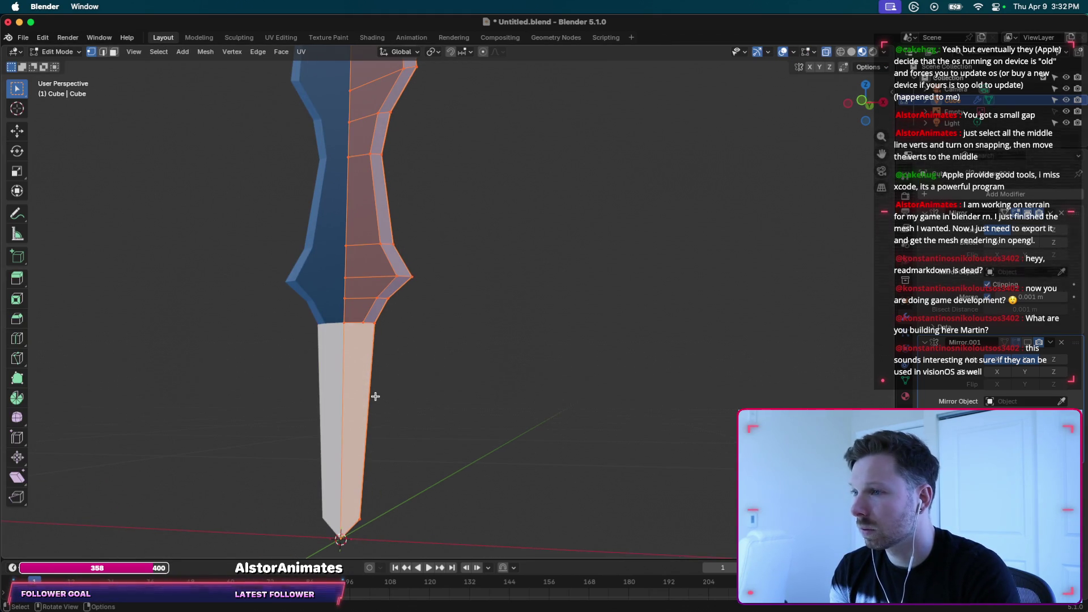
{"action": "left_click", "coordinate": [390, 336]}
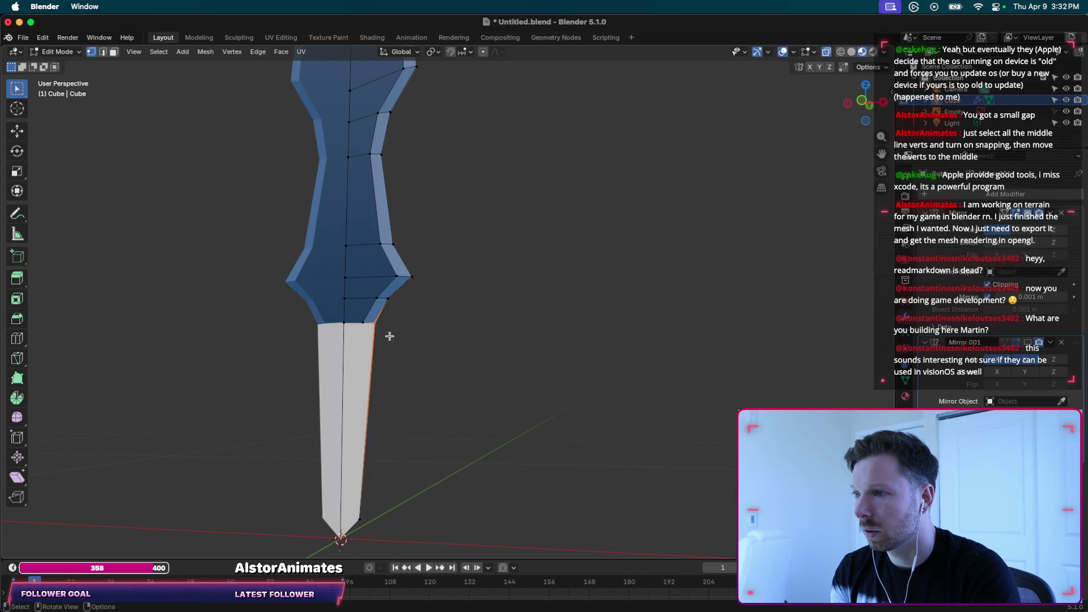
{"action": "key", "text": "ctrl+r"}
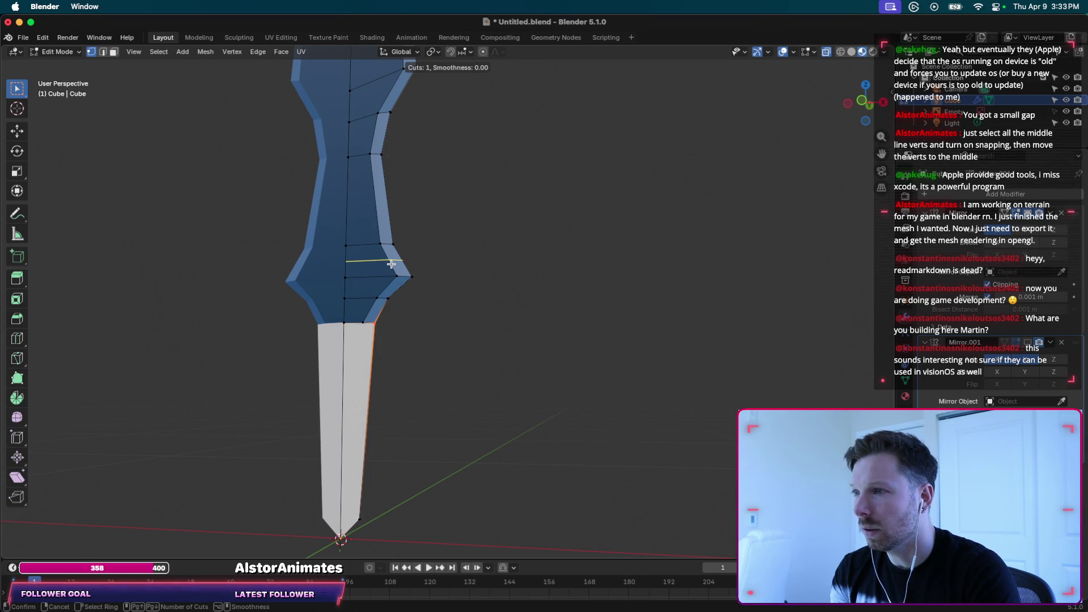
{"action": "key", "text": "Escape"}
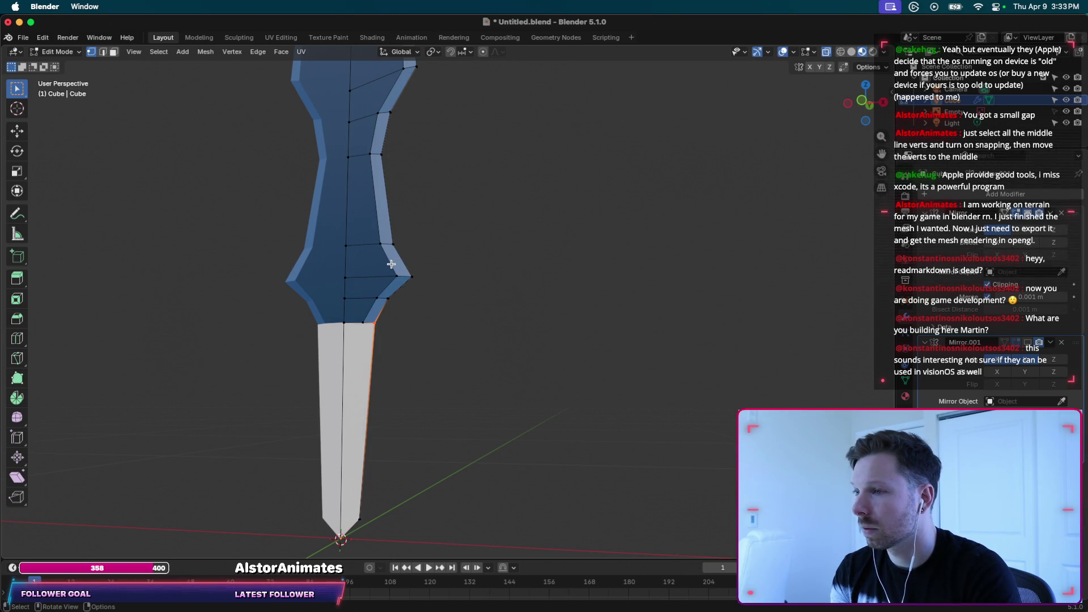
{"action": "scroll", "coordinate": [422, 247], "scroll_direction": "left", "scroll_amount": 5}
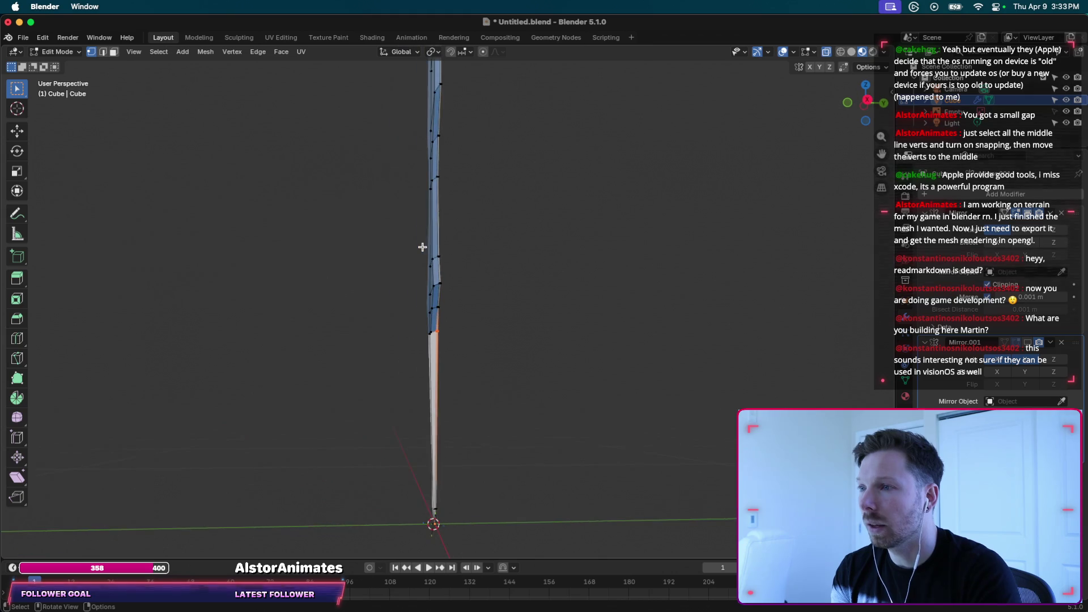
Select the whole mesh, run Merge by Distance and expand its settings panel.
{"action": "key", "text": "a"}
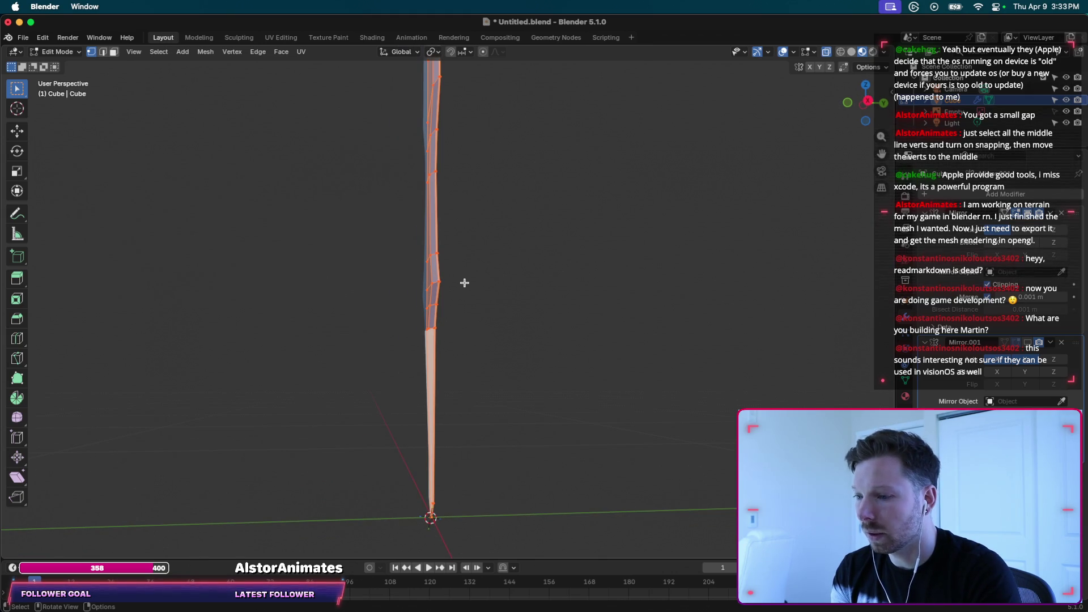
{"action": "key", "text": "m"}
{"action": "left_click", "coordinate": [472, 283]}
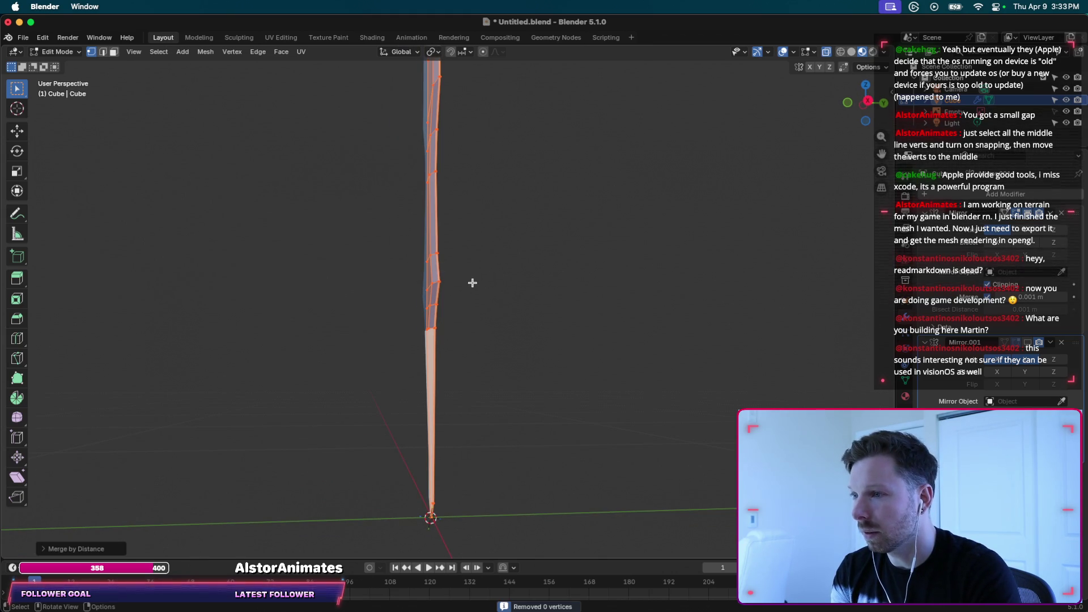
{"action": "left_click", "coordinate": [46, 550]}
{"action": "scroll", "coordinate": [422, 300], "scroll_direction": "up", "scroll_amount": 5}
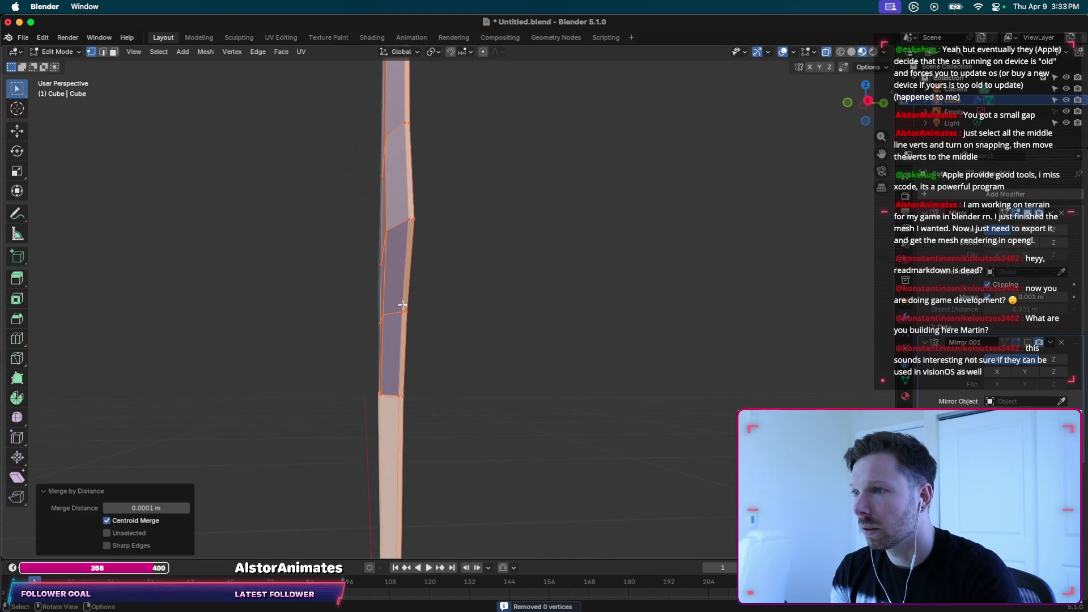
{"action": "scroll", "coordinate": [402, 306], "scroll_direction": "up", "scroll_amount": 2}
{"action": "scroll", "coordinate": [391, 306], "scroll_direction": "up", "scroll_amount": 1}
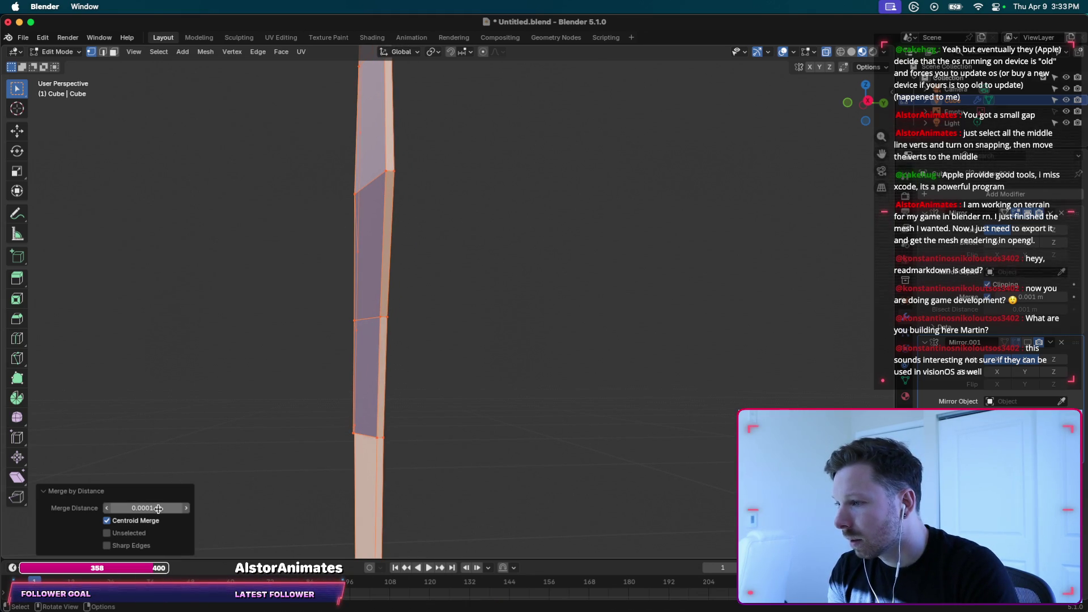
Adjust the Merge Distance value, settling on 0.0002 m for now.
{"action": "left_click_drag", "start_coordinate": [161, 508], "coordinate": [176, 508]}
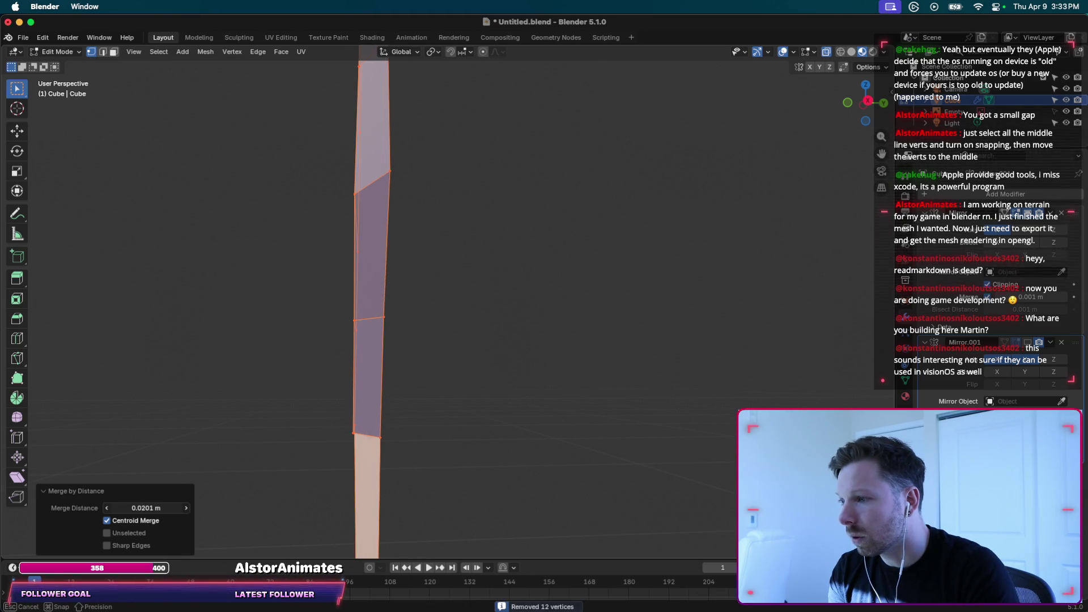
{"action": "left_click_drag", "start_coordinate": [176, 509], "coordinate": [161, 508]}
{"action": "left_click", "coordinate": [162, 507]}
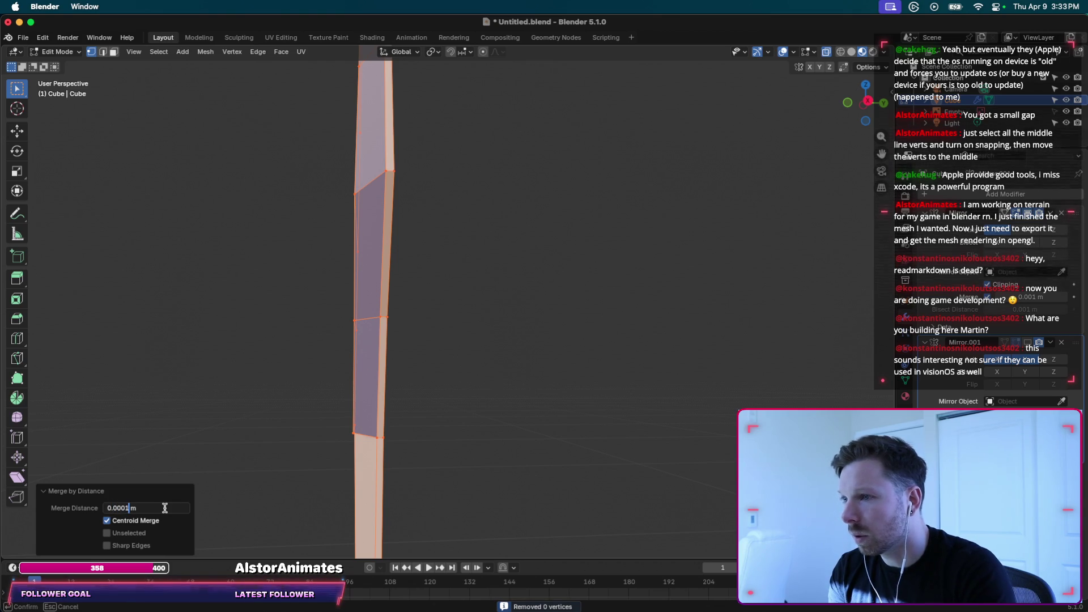
{"action": "key", "text": "BackSpace"}
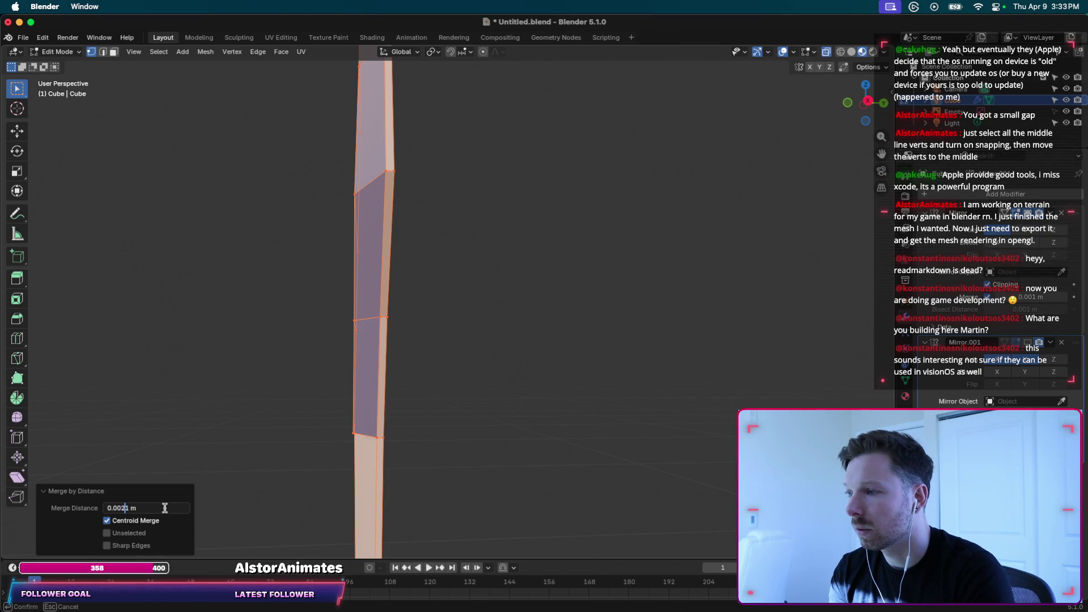
{"action": "key", "text": "BackSpace"}
{"action": "key", "text": "BackSpace"}
{"action": "type", "text": "11"}
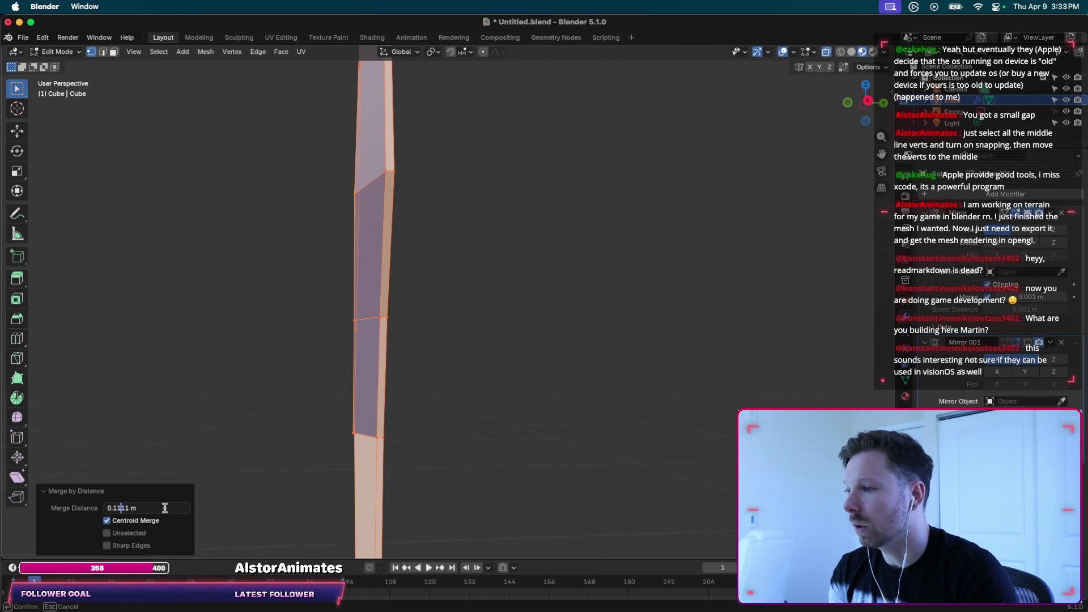
{"action": "key", "text": "BackSpace"}
{"action": "key", "text": "BackSpace"}
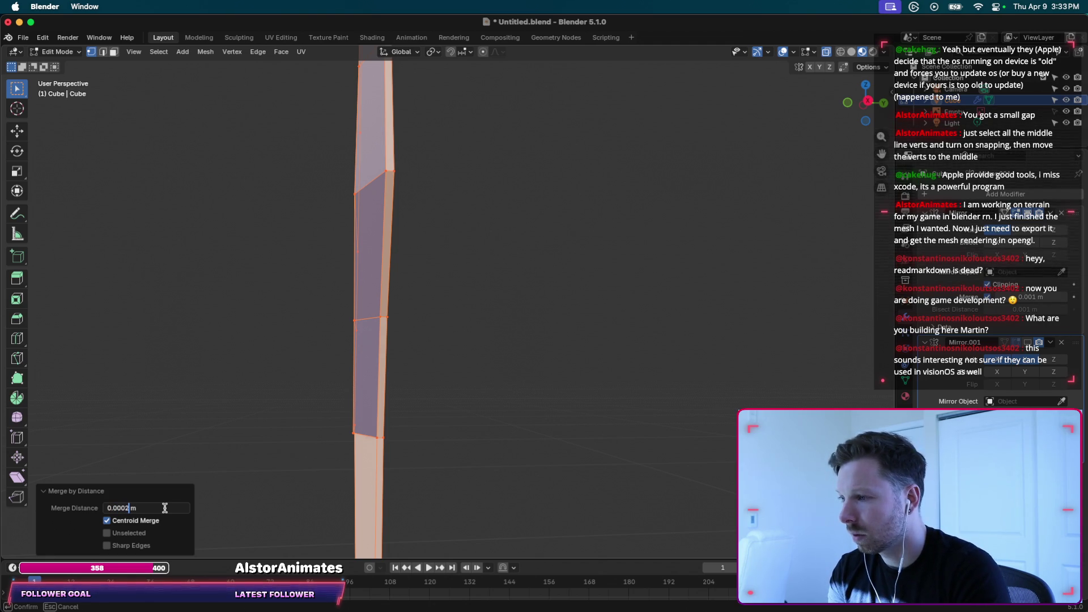
{"action": "key", "text": "Return"}
Change the Merge Distance to 0.0012 m and deselect the mesh.
{"action": "left_click", "coordinate": [163, 512]}
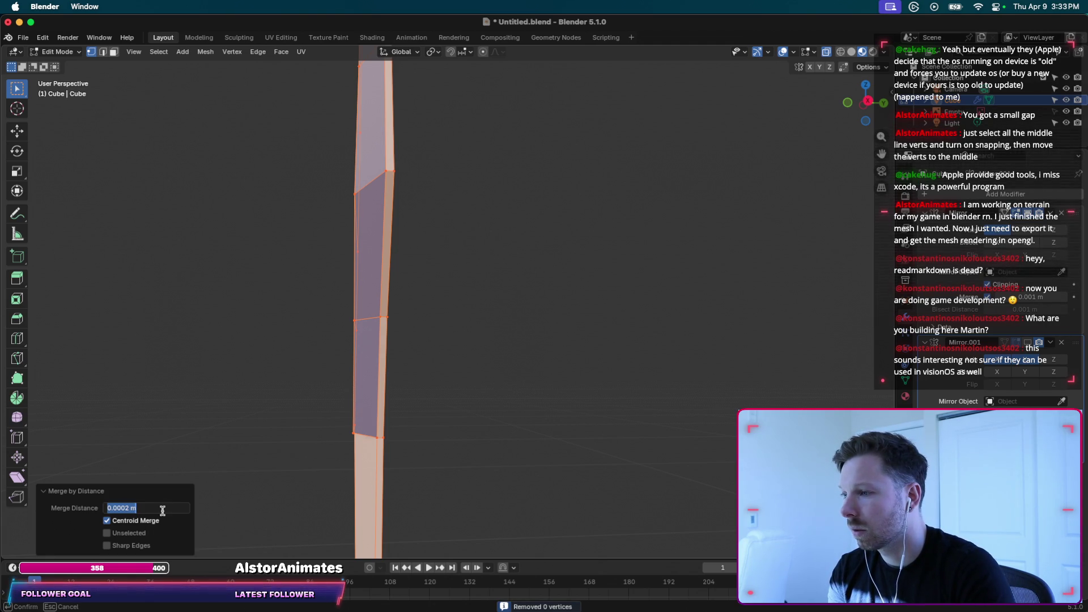
{"action": "left_click", "coordinate": [132, 509]}
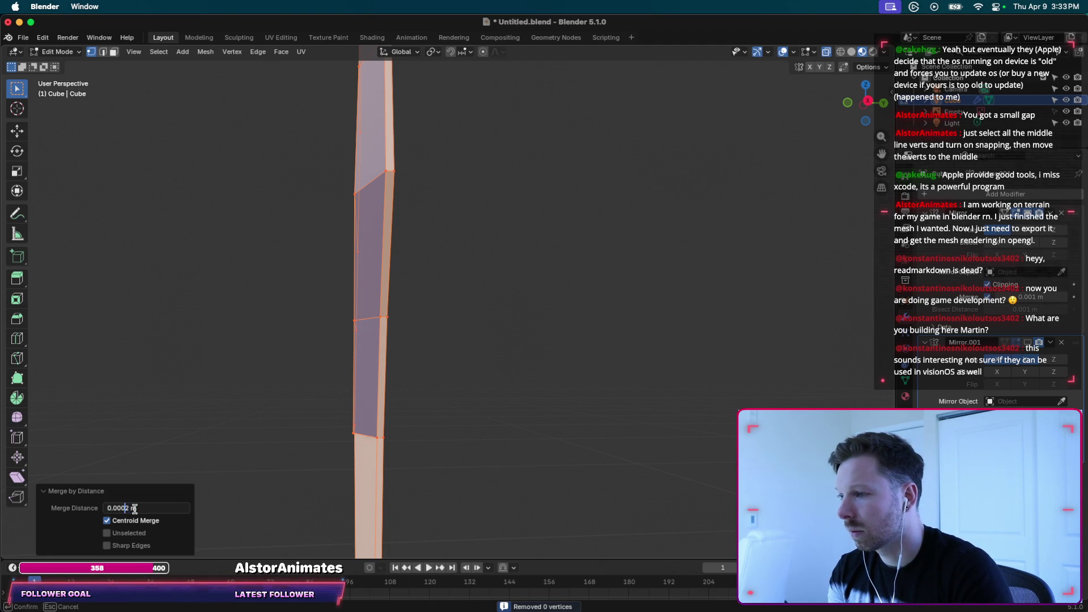
{"action": "key", "text": "BackSpace"}
{"action": "type", "text": "1"}
{"action": "key", "text": "Return"}
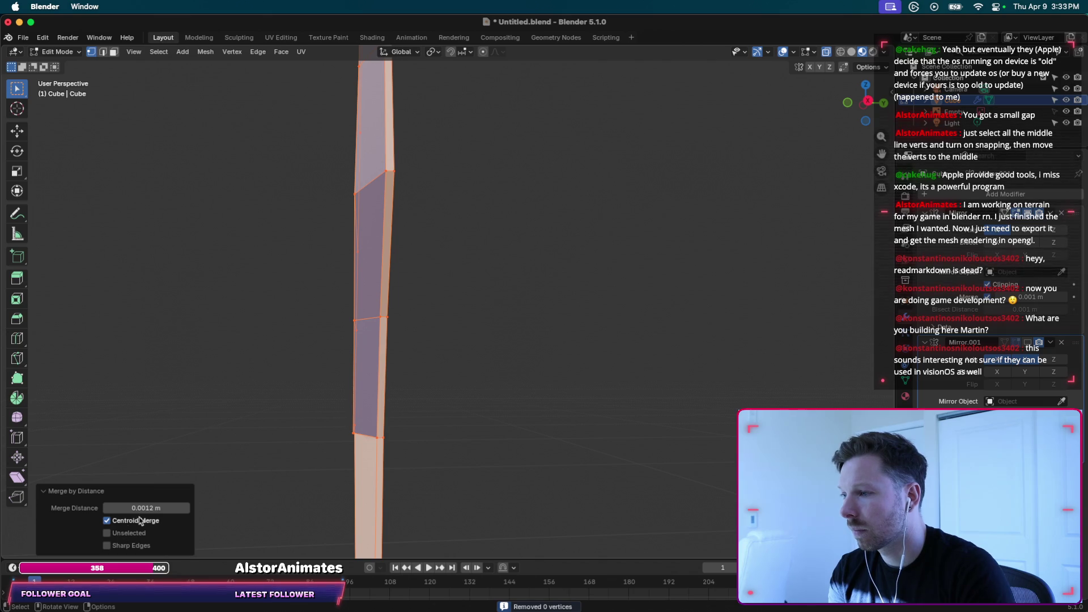
{"action": "left_click", "coordinate": [153, 507]}
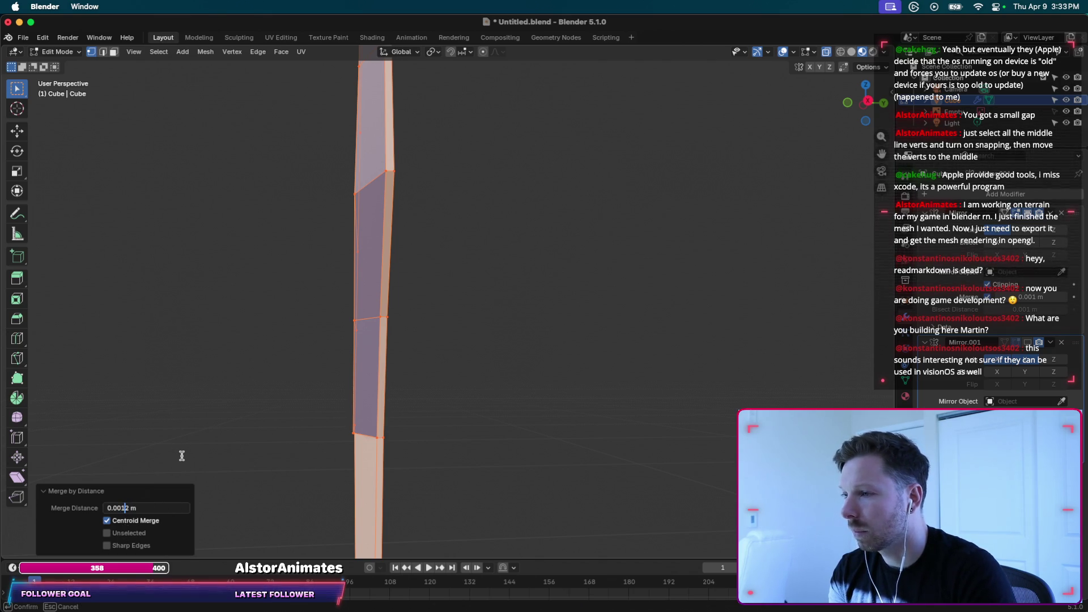
{"action": "key", "text": "Return"}
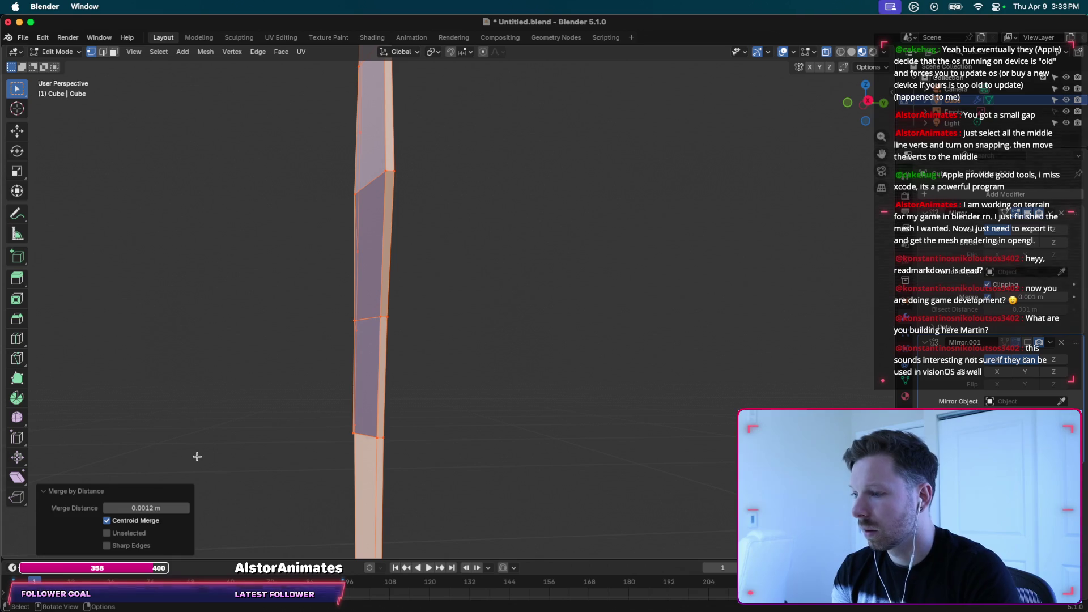
{"action": "left_click", "coordinate": [198, 456]}
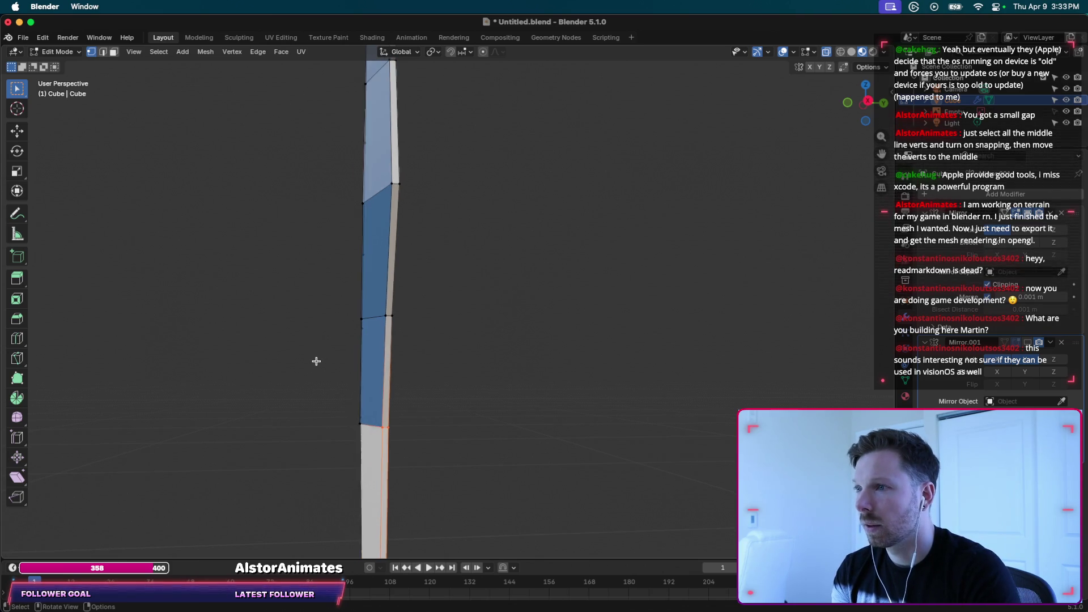
{"action": "scroll", "coordinate": [316, 361], "scroll_direction": "left", "scroll_amount": 3}
{"action": "scroll", "coordinate": [317, 361], "scroll_direction": "left", "scroll_amount": 3}
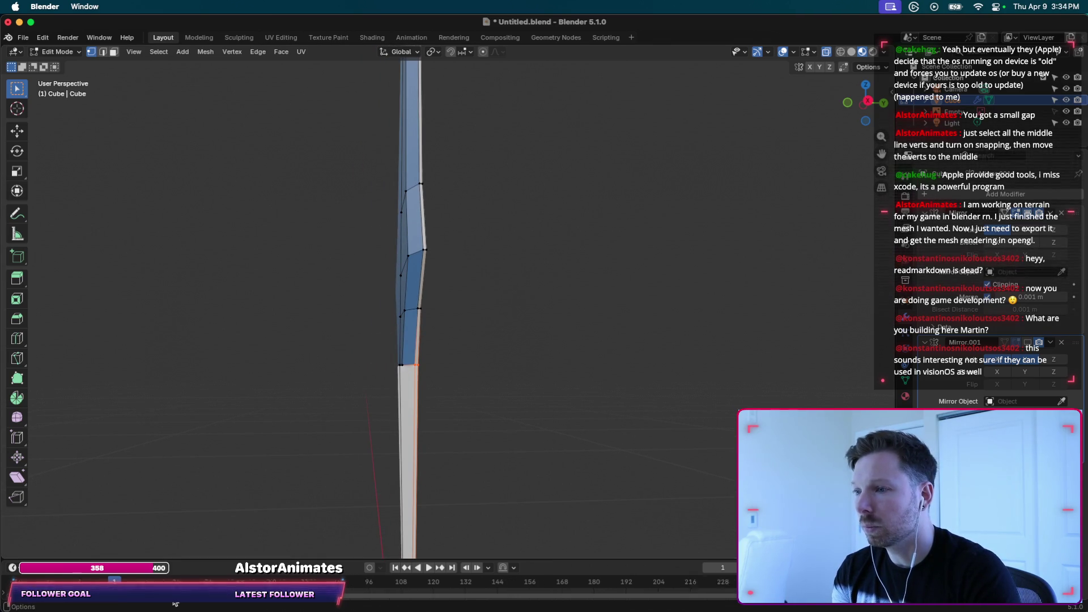
{"action": "middle_click_drag", "start_coordinate": [433, 338], "coordinate": [434, 337]}
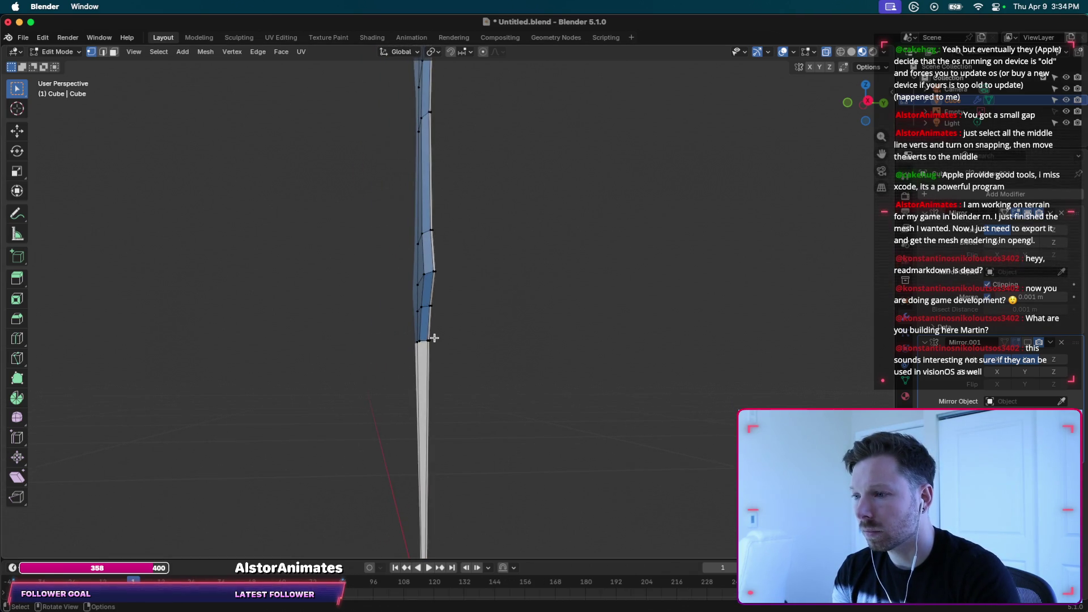
{"action": "scroll", "coordinate": [437, 449], "scroll_direction": "down", "scroll_amount": 2}
{"action": "middle_click_drag", "start_coordinate": [437, 449], "coordinate": [427, 472]}
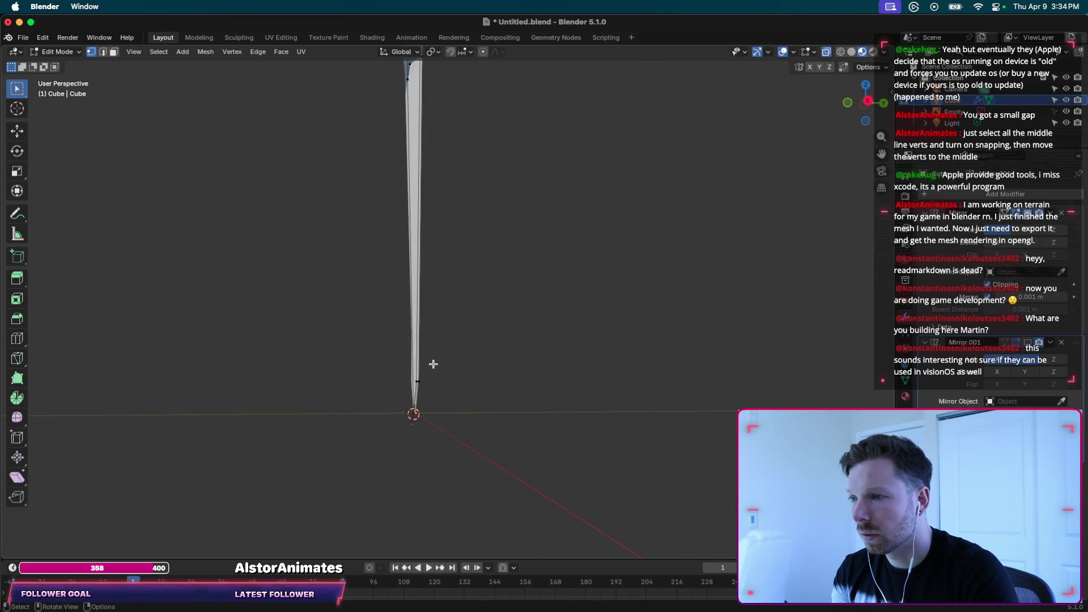
{"action": "scroll", "coordinate": [433, 365], "scroll_direction": "up", "scroll_amount": 3}
{"action": "scroll", "coordinate": [403, 199], "scroll_direction": "up", "scroll_amount": 3}
{"action": "scroll", "coordinate": [402, 199], "scroll_direction": "up", "scroll_amount": 2}
{"action": "scroll", "coordinate": [402, 199], "scroll_direction": "up", "scroll_amount": 2}
{"action": "scroll", "coordinate": [402, 199], "scroll_direction": "up", "scroll_amount": 2}
{"action": "scroll", "coordinate": [402, 199], "scroll_direction": "up", "scroll_amount": 3}
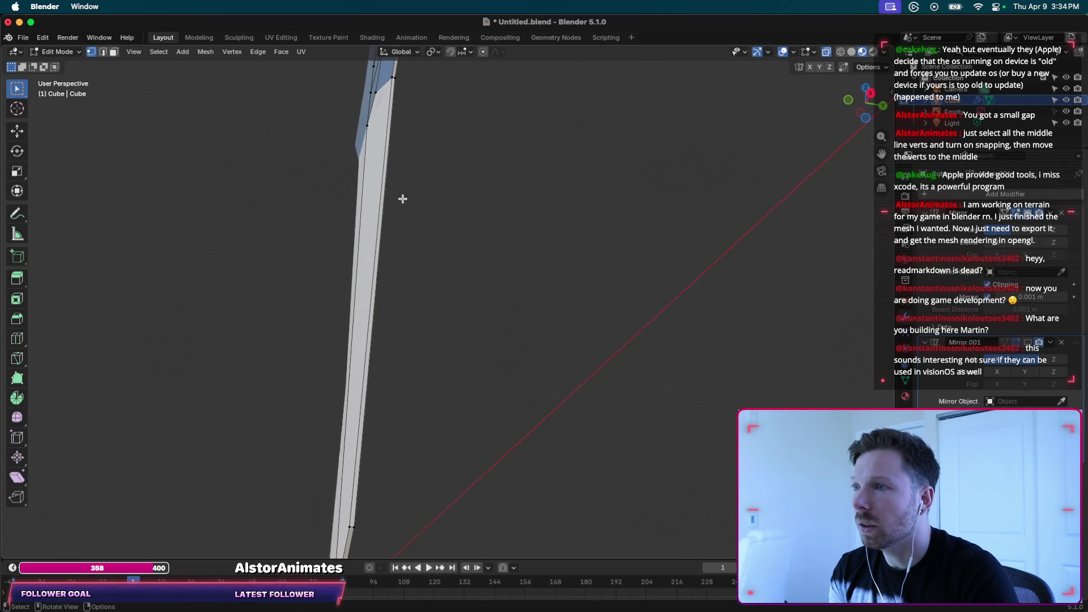
{"action": "scroll", "coordinate": [403, 199], "scroll_direction": "up", "scroll_amount": 3}
{"action": "scroll", "coordinate": [402, 199], "scroll_direction": "up", "scroll_amount": 1}
{"action": "scroll", "coordinate": [403, 199], "scroll_direction": "down", "scroll_amount": 2, "text": "shift"}
{"action": "scroll", "coordinate": [402, 198], "scroll_direction": "up", "scroll_amount": 2, "text": "shift"}
{"action": "scroll", "coordinate": [400, 197], "scroll_direction": "up", "scroll_amount": 2, "text": "shift"}
{"action": "scroll", "coordinate": [396, 195], "scroll_direction": "up", "scroll_amount": 2, "text": "shift"}
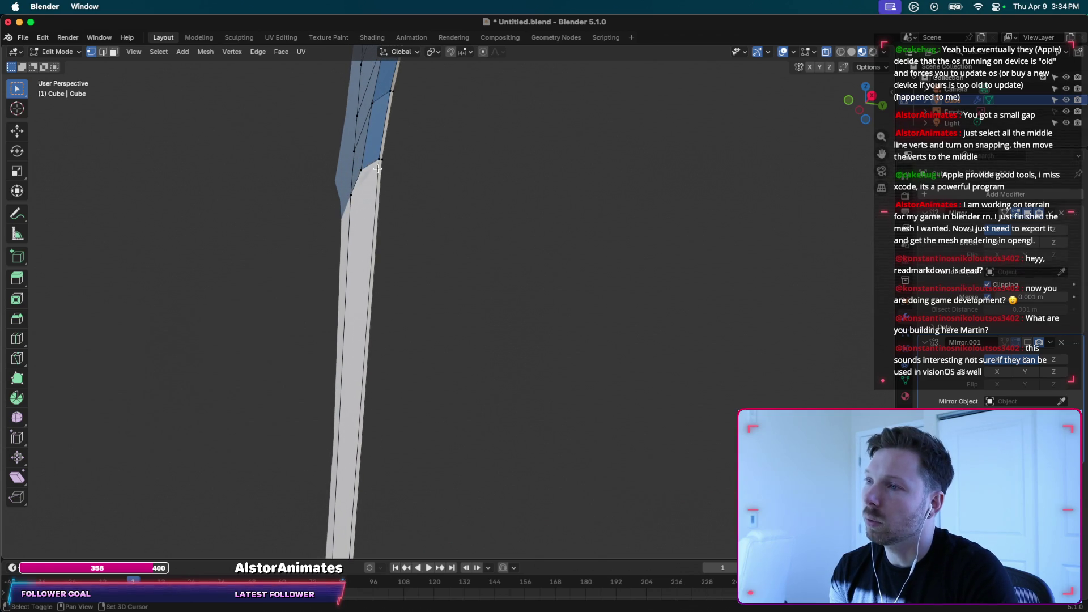
{"action": "scroll", "coordinate": [393, 142], "scroll_direction": "up", "scroll_amount": 3, "text": "shift"}
{"action": "scroll", "coordinate": [394, 141], "scroll_direction": "left", "scroll_amount": 3}
{"action": "scroll", "coordinate": [393, 141], "scroll_direction": "left", "scroll_amount": 3}
{"action": "scroll", "coordinate": [393, 141], "scroll_direction": "left", "scroll_amount": 3}
{"action": "scroll", "coordinate": [393, 141], "scroll_direction": "left", "scroll_amount": 3}
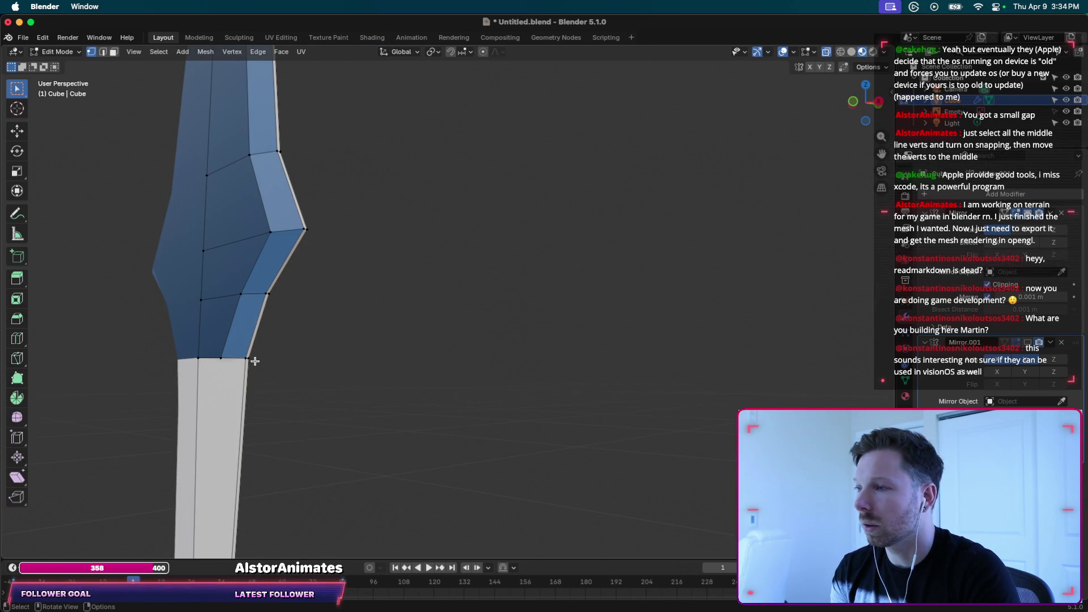
{"action": "scroll", "coordinate": [238, 386], "scroll_direction": "left", "scroll_amount": 3}
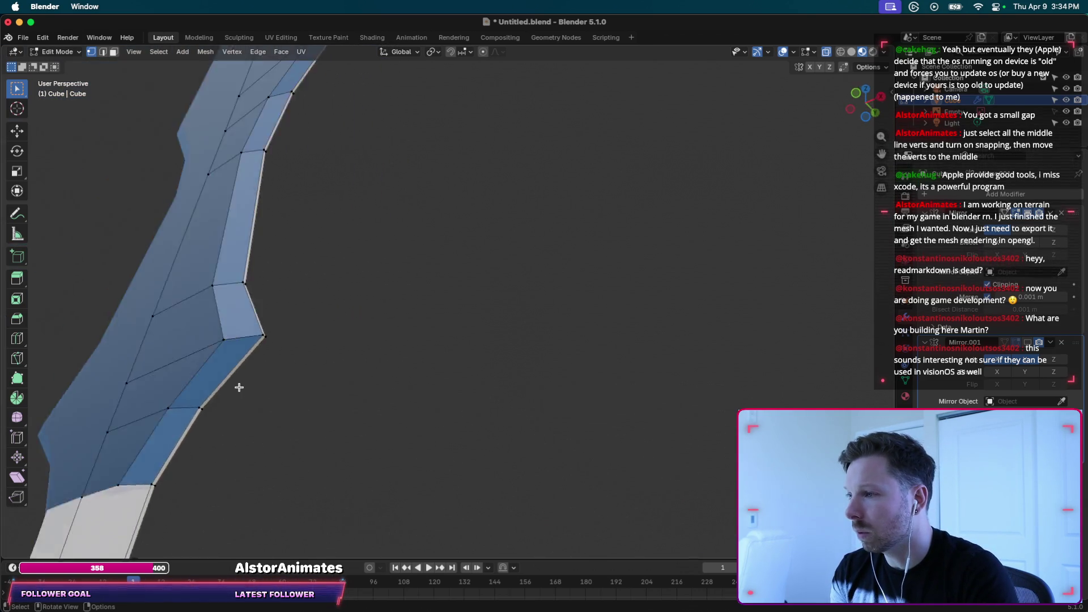
{"action": "scroll", "coordinate": [238, 385], "scroll_direction": "left", "scroll_amount": 3}
{"action": "scroll", "coordinate": [238, 385], "scroll_direction": "left", "scroll_amount": 2}
{"action": "scroll", "coordinate": [357, 395], "scroll_direction": "down", "scroll_amount": 2}
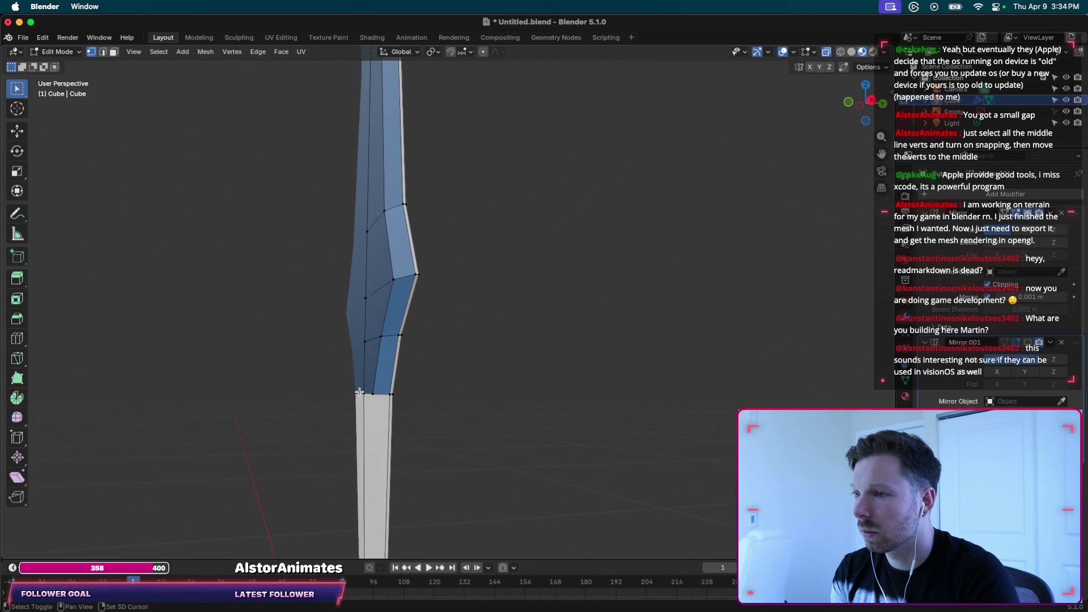
{"action": "scroll", "coordinate": [368, 397], "scroll_direction": "left", "scroll_amount": 2}
{"action": "scroll", "coordinate": [390, 398], "scroll_direction": "left", "scroll_amount": 2}
{"action": "scroll", "coordinate": [386, 398], "scroll_direction": "left", "scroll_amount": 2}
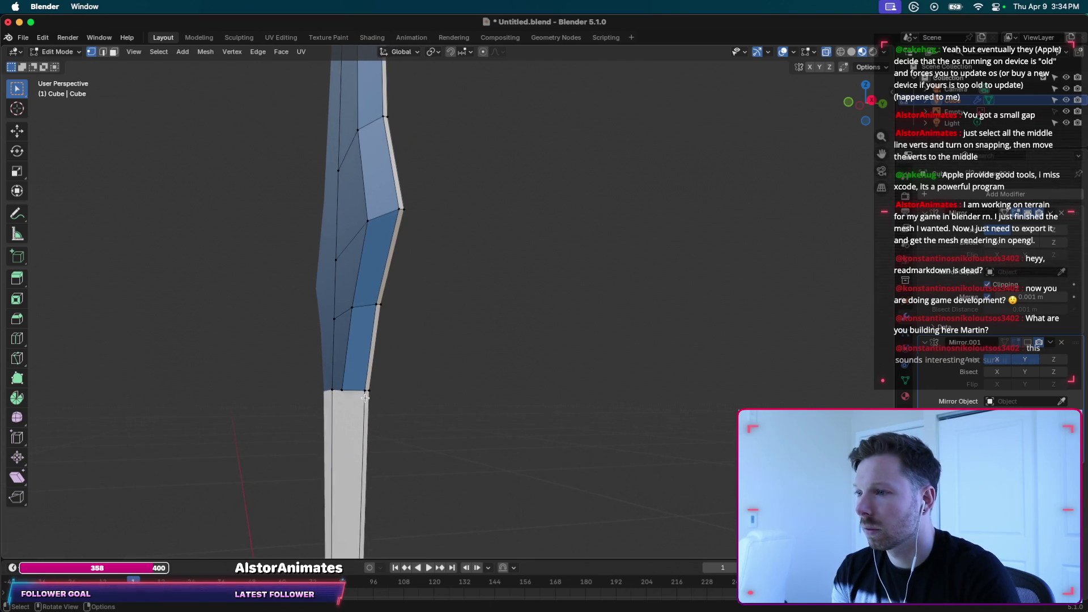
{"action": "scroll", "coordinate": [374, 398], "scroll_direction": "left", "scroll_amount": 2}
{"action": "scroll", "coordinate": [365, 399], "scroll_direction": "right", "scroll_amount": 1, "text": "shift"}
{"action": "scroll", "coordinate": [365, 398], "scroll_direction": "down", "scroll_amount": 2, "text": "shift"}
{"action": "scroll", "coordinate": [374, 357], "scroll_direction": "down", "scroll_amount": 3, "text": "shift"}
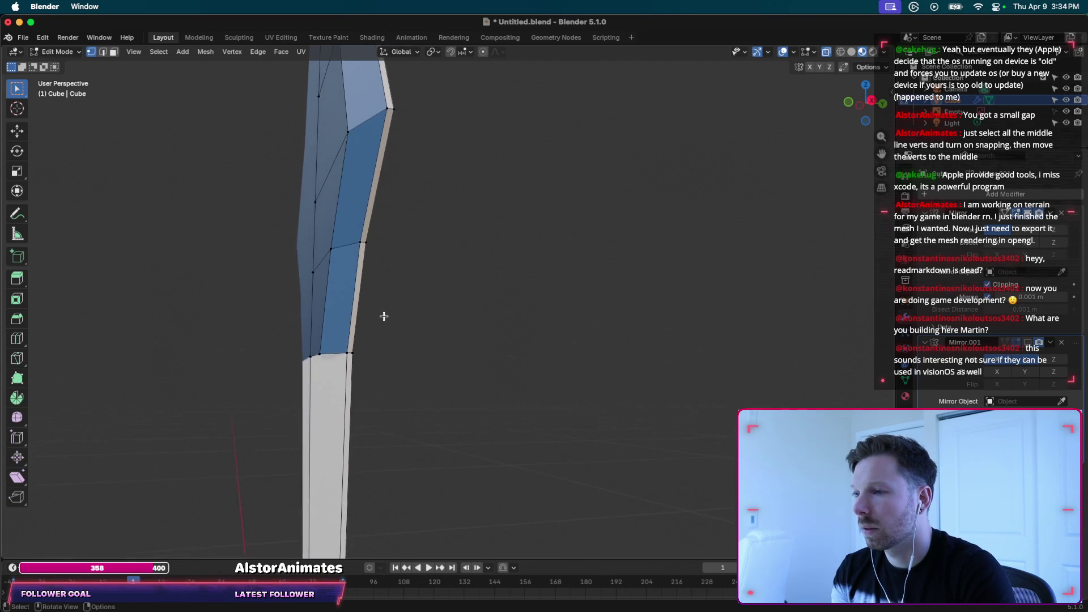
{"action": "scroll", "coordinate": [383, 316], "scroll_direction": "up", "scroll_amount": 3}
{"action": "scroll", "coordinate": [383, 316], "scroll_direction": "down", "scroll_amount": 3}
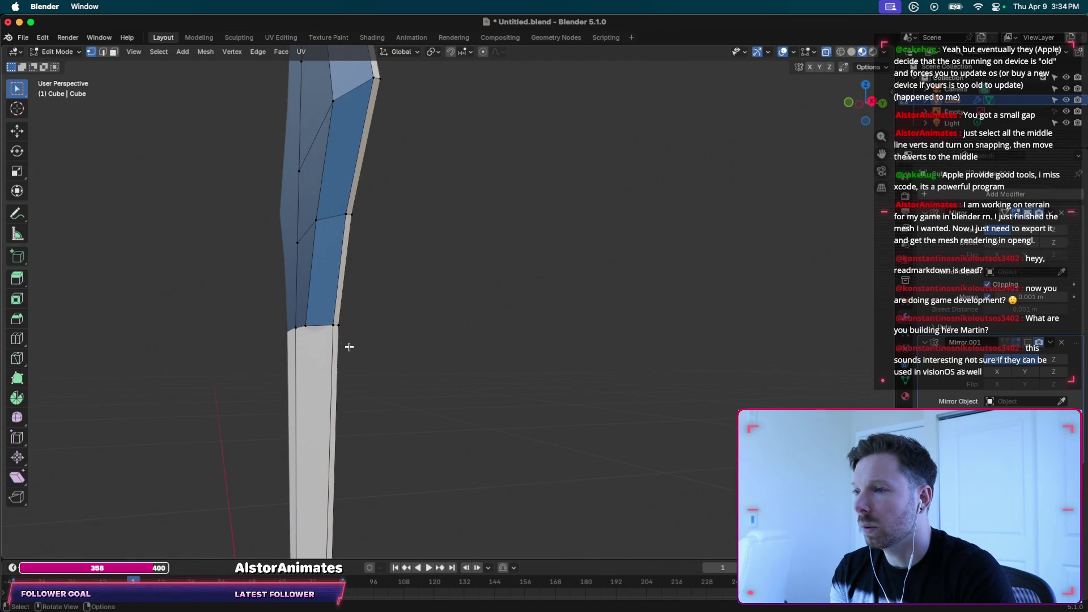
{"action": "scroll", "coordinate": [349, 347], "scroll_direction": "down", "scroll_amount": 3}
{"action": "scroll", "coordinate": [349, 347], "scroll_direction": "down", "scroll_amount": 3}
{"action": "scroll", "coordinate": [349, 347], "scroll_direction": "up", "scroll_amount": 3}
{"action": "scroll", "coordinate": [349, 346], "scroll_direction": "up", "scroll_amount": 2}
{"action": "scroll", "coordinate": [349, 347], "scroll_direction": "left", "scroll_amount": 1}
{"action": "scroll", "coordinate": [349, 347], "scroll_direction": "left", "scroll_amount": 3}
{"action": "scroll", "coordinate": [349, 347], "scroll_direction": "left", "scroll_amount": 1}
{"action": "scroll", "coordinate": [349, 347], "scroll_direction": "left", "scroll_amount": 1}
{"action": "scroll", "coordinate": [349, 347], "scroll_direction": "down", "scroll_amount": 2}
{"action": "scroll", "coordinate": [350, 346], "scroll_direction": "down", "scroll_amount": 2}
{"action": "scroll", "coordinate": [349, 347], "scroll_direction": "down", "scroll_amount": 3}
{"action": "scroll", "coordinate": [349, 347], "scroll_direction": "down", "scroll_amount": 3}
{"action": "scroll", "coordinate": [349, 347], "scroll_direction": "down", "scroll_amount": 2}
{"action": "scroll", "coordinate": [349, 346], "scroll_direction": "down", "scroll_amount": 2}
{"action": "scroll", "coordinate": [349, 346], "scroll_direction": "down", "scroll_amount": 2}
{"action": "scroll", "coordinate": [349, 347], "scroll_direction": "up", "scroll_amount": 5, "text": "ctrl"}
{"action": "scroll", "coordinate": [349, 347], "scroll_direction": "left", "scroll_amount": 3}
{"action": "scroll", "coordinate": [349, 346], "scroll_direction": "left", "scroll_amount": 2}
{"action": "scroll", "coordinate": [349, 347], "scroll_direction": "down", "scroll_amount": 3, "text": "ctrl"}
{"action": "scroll", "coordinate": [349, 347], "scroll_direction": "down", "scroll_amount": 3, "text": "ctrl"}
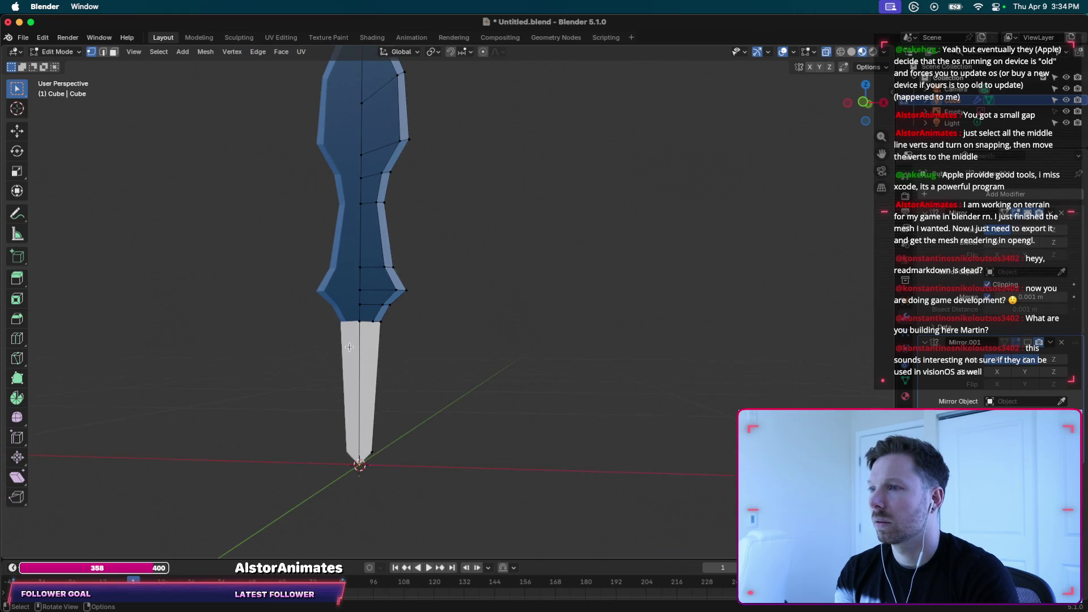
{"action": "scroll", "coordinate": [349, 346], "scroll_direction": "left", "scroll_amount": 2}
{"action": "scroll", "coordinate": [350, 347], "scroll_direction": "up", "scroll_amount": 3}
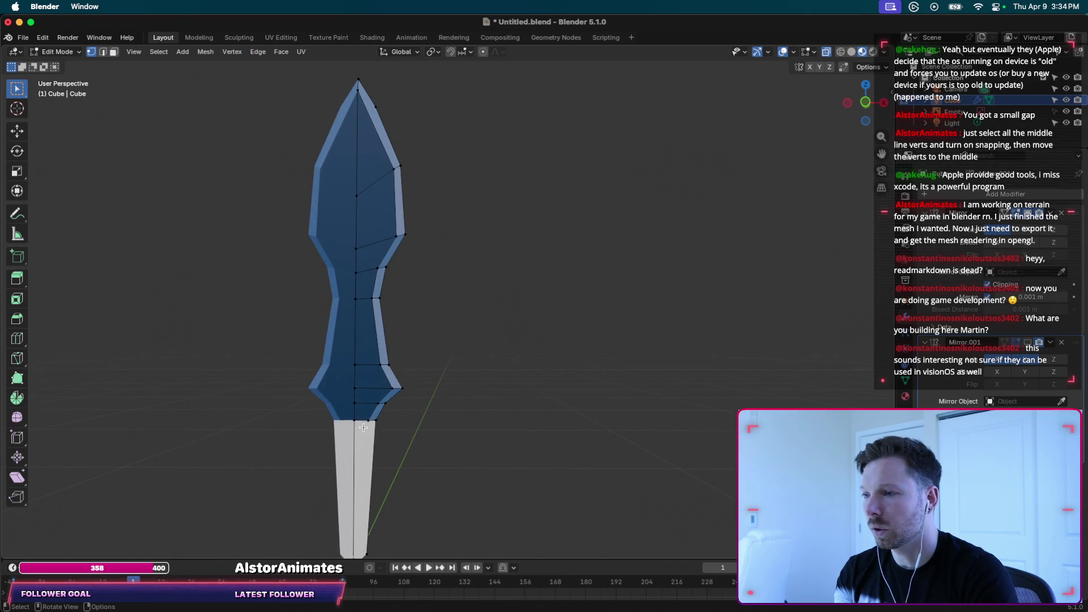
{"action": "scroll", "coordinate": [349, 346], "scroll_direction": "left", "scroll_amount": 2}
{"action": "scroll", "coordinate": [349, 347], "scroll_direction": "right", "scroll_amount": 2}
{"action": "scroll", "coordinate": [384, 460], "scroll_direction": "right", "scroll_amount": 2}
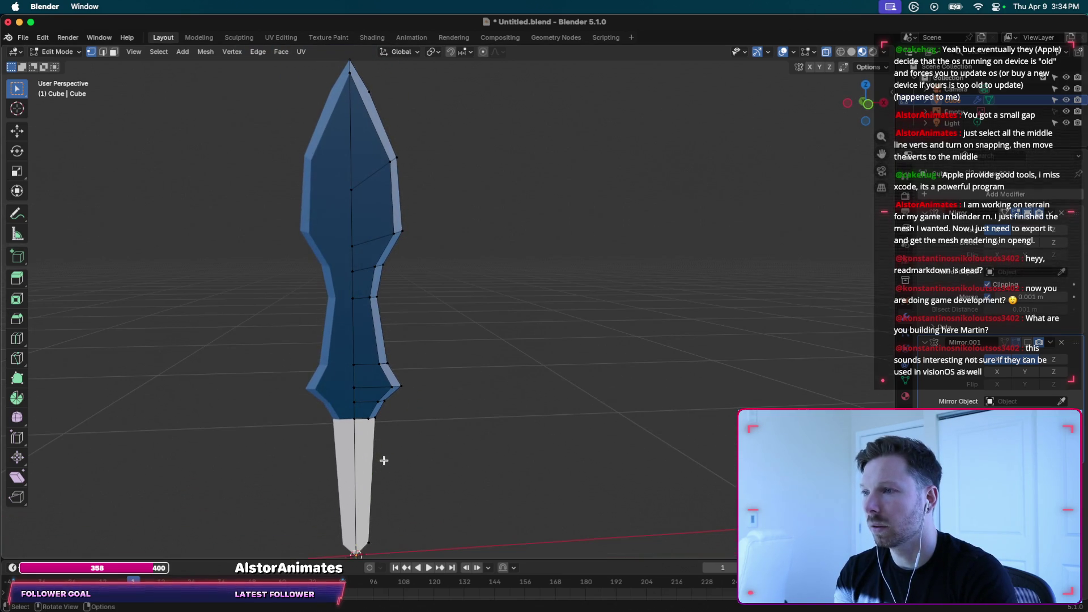
Switch to Object Mode, apply Set Origin > Origin to Geometry, then undo it.
{"action": "key", "text": "Tab"}
{"action": "right_click", "coordinate": [365, 323]}
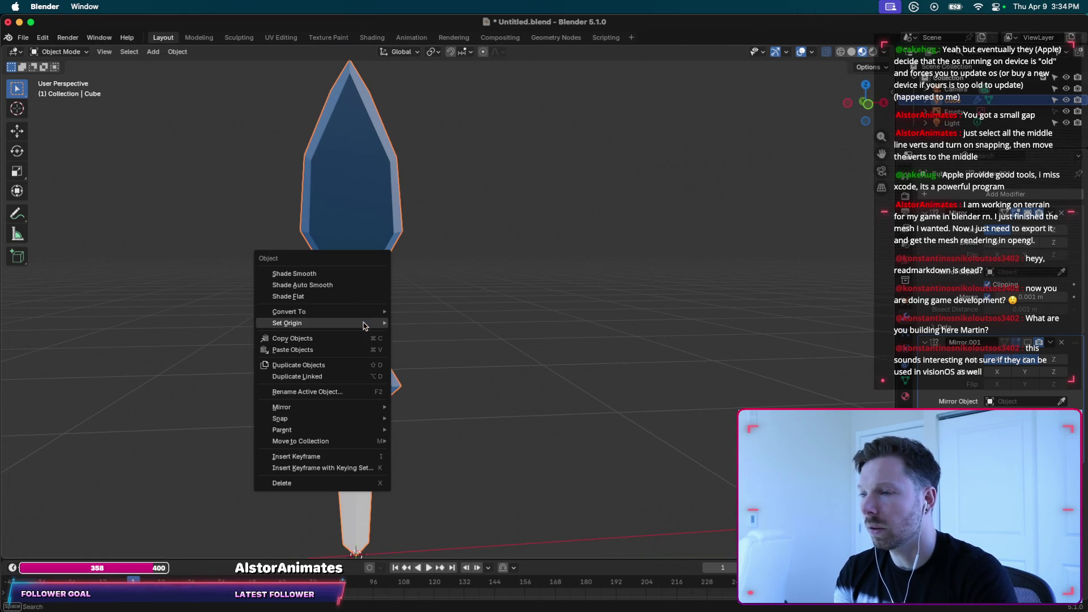
{"action": "mouse_move", "coordinate": [368, 322]}
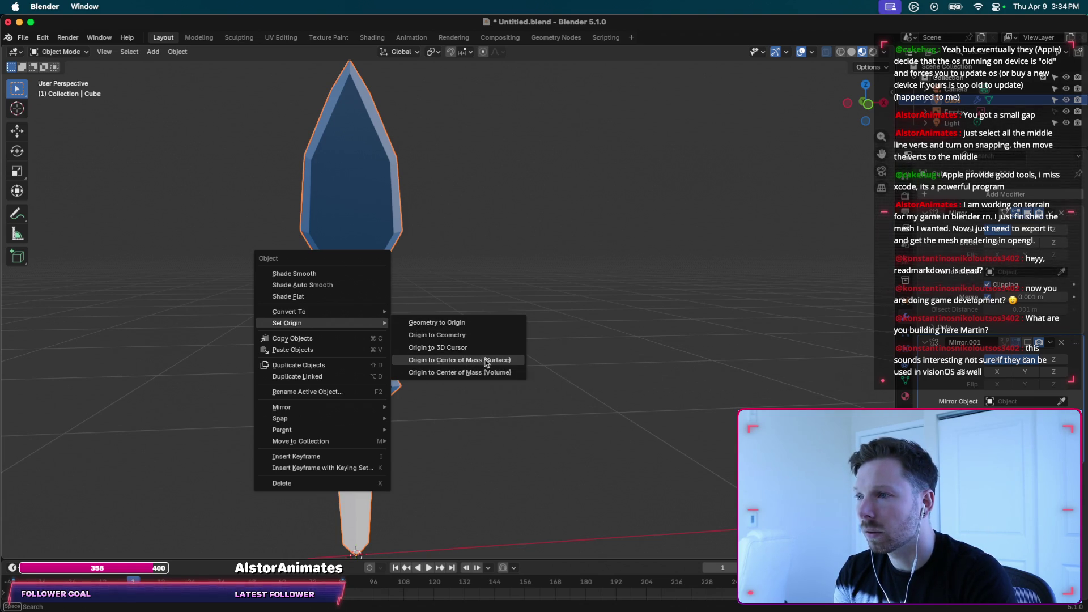
{"action": "left_click", "coordinate": [485, 360]}
{"action": "key", "text": "ctrl+z"}
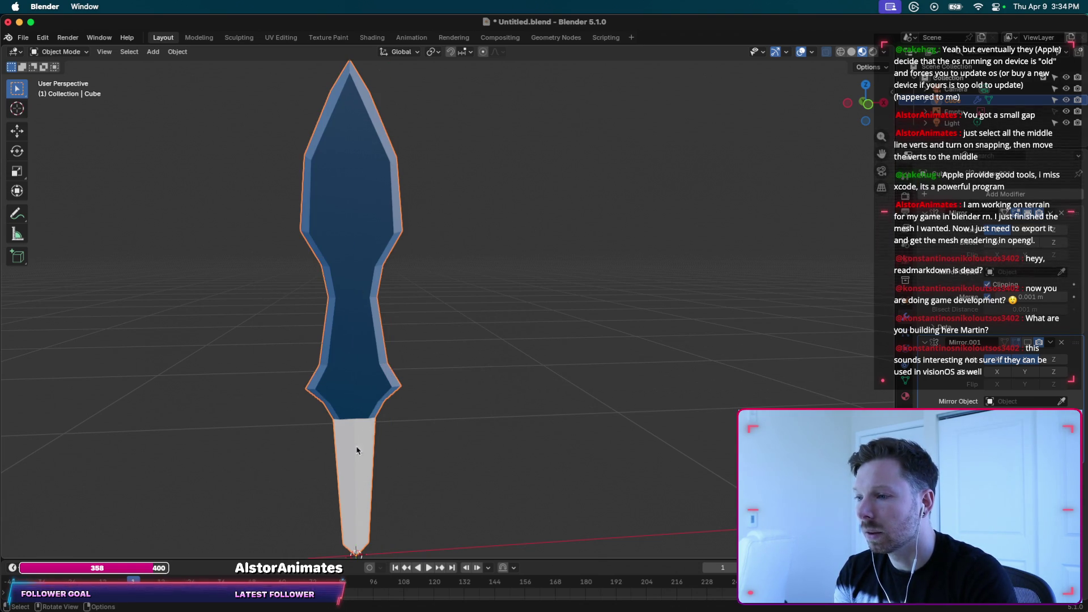
Reselect the sword Cube and orbit to confirm its origin sits below the handle.
{"action": "right_click", "coordinate": [352, 292]}
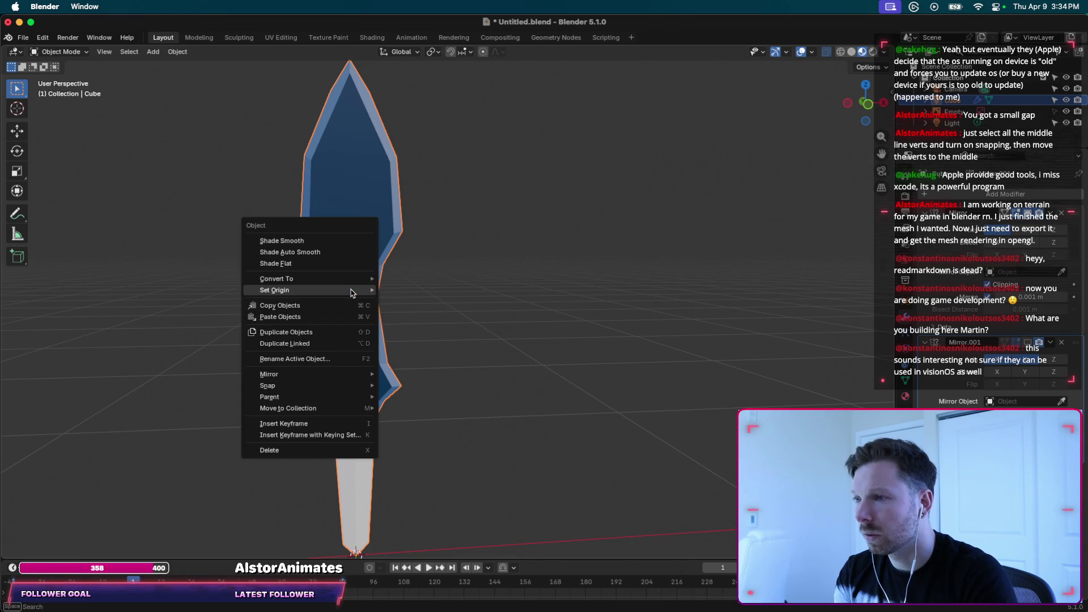
{"action": "key", "text": "Escape"}
{"action": "key", "text": "Tab"}
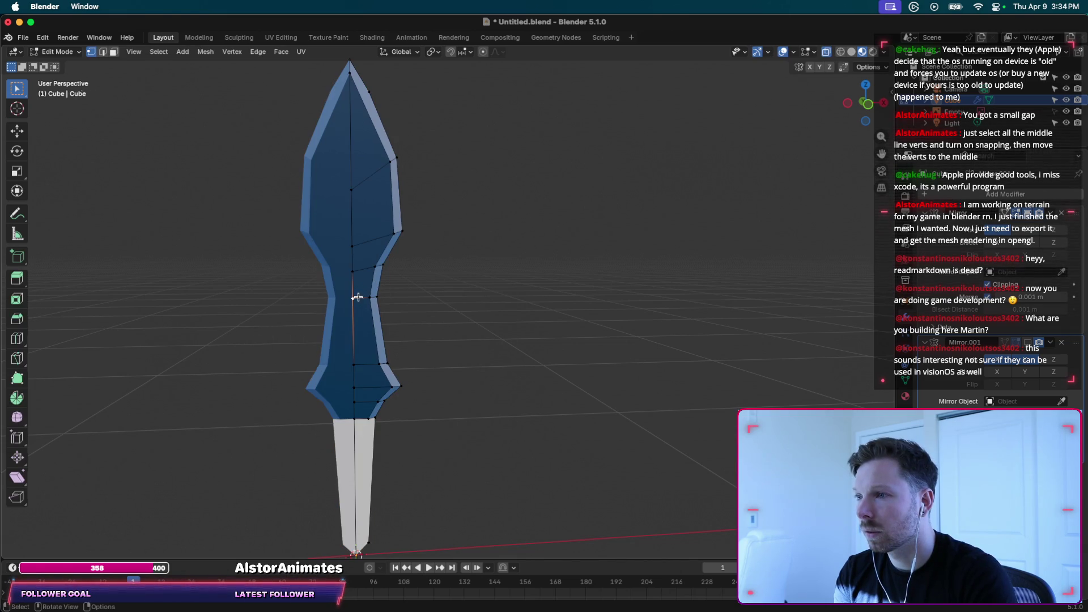
{"action": "key", "text": "Tab"}
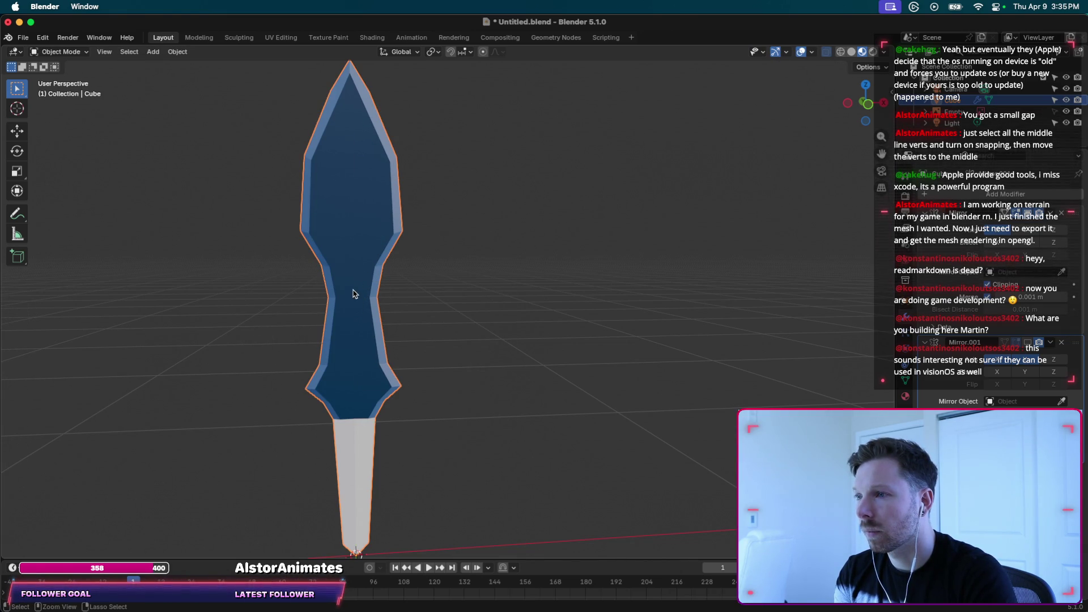
{"action": "key", "text": "alt+a"}
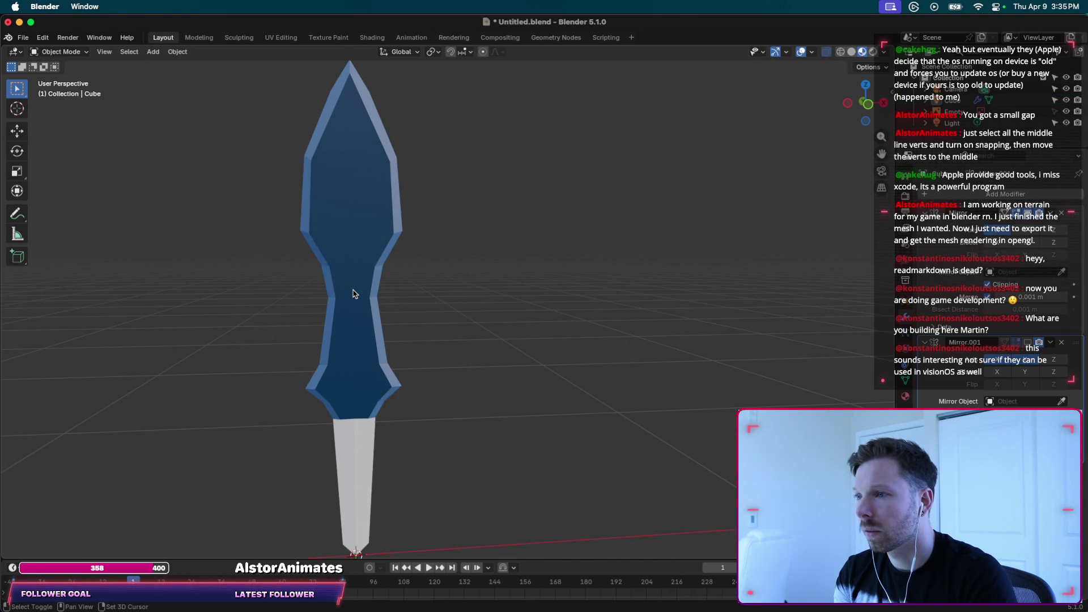
{"action": "left_click", "coordinate": [353, 293]}
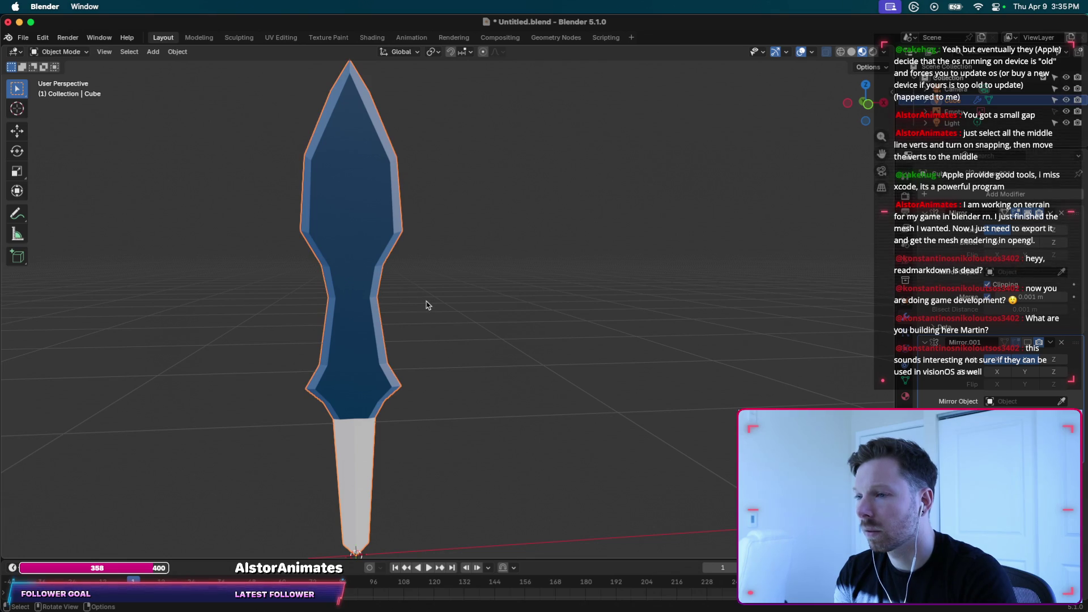
{"action": "middle_click_drag", "start_coordinate": [427, 306], "coordinate": [361, 510]}
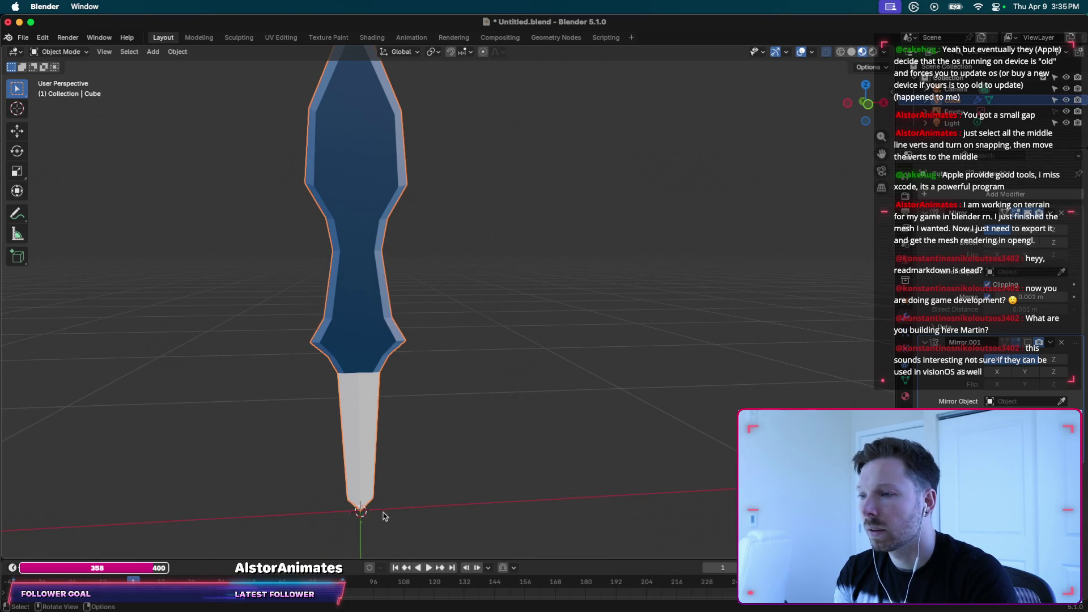
{"action": "right_click", "coordinate": [434, 260]}
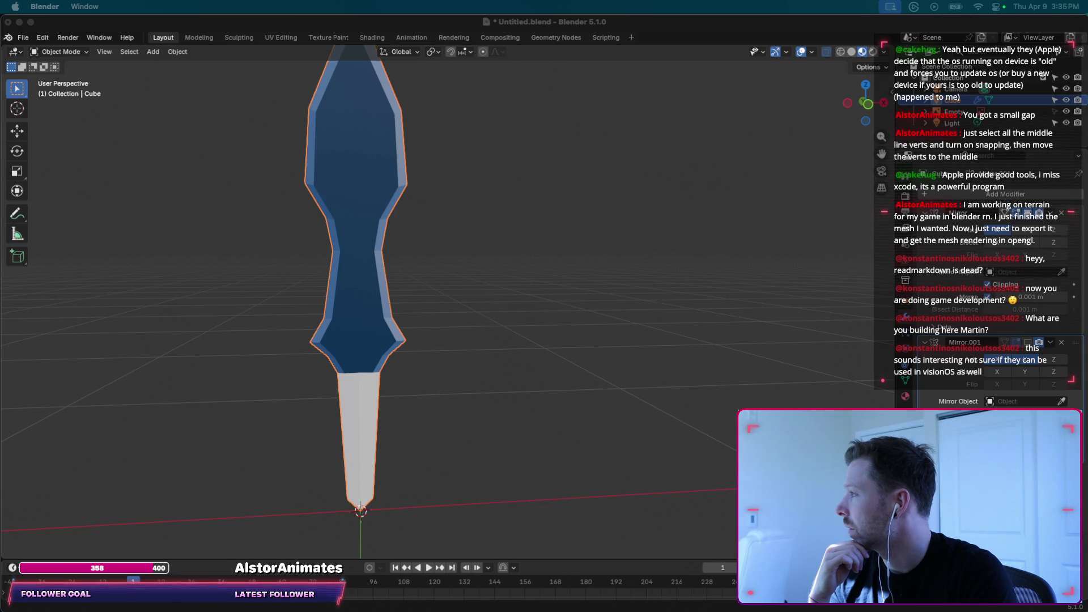
Deselect the sword and place the 3D cursor on the blade.
{"action": "left_click", "coordinate": [420, 280]}
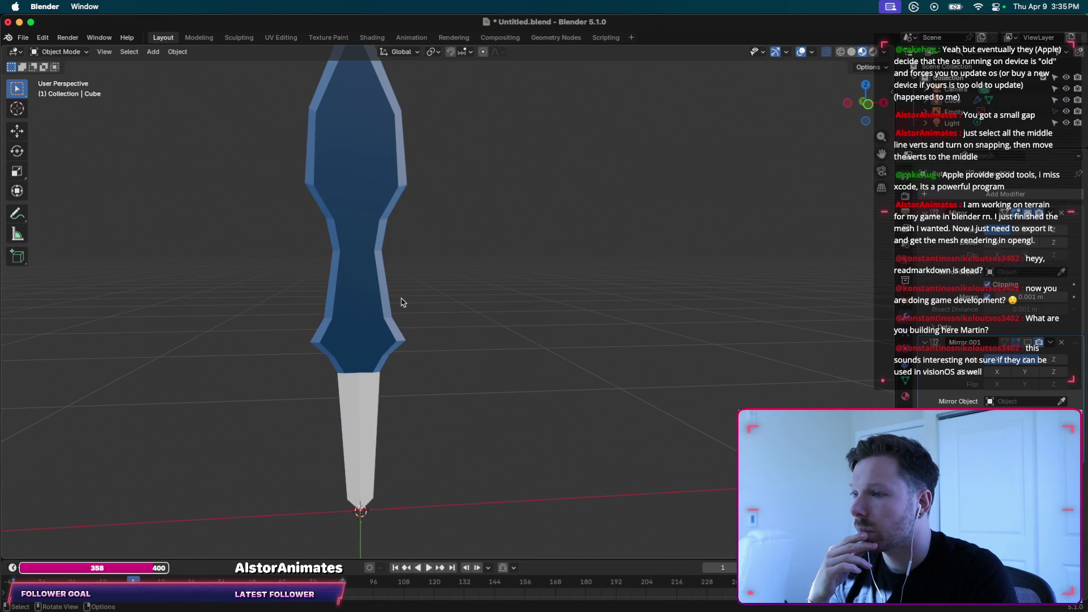
{"action": "middle_click_drag", "start_coordinate": [401, 302], "coordinate": [400, 314]}
{"action": "right_click", "coordinate": [421, 446]}
{"action": "mouse_move", "coordinate": [438, 440]}
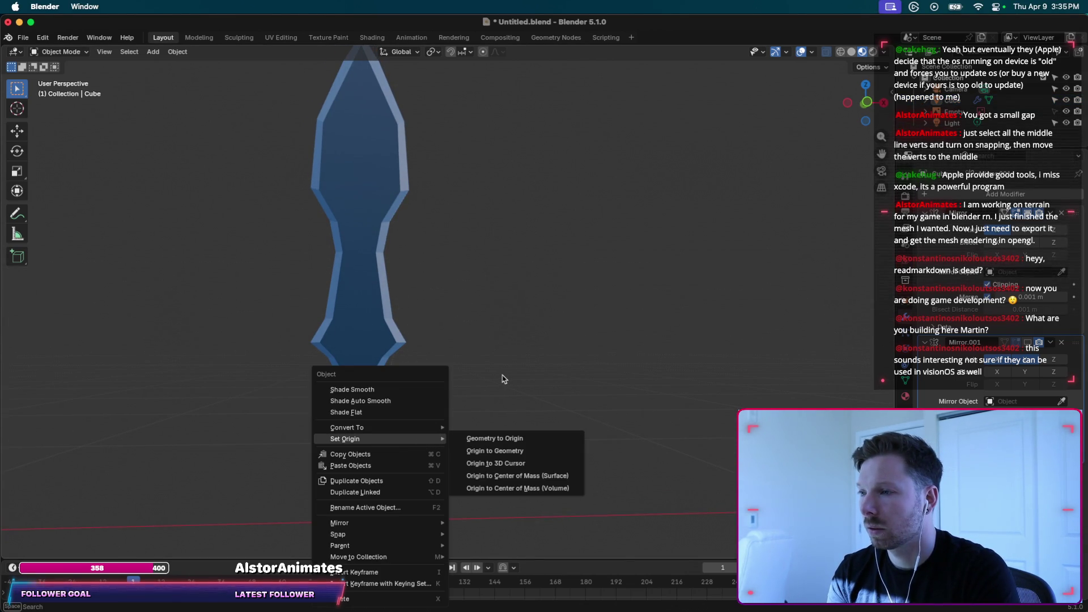
{"action": "left_click", "coordinate": [17, 109]}
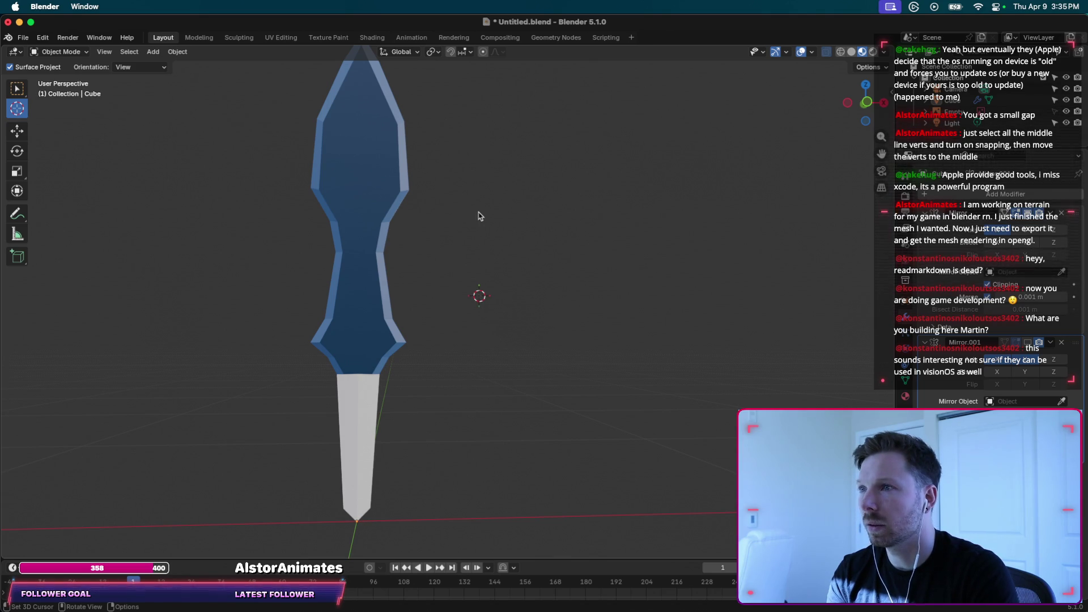
{"action": "left_click", "coordinate": [359, 340]}
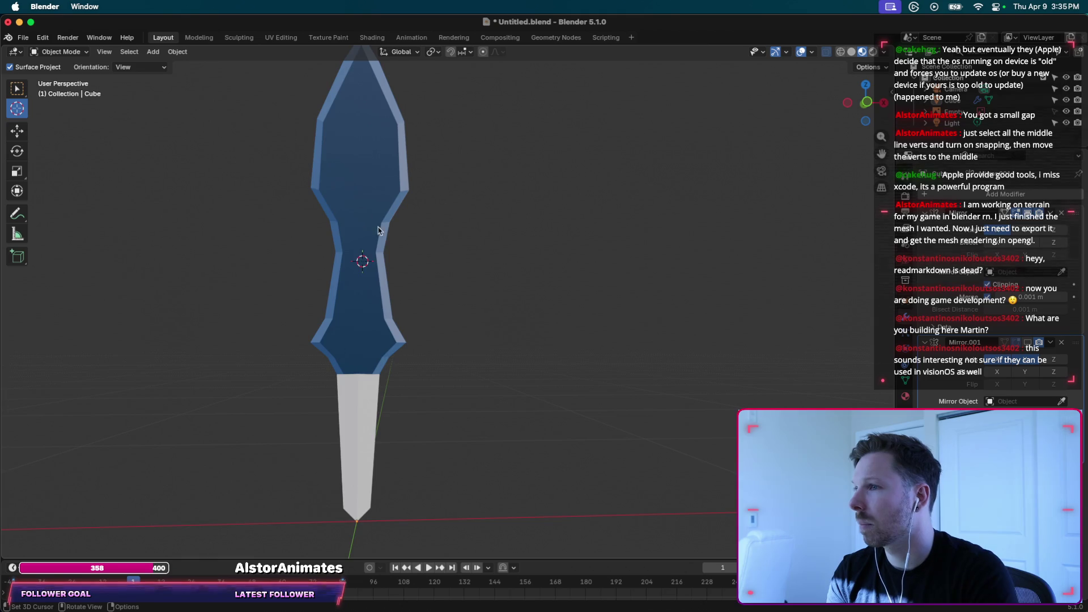
Orbit around the sword and switch to Front Orthographic view with the navigation gizmo.
{"action": "middle_click_drag", "start_coordinate": [361, 215], "coordinate": [385, 235]}
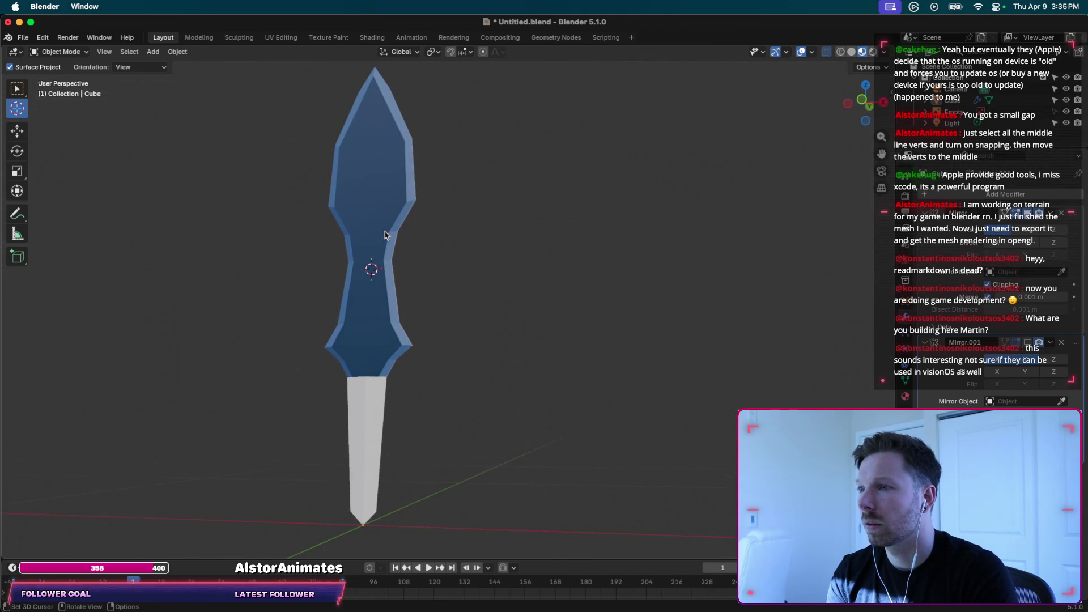
{"action": "middle_click_drag", "start_coordinate": [367, 524], "coordinate": [390, 521]}
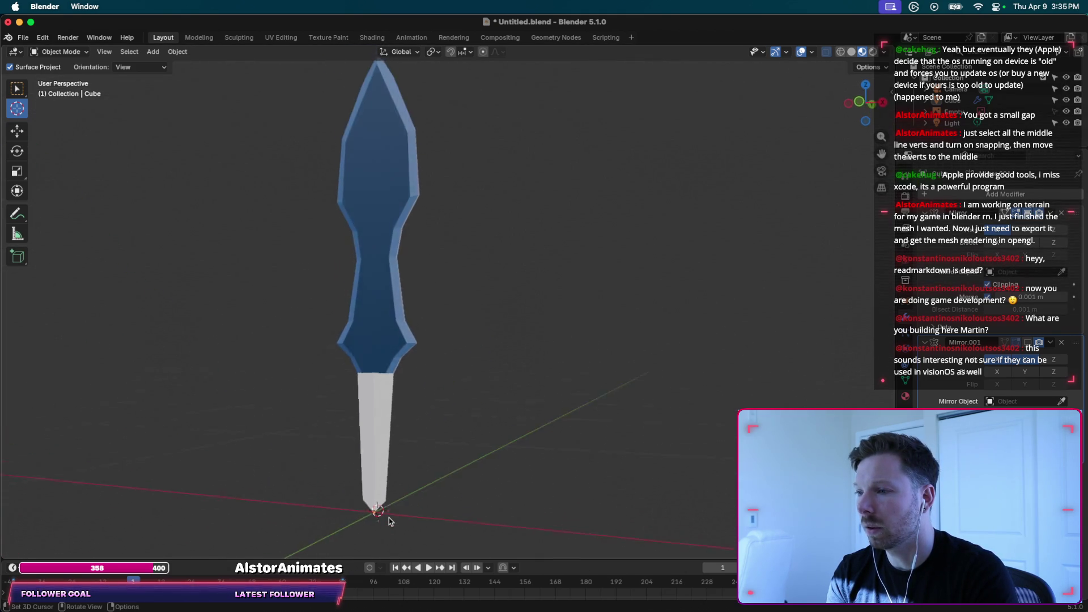
{"action": "right_click", "coordinate": [387, 340]}
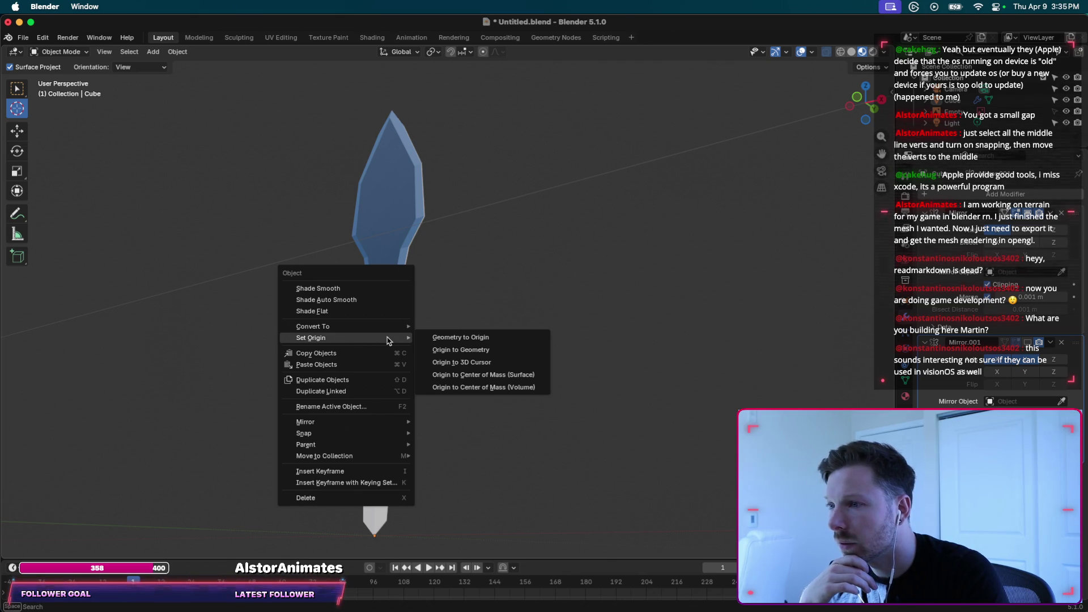
{"action": "middle_click_drag", "start_coordinate": [493, 284], "coordinate": [361, 279]}
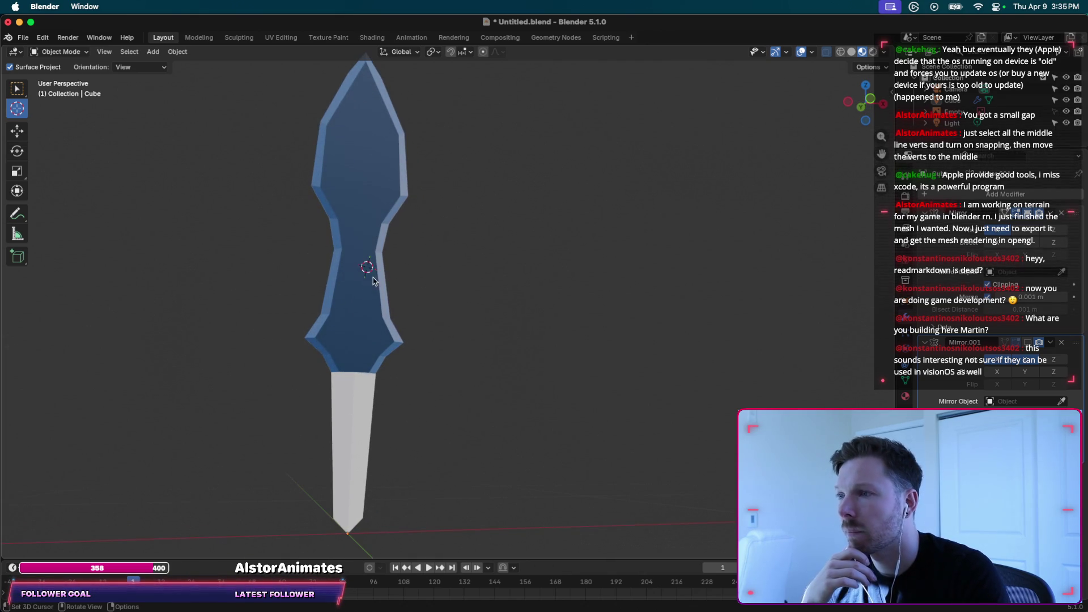
{"action": "left_click", "coordinate": [864, 103]}
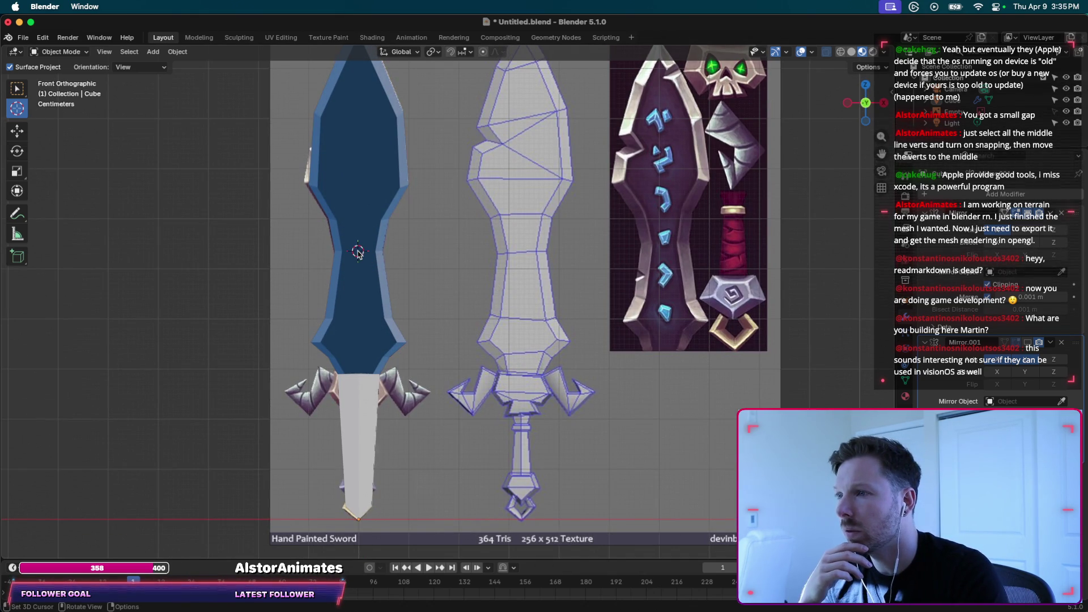
Show the Transform sidebar, return the 3D cursor to the sword centre and reselect the sword.
{"action": "left_click_drag", "start_coordinate": [357, 259], "coordinate": [361, 252]}
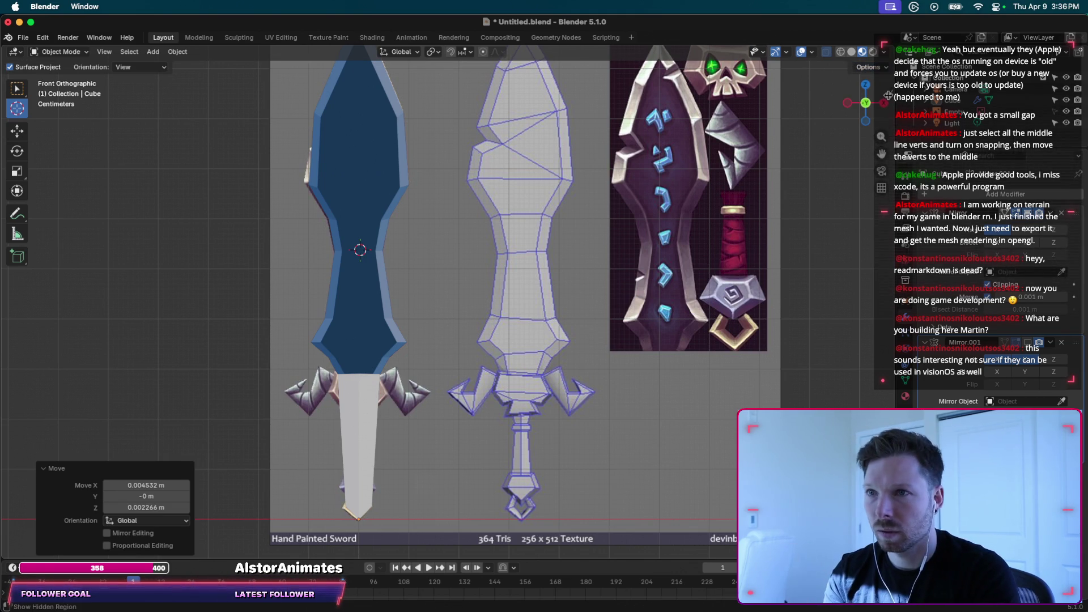
{"action": "left_click", "coordinate": [889, 89]}
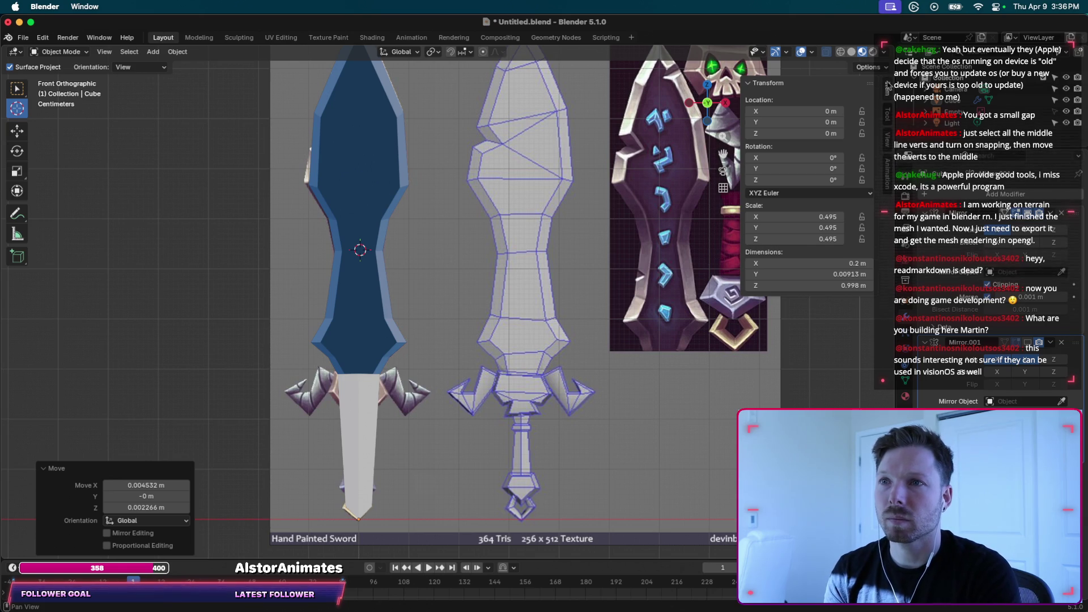
{"action": "left_click", "coordinate": [431, 244]}
{"action": "left_click", "coordinate": [359, 253]}
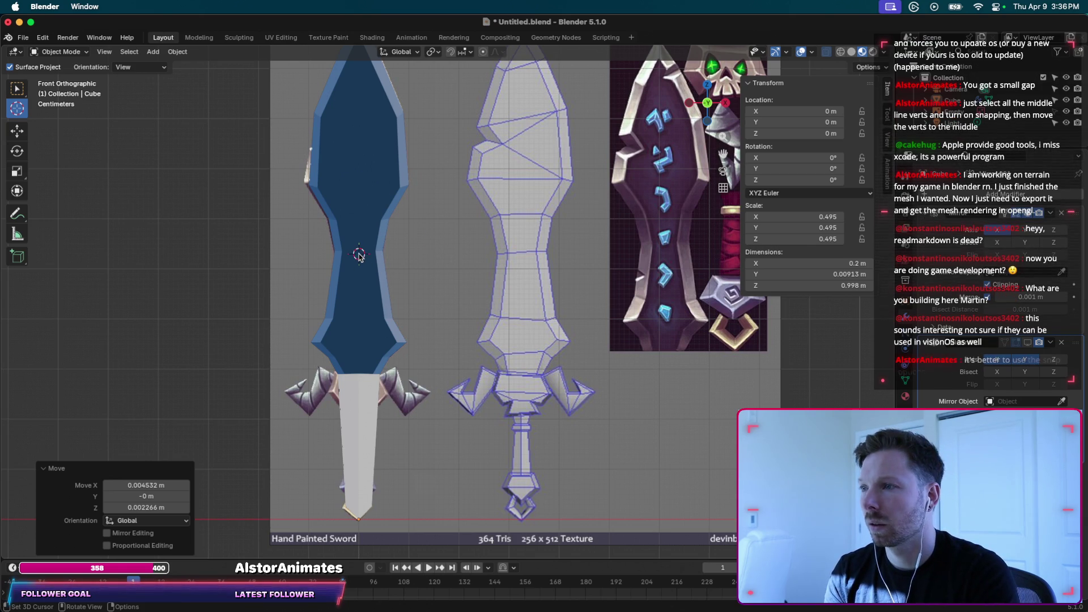
{"action": "key", "text": "w"}
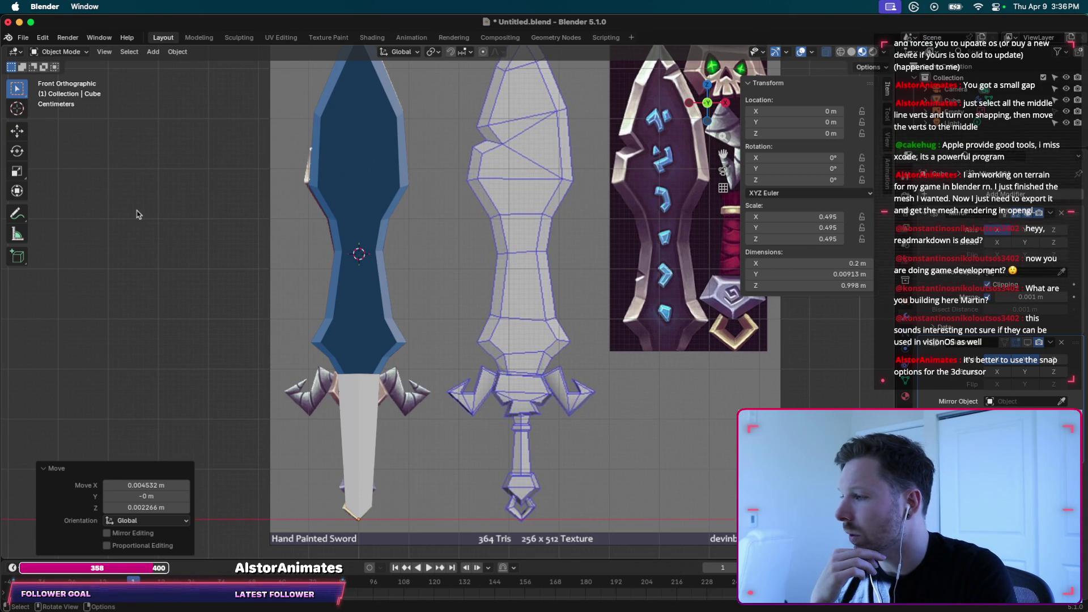
{"action": "left_click", "coordinate": [437, 55]}
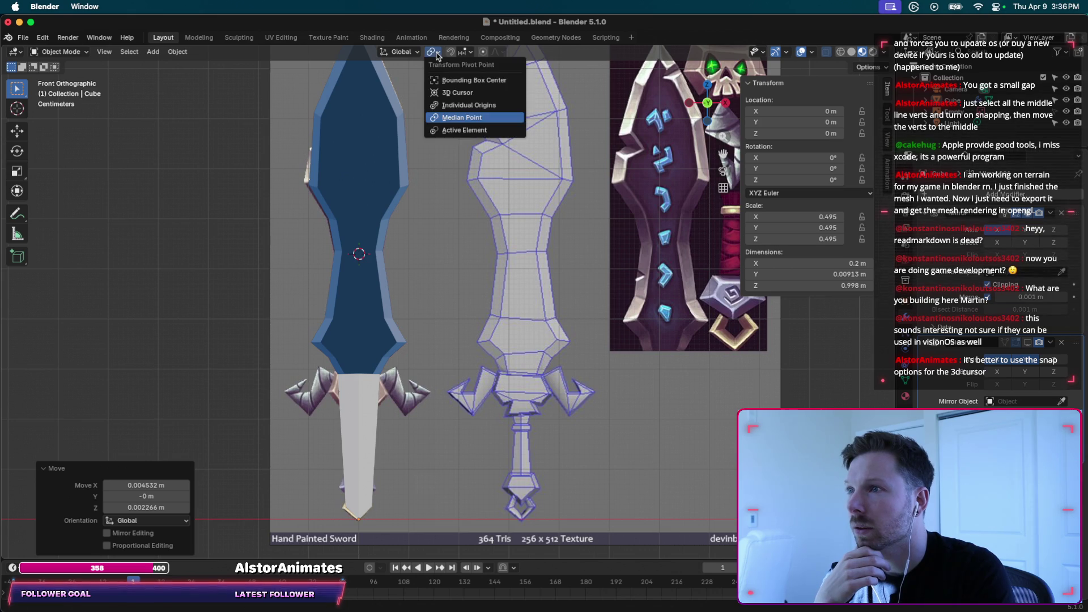
{"action": "left_click", "coordinate": [359, 252]}
Move the 3D cursor slightly up the blade, then inspect the Set Origin and snapping options.
{"action": "key", "text": "shift+space"}
{"action": "key", "text": "space"}
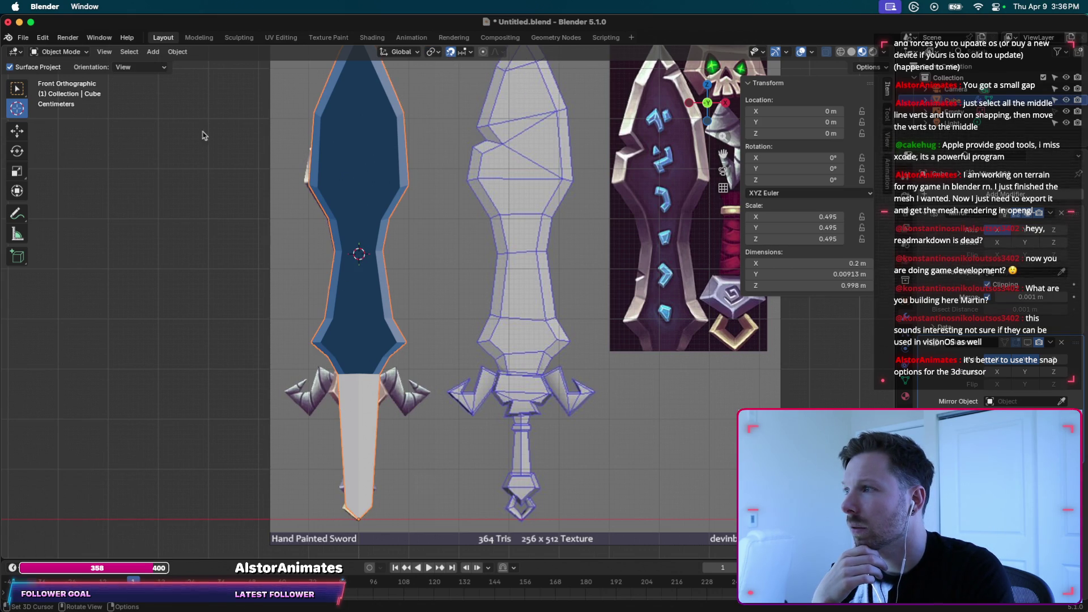
{"action": "left_click_drag", "start_coordinate": [364, 238], "coordinate": [350, 245]}
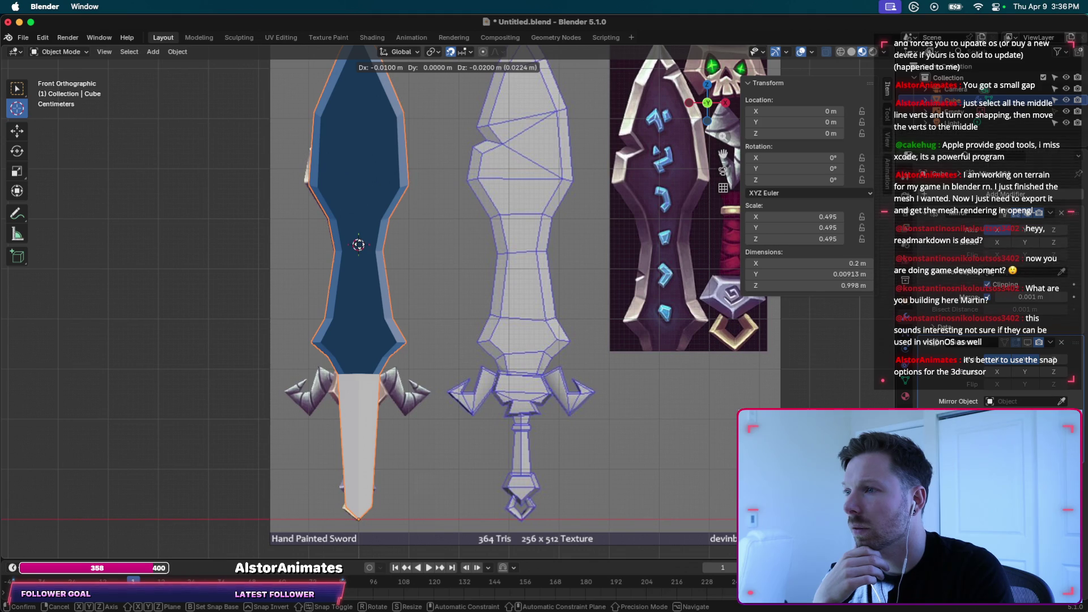
{"action": "left_click_drag", "start_coordinate": [358, 245], "coordinate": [361, 247]}
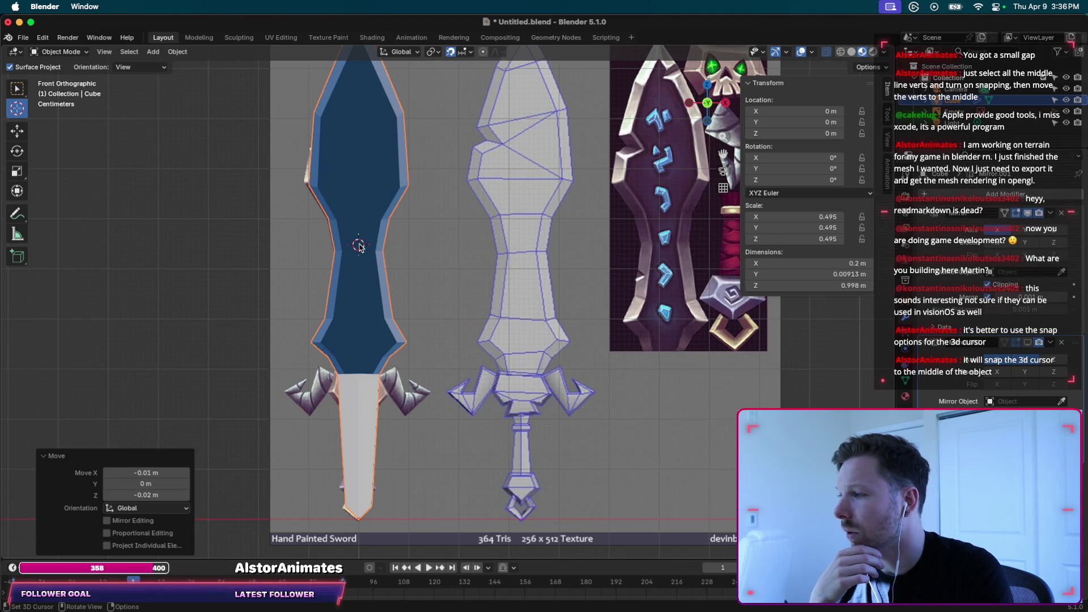
{"action": "right_click", "coordinate": [340, 190]}
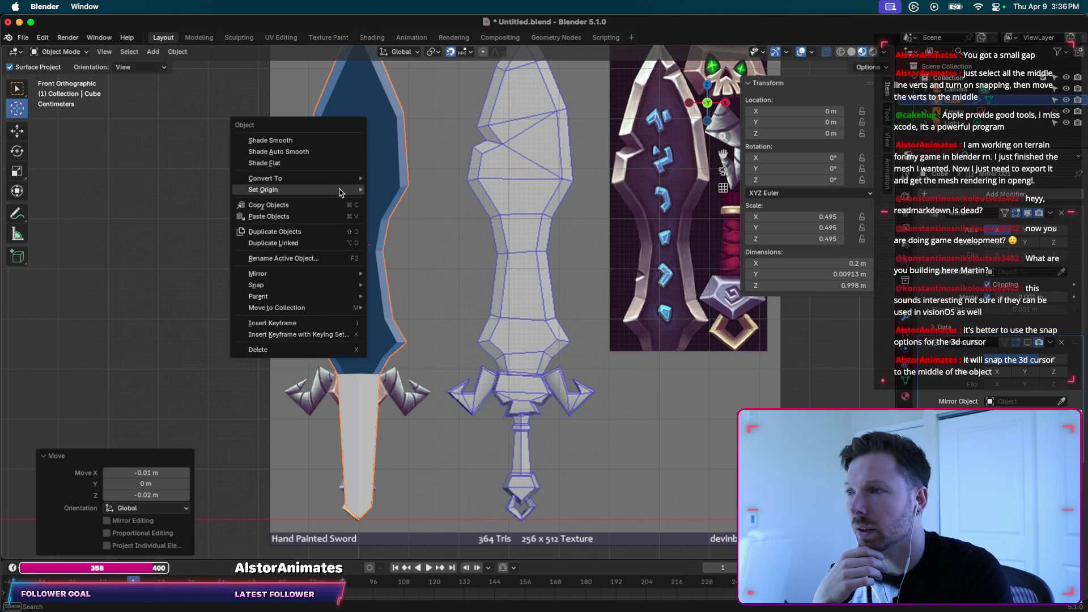
{"action": "mouse_move", "coordinate": [340, 192]}
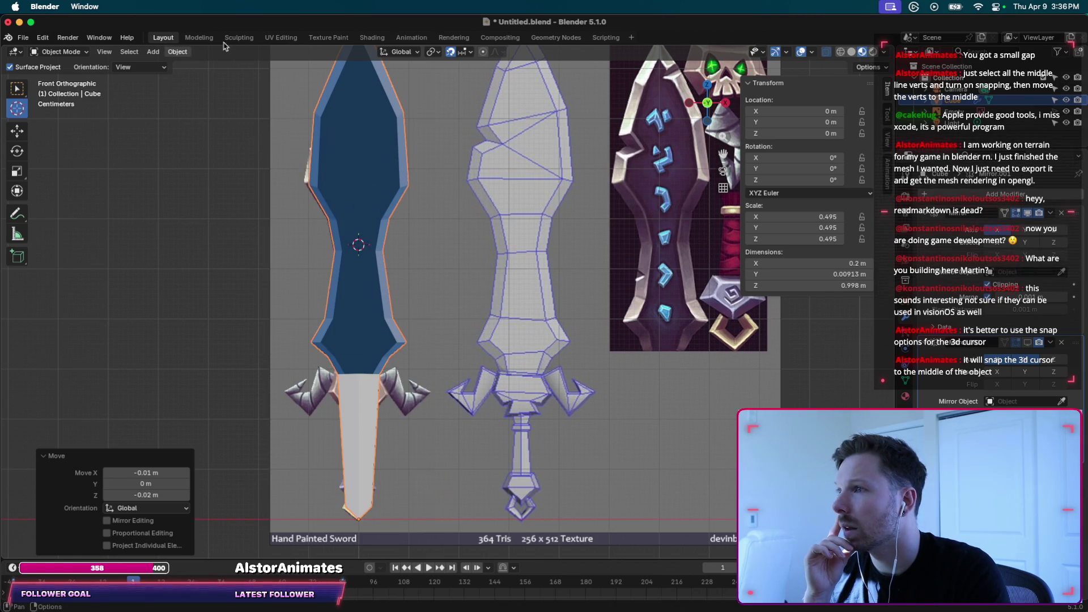
{"action": "left_click", "coordinate": [471, 53]}
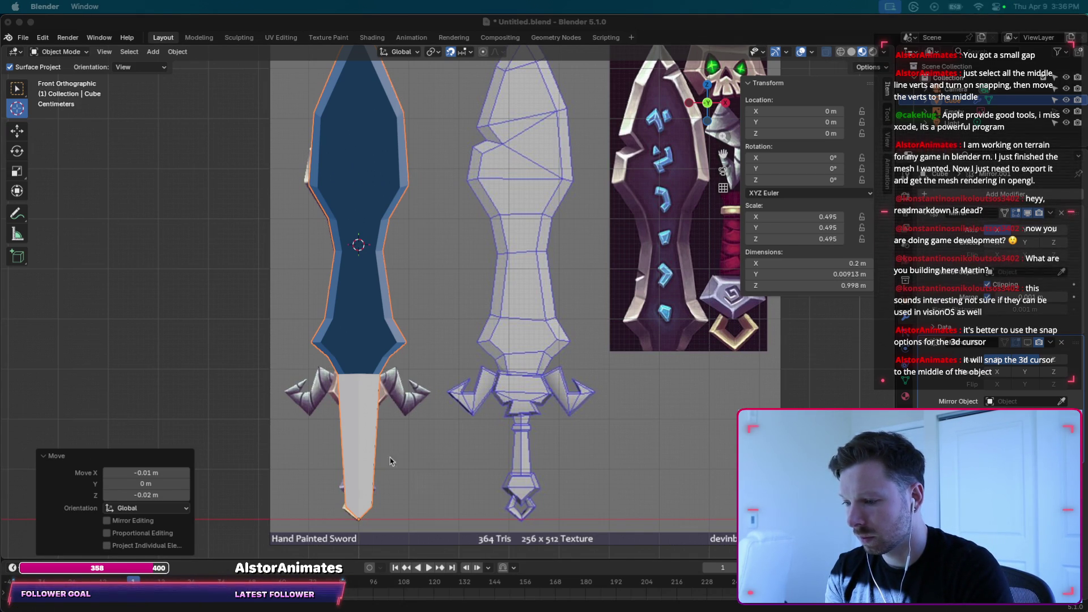
{"action": "middle_click_drag", "start_coordinate": [487, 255], "coordinate": [495, 256]}
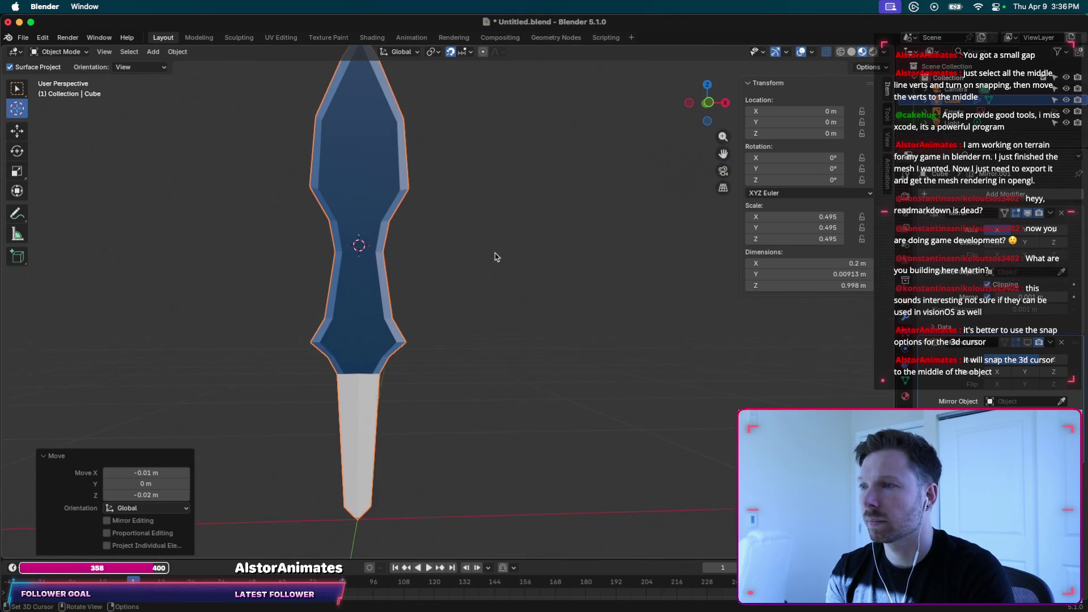
Return to the front view, orbit the sword edge-on and switch back to object selection.
{"action": "left_click", "coordinate": [707, 103]}
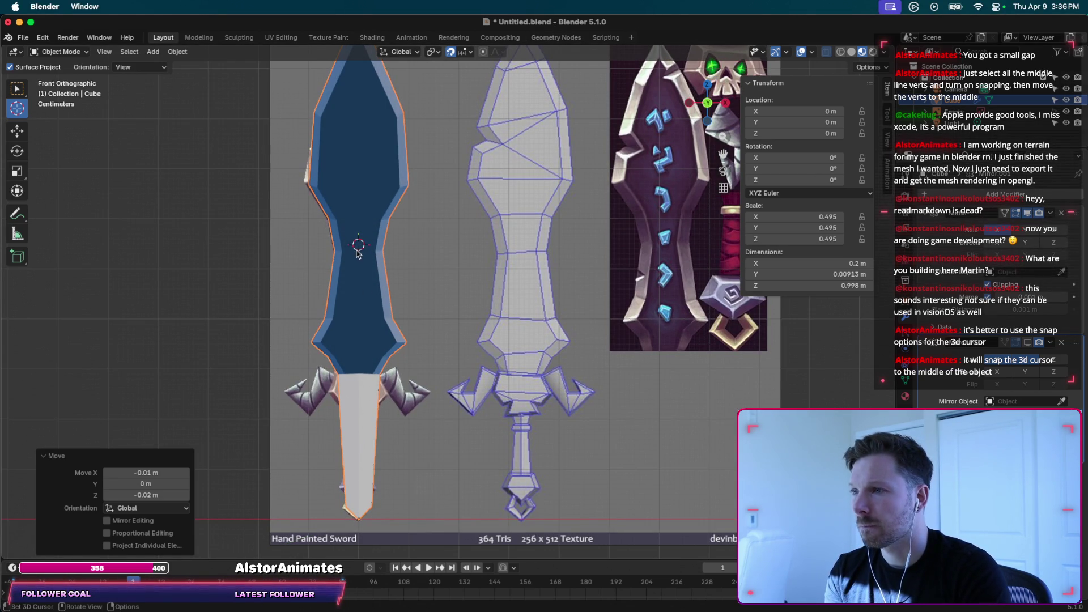
{"action": "middle_click_drag", "start_coordinate": [358, 271], "coordinate": [406, 253]}
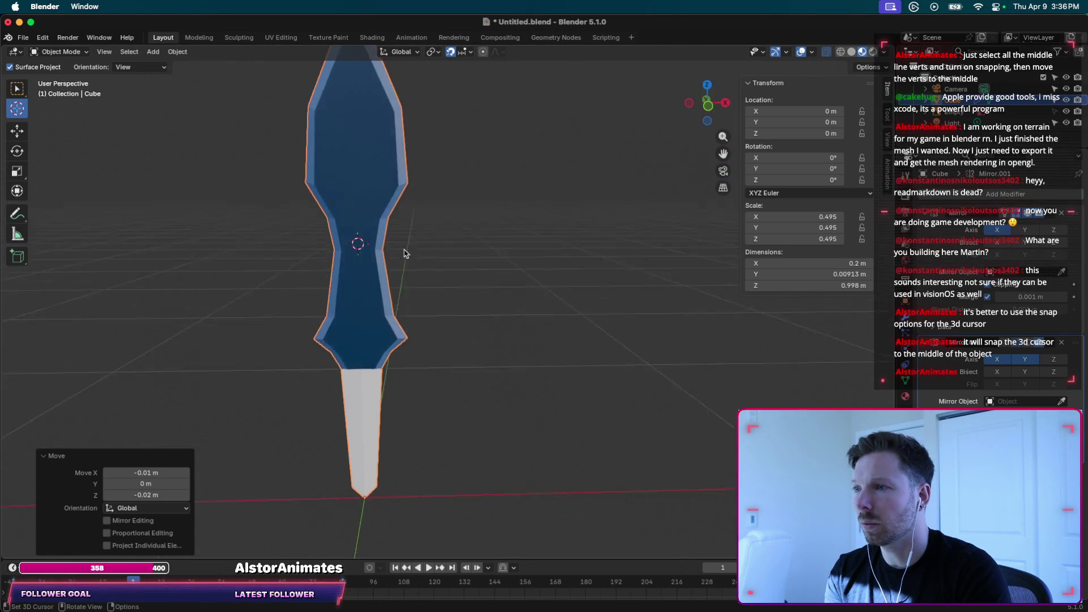
{"action": "scroll", "coordinate": [405, 253], "scroll_direction": "right", "scroll_amount": 5}
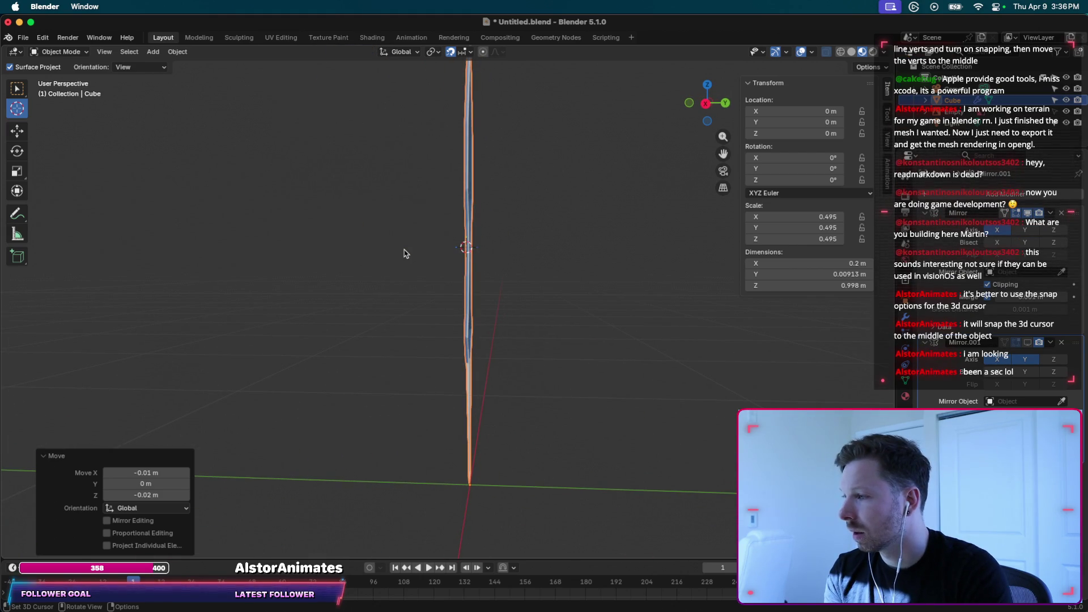
{"action": "scroll", "coordinate": [406, 253], "scroll_direction": "right", "scroll_amount": 5}
{"action": "left_click", "coordinate": [17, 89]}
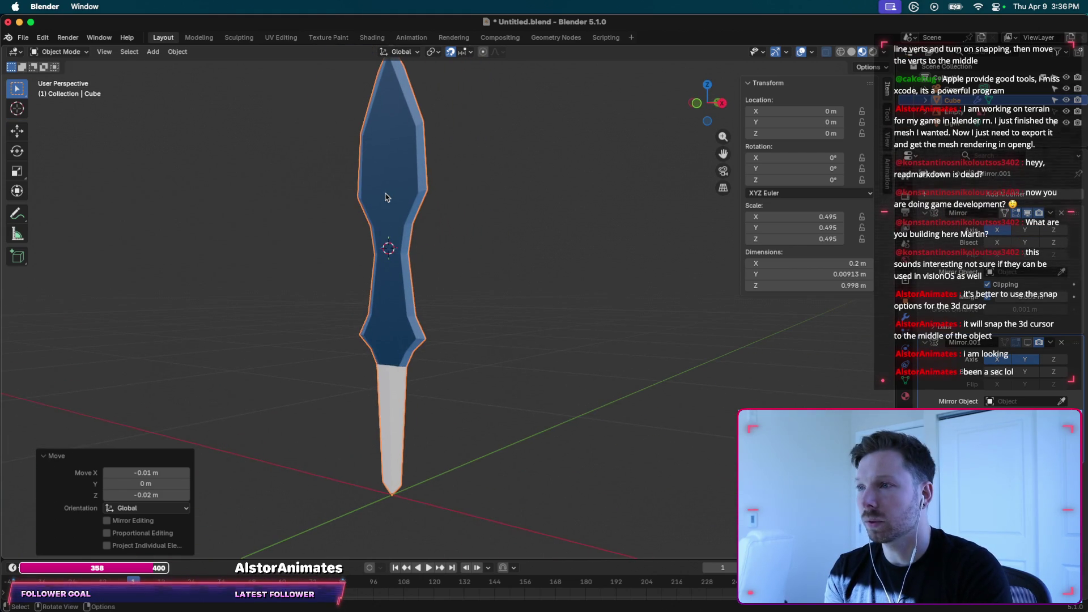
{"action": "scroll", "coordinate": [385, 197], "scroll_direction": "right", "scroll_amount": 5}
Check the snapping options, enter Edit Mode and start a loop cut across the blade.
{"action": "left_click", "coordinate": [463, 52]}
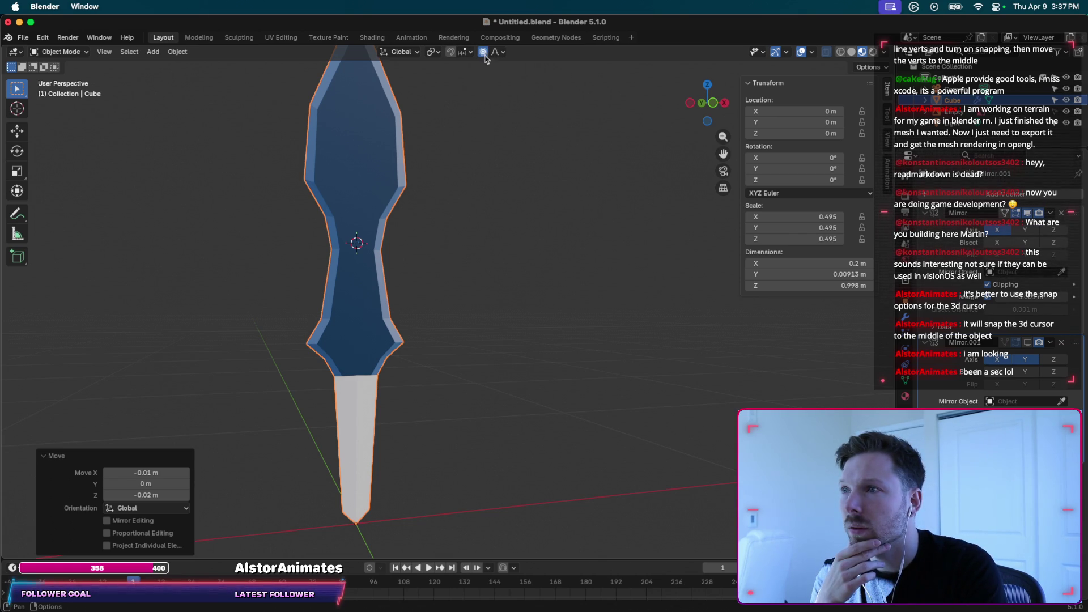
{"action": "scroll", "coordinate": [383, 335], "scroll_direction": "right", "scroll_amount": 2}
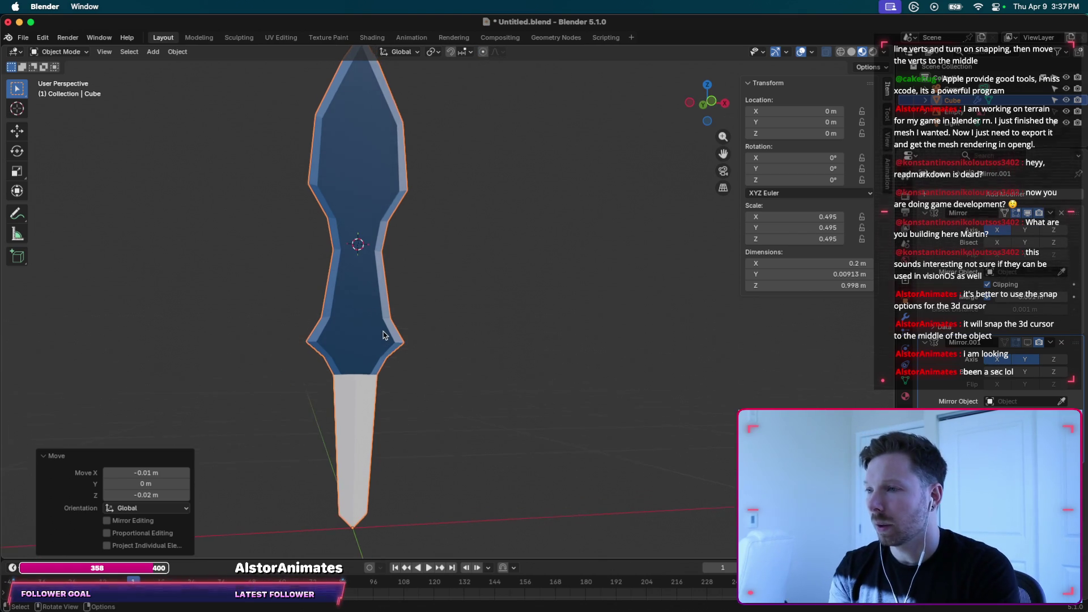
{"action": "key", "text": "Tab"}
{"action": "key", "text": "ctrl+r"}
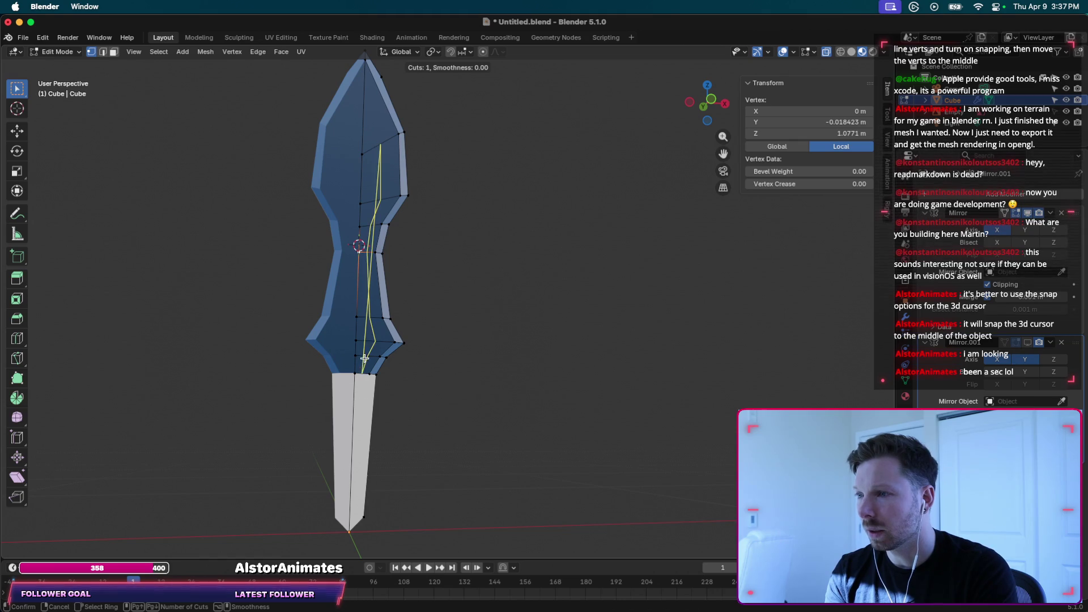
Cancel the blade loop cut and line the view up straight on the sword's front.
{"action": "key", "text": "Escape"}
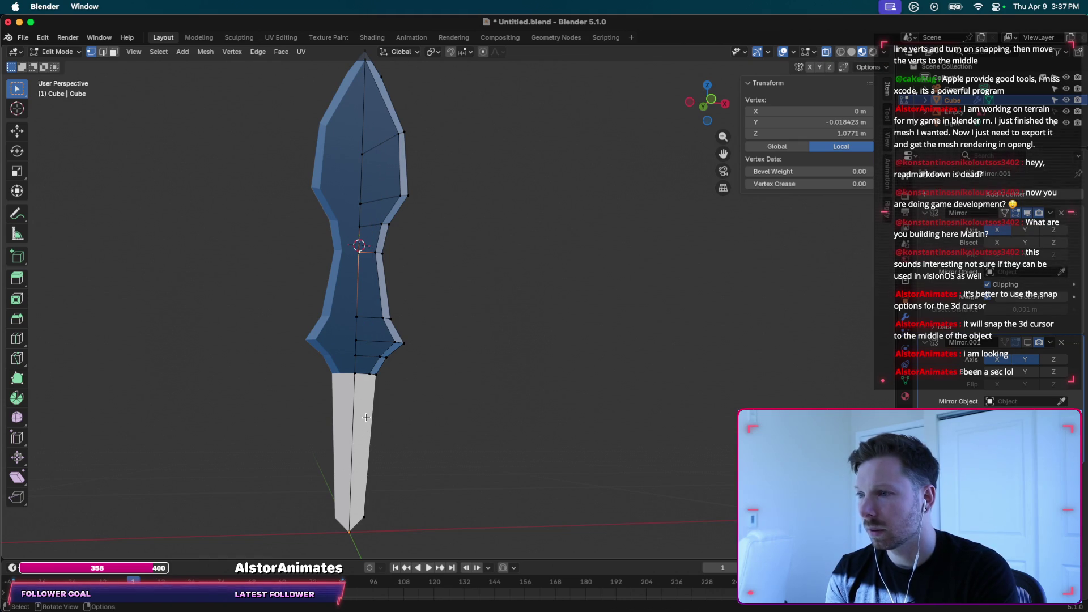
{"action": "scroll", "coordinate": [363, 425], "scroll_direction": "down", "scroll_amount": 5}
{"action": "scroll", "coordinate": [366, 418], "scroll_direction": "up", "scroll_amount": 2, "text": "shift"}
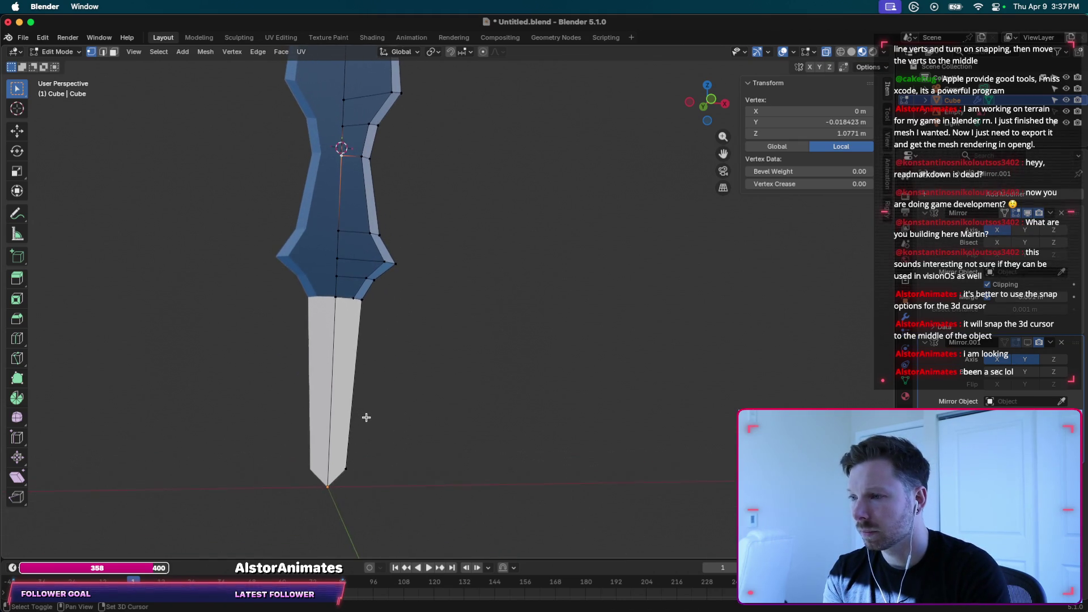
{"action": "scroll", "coordinate": [366, 417], "scroll_direction": "up", "scroll_amount": 2, "text": "shift"}
{"action": "middle_click_drag", "start_coordinate": [366, 418], "coordinate": [430, 364]}
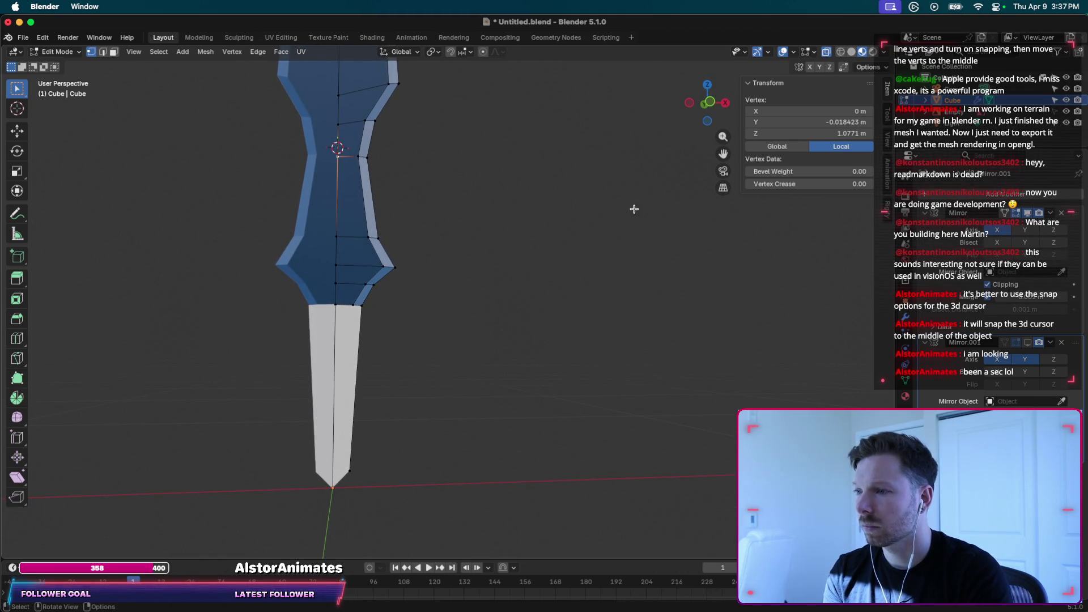
{"action": "left_click", "coordinate": [709, 103]}
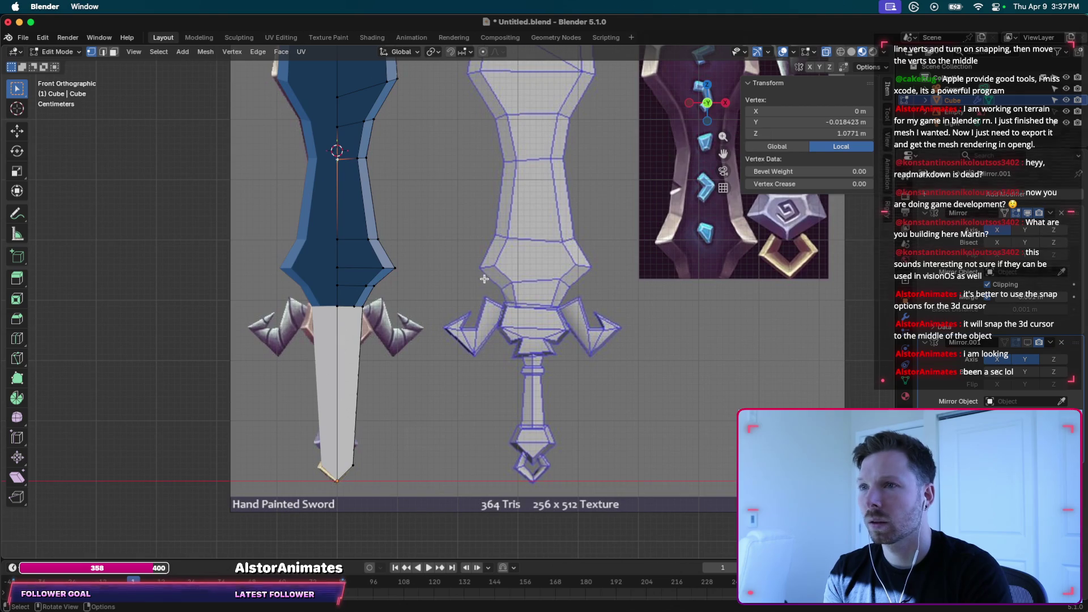
{"action": "scroll", "coordinate": [327, 411], "scroll_direction": "up", "scroll_amount": 2, "text": "shift"}
{"action": "scroll", "coordinate": [327, 411], "scroll_direction": "down", "scroll_amount": 3, "text": "shift"}
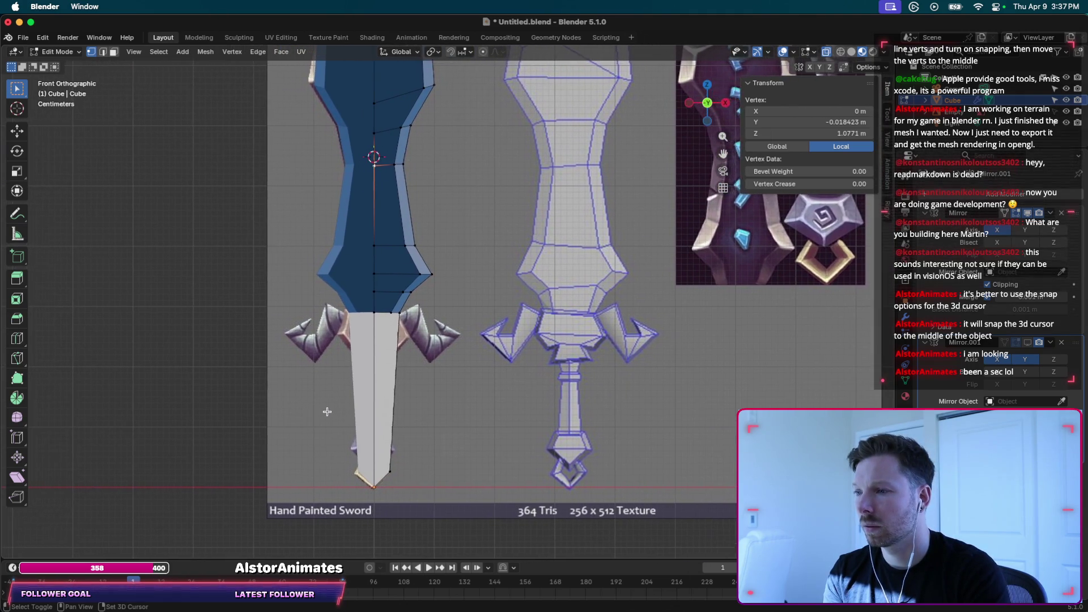
{"action": "scroll", "coordinate": [326, 411], "scroll_direction": "down", "scroll_amount": 3, "text": "shift"}
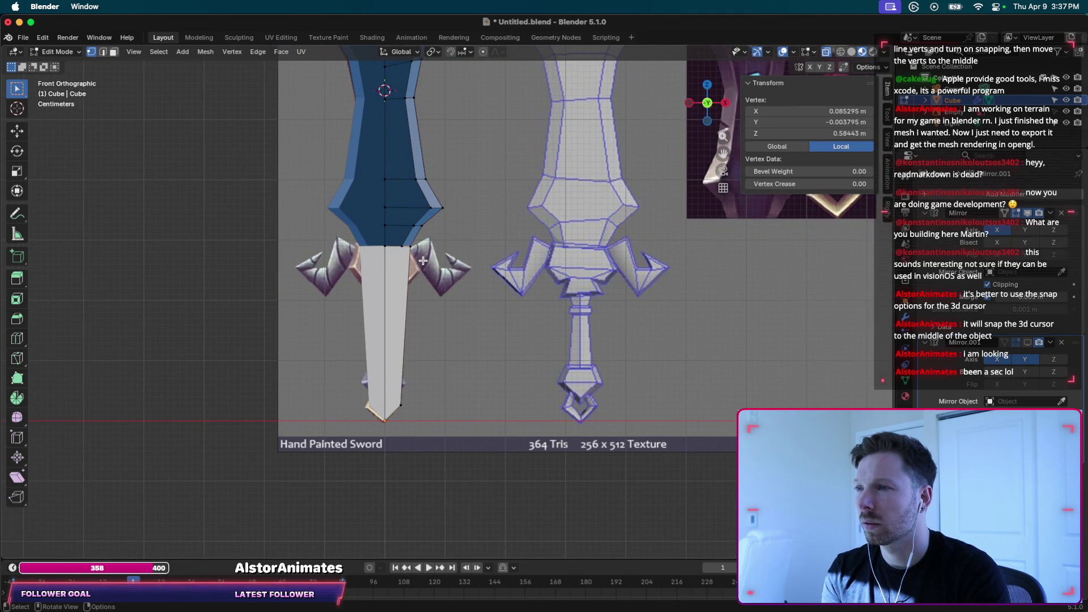
{"action": "scroll", "coordinate": [423, 261], "scroll_direction": "up", "scroll_amount": 3}
{"action": "scroll", "coordinate": [385, 187], "scroll_direction": "up", "scroll_amount": 1}
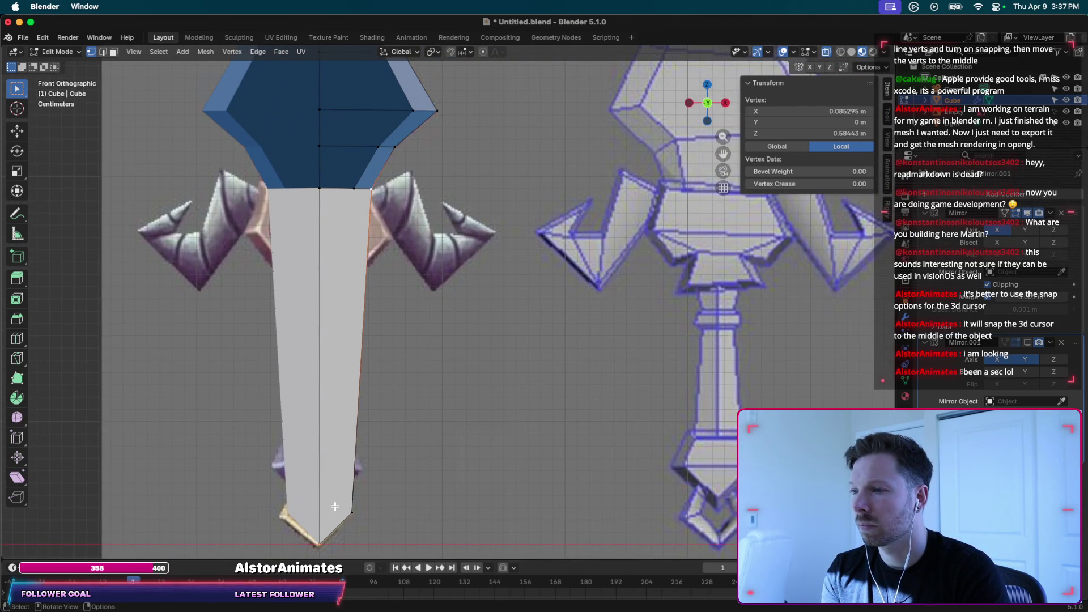
Move the handle's bottom tip in to the centre, discarding a trial loop cut on the handle.
{"action": "left_click", "coordinate": [351, 511], "text": "shift"}
{"action": "key", "text": "g"}
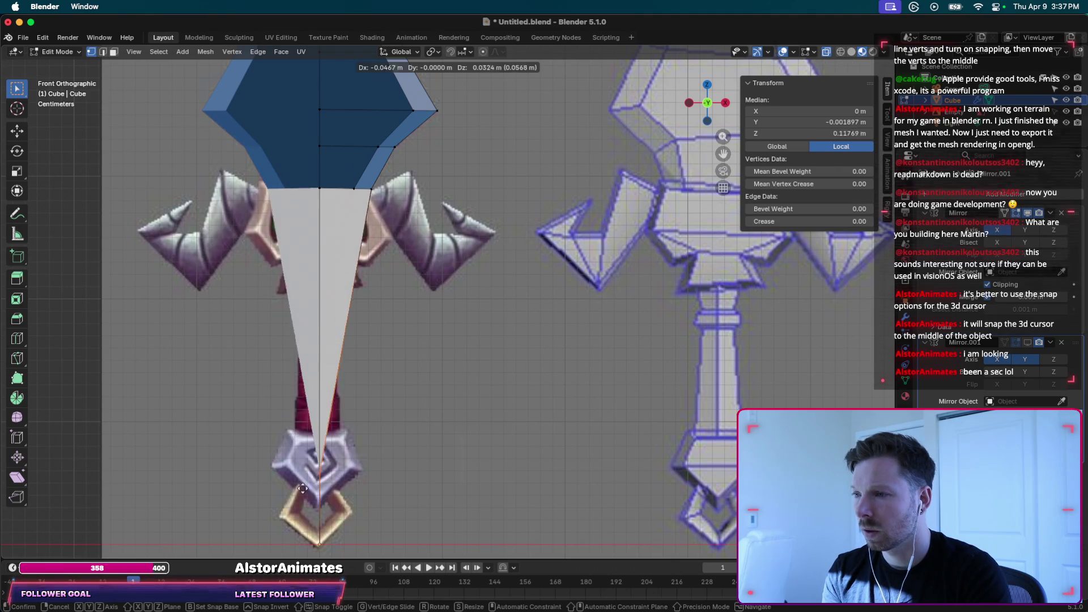
{"action": "left_click", "coordinate": [373, 462]}
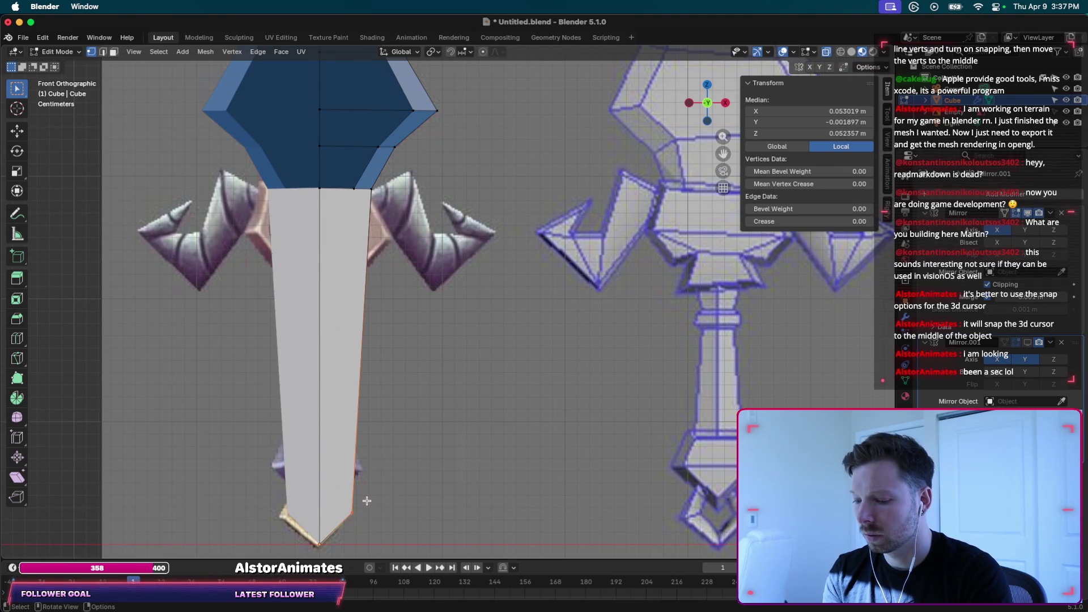
{"action": "key", "text": "ctrl+r"}
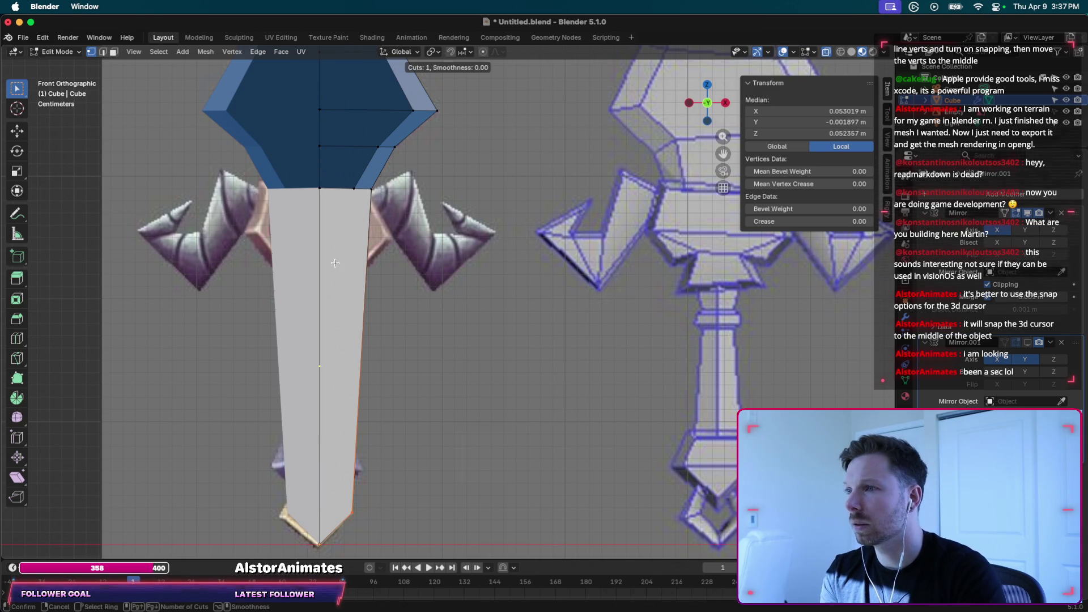
{"action": "key", "text": "Escape"}
Knife a new edge across the upper end of the grey handle.
{"action": "key", "text": "k"}
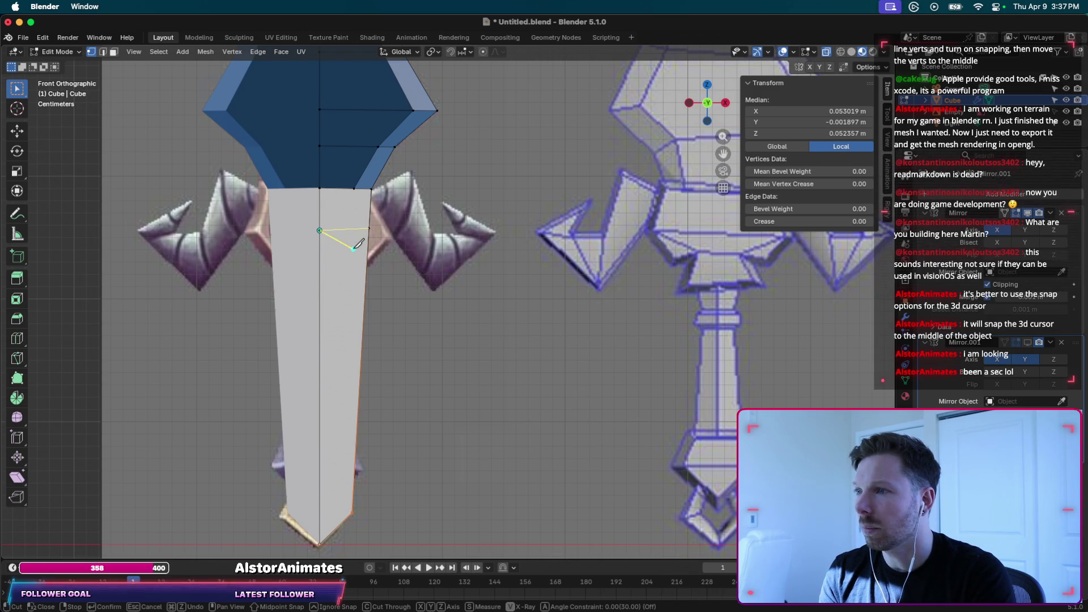
{"action": "left_click", "coordinate": [369, 228]}
{"action": "key", "text": "Return"}
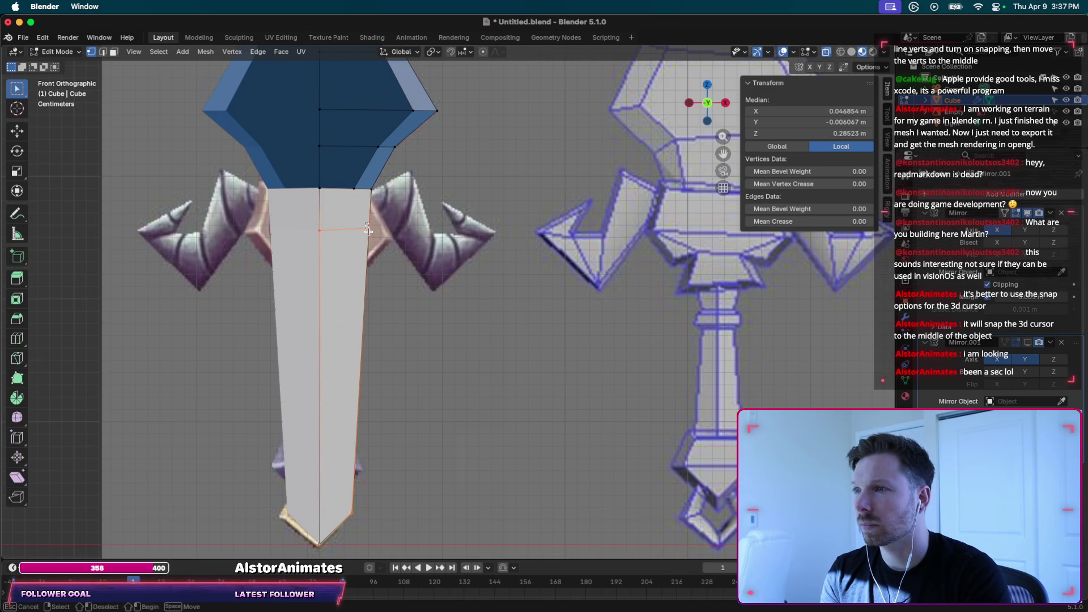
Raise the new cut's outer vertex toward the guard (0.034 m X, 0.048 m Z), then undo it.
{"action": "left_click", "coordinate": [367, 228]}
{"action": "key", "text": "g"}
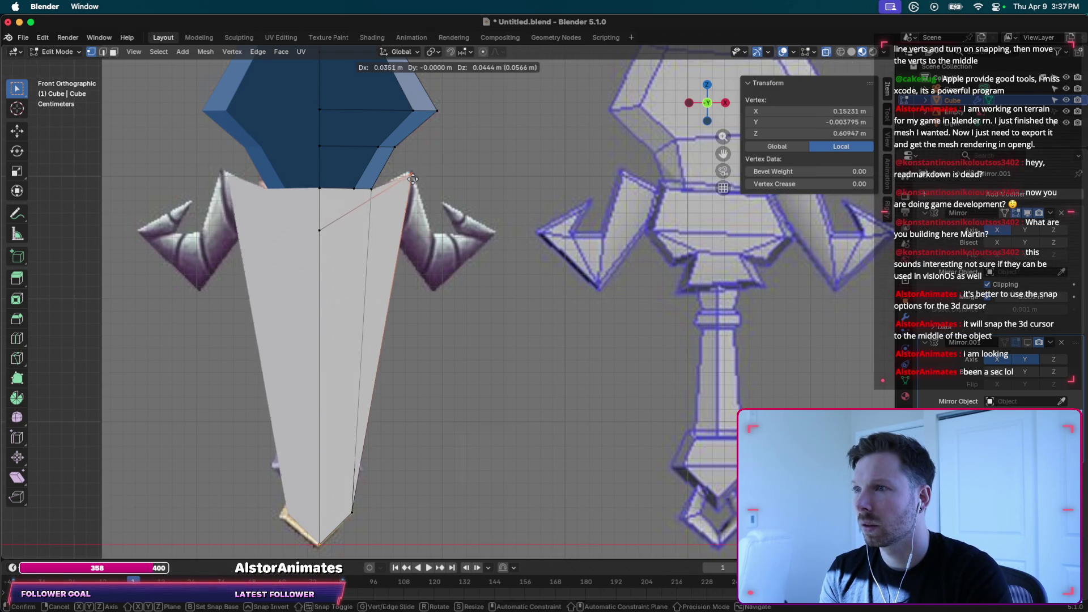
{"action": "left_click", "coordinate": [412, 175]}
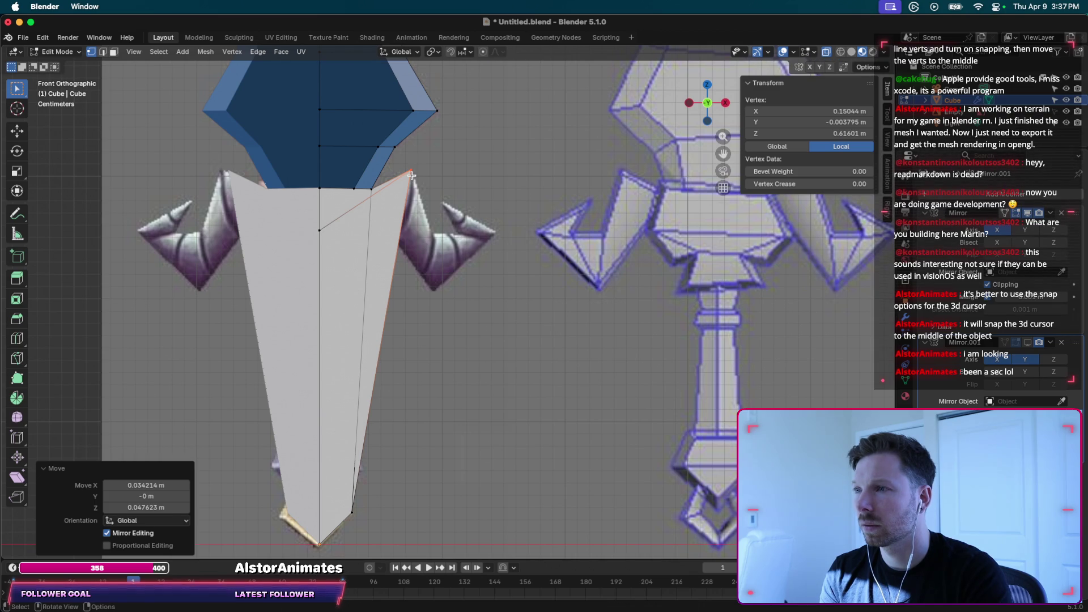
{"action": "middle_click_drag", "start_coordinate": [385, 210], "coordinate": [388, 213]}
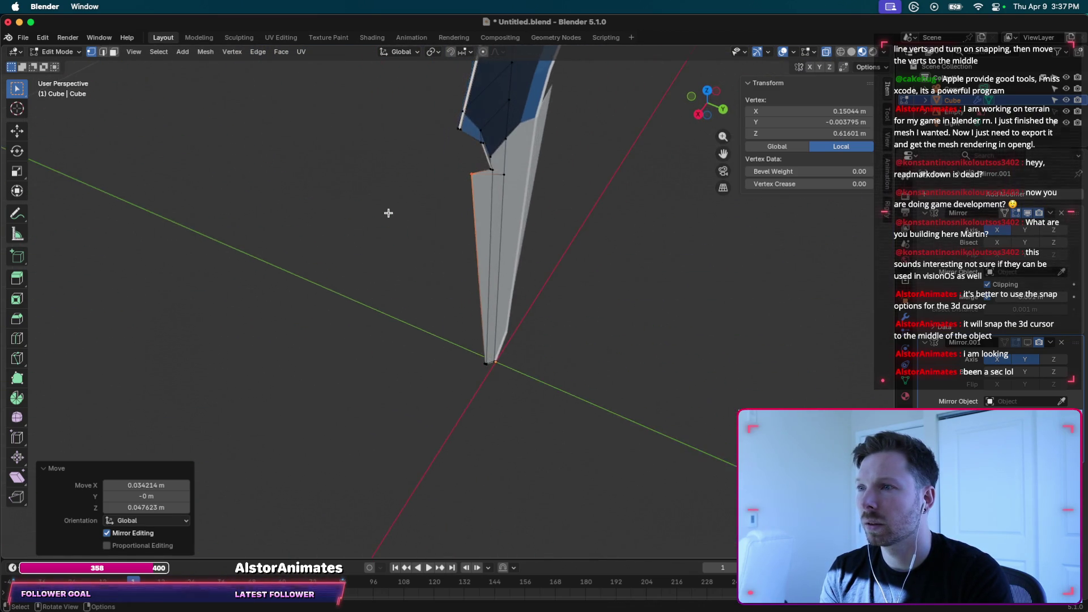
{"action": "key", "text": "ctrl+z"}
Orbit and pan around the handle to inspect the tapered mesh from new angles.
{"action": "mouse_move", "coordinate": [542, 223]}
{"action": "middle_mouse_down"}
{"action": "mouse_move", "coordinate": [515, 214]}
{"action": "mouse_move", "coordinate": [515, 236]}
{"action": "mouse_move", "coordinate": [535, 236]}
{"action": "mouse_move", "coordinate": [518, 229]}
{"action": "middle_mouse_up"}
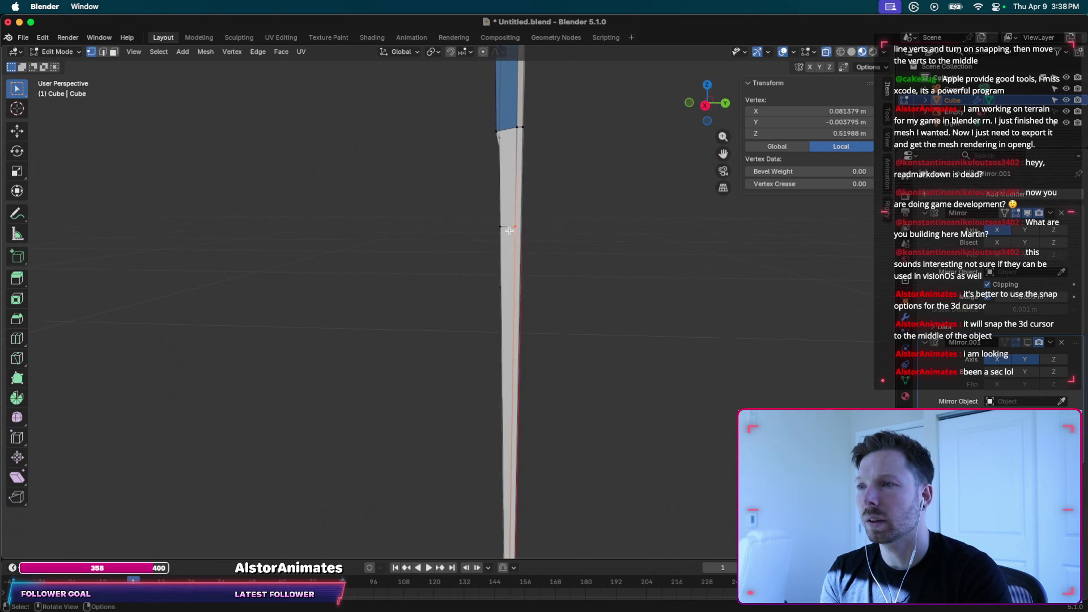
{"action": "scroll", "coordinate": [518, 228], "scroll_direction": "left", "scroll_amount": 5, "text": "shift"}
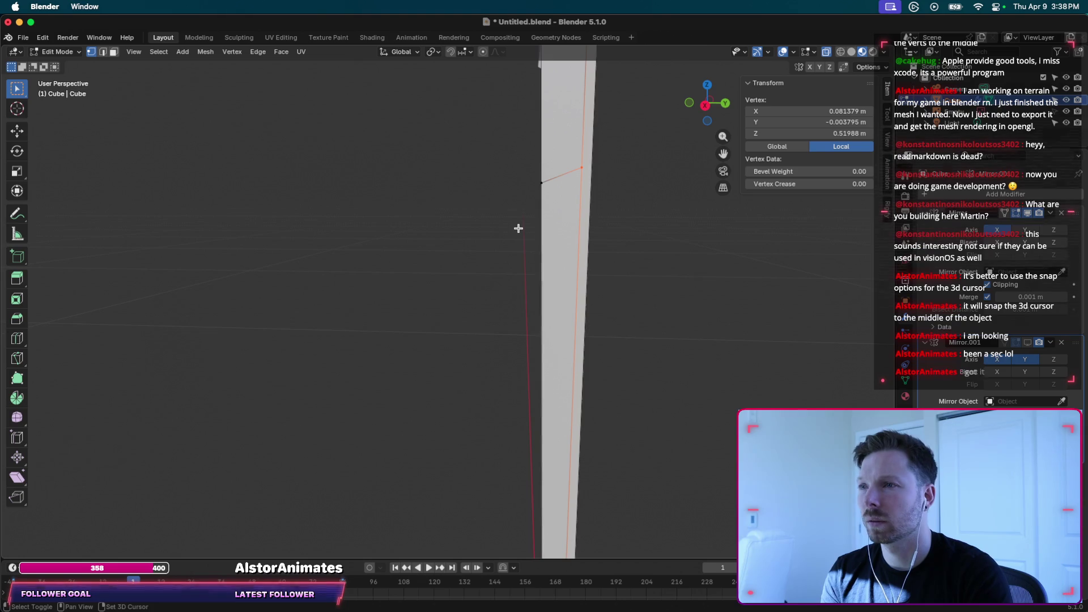
{"action": "scroll", "coordinate": [518, 229], "scroll_direction": "left", "scroll_amount": 2}
{"action": "scroll", "coordinate": [598, 201], "scroll_direction": "right", "scroll_amount": 8}
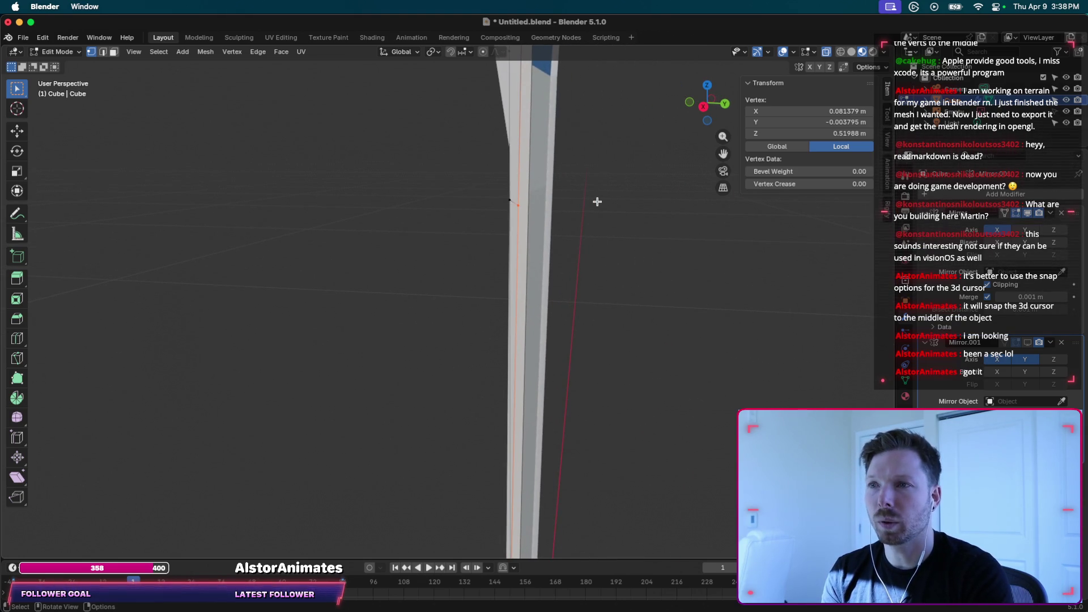
{"action": "scroll", "coordinate": [468, 201], "scroll_direction": "right", "scroll_amount": 10}
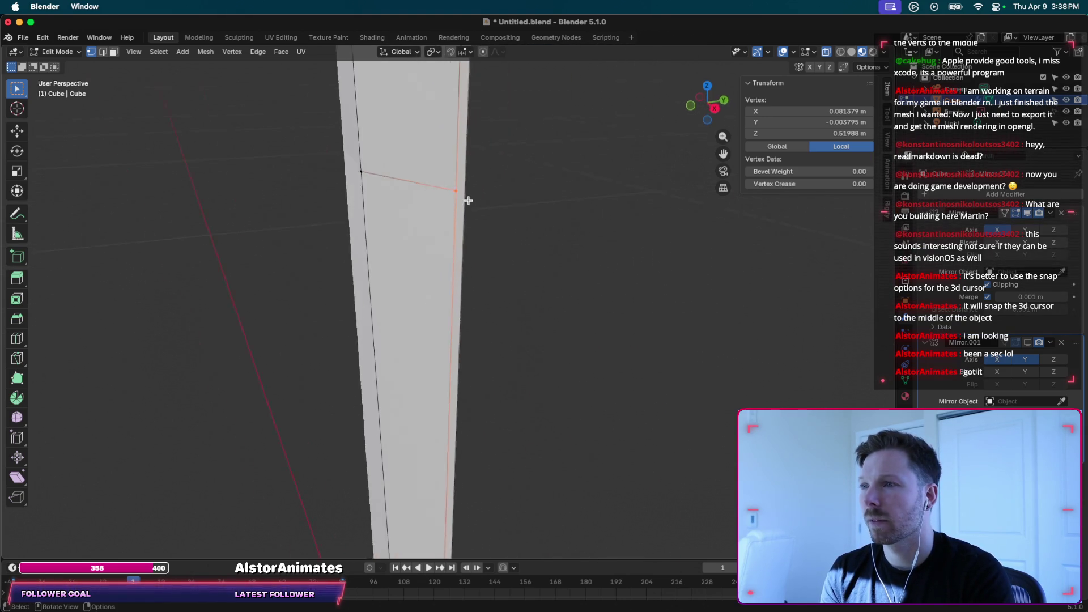
{"action": "scroll", "coordinate": [468, 200], "scroll_direction": "down", "scroll_amount": 5}
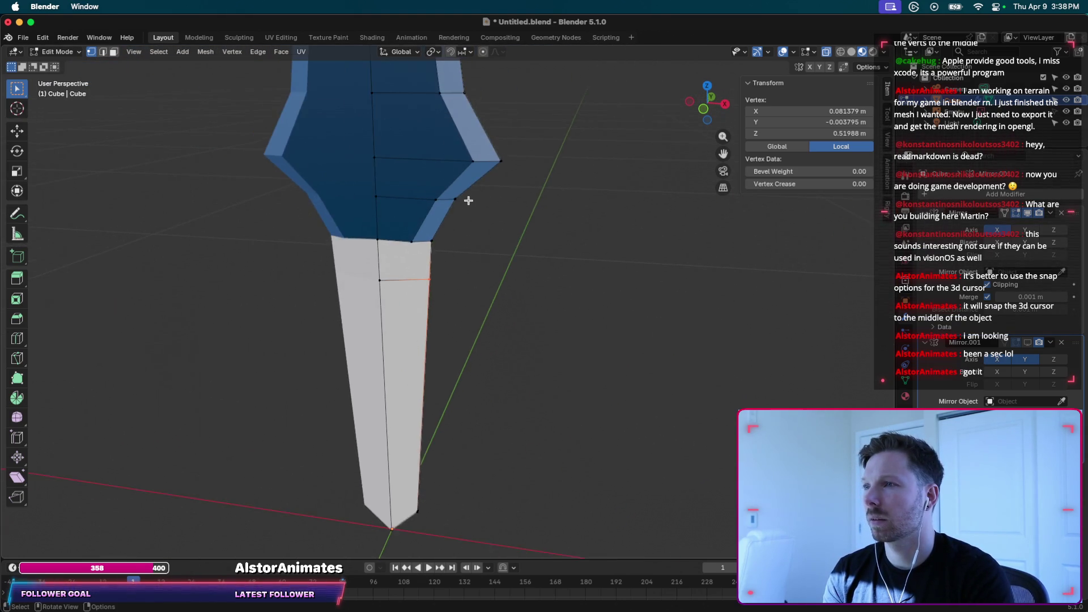
{"action": "scroll", "coordinate": [468, 201], "scroll_direction": "down", "scroll_amount": 4, "text": "shift"}
{"action": "scroll", "coordinate": [469, 201], "scroll_direction": "left", "scroll_amount": 3}
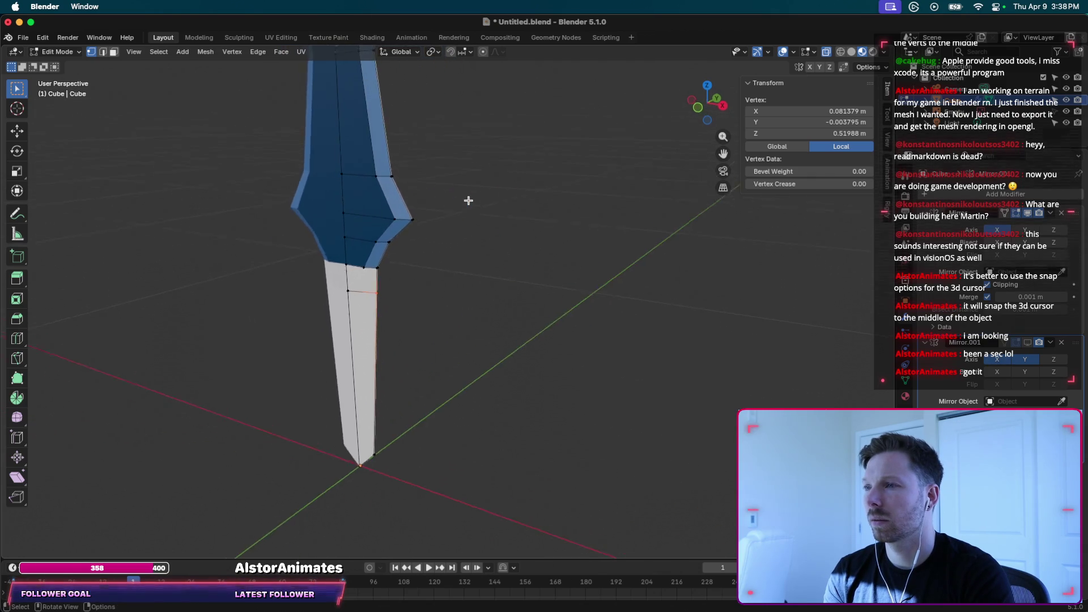
{"action": "scroll", "coordinate": [468, 201], "scroll_direction": "up", "scroll_amount": 5, "text": "ctrl"}
{"action": "scroll", "coordinate": [468, 201], "scroll_direction": "up", "scroll_amount": 3, "text": "shift"}
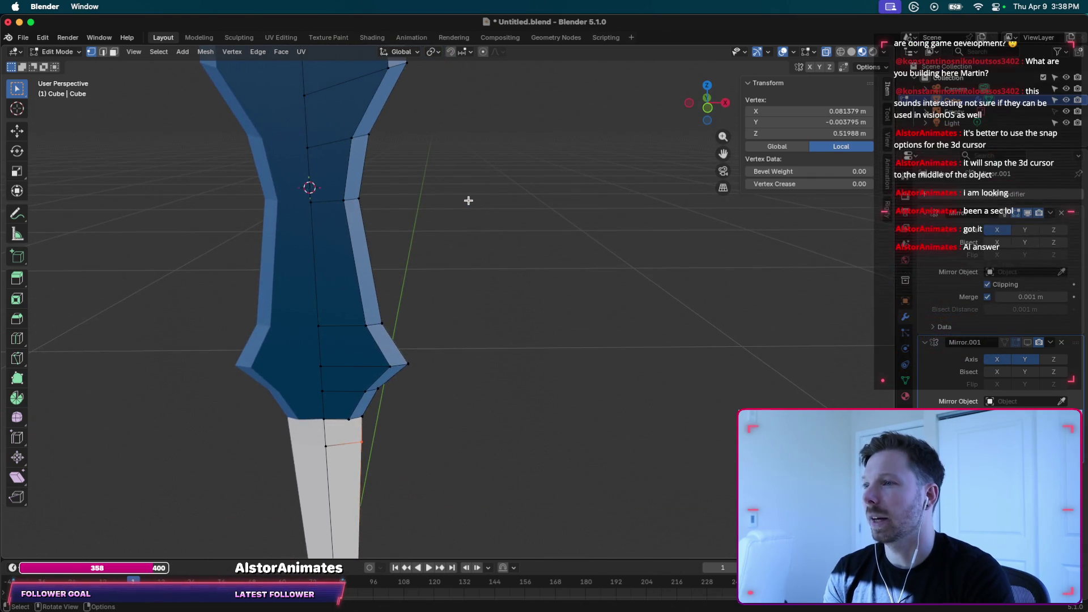
Select all of the editable mesh half and bring up the Snap pie menu.
{"action": "scroll", "coordinate": [468, 200], "scroll_direction": "left", "scroll_amount": 3, "text": "shift"}
{"action": "scroll", "coordinate": [468, 200], "scroll_direction": "left", "scroll_amount": 3}
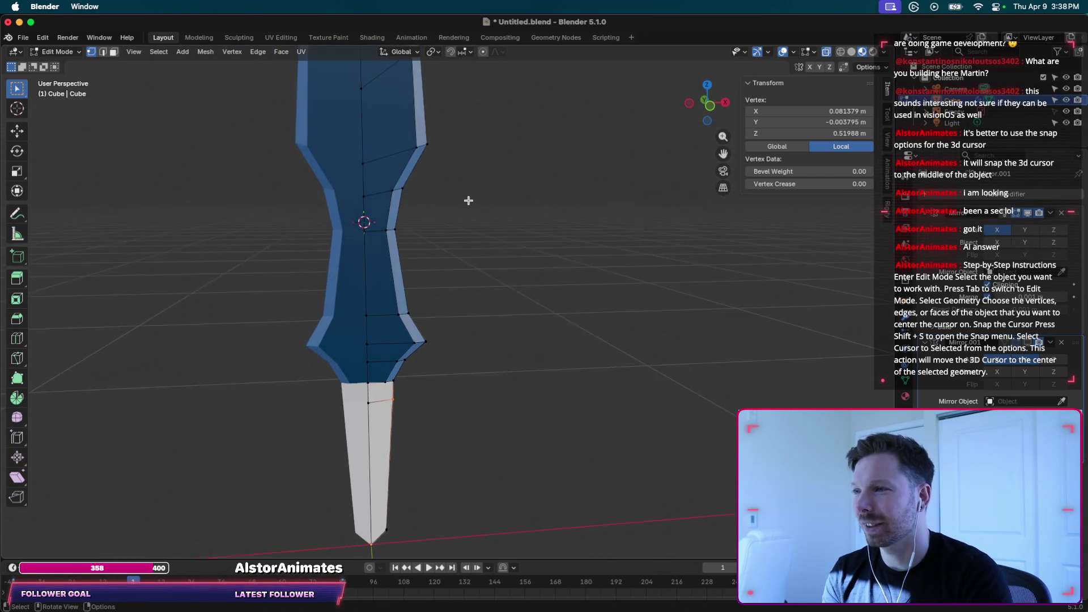
{"action": "scroll", "coordinate": [468, 201], "scroll_direction": "up", "scroll_amount": 3}
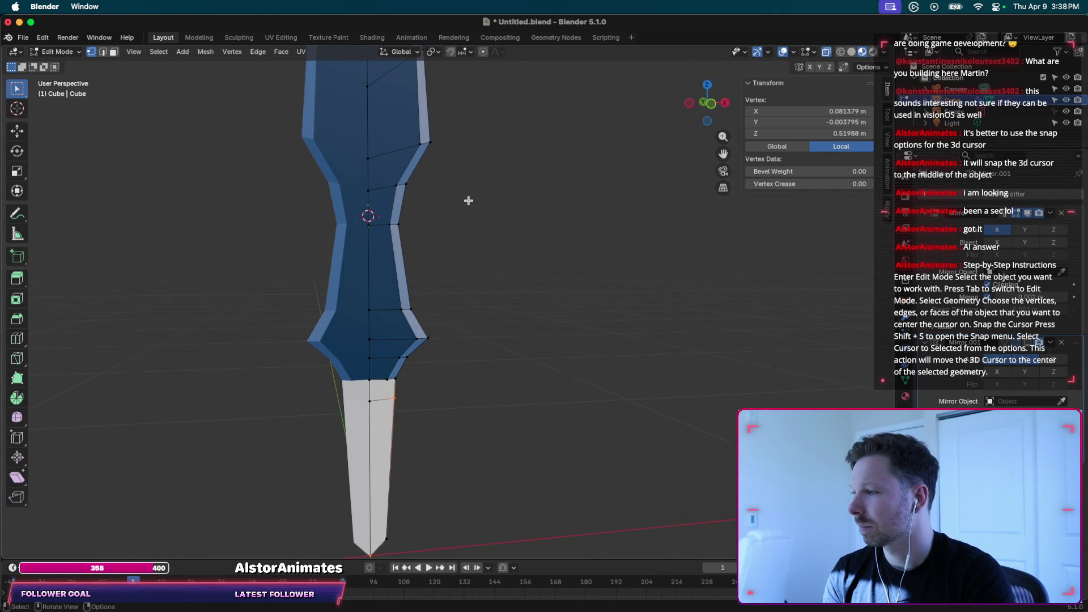
{"action": "scroll", "coordinate": [468, 201], "scroll_direction": "right", "scroll_amount": 1}
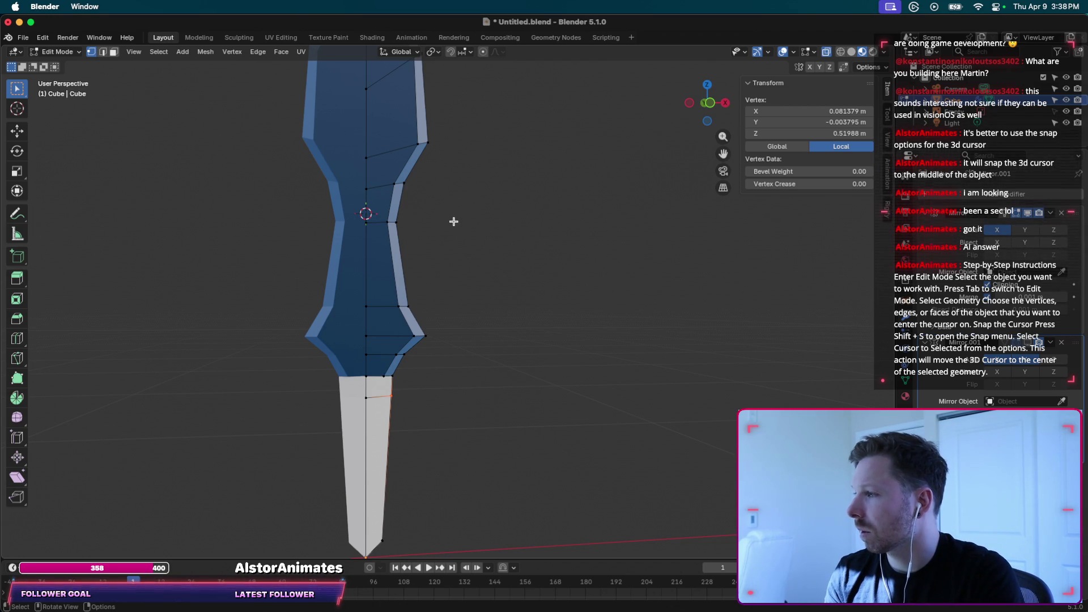
{"action": "key", "text": "a"}
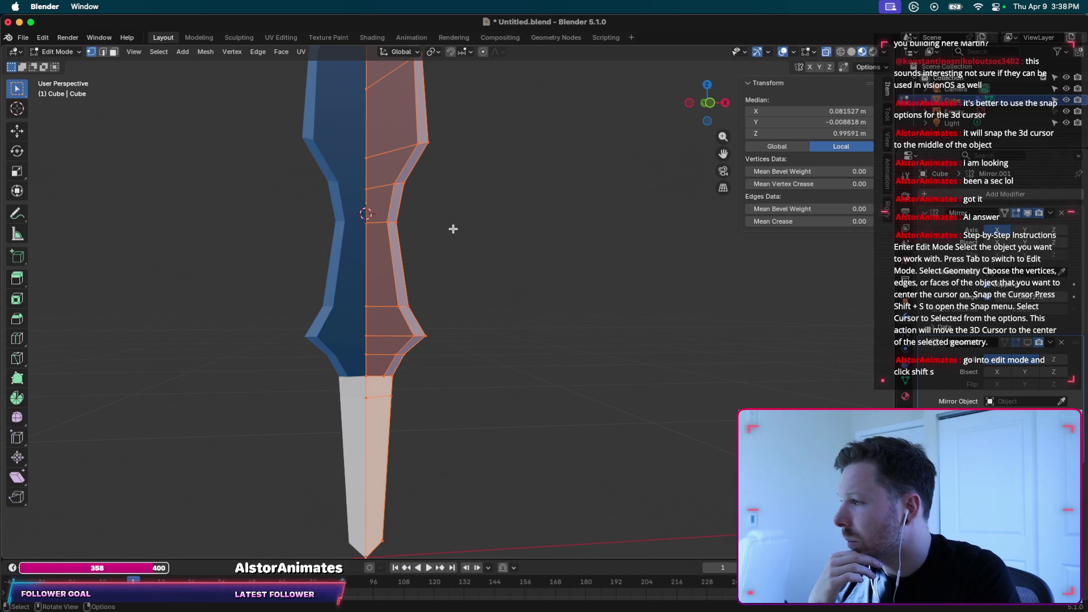
{"action": "key", "text": "shift+s"}
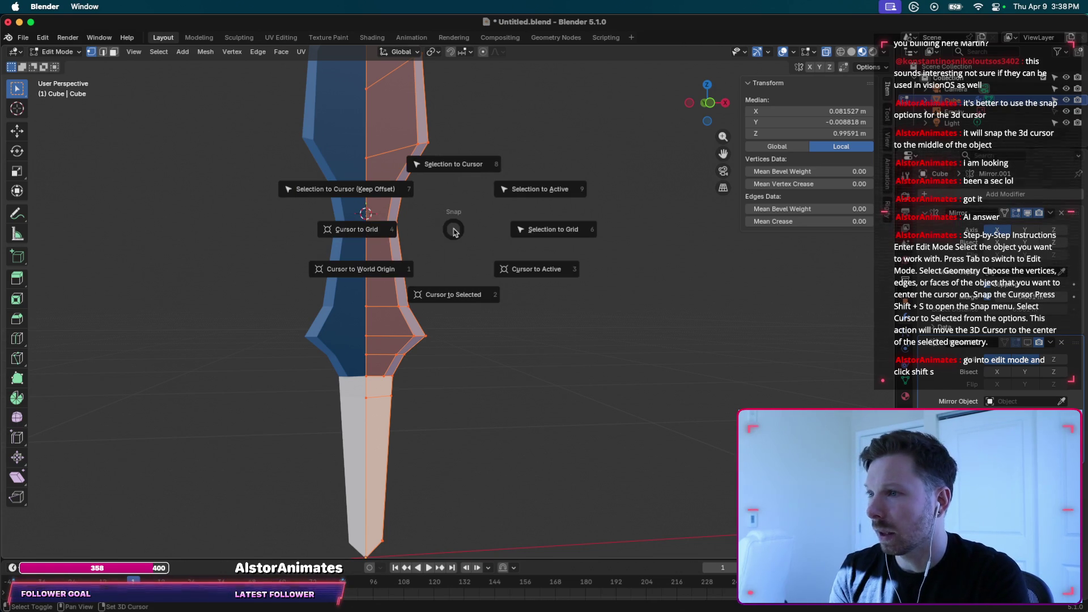
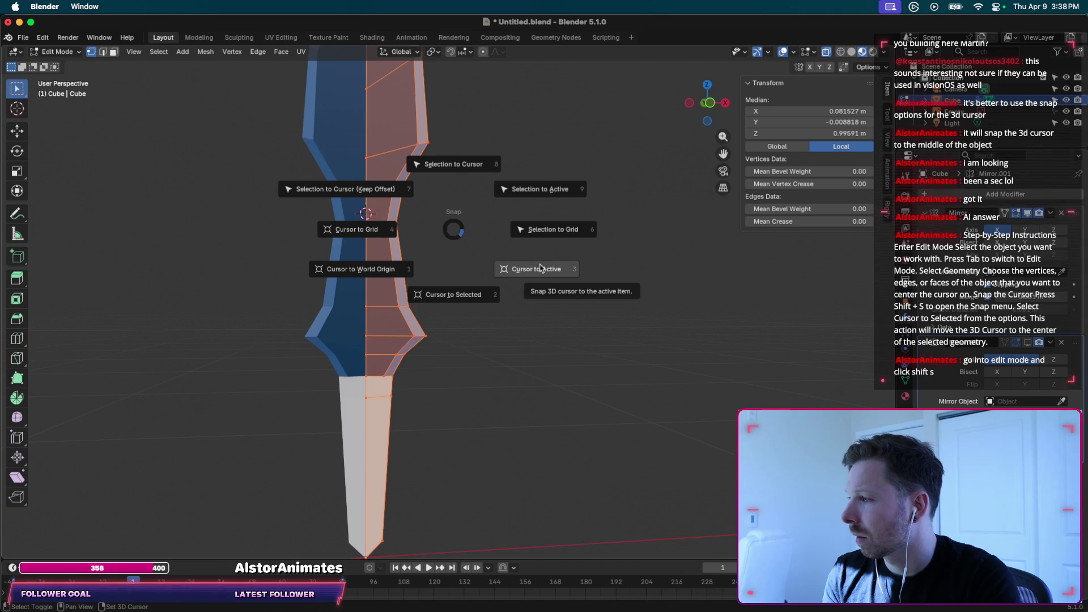
Snap the 3D cursor to the world origin, then to the centre of the selected half.
{"action": "left_click", "coordinate": [464, 294]}
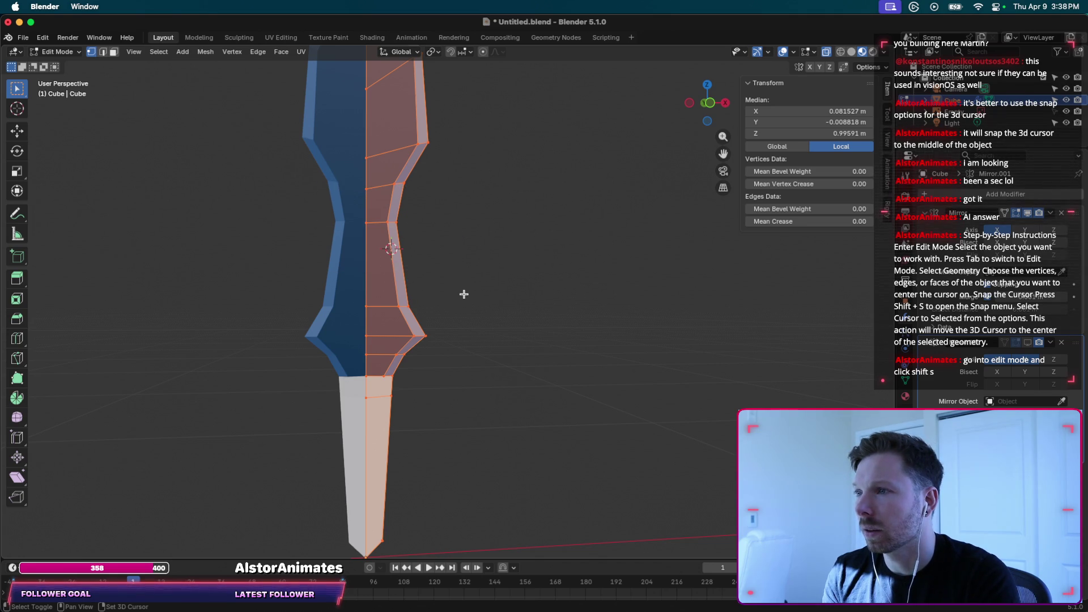
{"action": "middle_click_drag", "start_coordinate": [421, 247], "coordinate": [430, 271]}
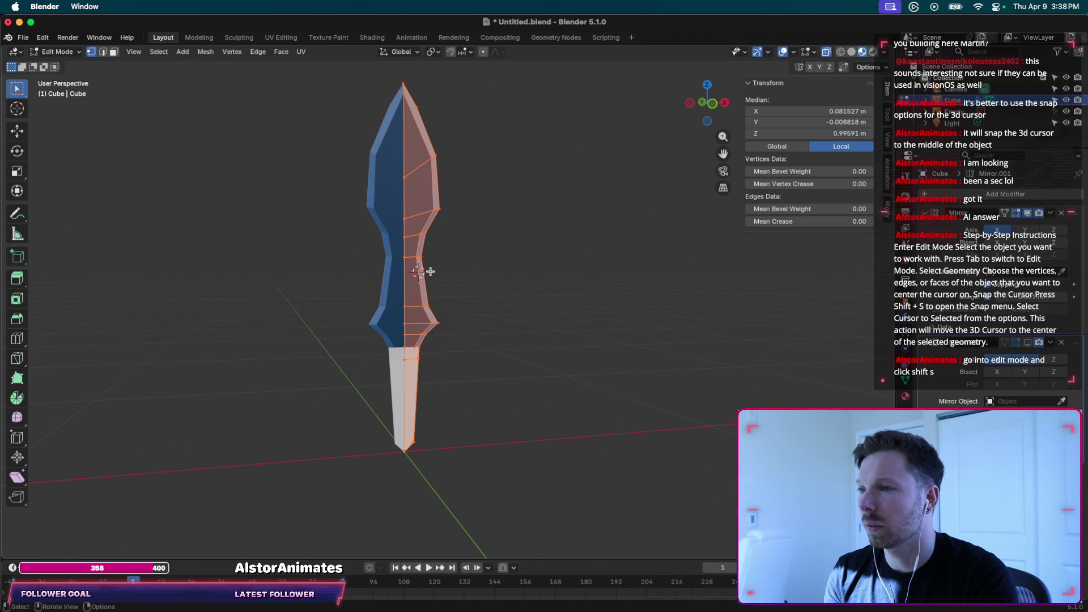
{"action": "key", "text": "shift+s"}
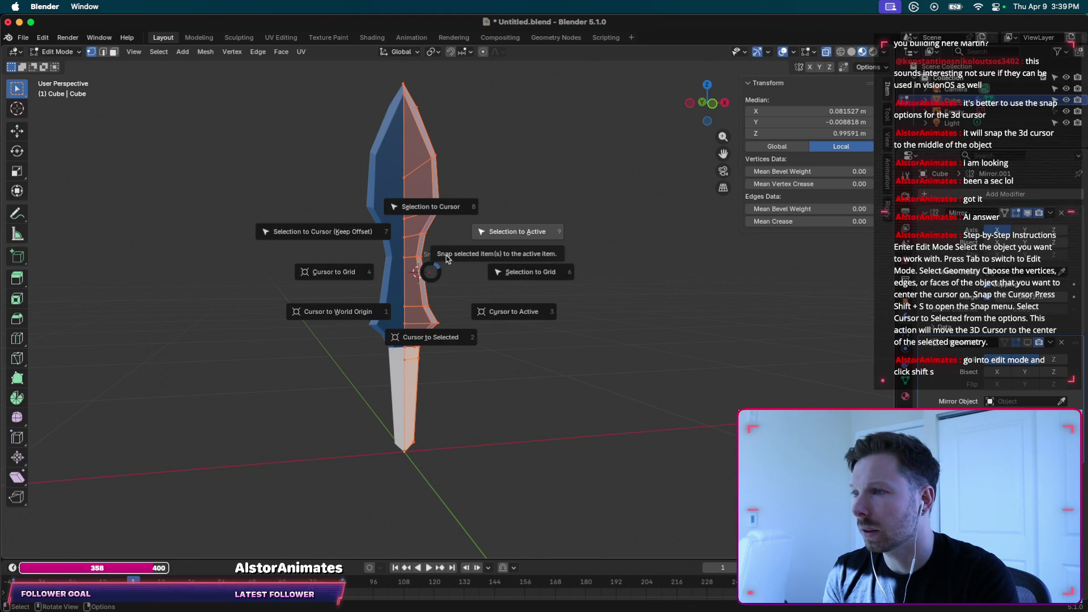
{"action": "left_click", "coordinate": [357, 312]}
{"action": "key", "text": "shift+s"}
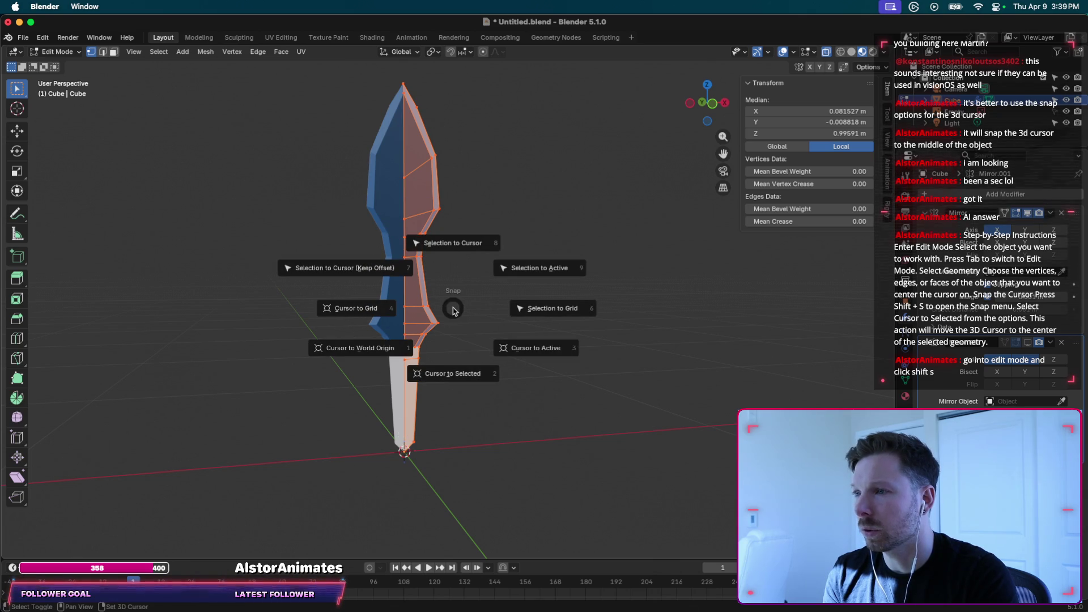
{"action": "left_click", "coordinate": [443, 380]}
Undo the accidental collapse of the sword half onto the cursor, keeping the mesh unchanged.
{"action": "key", "text": "shift+s"}
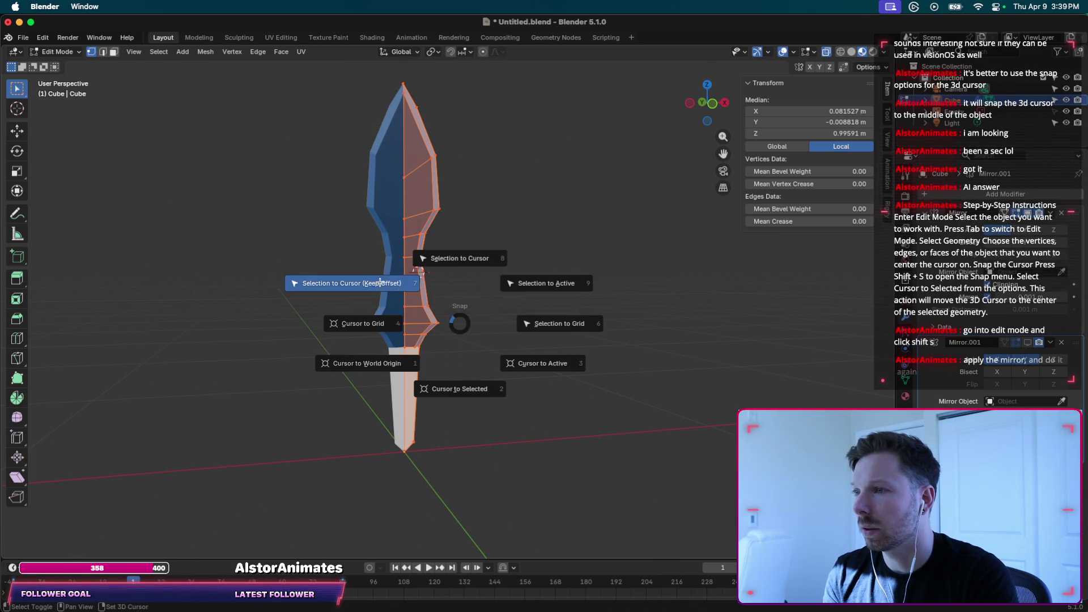
{"action": "left_click", "coordinate": [382, 285]}
{"action": "key", "text": "shift+s"}
{"action": "left_click", "coordinate": [465, 220]}
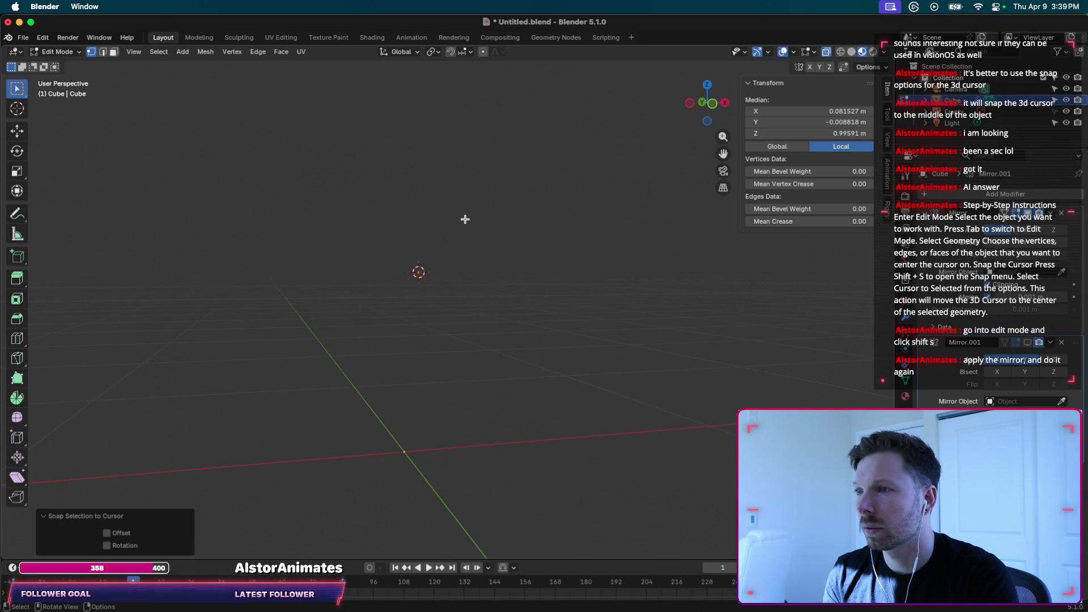
{"action": "key", "text": "shift+s"}
{"action": "key", "text": "Escape"}
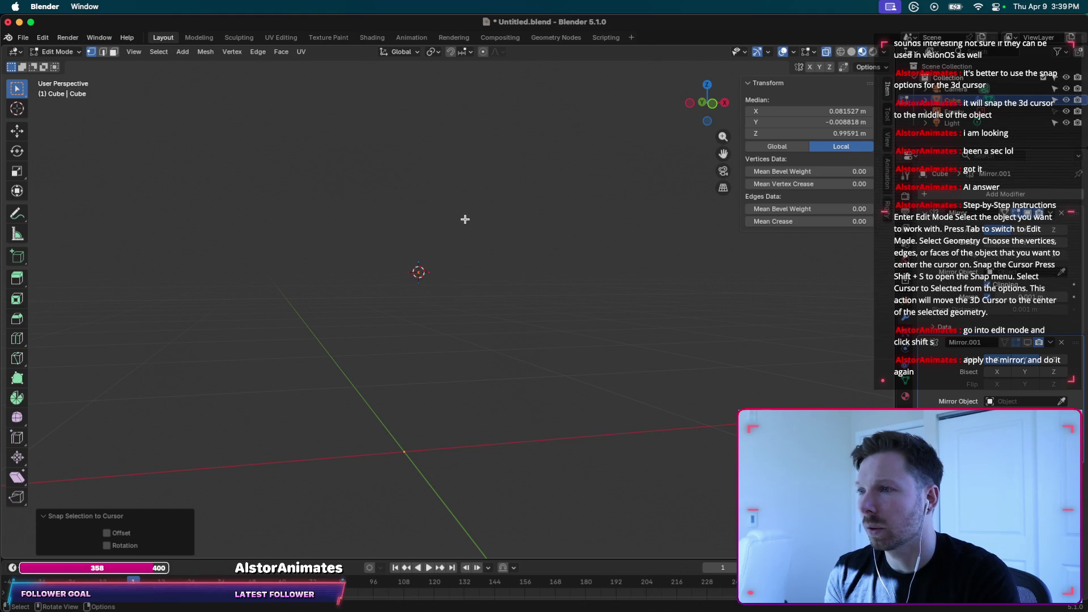
{"action": "key", "text": "ctrl+z"}
{"action": "middle_click_drag", "start_coordinate": [477, 255], "coordinate": [479, 258]}
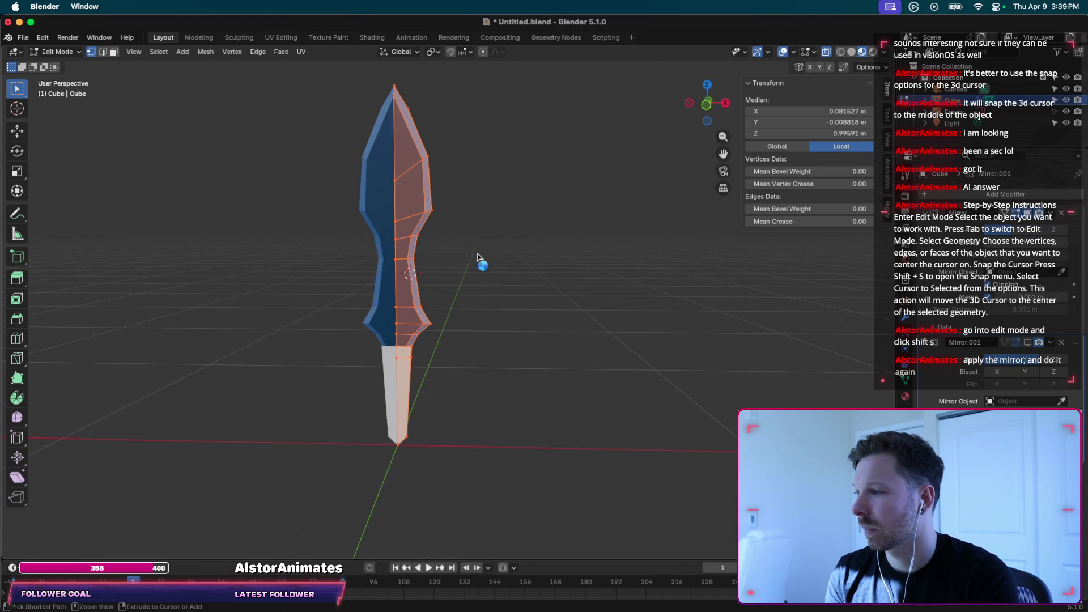
Save the sword file with Ctrl+S.
{"action": "key", "text": "ctrl+s"}
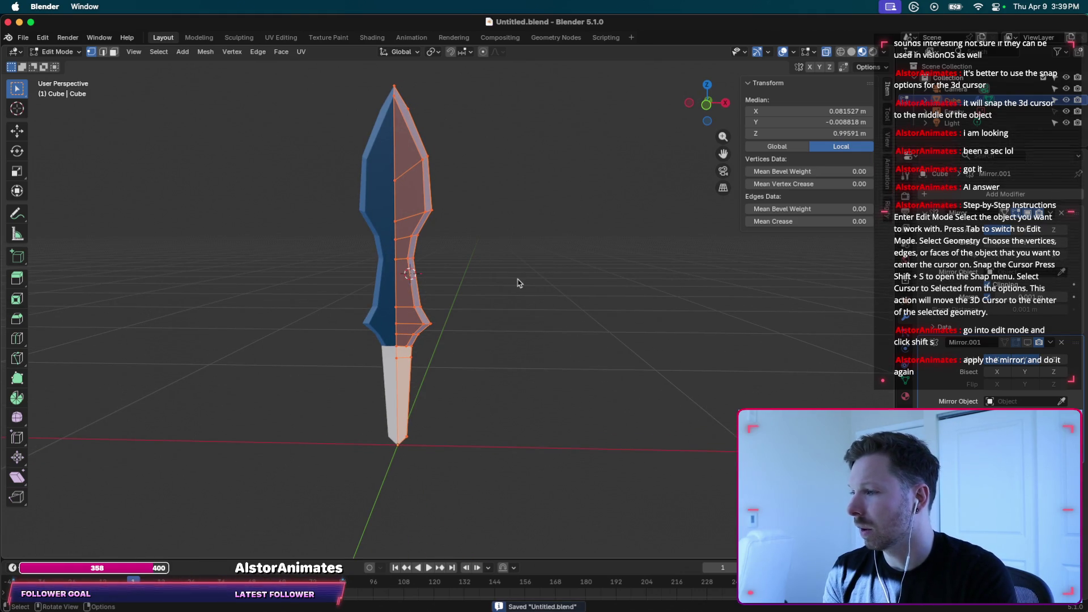
{"action": "scroll", "coordinate": [518, 281], "scroll_direction": "left", "scroll_amount": 5}
{"action": "scroll", "coordinate": [518, 282], "scroll_direction": "left", "scroll_amount": 5}
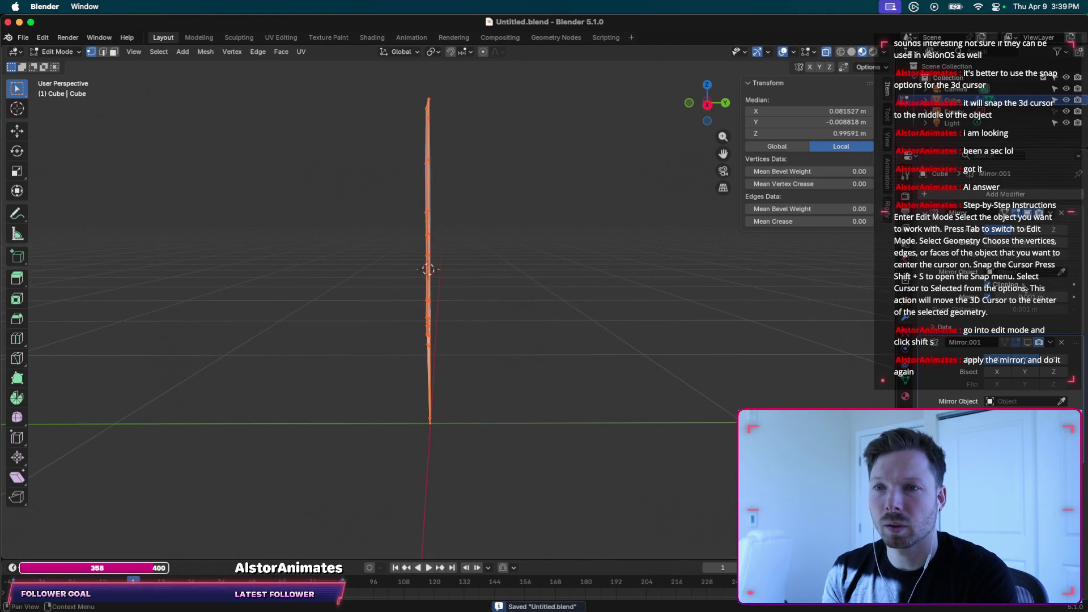
{"action": "scroll", "coordinate": [636, 348], "scroll_direction": "right", "scroll_amount": 5}
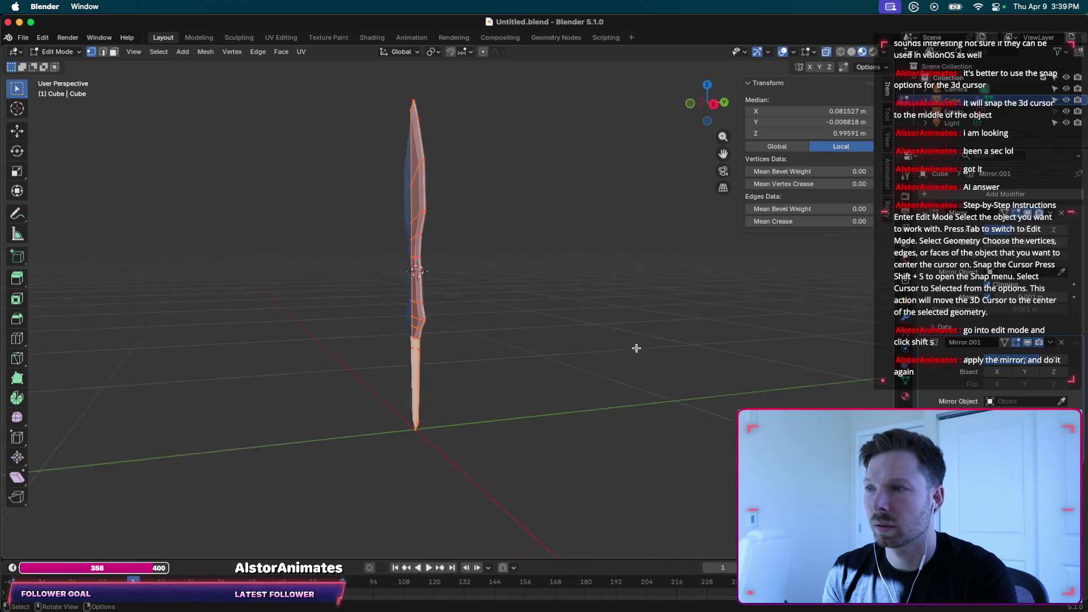
{"action": "scroll", "coordinate": [637, 348], "scroll_direction": "right", "scroll_amount": 5}
{"action": "scroll", "coordinate": [519, 293], "scroll_direction": "right", "scroll_amount": 5}
{"action": "scroll", "coordinate": [520, 293], "scroll_direction": "right", "scroll_amount": 2}
Snap the 3D cursor to the selection's centre, then to the active element.
{"action": "key", "text": "shift+s"}
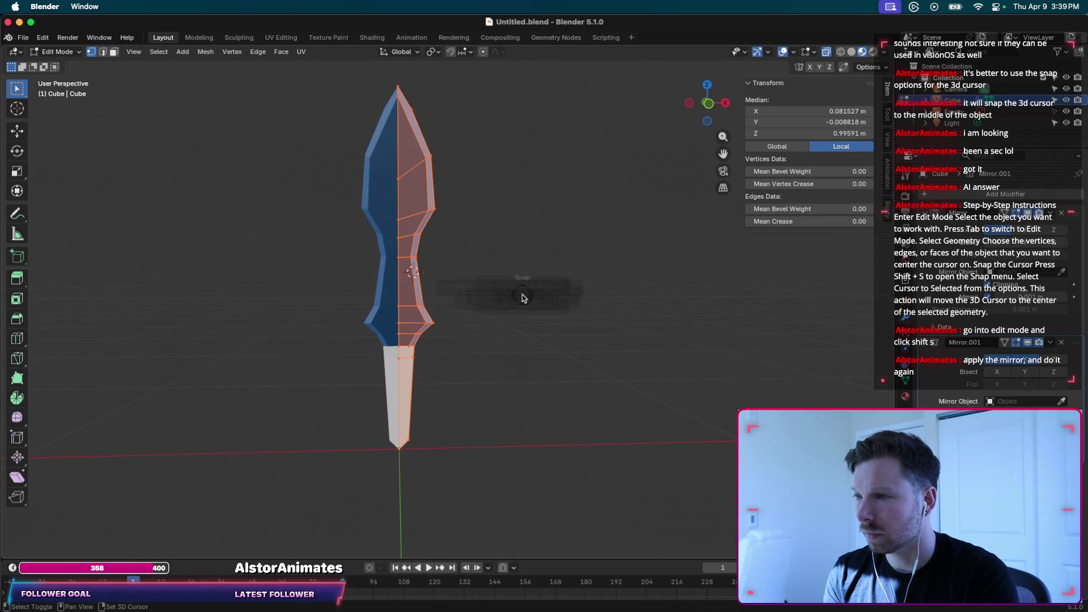
{"action": "left_click", "coordinate": [519, 357]}
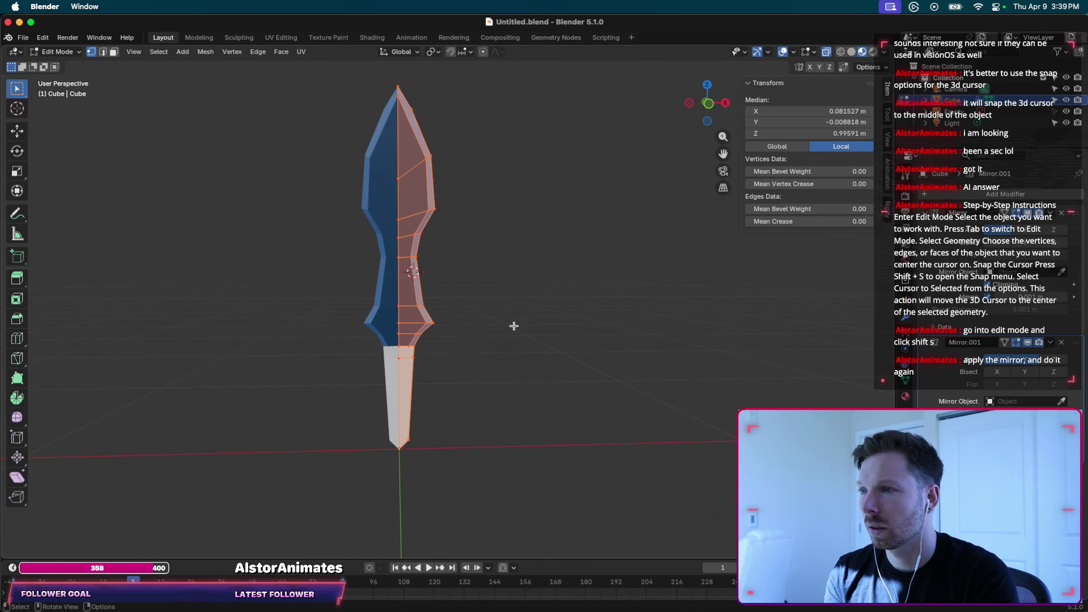
{"action": "key", "text": "shift+s"}
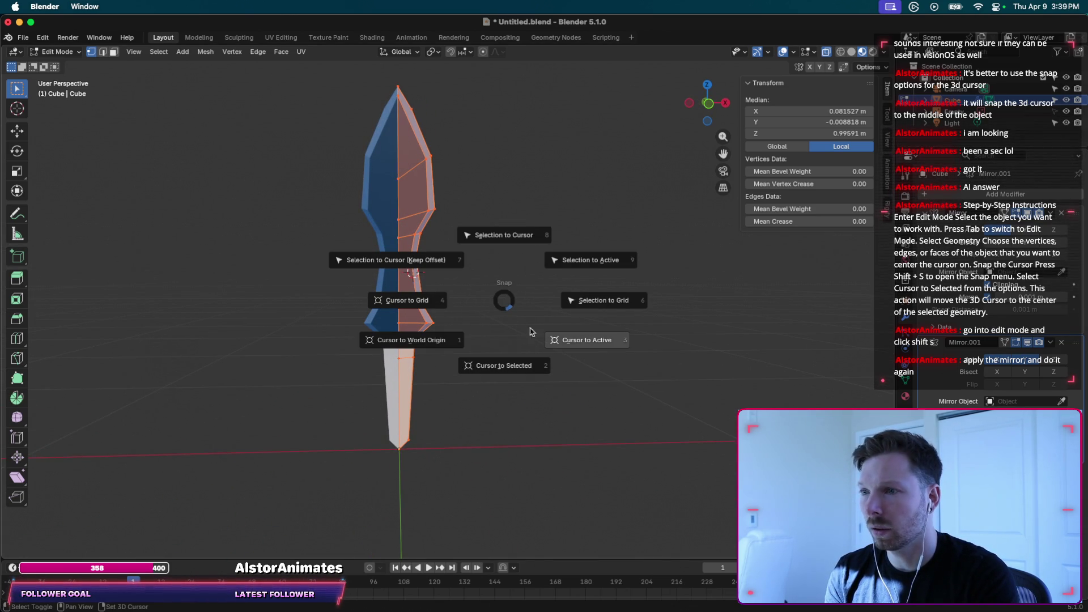
{"action": "left_click", "coordinate": [521, 371]}
{"action": "key", "text": "shift+s"}
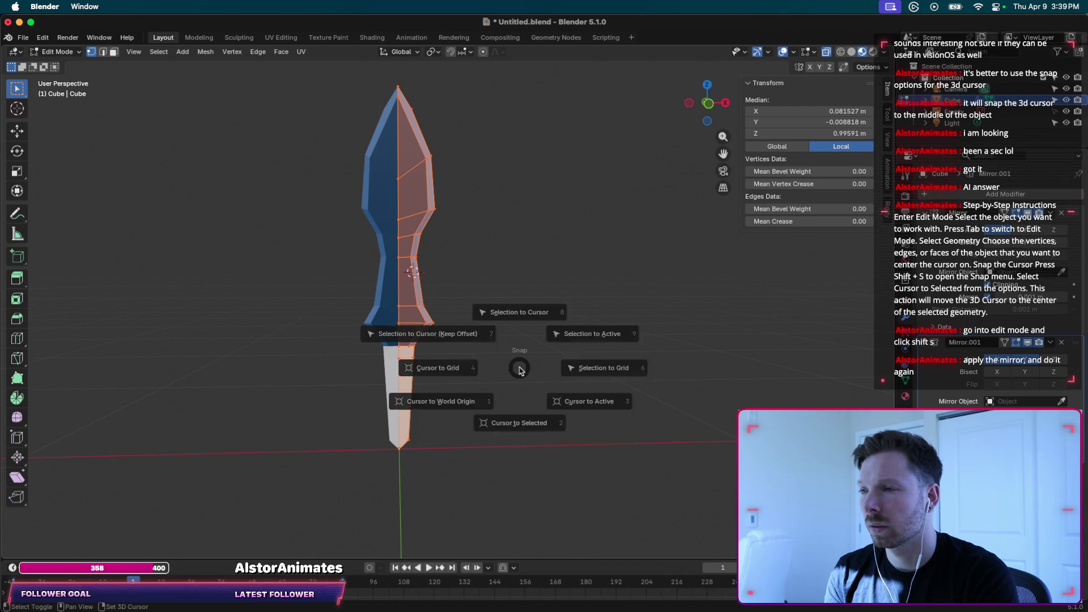
{"action": "left_click", "coordinate": [588, 408]}
{"action": "key", "text": "shift+s"}
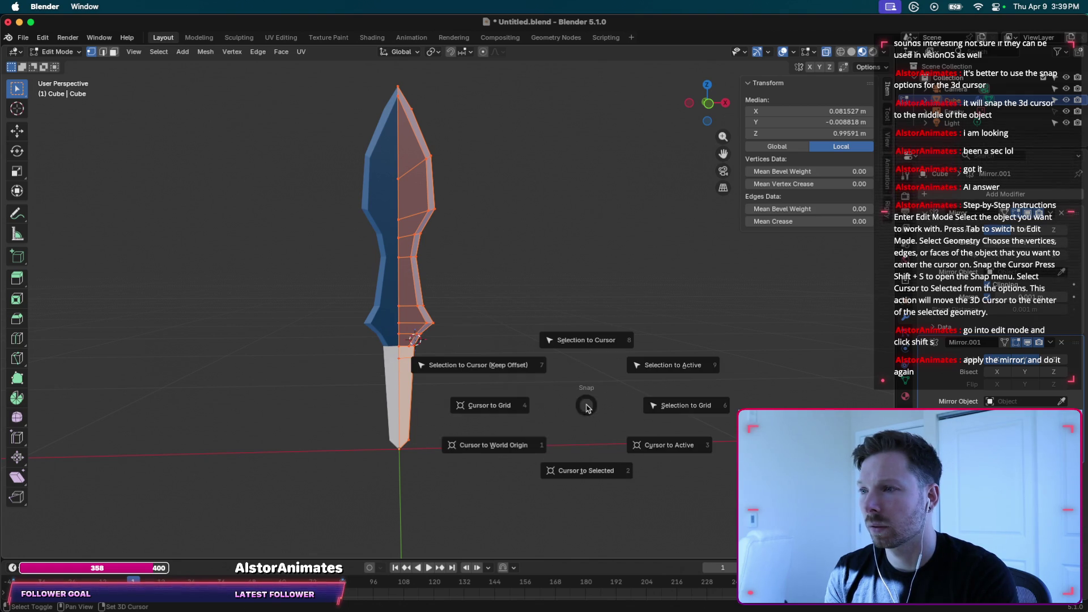
{"action": "left_click", "coordinate": [566, 472]}
Try cursor to grid and world origin, then undo moving the selection to the cursor.
{"action": "key", "text": "shift+s"}
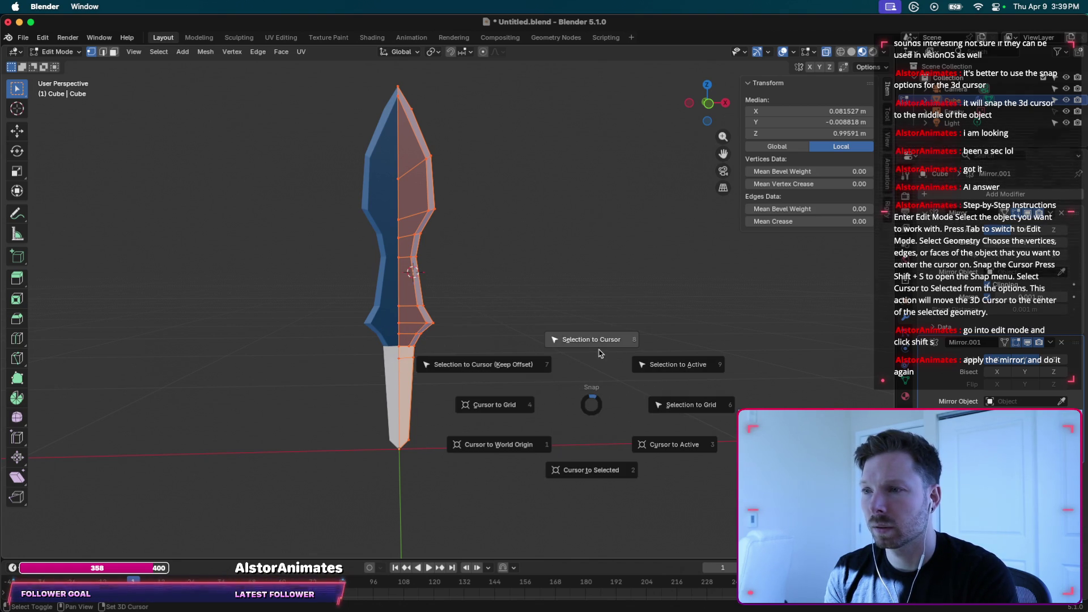
{"action": "left_click", "coordinate": [511, 407]}
{"action": "key", "text": "shift+s"}
{"action": "left_click", "coordinate": [437, 443]}
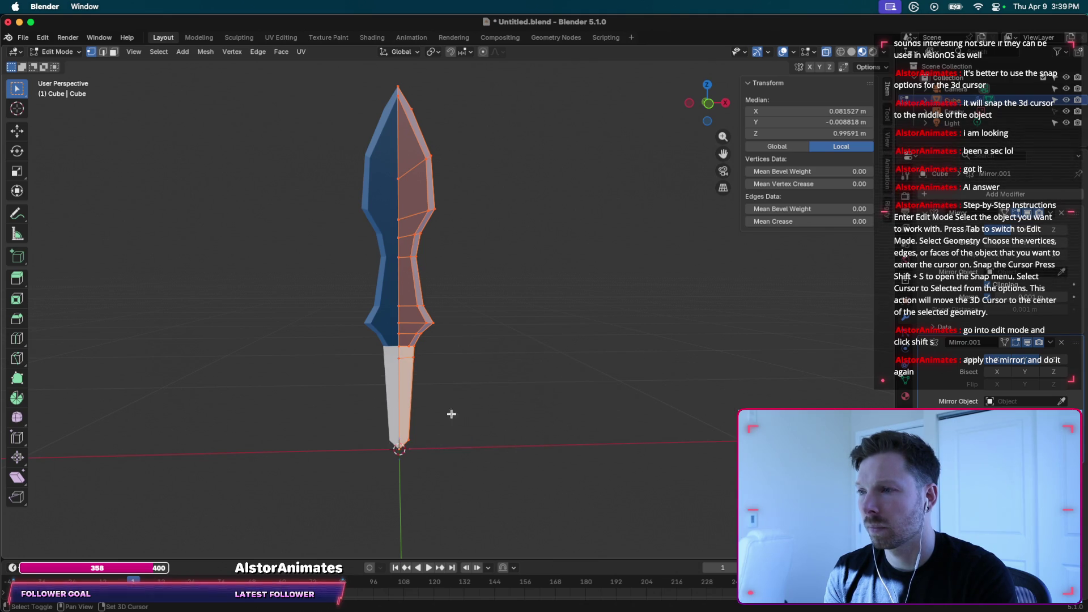
{"action": "key", "text": "shift+s"}
{"action": "left_click", "coordinate": [378, 369]}
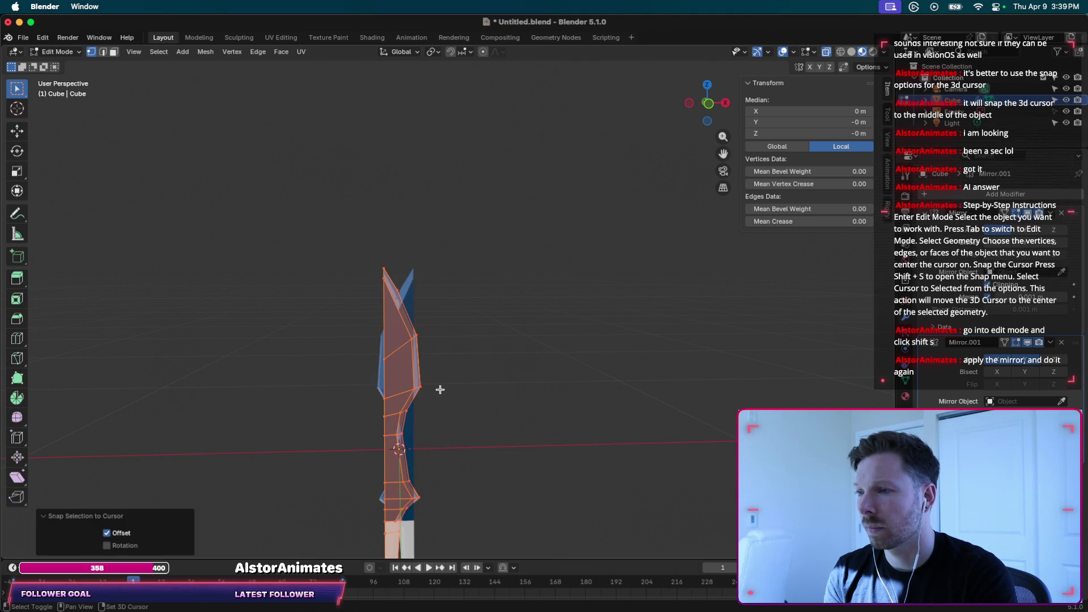
{"action": "key", "text": "super+z"}
Undo snapping the vertices to the grid, re-centre the cursor on the selection, and deselect.
{"action": "key", "text": "shift+s"}
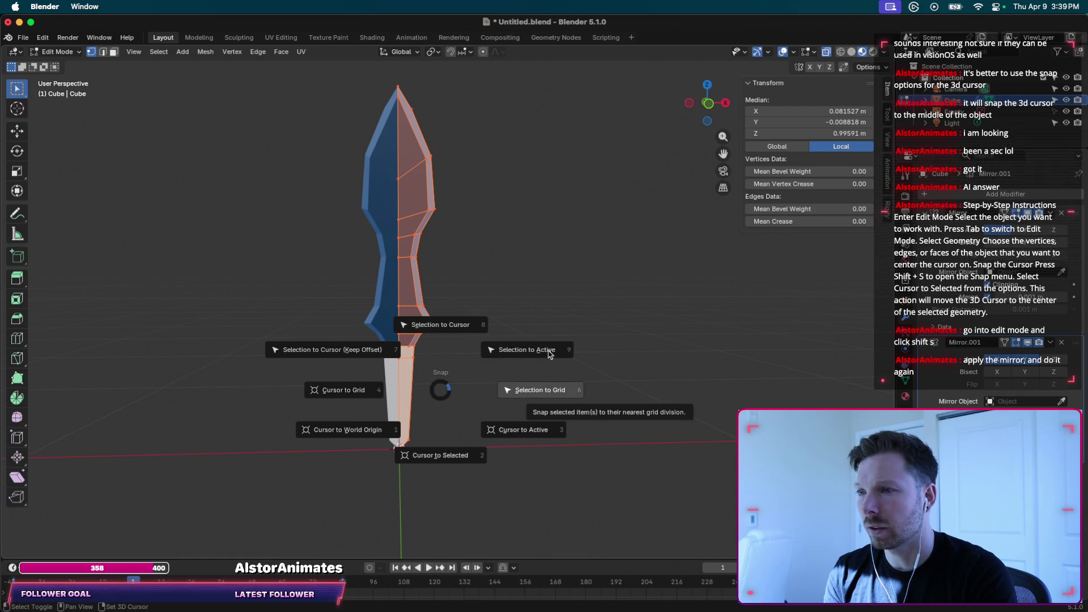
{"action": "left_click", "coordinate": [541, 350]}
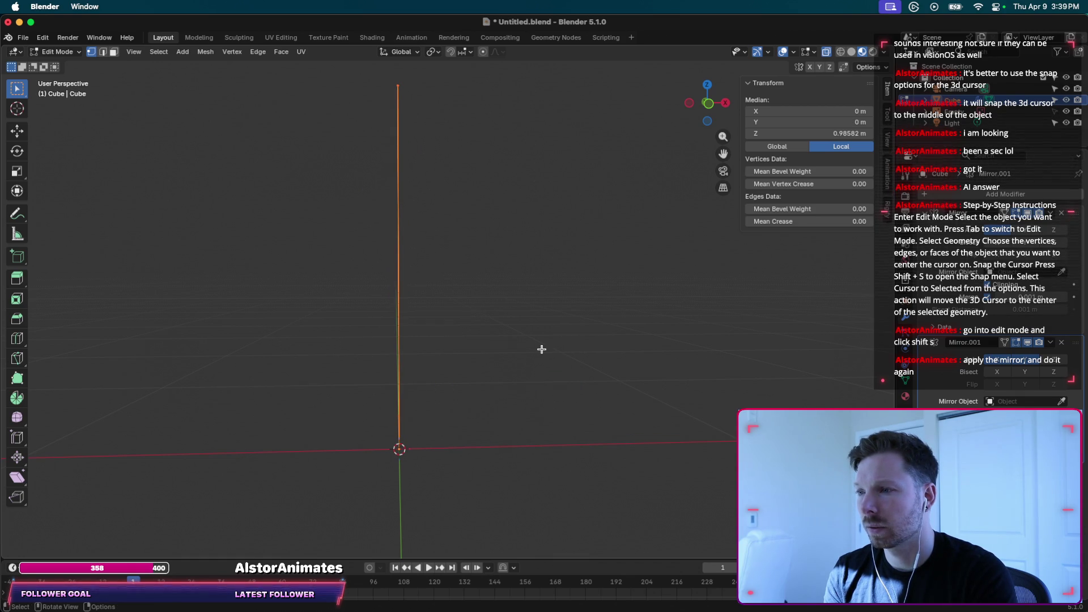
{"action": "key", "text": "ctrl+z"}
{"action": "key", "text": "shift+s"}
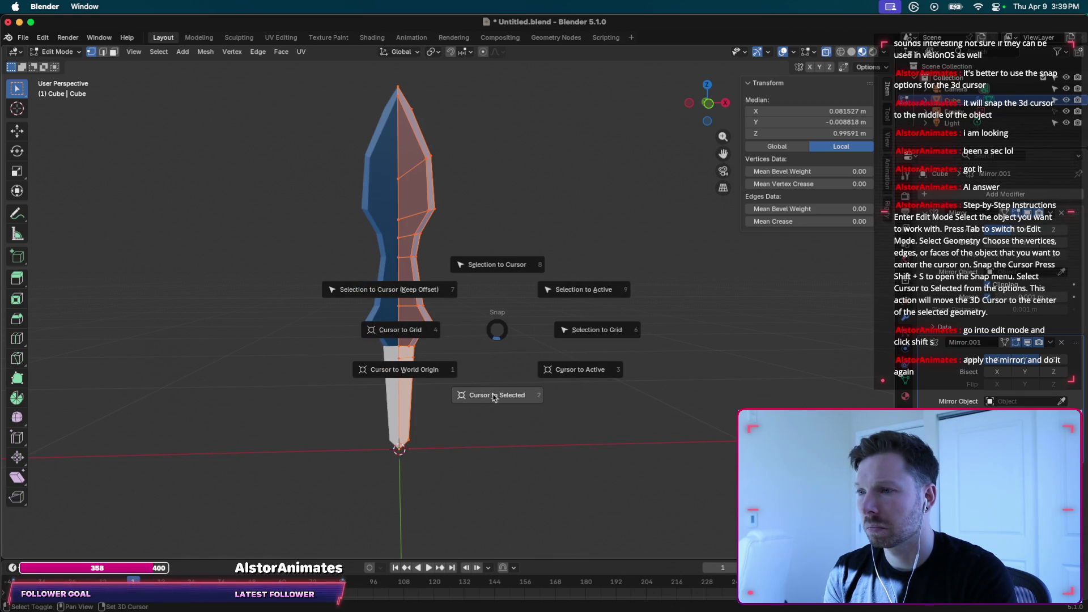
{"action": "left_click", "coordinate": [495, 396]}
{"action": "left_click", "coordinate": [454, 253]}
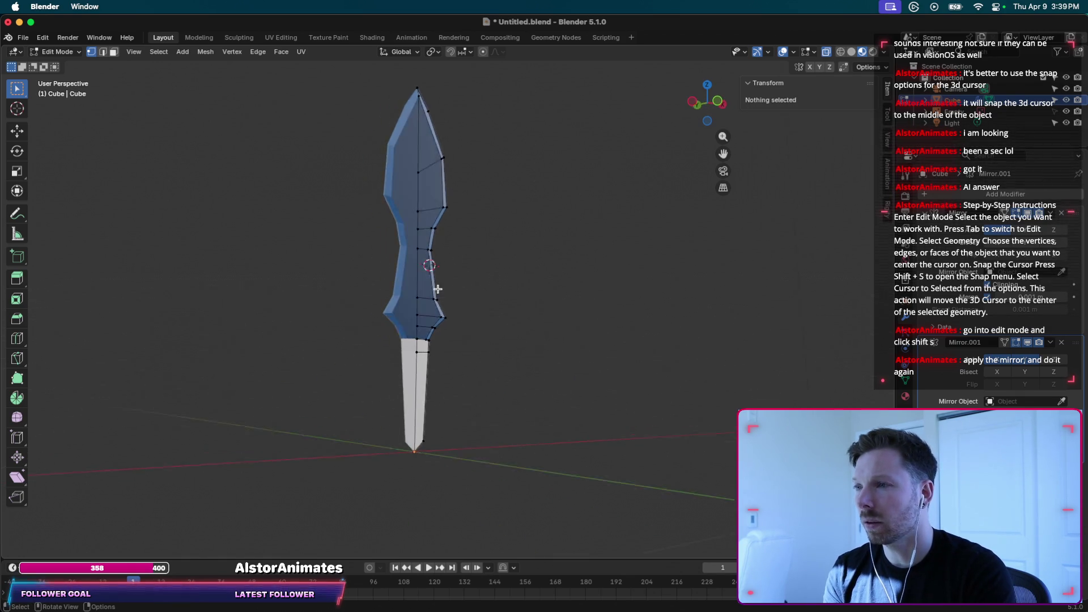
Check front and back views, save, and cancel an edge-loop cut on the handle.
{"action": "middle_click_drag", "start_coordinate": [567, 241], "coordinate": [539, 243]}
{"action": "left_click", "coordinate": [707, 104]}
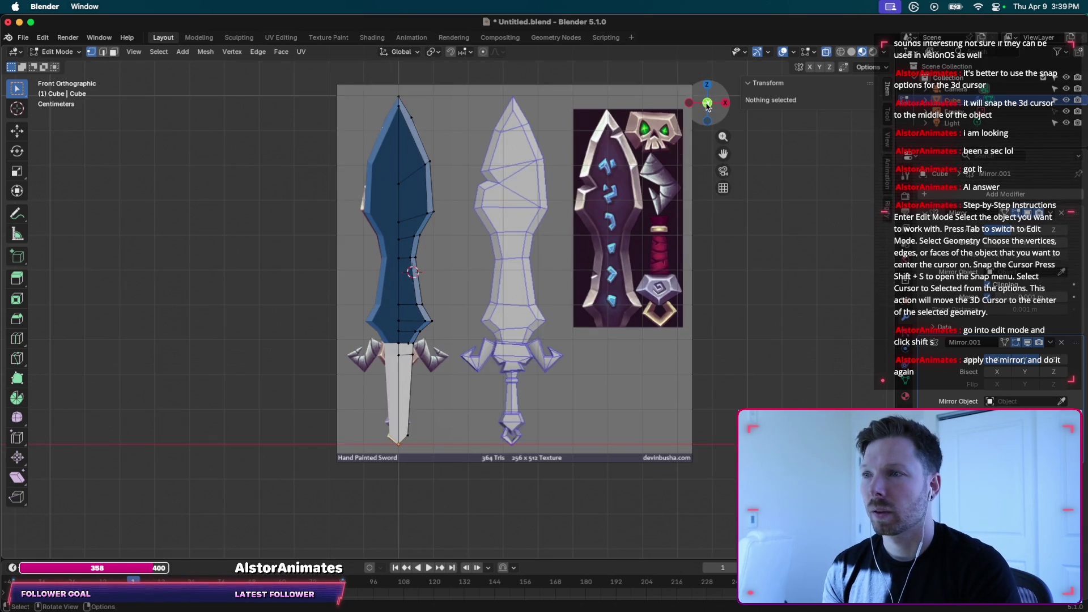
{"action": "left_click", "coordinate": [707, 104]}
{"action": "left_click", "coordinate": [713, 108]}
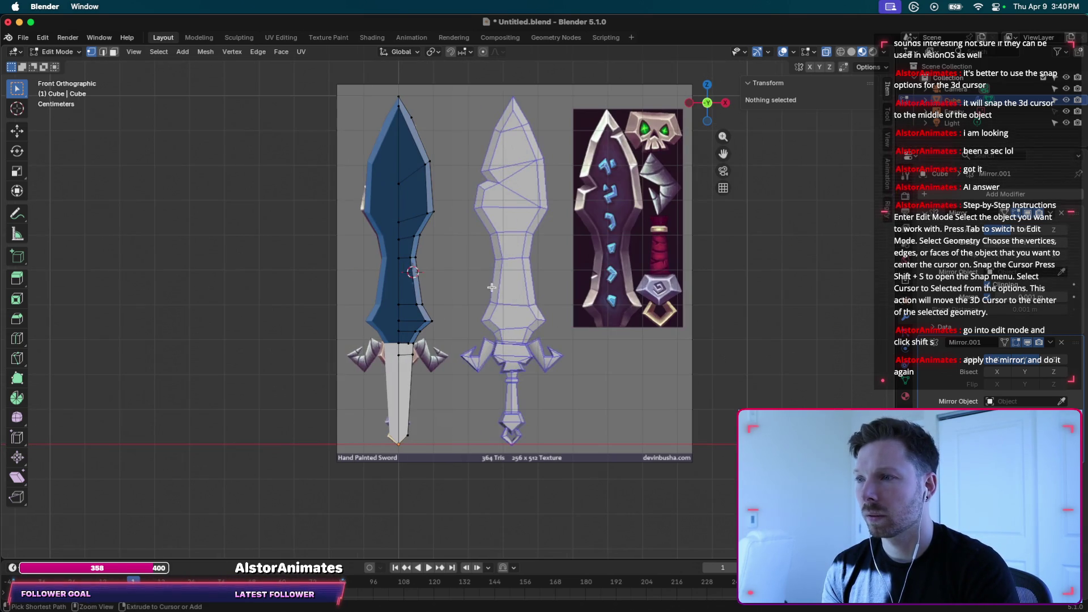
{"action": "key", "text": "super+s"}
{"action": "key", "text": "ctrl+r"}
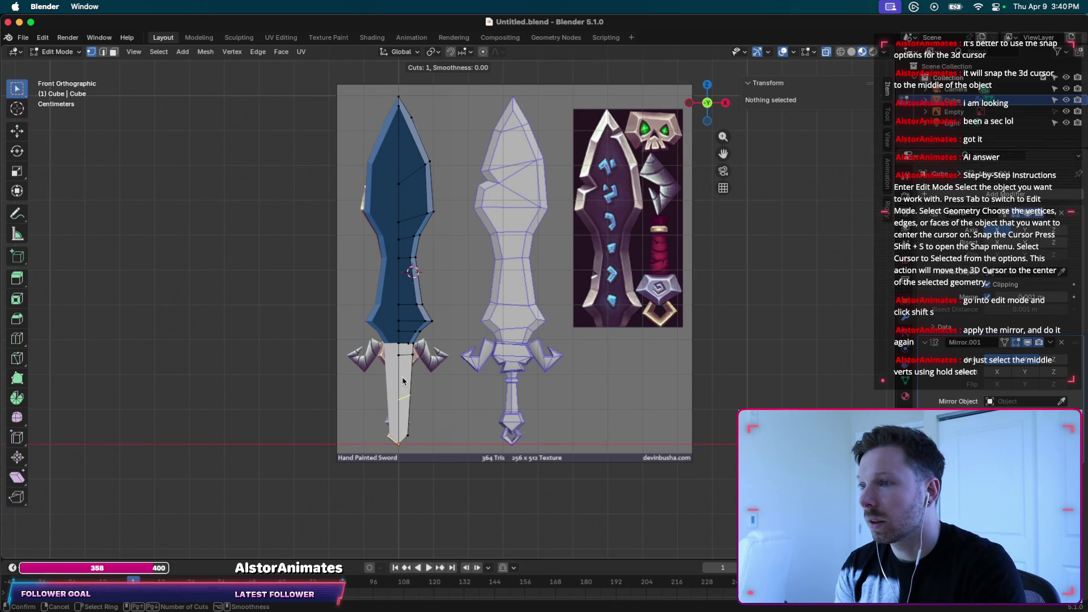
{"action": "key", "text": "Escape"}
Select the edge path down the blade's centre and snap the 3D cursor onto it.
{"action": "left_click", "coordinate": [400, 106]}
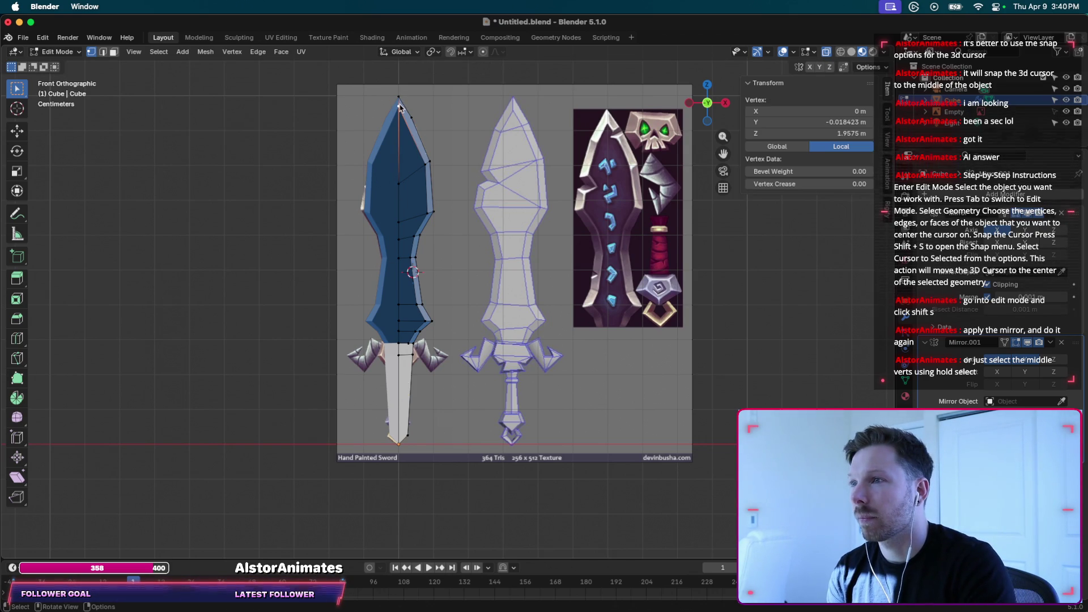
{"action": "left_click", "coordinate": [102, 52]}
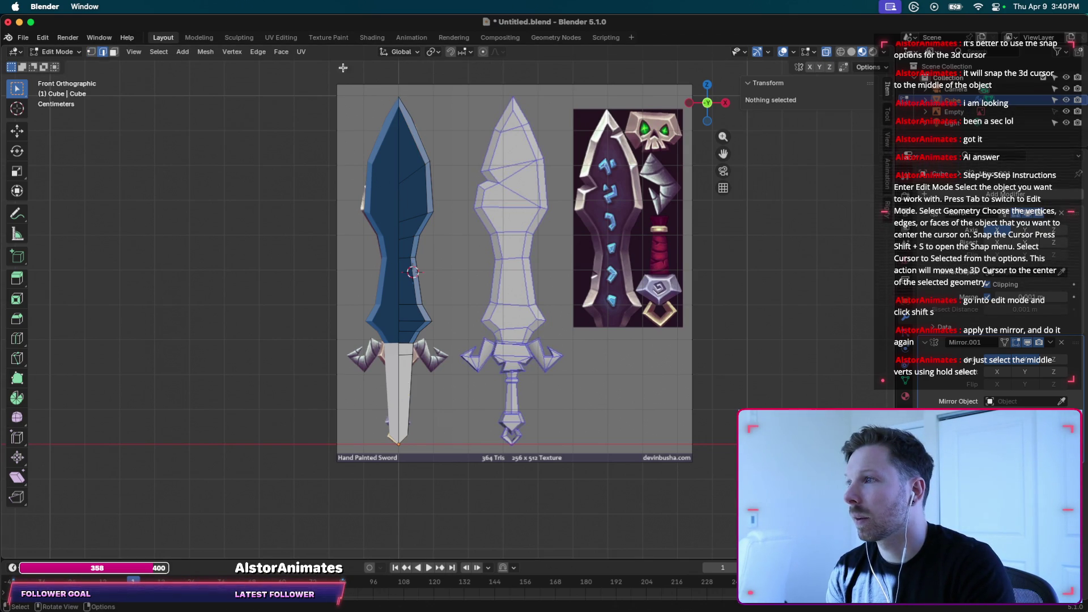
{"action": "left_click", "coordinate": [399, 101]}
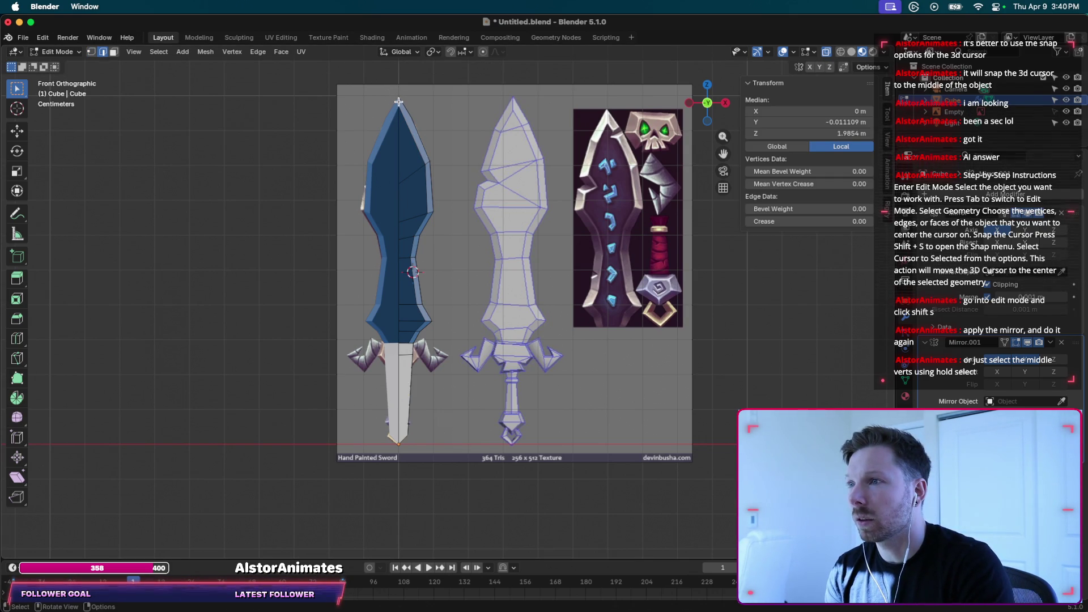
{"action": "left_click", "coordinate": [397, 438], "text": "ctrl"}
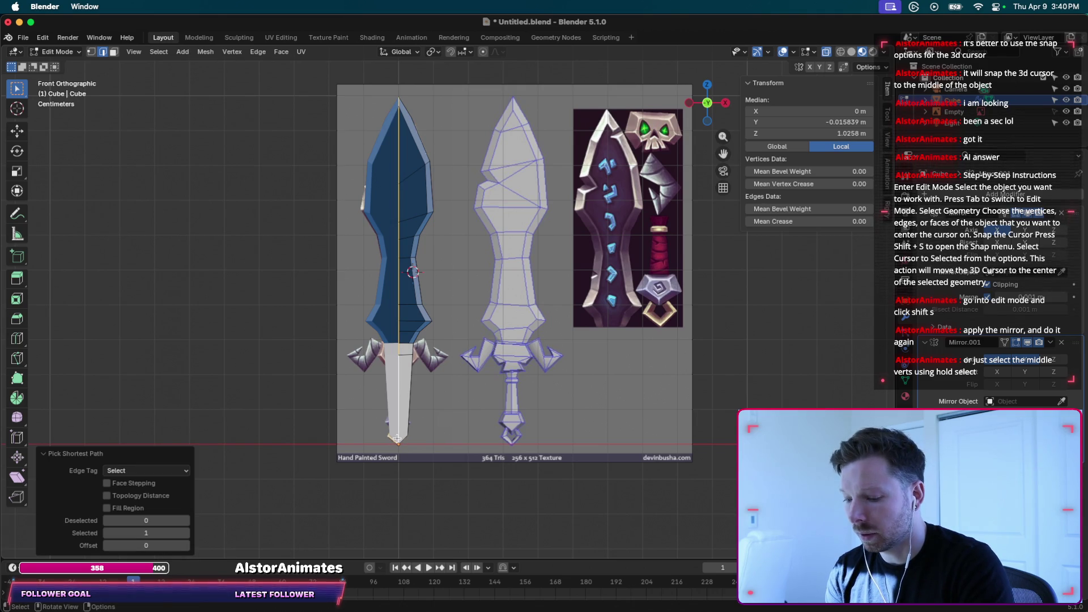
{"action": "key", "text": "shift+s"}
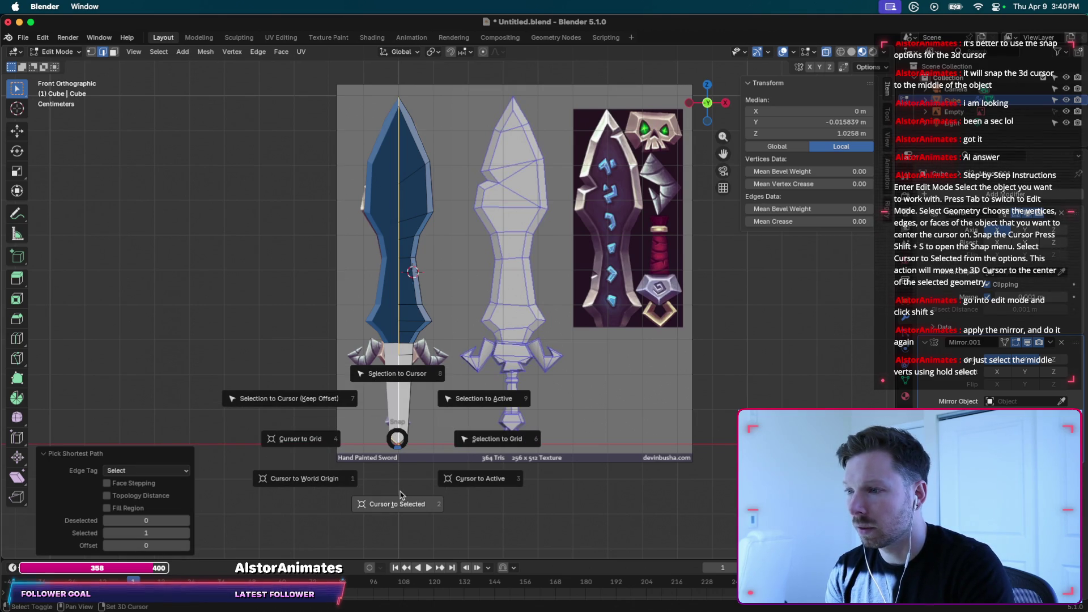
{"action": "left_click", "coordinate": [400, 504]}
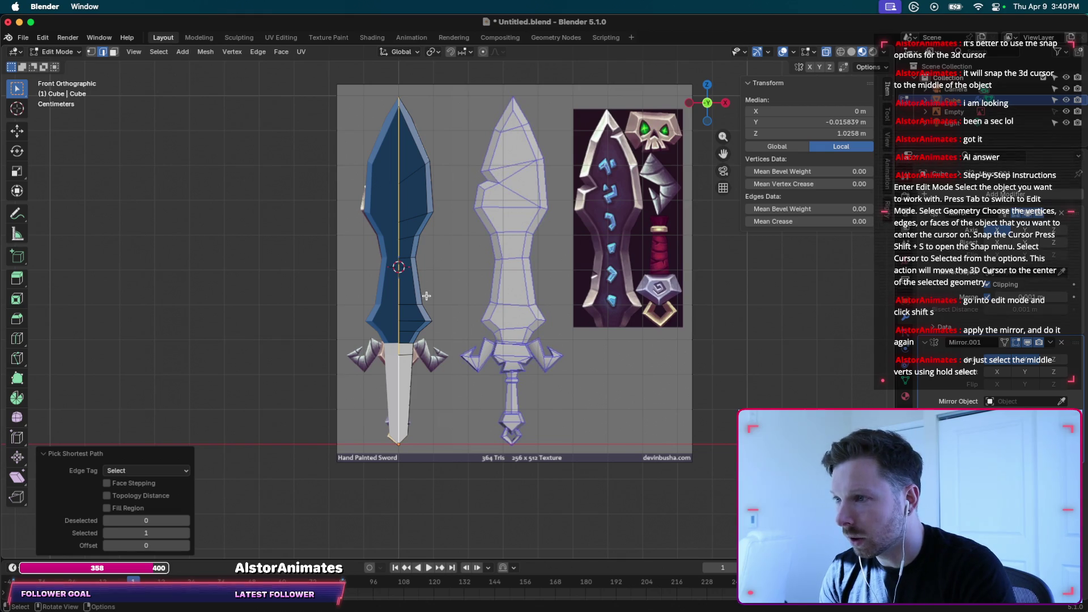
Save Untitled.blend and clear the edge selection.
{"action": "key", "text": "super+s"}
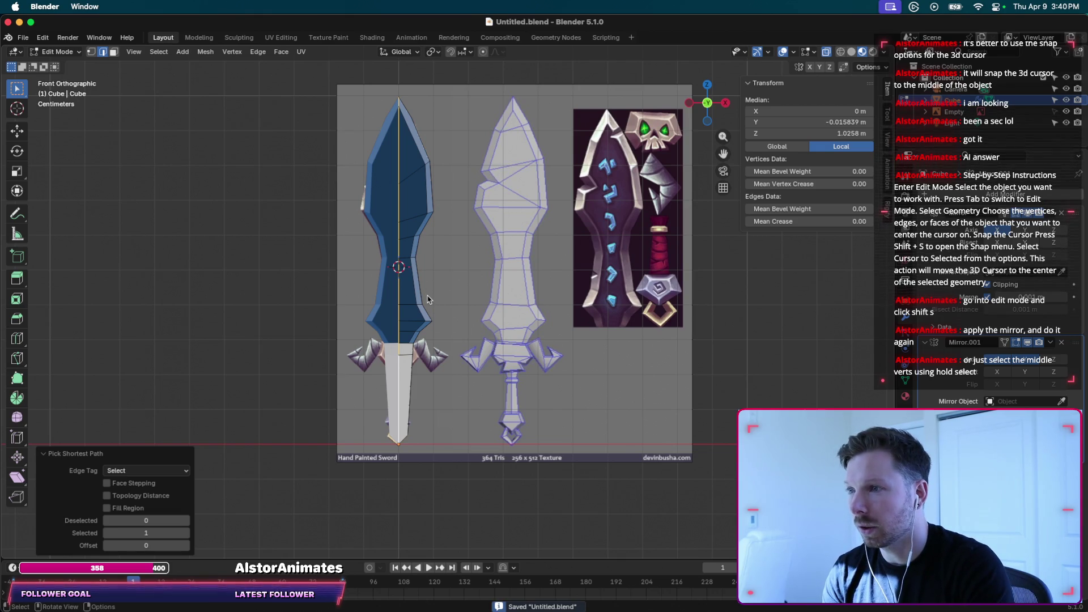
{"action": "middle_click_drag", "start_coordinate": [413, 267], "coordinate": [414, 266]}
{"action": "left_click", "coordinate": [457, 276]}
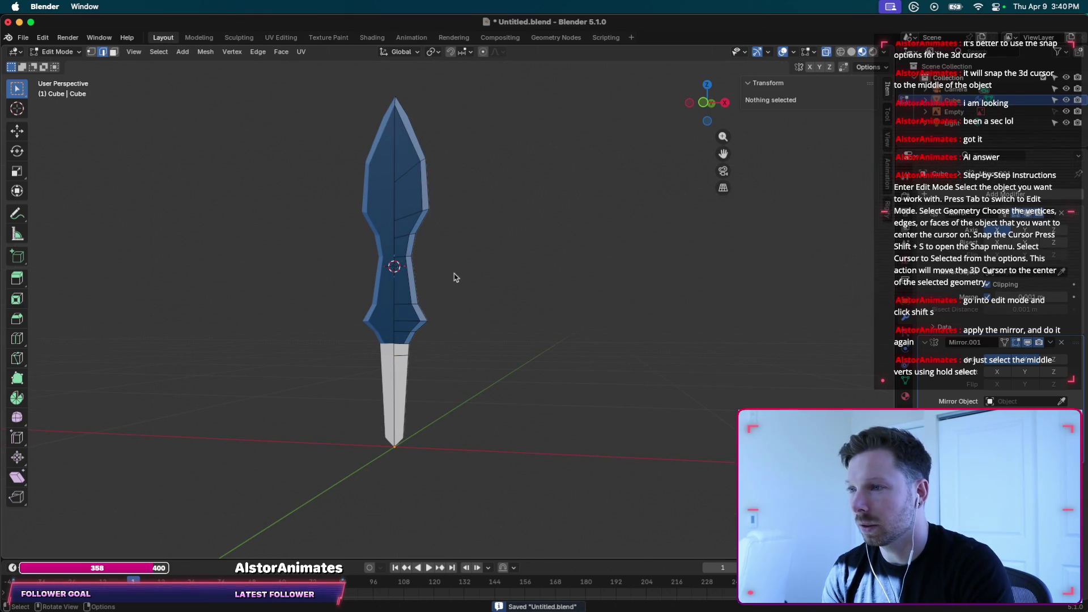
In front view, move the handle's top corner vertex 0.0338 m outward and 0.0464 m up, then enable X-ray.
{"action": "left_click", "coordinate": [705, 103]}
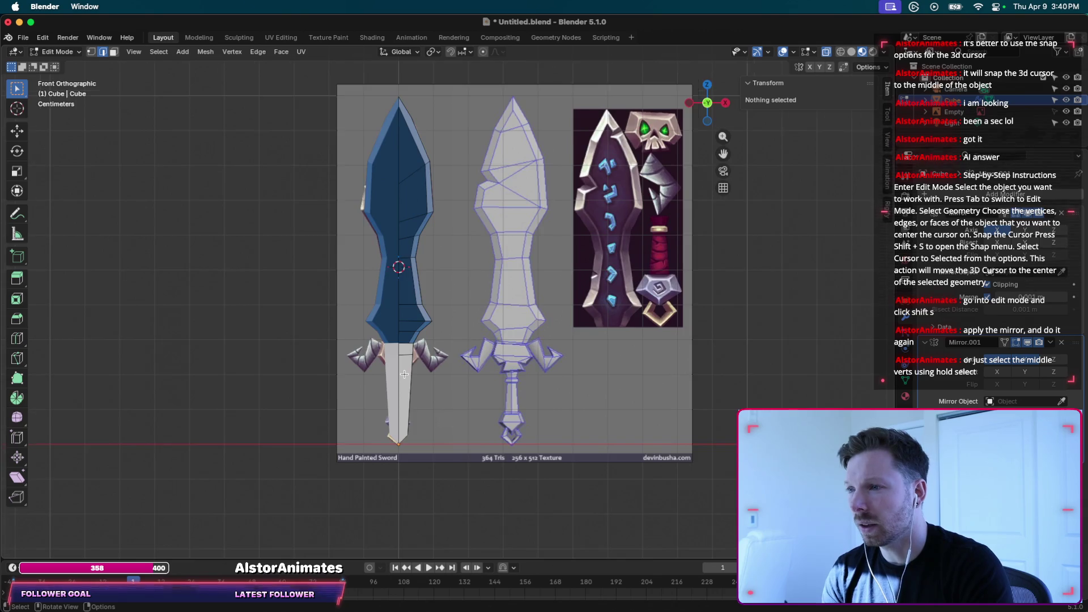
{"action": "scroll", "coordinate": [404, 374], "scroll_direction": "up", "scroll_amount": 3}
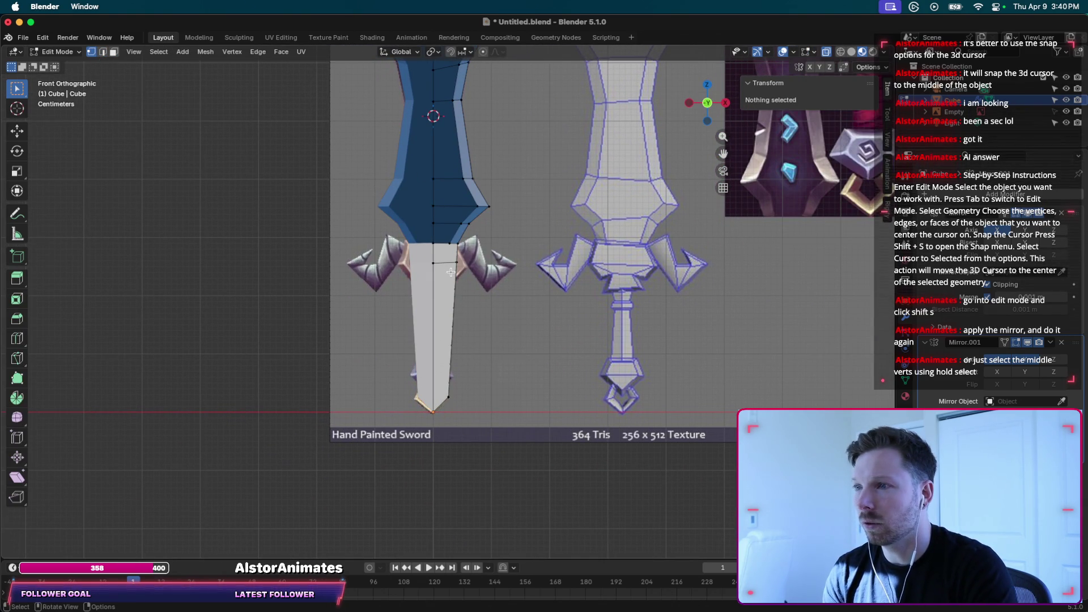
{"action": "scroll", "coordinate": [450, 272], "scroll_direction": "up", "scroll_amount": 3}
{"action": "scroll", "coordinate": [451, 272], "scroll_direction": "up", "scroll_amount": 2}
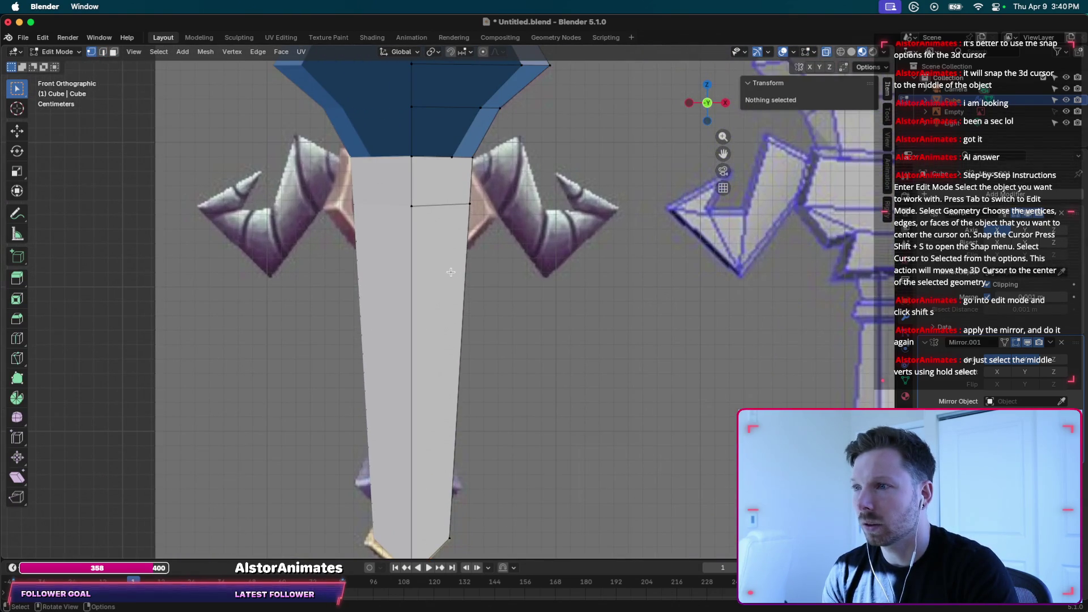
{"action": "left_click", "coordinate": [460, 201]}
{"action": "key", "text": "g"}
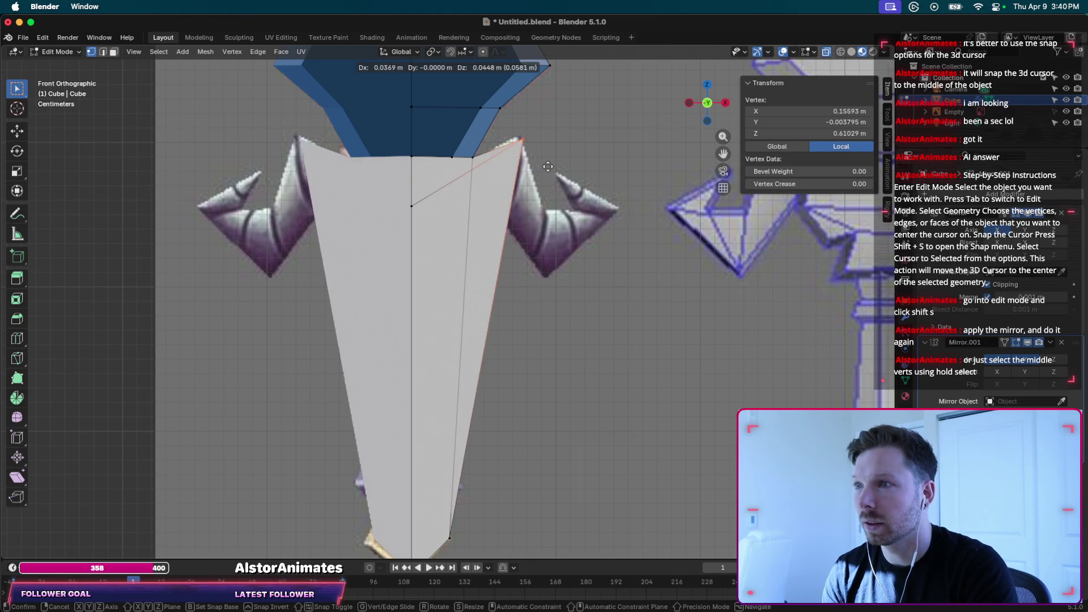
{"action": "left_click", "coordinate": [546, 165]}
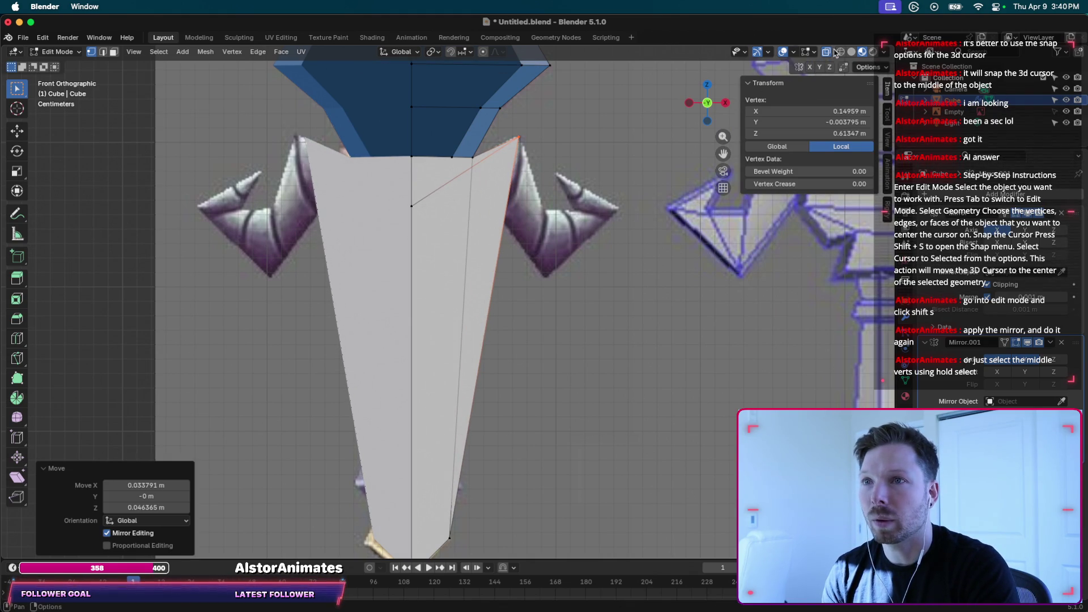
{"action": "left_click", "coordinate": [851, 52]}
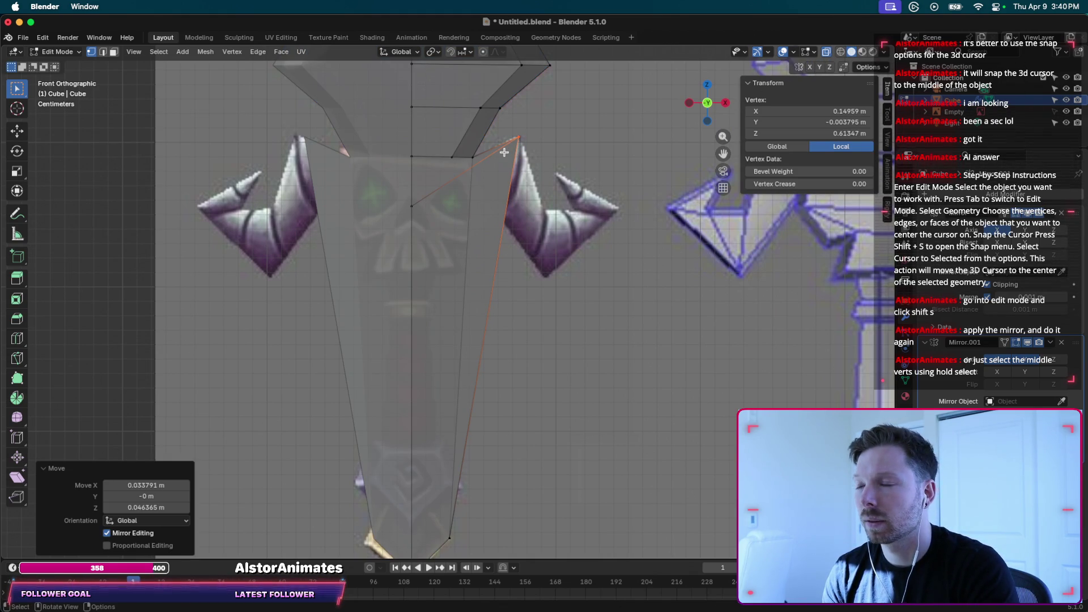
{"action": "middle_click_drag", "start_coordinate": [531, 179], "coordinate": [535, 181]}
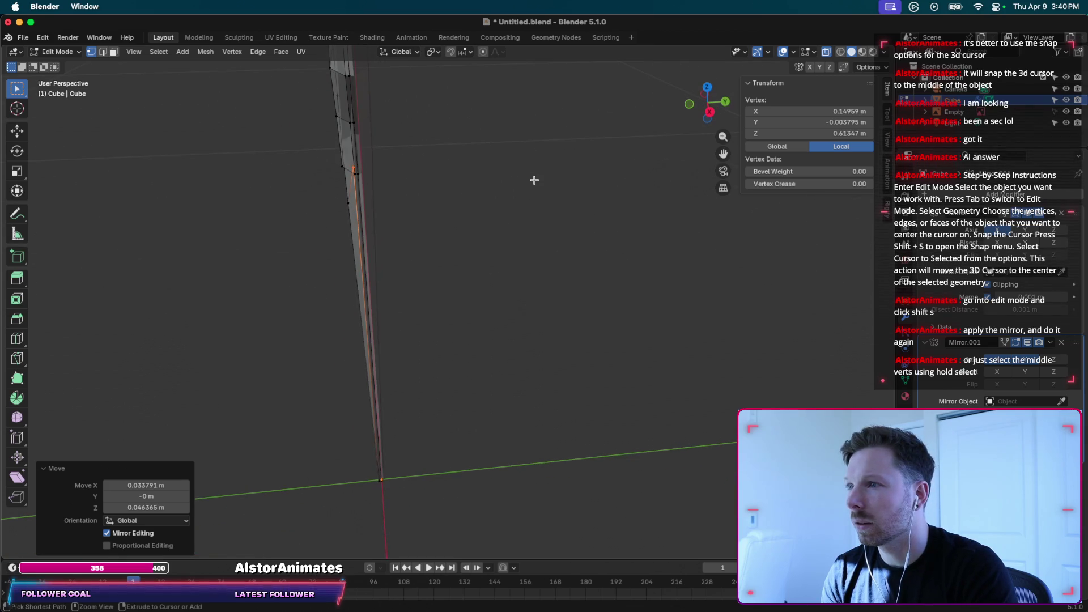
Delete the horizontal edge across the handle and fill the resulting hole with a face.
{"action": "left_click", "coordinate": [370, 209]}
{"action": "scroll", "coordinate": [394, 215], "scroll_direction": "up", "scroll_amount": 3}
{"action": "middle_click_drag", "start_coordinate": [394, 215], "coordinate": [426, 229]}
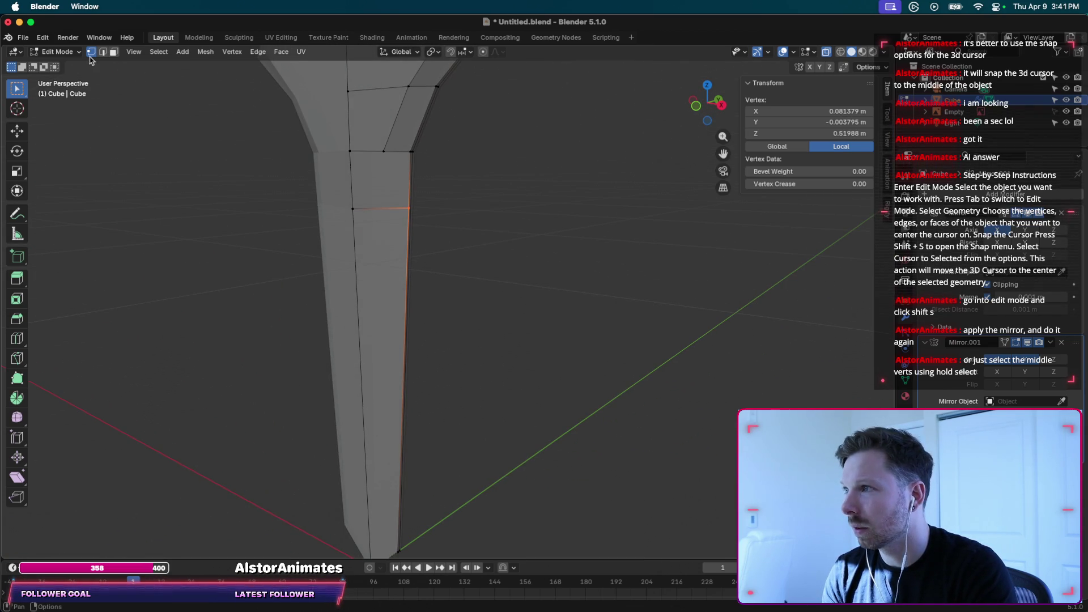
{"action": "key", "text": "2"}
{"action": "left_click", "coordinate": [376, 211]}
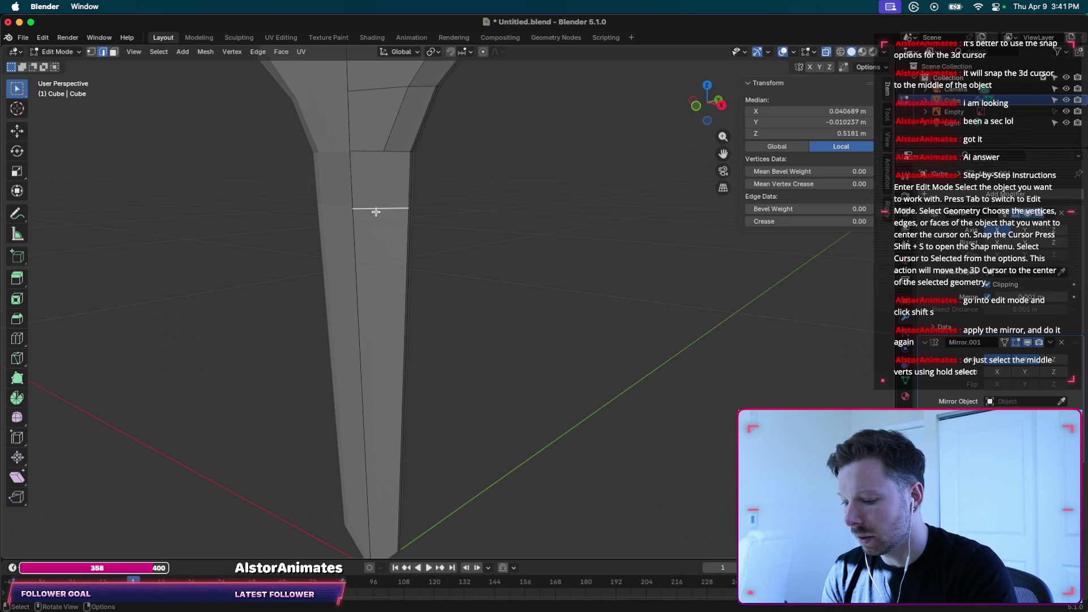
{"action": "key", "text": "x"}
{"action": "left_click", "coordinate": [375, 212]}
{"action": "scroll", "coordinate": [433, 215], "scroll_direction": "right", "scroll_amount": 10}
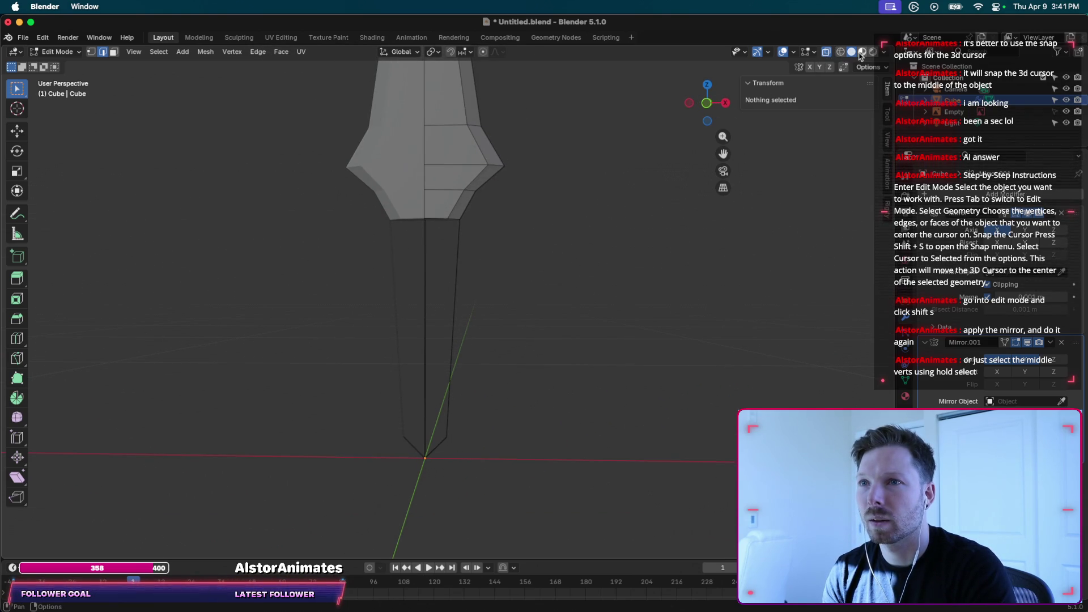
{"action": "key", "text": "a"}
{"action": "key", "text": "f"}
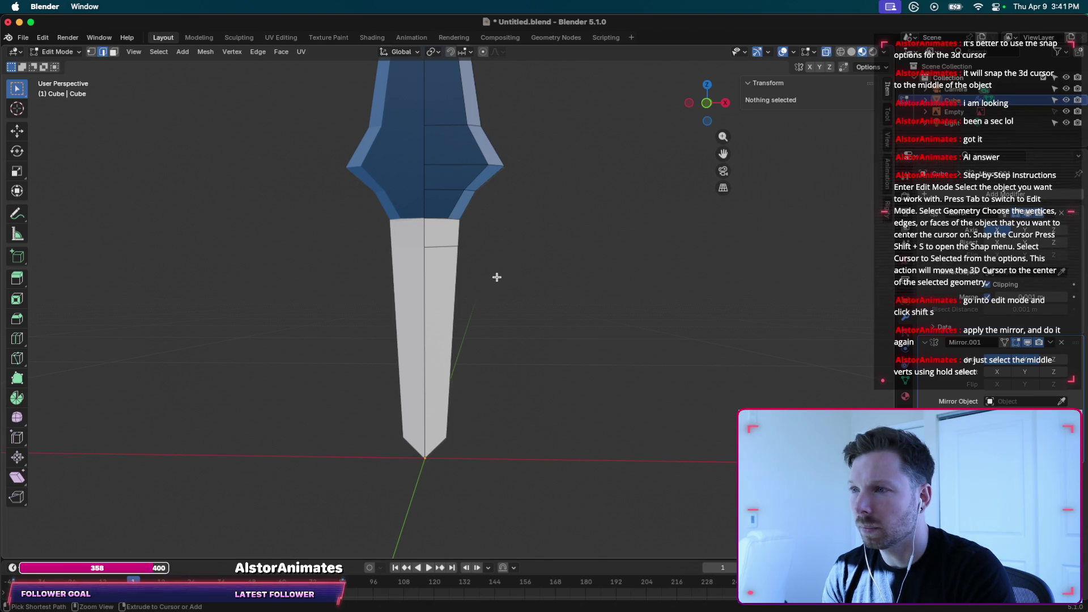
Delete geometry around a handle side vertex, then undo it and clear the selection.
{"action": "scroll", "coordinate": [449, 251], "scroll_direction": "right", "scroll_amount": 2}
{"action": "scroll", "coordinate": [448, 251], "scroll_direction": "right", "scroll_amount": 2}
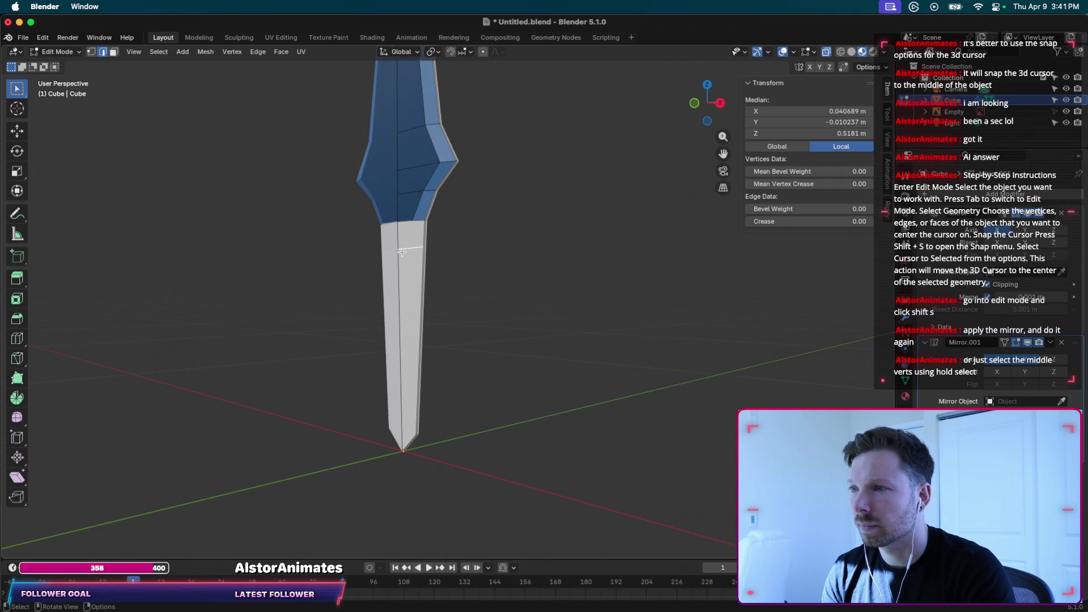
{"action": "scroll", "coordinate": [427, 245], "scroll_direction": "up", "scroll_amount": 3}
{"action": "scroll", "coordinate": [412, 215], "scroll_direction": "up", "scroll_amount": 3}
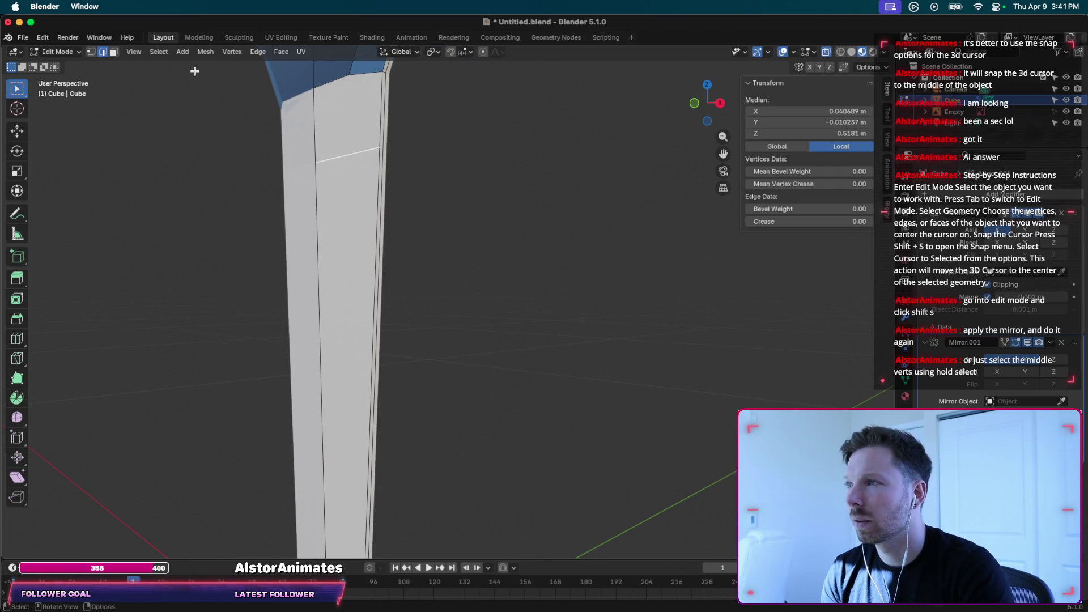
{"action": "left_click", "coordinate": [380, 140]}
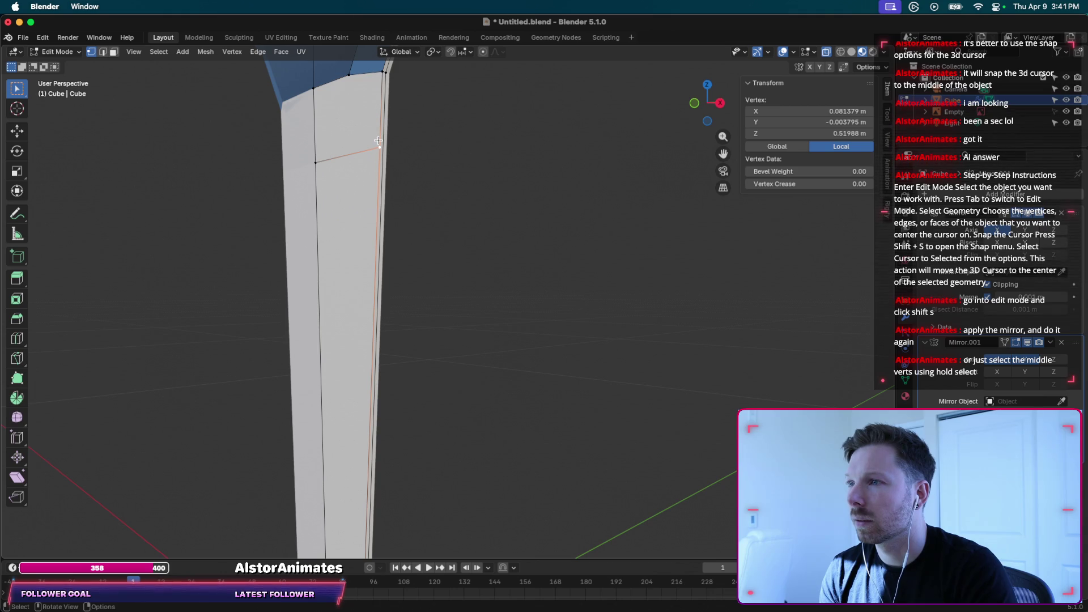
{"action": "key", "text": "x"}
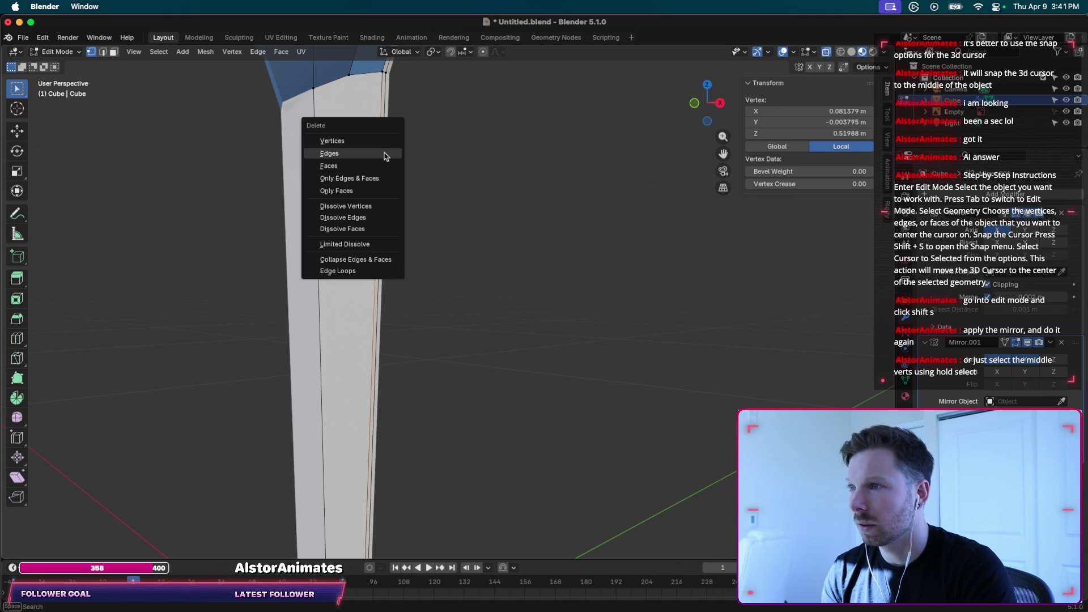
{"action": "left_click", "coordinate": [383, 151]}
{"action": "key", "text": "ctrl+z"}
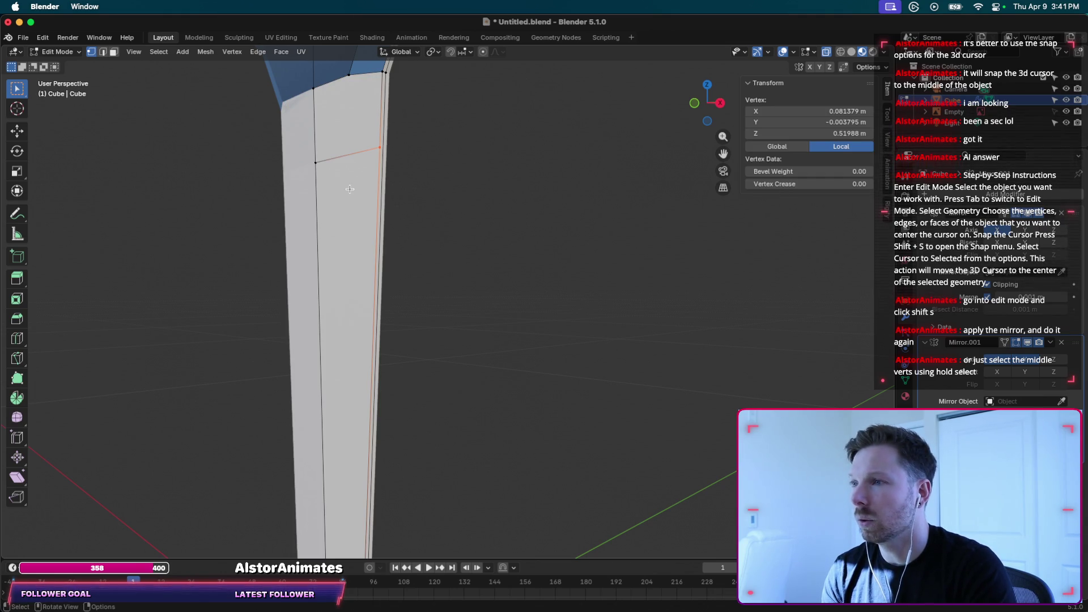
{"action": "left_click", "coordinate": [388, 195]}
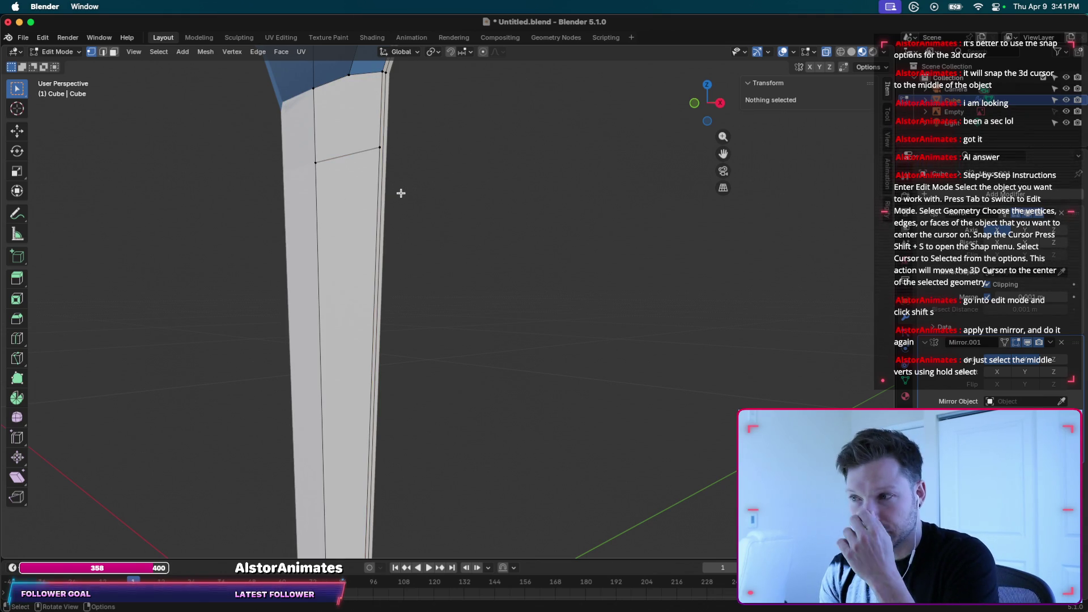
Merge overlapping handle vertices by distance and clear the selection.
{"action": "scroll", "coordinate": [401, 194], "scroll_direction": "down", "scroll_amount": 2, "text": "shift"}
{"action": "scroll", "coordinate": [401, 193], "scroll_direction": "down", "scroll_amount": 3, "text": "shift"}
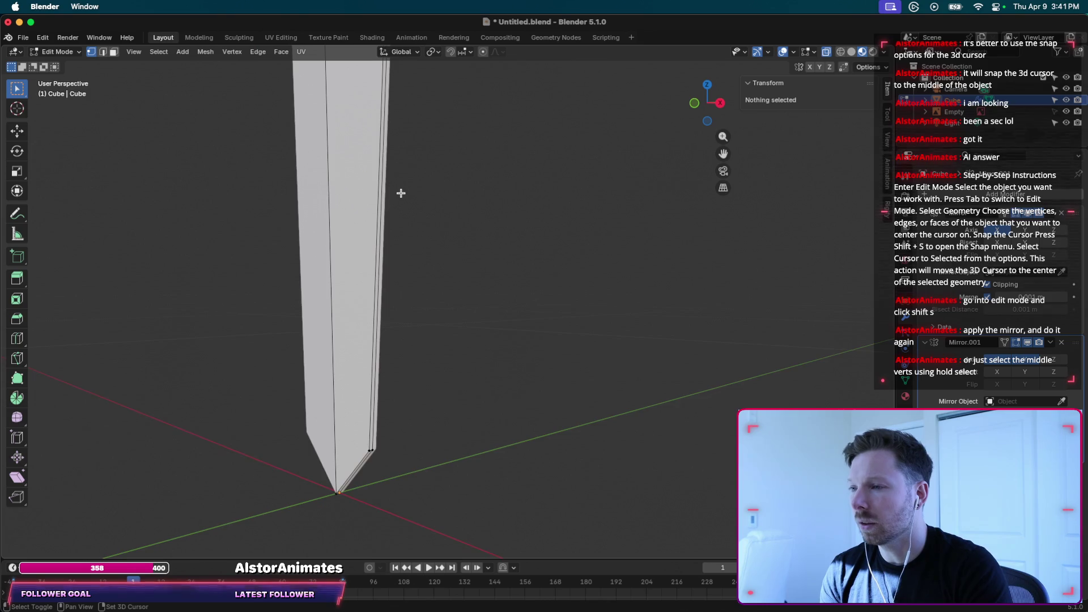
{"action": "scroll", "coordinate": [401, 193], "scroll_direction": "up", "scroll_amount": 4, "text": "shift"}
{"action": "key", "text": "ctrl+z"}
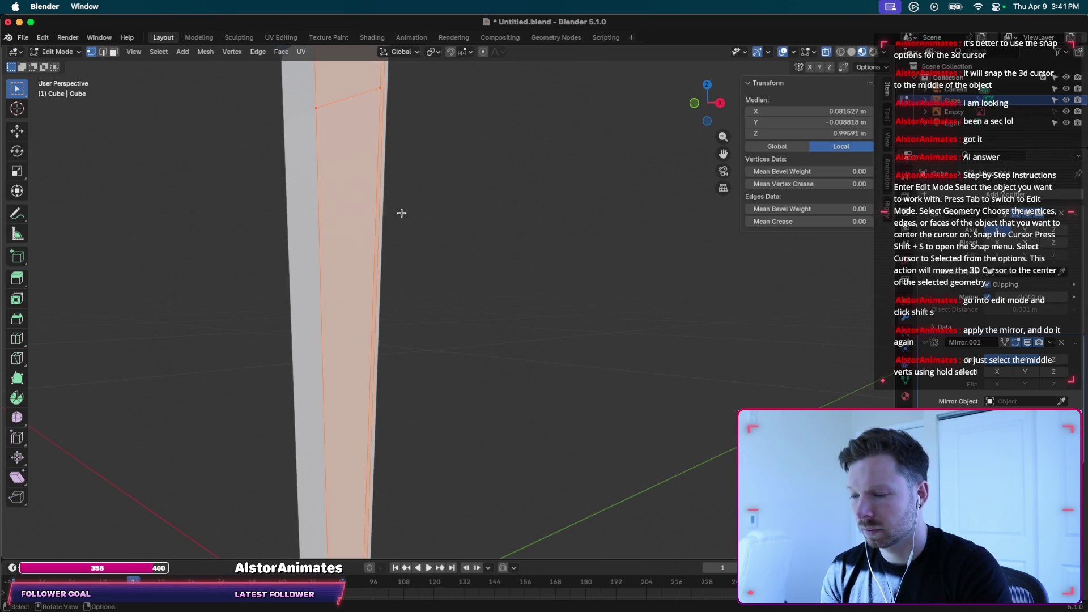
{"action": "key", "text": "m"}
{"action": "left_click", "coordinate": [401, 212]}
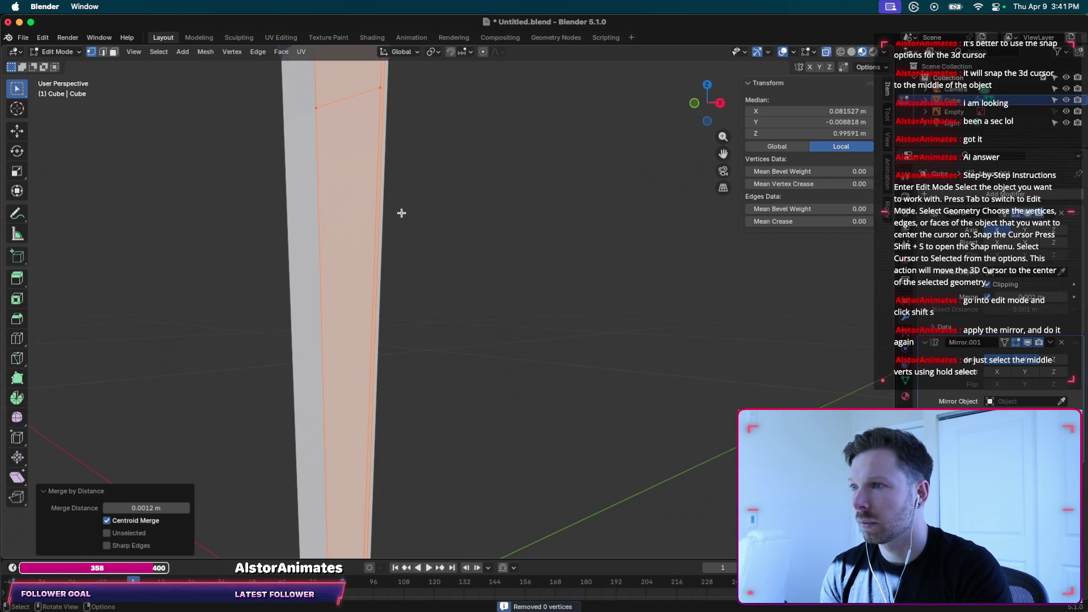
{"action": "left_click", "coordinate": [402, 157]}
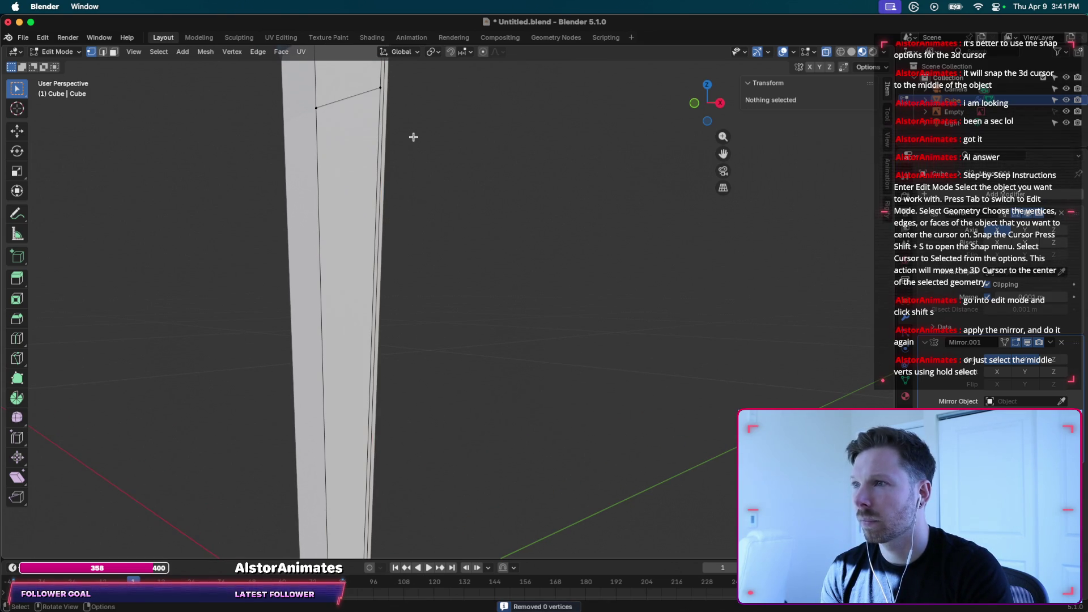
Select a vertical edge strip of the blade, then undo back to vertex selection.
{"action": "scroll", "coordinate": [413, 137], "scroll_direction": "up", "scroll_amount": 3}
{"action": "scroll", "coordinate": [413, 137], "scroll_direction": "up", "scroll_amount": 3}
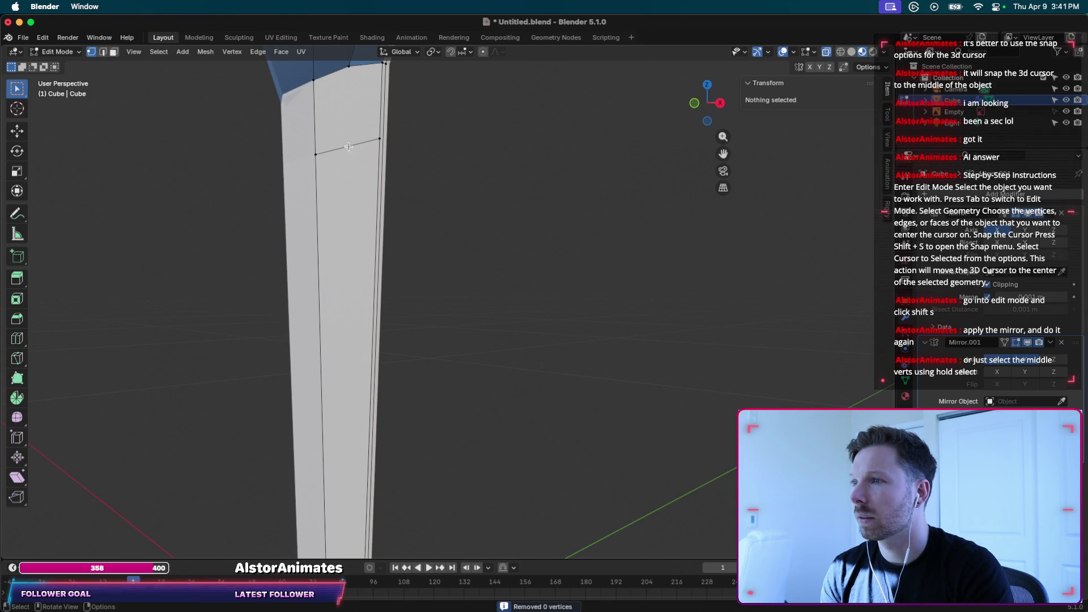
{"action": "key", "text": "2"}
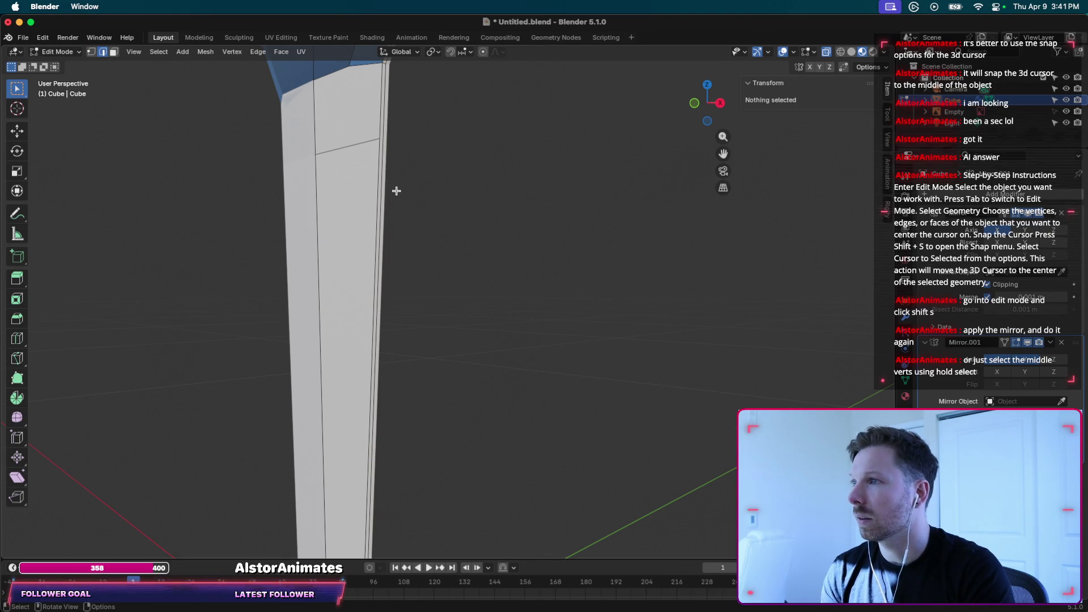
{"action": "left_click", "coordinate": [402, 189], "text": "ctrl"}
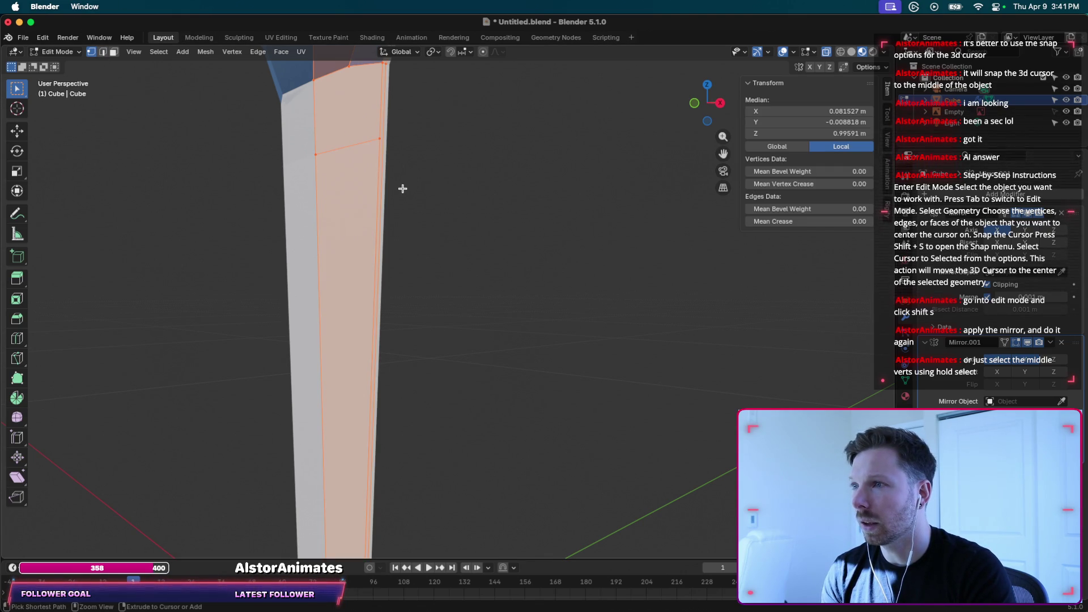
{"action": "key", "text": "ctrl+z"}
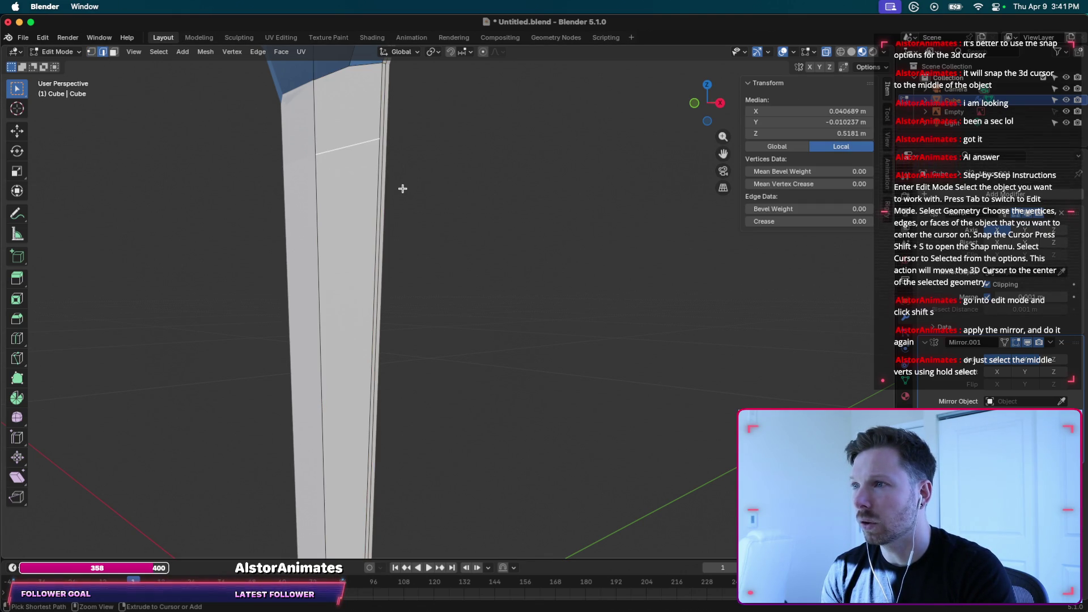
{"action": "key", "text": "ctrl+z"}
{"action": "key", "text": "ctrl+z"}
{"action": "key", "text": "ctrl+z"}
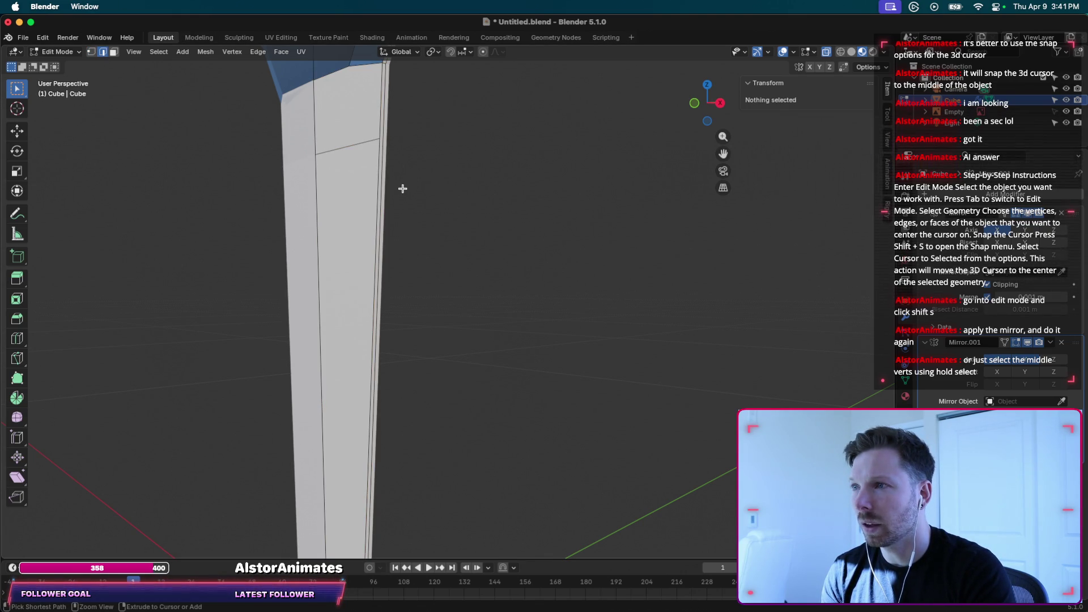
{"action": "key", "text": "ctrl+z"}
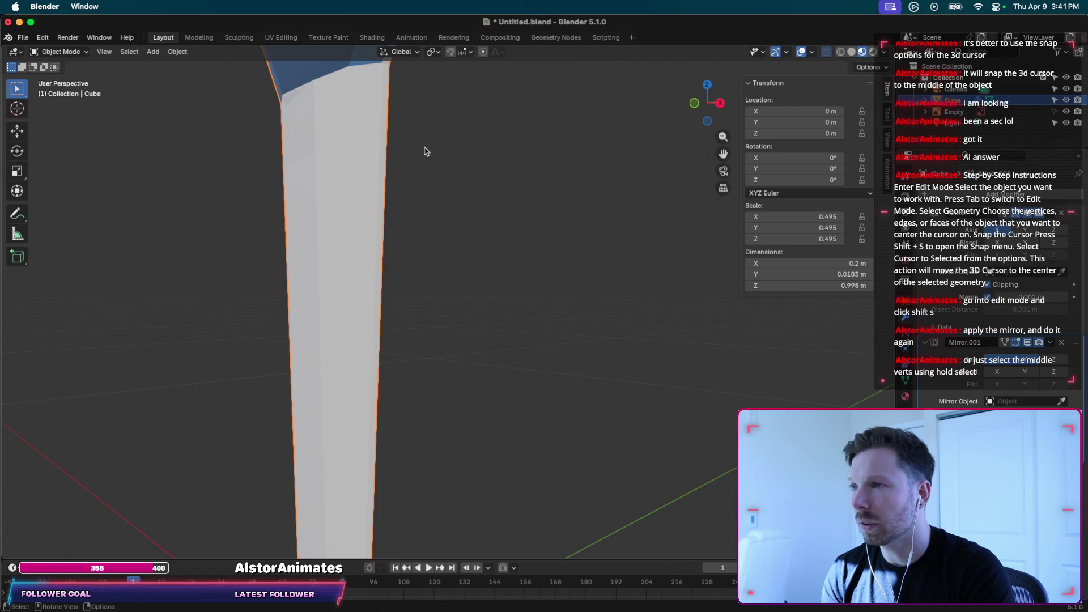
Re-enter Edit Mode and restore the face strip selection along the blade's outer edge.
{"action": "key", "text": "Tab"}
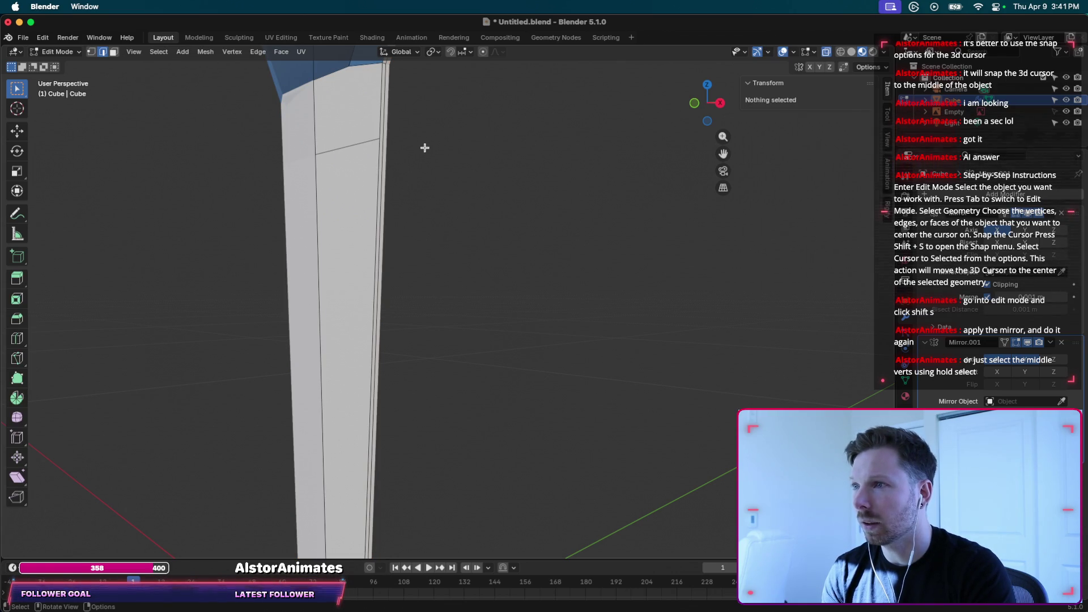
{"action": "key", "text": "a"}
{"action": "key", "text": "alt+a"}
{"action": "key", "text": "ctrl+z"}
{"action": "key", "text": "ctrl+z"}
{"action": "key", "text": "ctrl+z"}
{"action": "key", "text": "ctrl+z"}
{"action": "key", "text": "ctrl+z"}
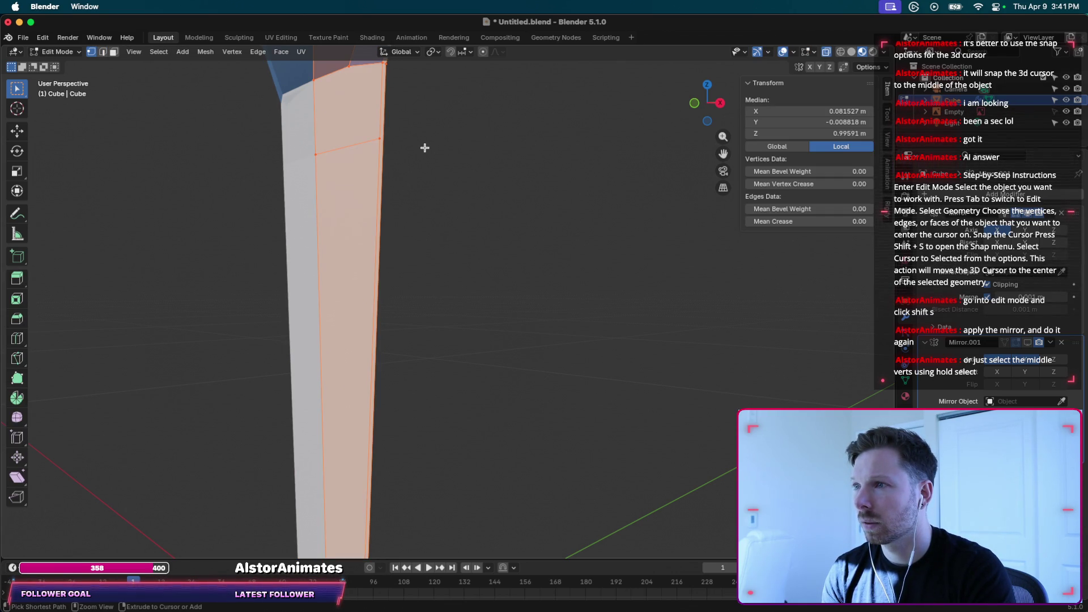
{"action": "key", "text": "ctrl+z"}
{"action": "key", "text": "ctrl+z"}
{"action": "key", "text": "ctrl+z"}
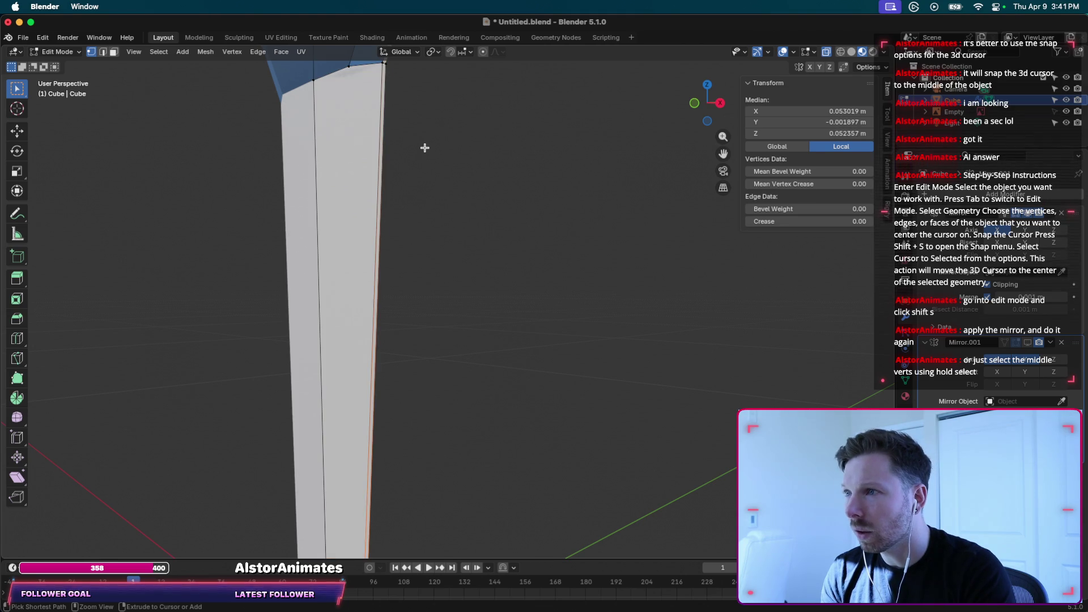
{"action": "scroll", "coordinate": [435, 177], "scroll_direction": "down", "scroll_amount": 5}
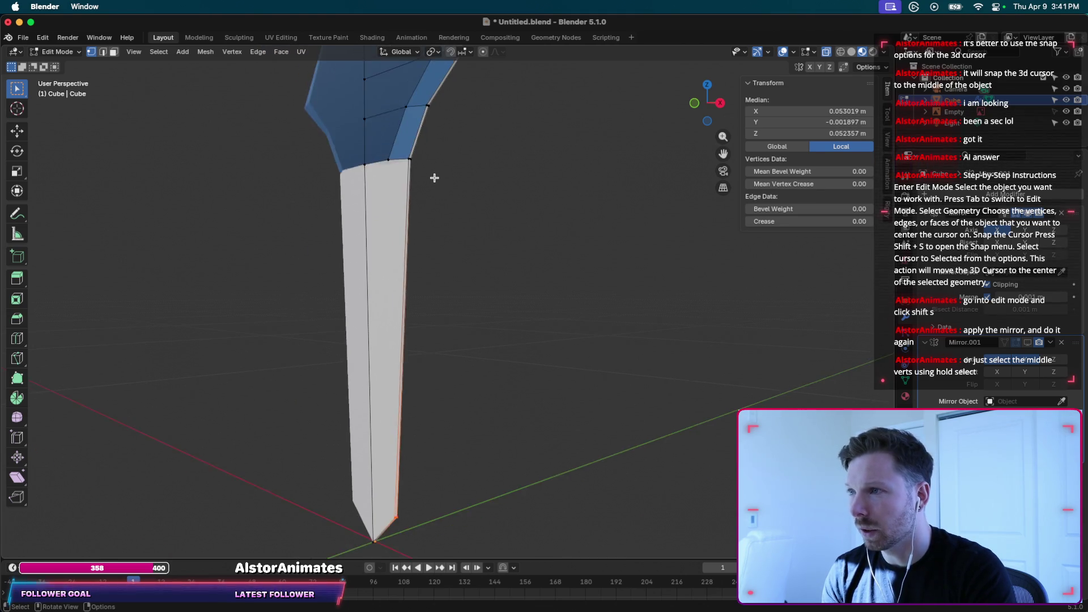
Save the sword file.
{"action": "middle_click_drag", "start_coordinate": [434, 178], "coordinate": [502, 206]}
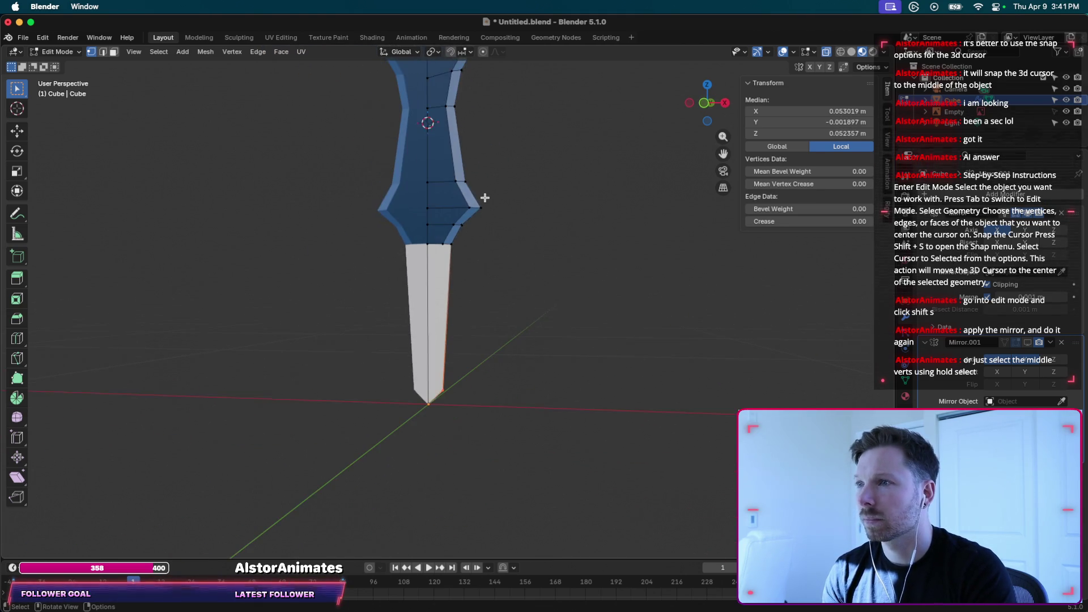
{"action": "key", "text": "super+s"}
{"action": "middle_click_drag", "start_coordinate": [454, 243], "coordinate": [458, 247]}
{"action": "scroll", "coordinate": [458, 247], "scroll_direction": "up", "scroll_amount": 2}
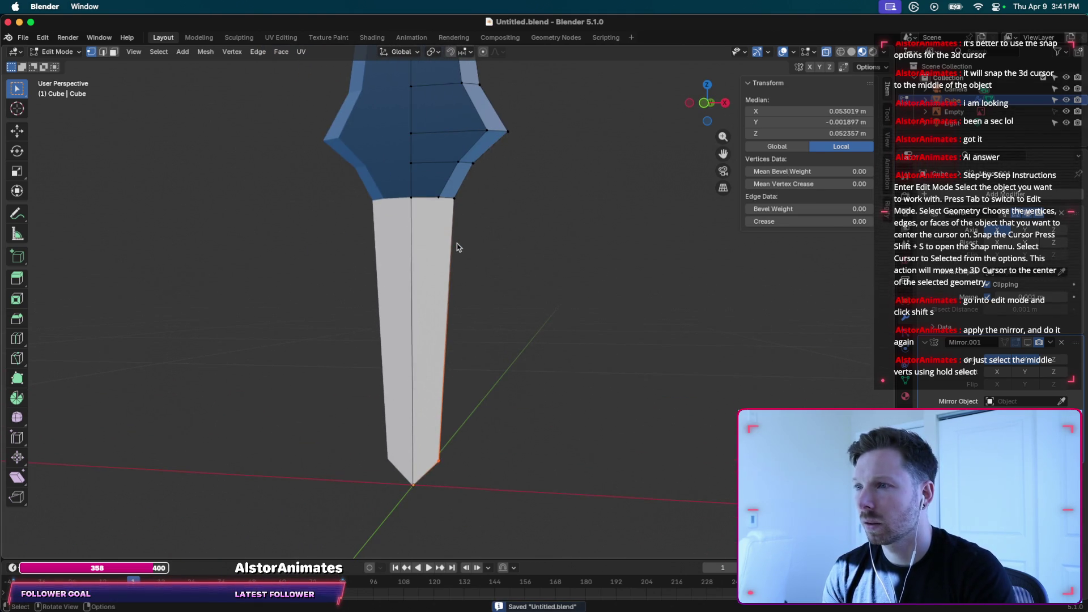
Start and cancel a loop cut on the blade, then select a single blade vertex.
{"action": "key", "text": "ctrl+r"}
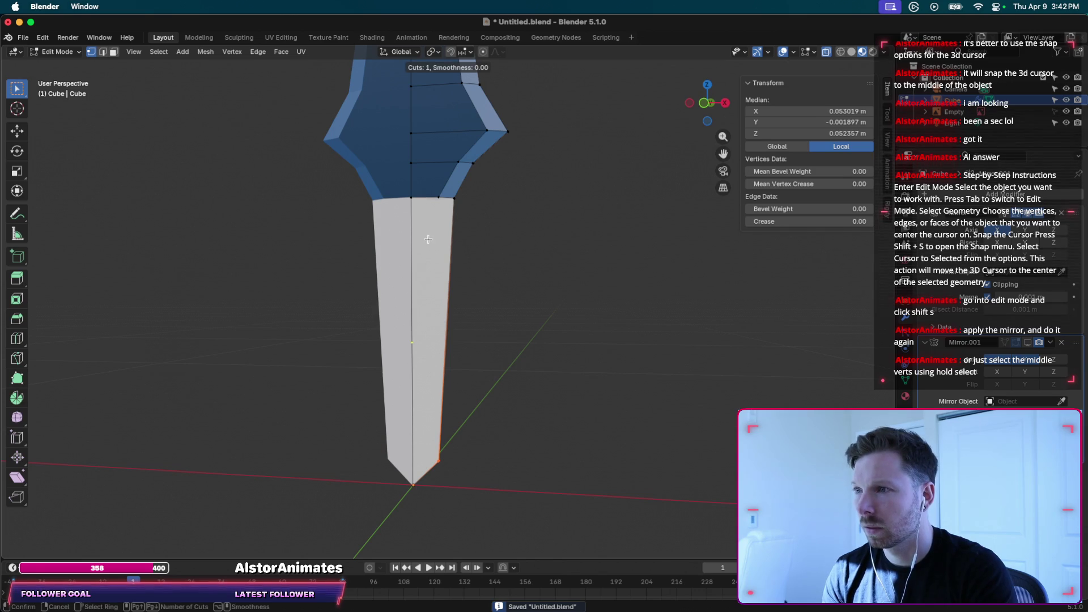
{"action": "right_click", "coordinate": [424, 339]}
{"action": "mouse_move", "coordinate": [424, 338]}
{"action": "middle_mouse_down"}
{"action": "mouse_move", "coordinate": [432, 451]}
{"action": "mouse_move", "coordinate": [473, 414]}
{"action": "middle_mouse_up"}
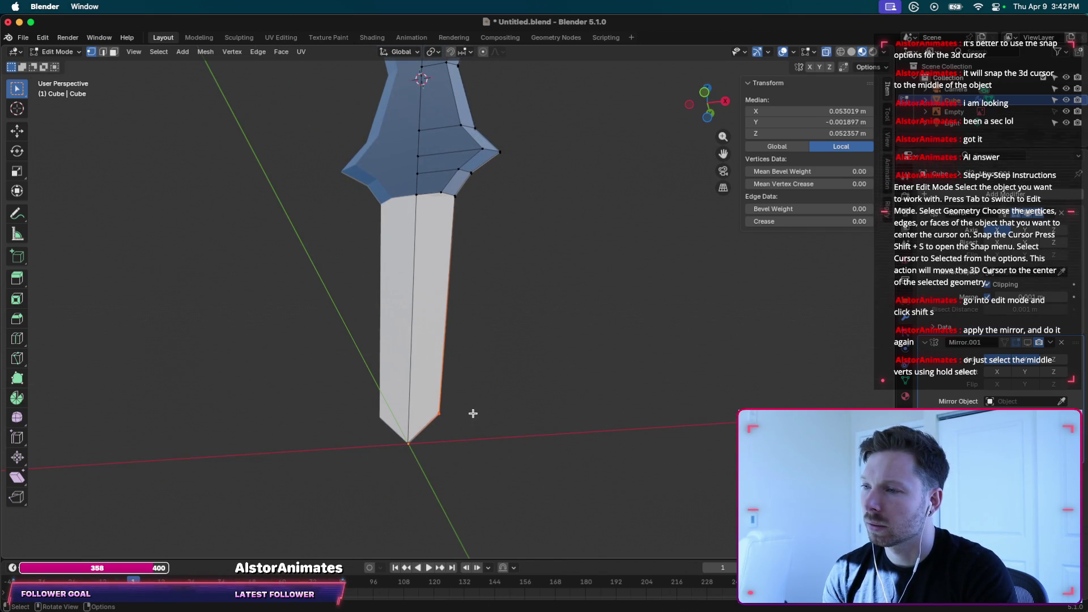
{"action": "left_click", "coordinate": [473, 414]}
{"action": "scroll", "coordinate": [493, 396], "scroll_direction": "down", "scroll_amount": 5}
{"action": "scroll", "coordinate": [493, 396], "scroll_direction": "down", "scroll_amount": 10}
{"action": "scroll", "coordinate": [493, 396], "scroll_direction": "down", "scroll_amount": 10}
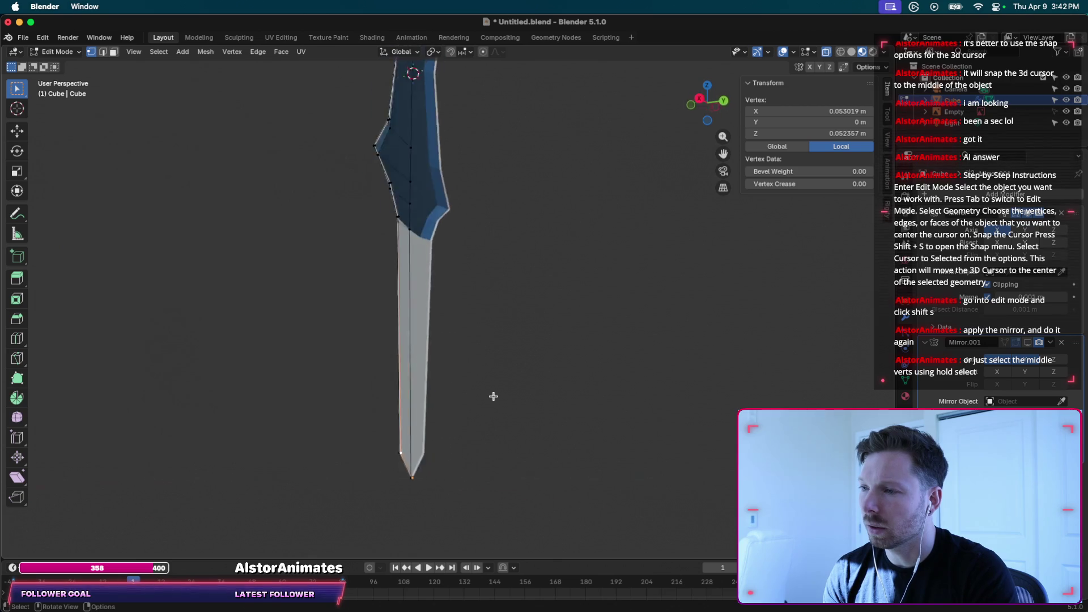
{"action": "scroll", "coordinate": [493, 396], "scroll_direction": "right", "scroll_amount": 5}
{"action": "scroll", "coordinate": [493, 396], "scroll_direction": "right", "scroll_amount": 5}
{"action": "scroll", "coordinate": [493, 396], "scroll_direction": "right", "scroll_amount": 5}
{"action": "scroll", "coordinate": [493, 396], "scroll_direction": "right", "scroll_amount": 5}
{"action": "scroll", "coordinate": [493, 396], "scroll_direction": "right", "scroll_amount": 3}
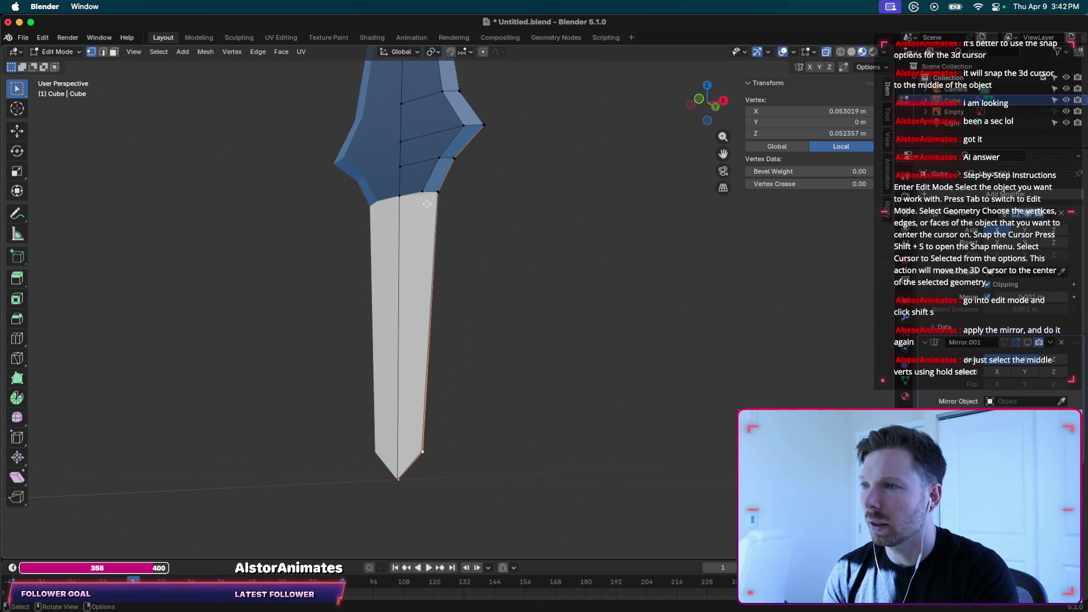
Cancel another blade loop cut and toggle wireframe shading back to solid.
{"action": "key", "text": "ctrl+r"}
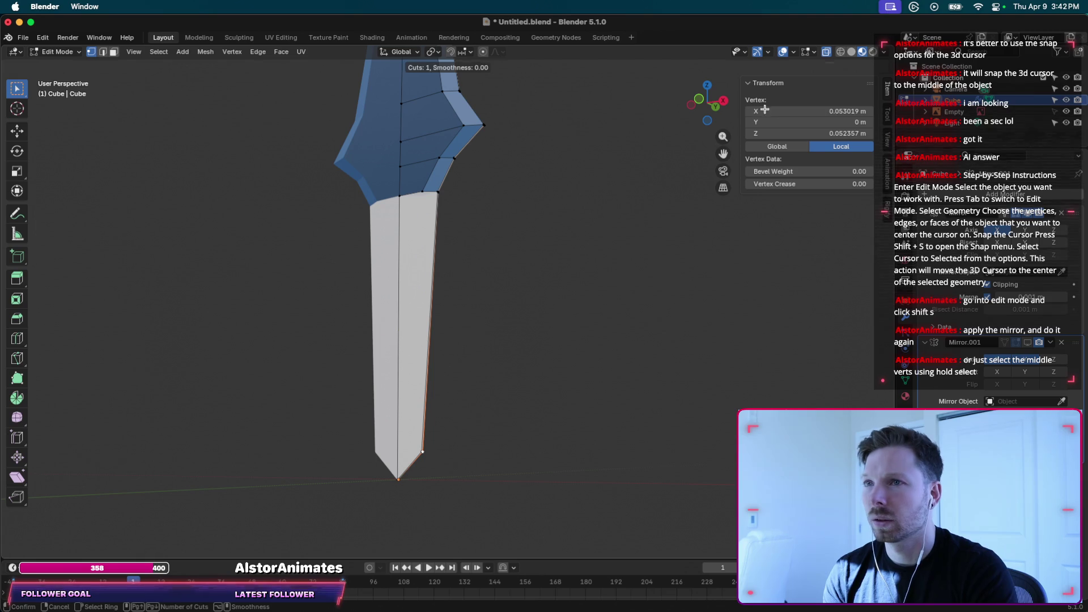
{"action": "key", "text": "Escape"}
{"action": "left_click", "coordinate": [841, 52]}
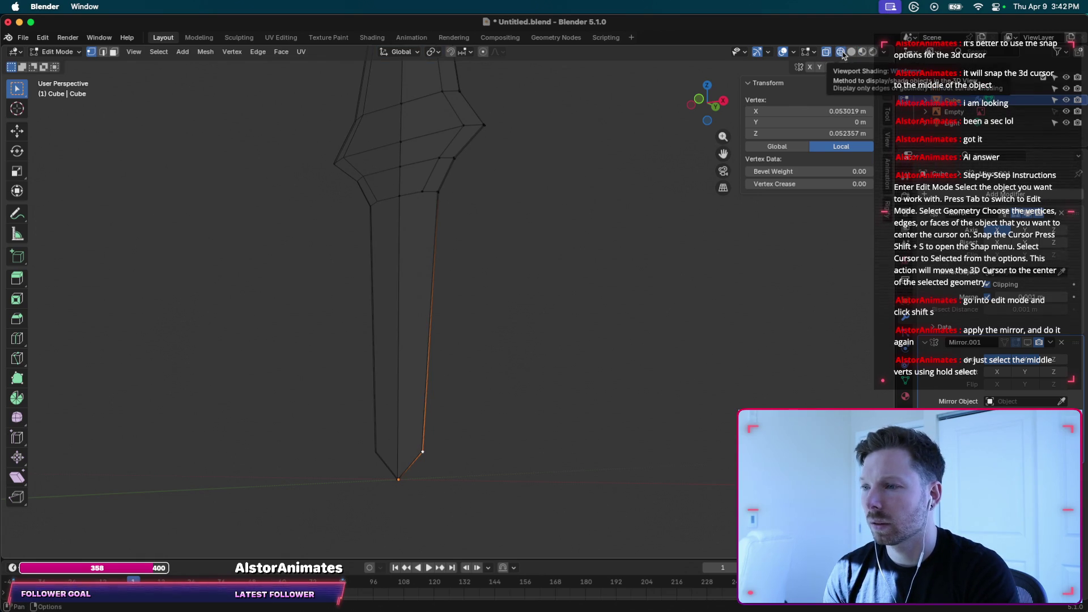
{"action": "left_click", "coordinate": [851, 52]}
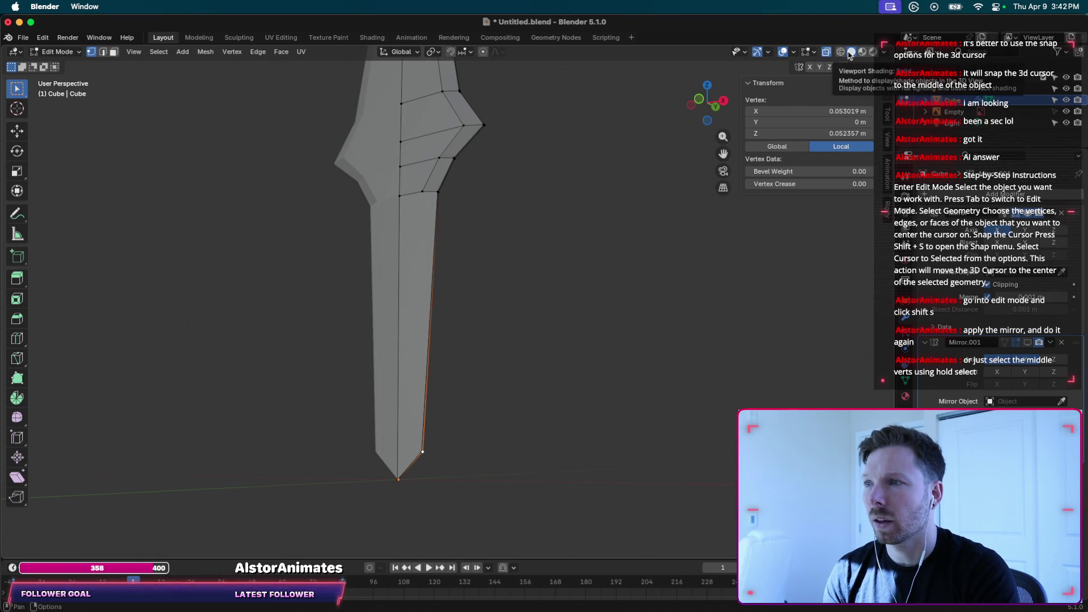
{"action": "scroll", "coordinate": [414, 225], "scroll_direction": "left", "scroll_amount": 10}
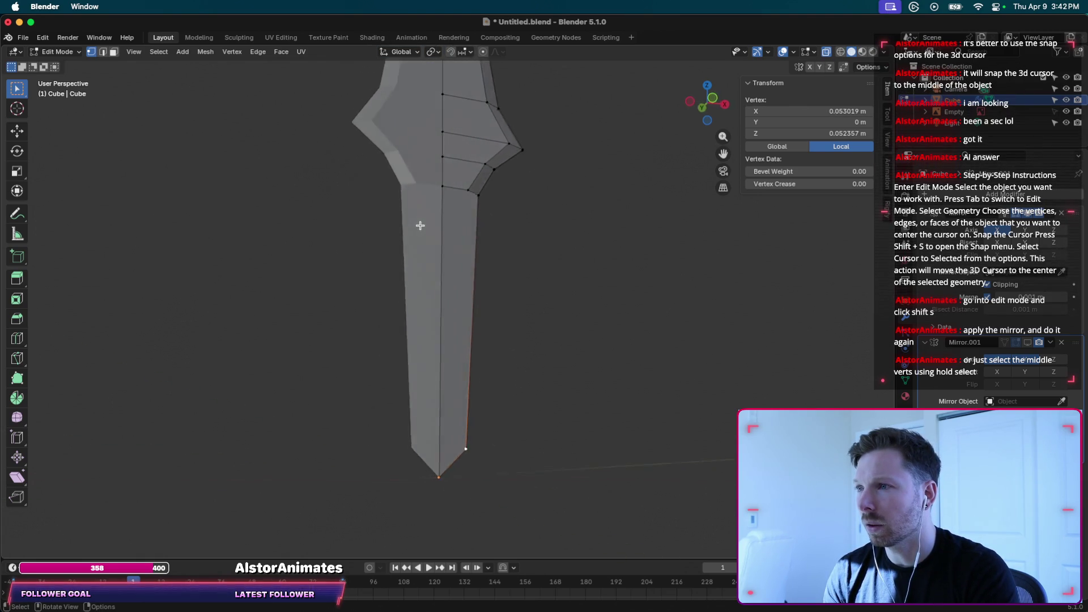
{"action": "scroll", "coordinate": [420, 226], "scroll_direction": "left", "scroll_amount": 5}
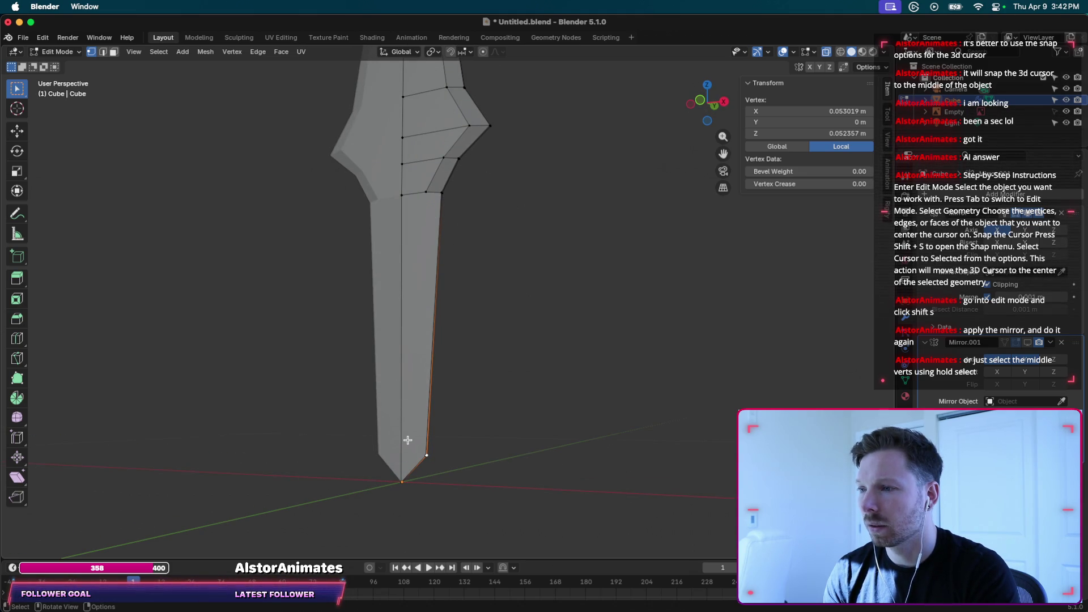
Select the blade tip, centre loop and outer edge vertices, and delete them.
{"action": "left_click_drag", "start_coordinate": [407, 440], "coordinate": [455, 501]}
{"action": "left_click", "coordinate": [400, 460], "text": "alt"}
{"action": "left_click_drag", "start_coordinate": [383, 453], "coordinate": [454, 495], "text": "shift"}
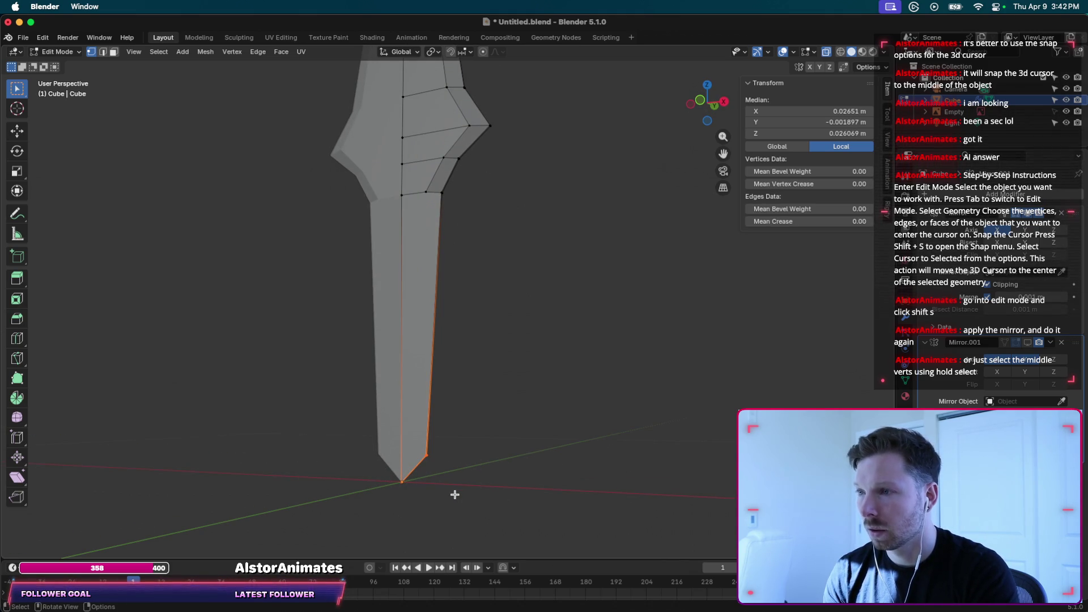
{"action": "key", "text": "x"}
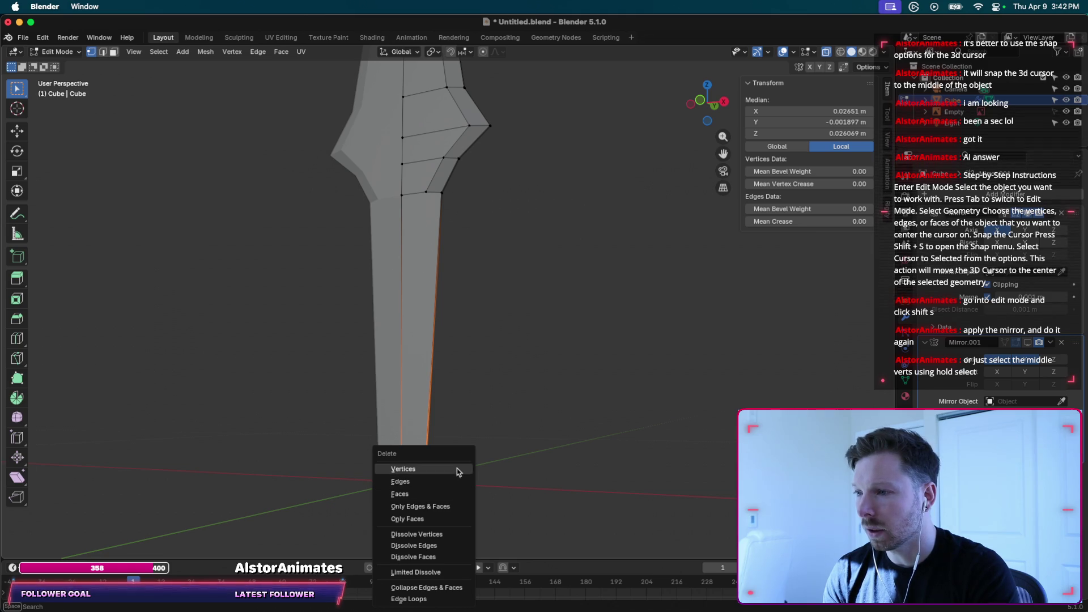
{"action": "left_click", "coordinate": [457, 470]}
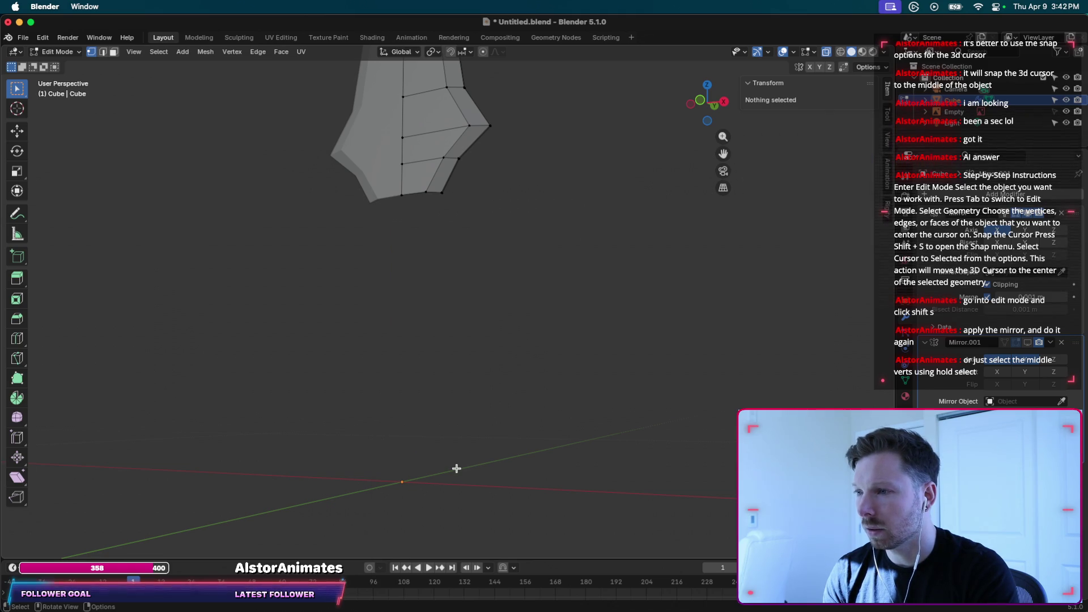
Save the sword file and box-select the guard's bottom edges.
{"action": "key", "text": "ctrl+s"}
{"action": "scroll", "coordinate": [465, 231], "scroll_direction": "right", "scroll_amount": 5}
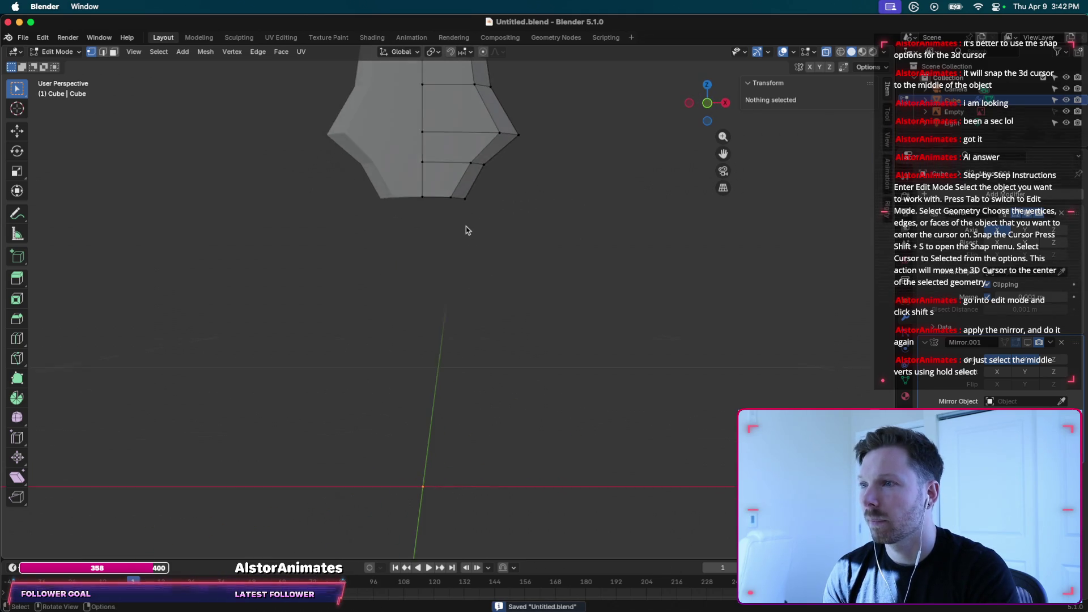
{"action": "left_click_drag", "start_coordinate": [412, 194], "coordinate": [487, 214]}
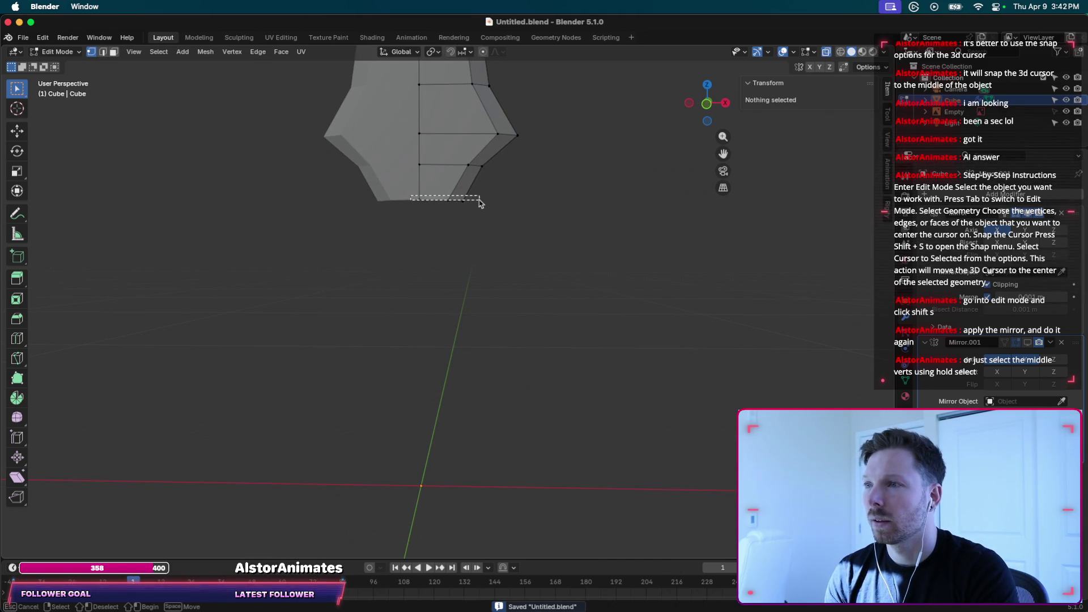
{"action": "key", "text": "g"}
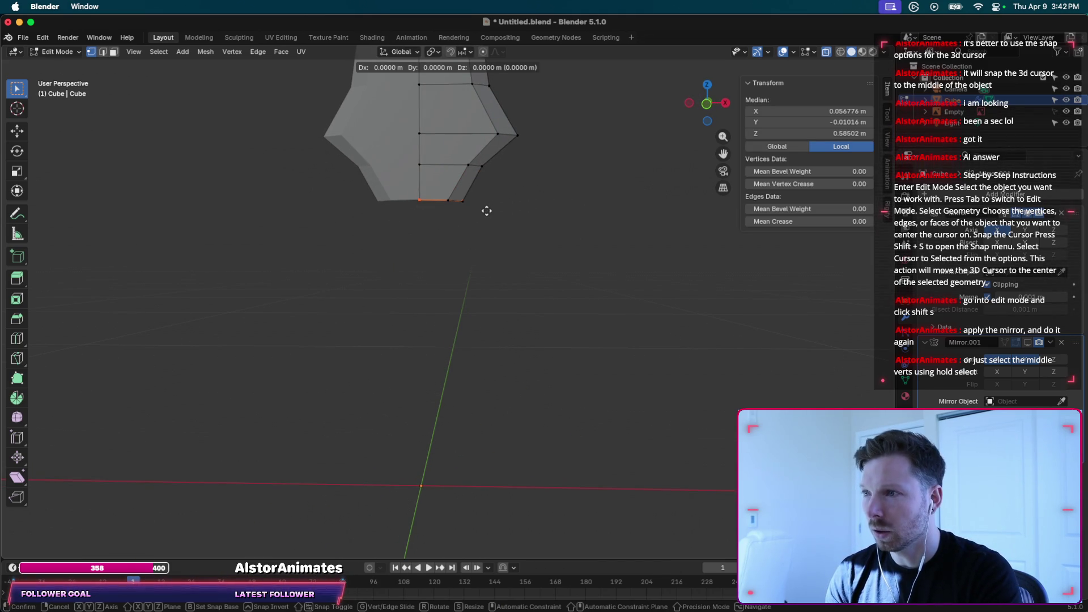
{"action": "left_click", "coordinate": [487, 210]}
Extrude the guard's bottom edges and confirm them in place.
{"action": "left_click_drag", "start_coordinate": [414, 189], "coordinate": [484, 218]}
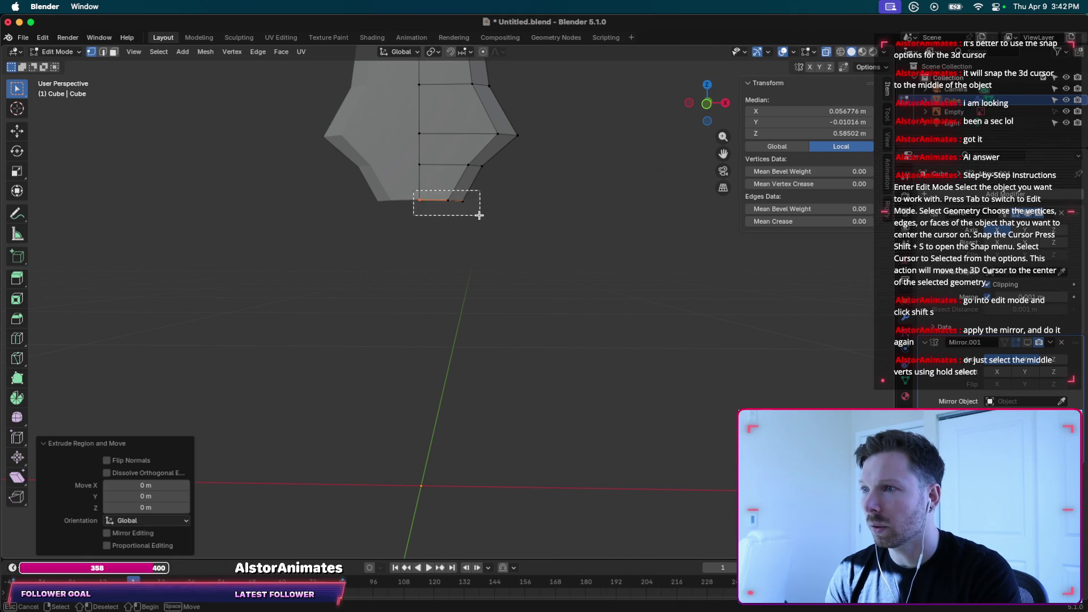
{"action": "key", "text": "e"}
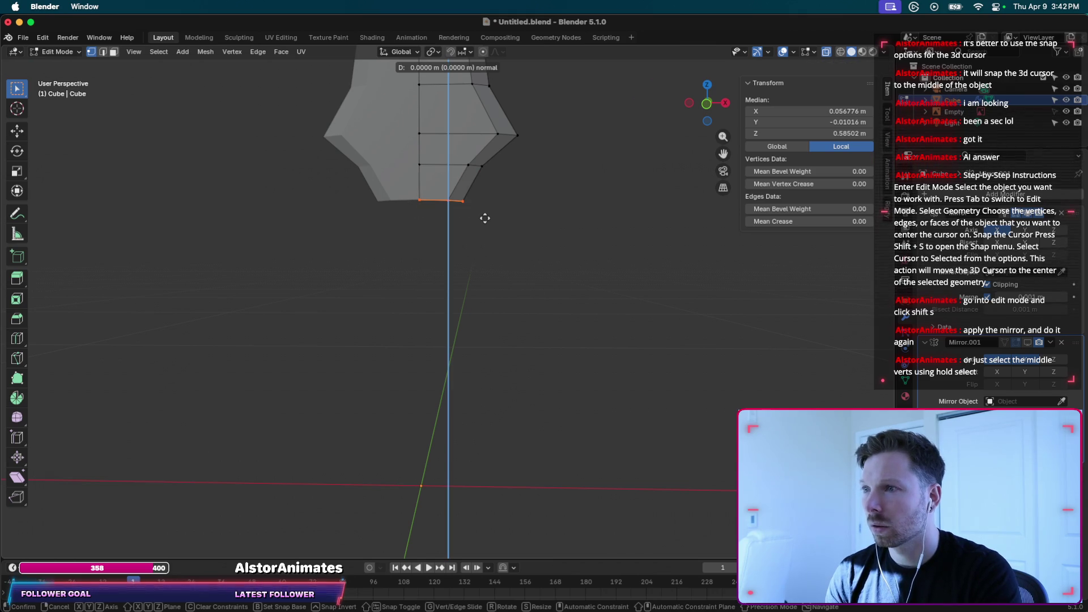
{"action": "key", "text": "g"}
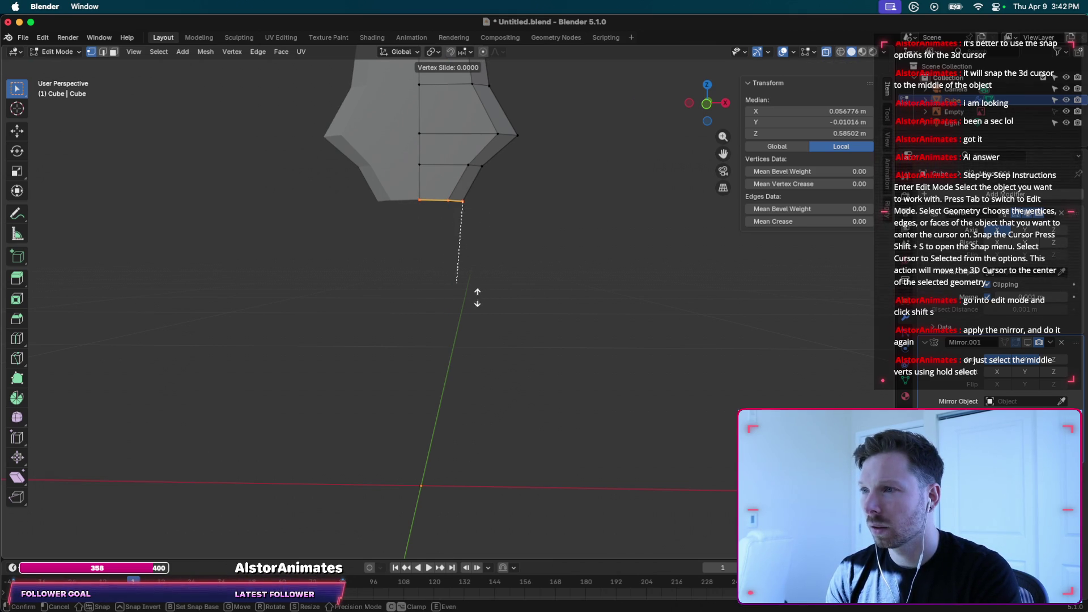
{"action": "left_click", "coordinate": [456, 292]}
{"action": "middle_click_drag", "start_coordinate": [488, 246], "coordinate": [437, 250]}
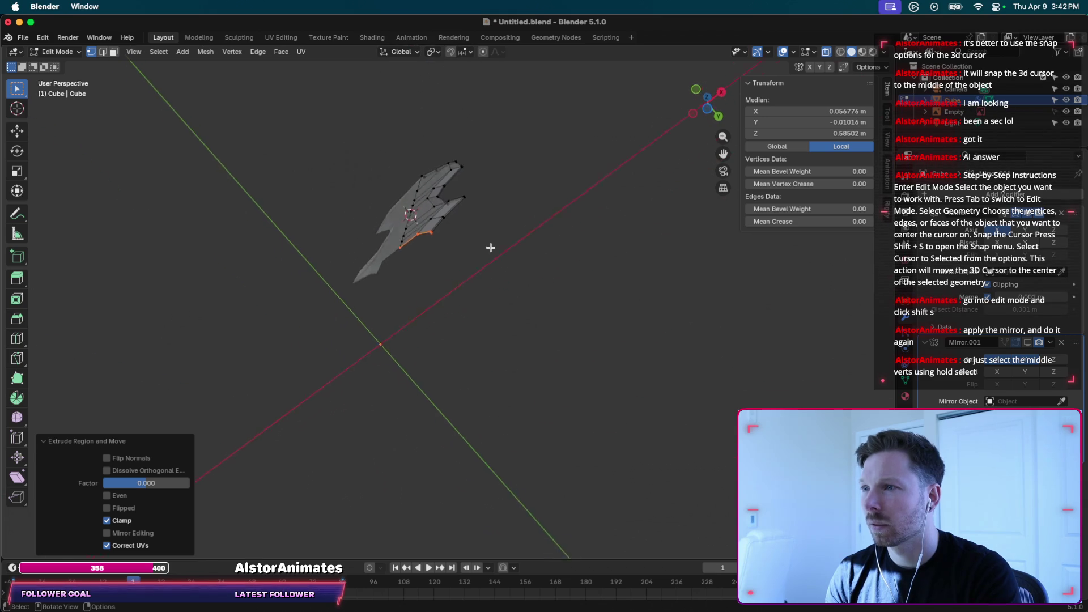
{"action": "scroll", "coordinate": [437, 250], "scroll_direction": "up", "scroll_amount": 10}
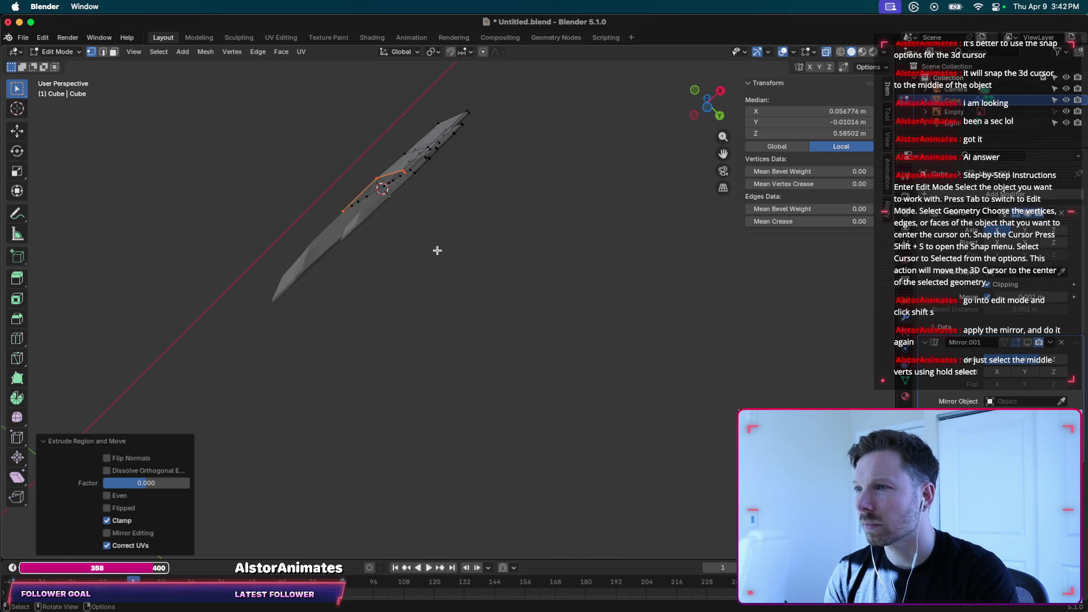
{"action": "scroll", "coordinate": [437, 250], "scroll_direction": "down", "scroll_amount": 3}
{"action": "scroll", "coordinate": [437, 250], "scroll_direction": "down", "scroll_amount": 2}
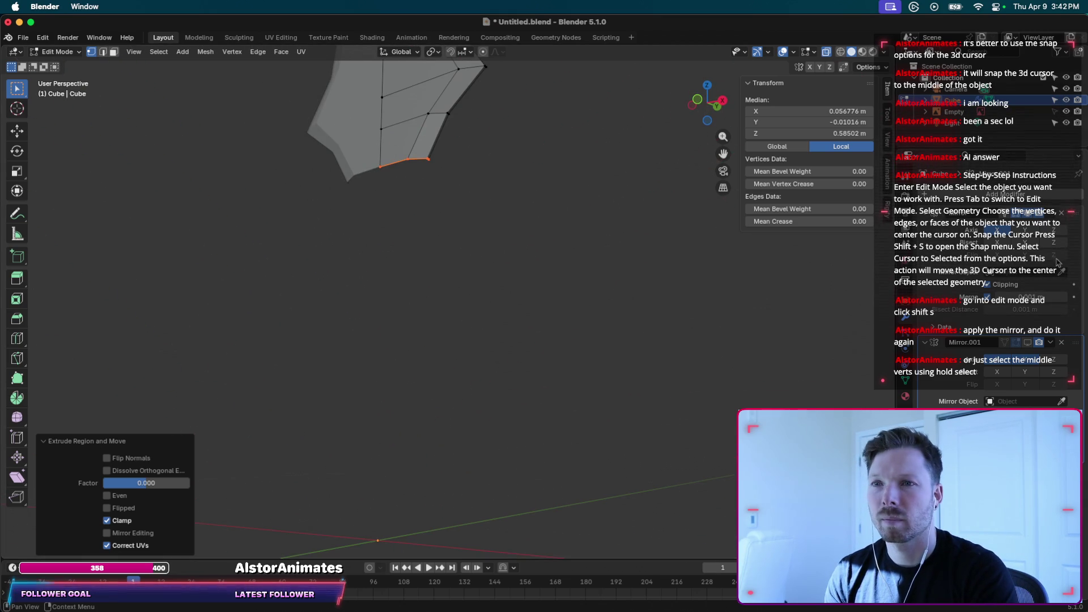
Show the mirror modifier result in the viewport; a trial extrusion is cancelled.
{"action": "left_click", "coordinate": [1027, 344]}
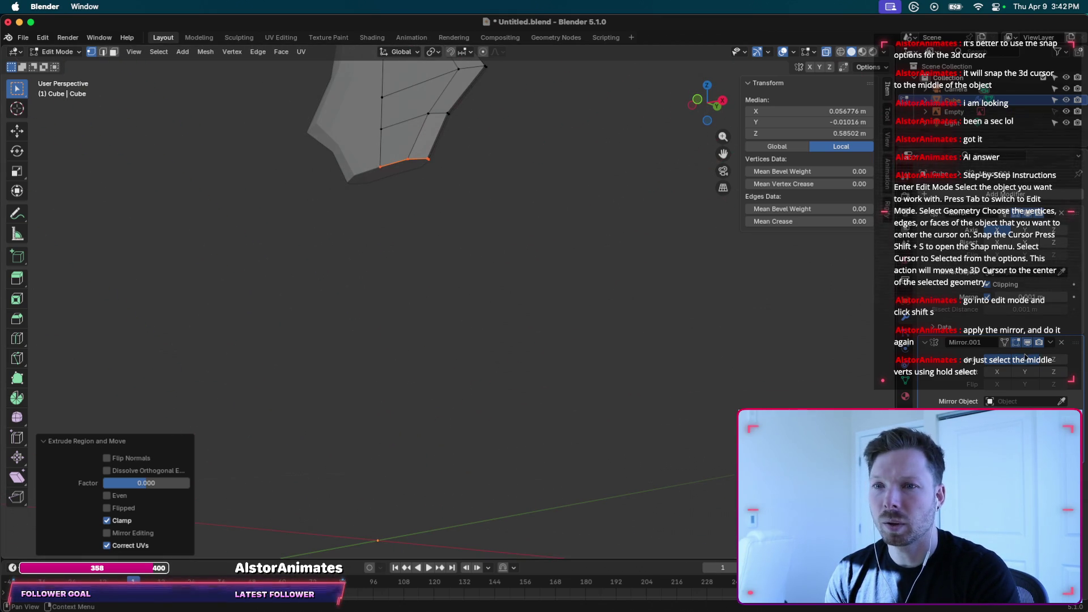
{"action": "scroll", "coordinate": [425, 165], "scroll_direction": "down", "scroll_amount": 5}
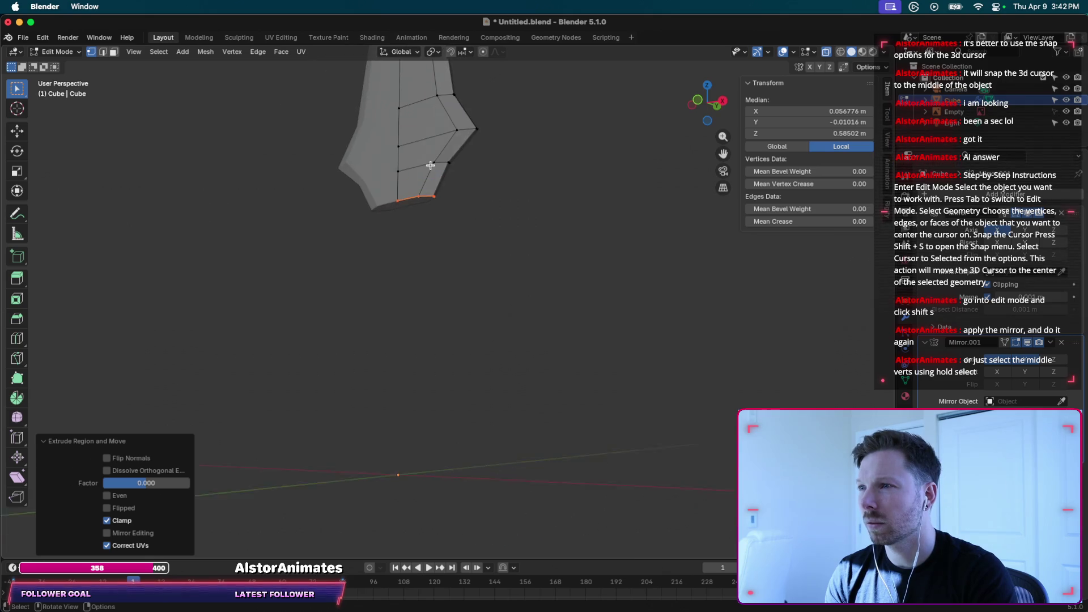
{"action": "scroll", "coordinate": [430, 164], "scroll_direction": "down", "scroll_amount": 5}
{"action": "scroll", "coordinate": [437, 224], "scroll_direction": "up", "scroll_amount": 3}
{"action": "scroll", "coordinate": [437, 223], "scroll_direction": "up", "scroll_amount": 2}
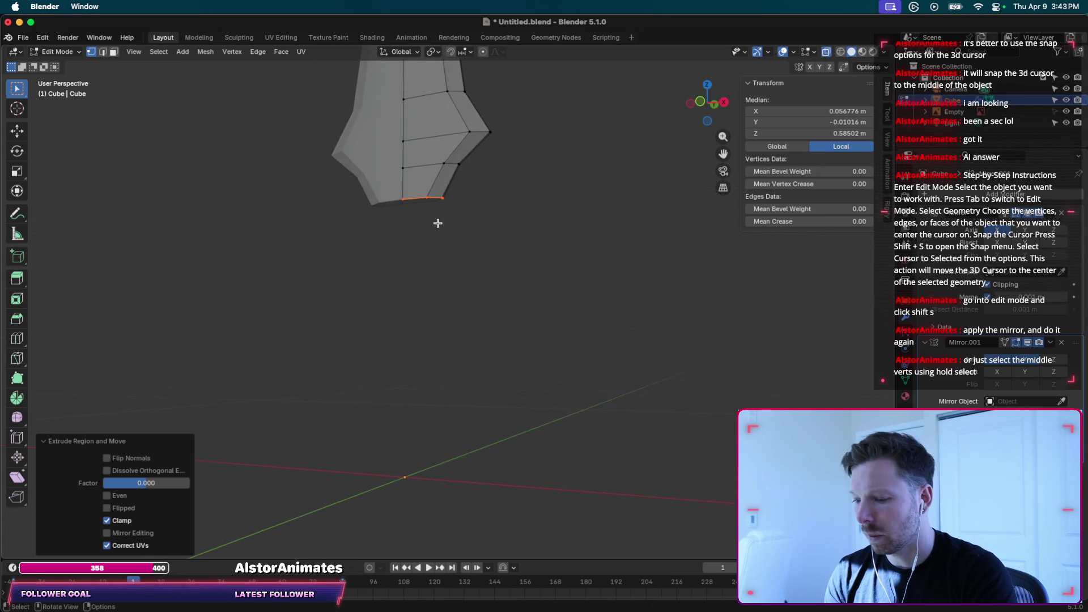
{"action": "key", "text": "e"}
{"action": "key", "text": "g"}
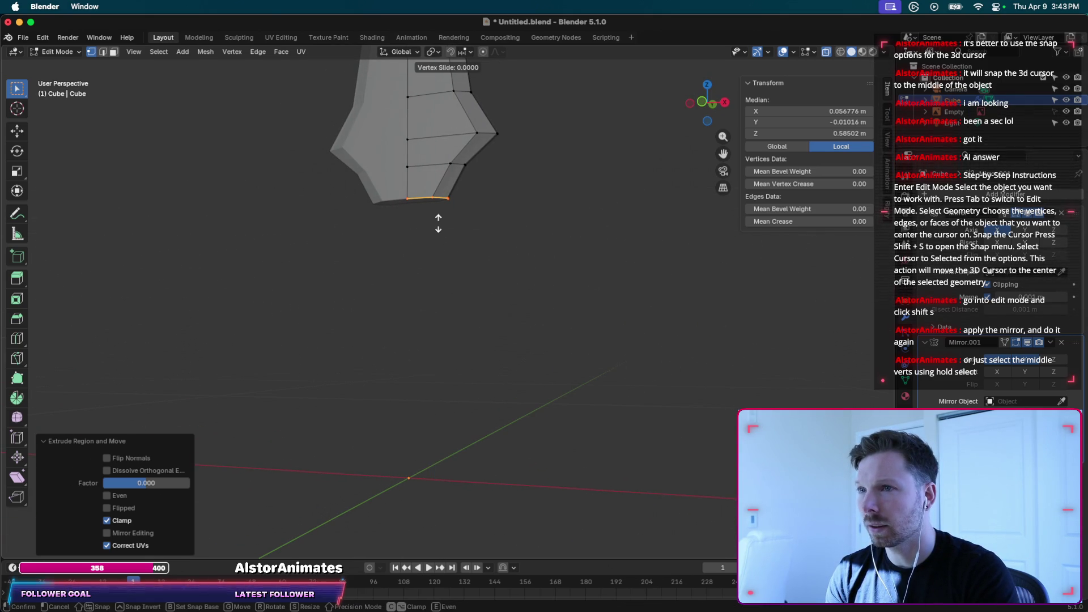
{"action": "right_click", "coordinate": [423, 340]}
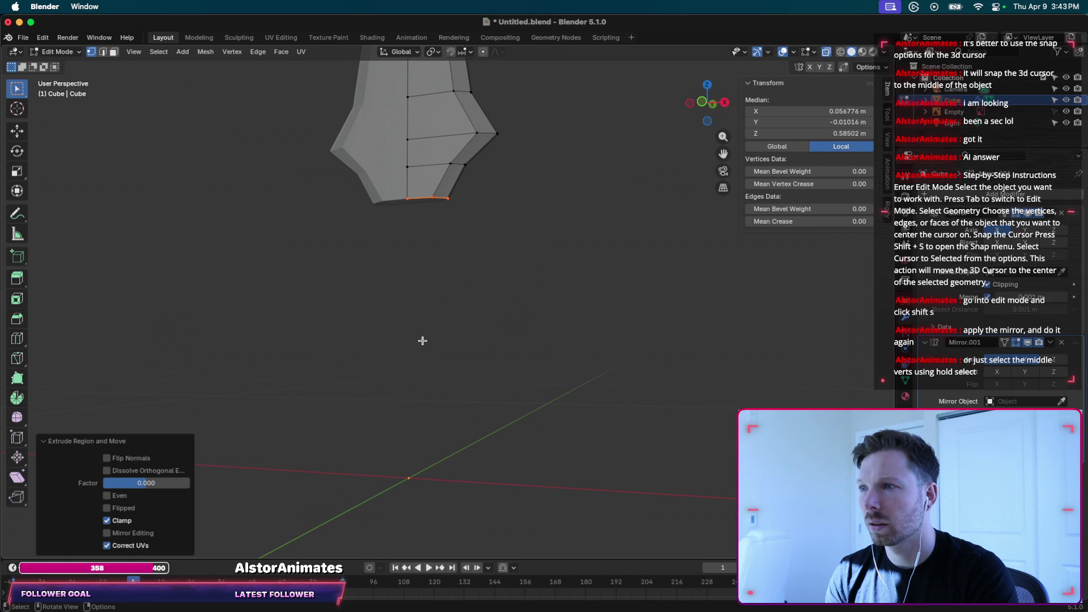
Select all vertices and merge by distance, removing the 12 overlapping duplicates.
{"action": "key", "text": "ctrl+z"}
{"action": "key", "text": "ctrl+l"}
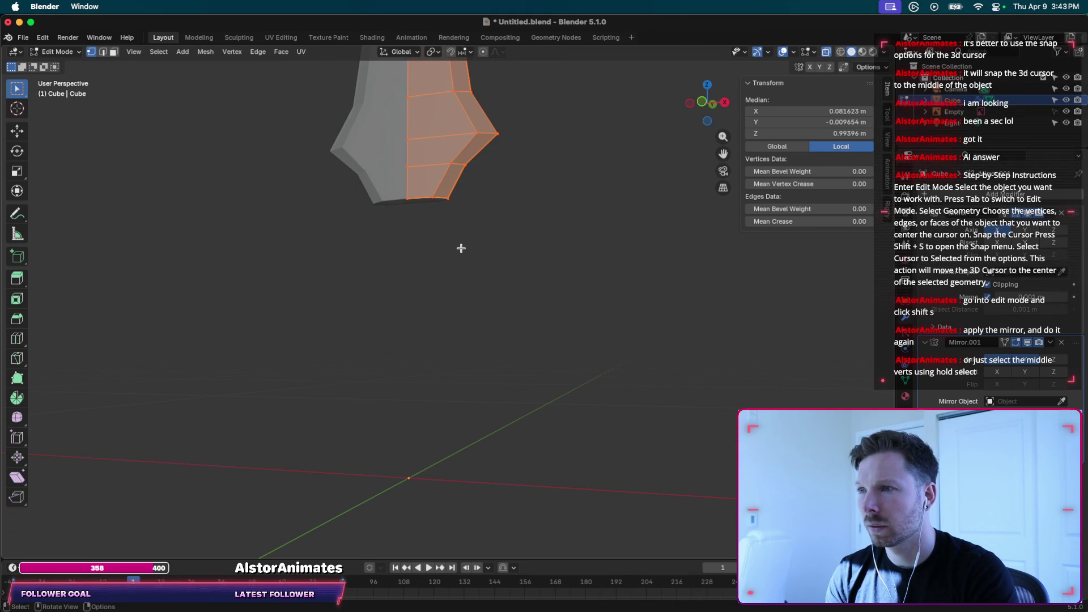
{"action": "key", "text": "m"}
{"action": "left_click", "coordinate": [461, 248]}
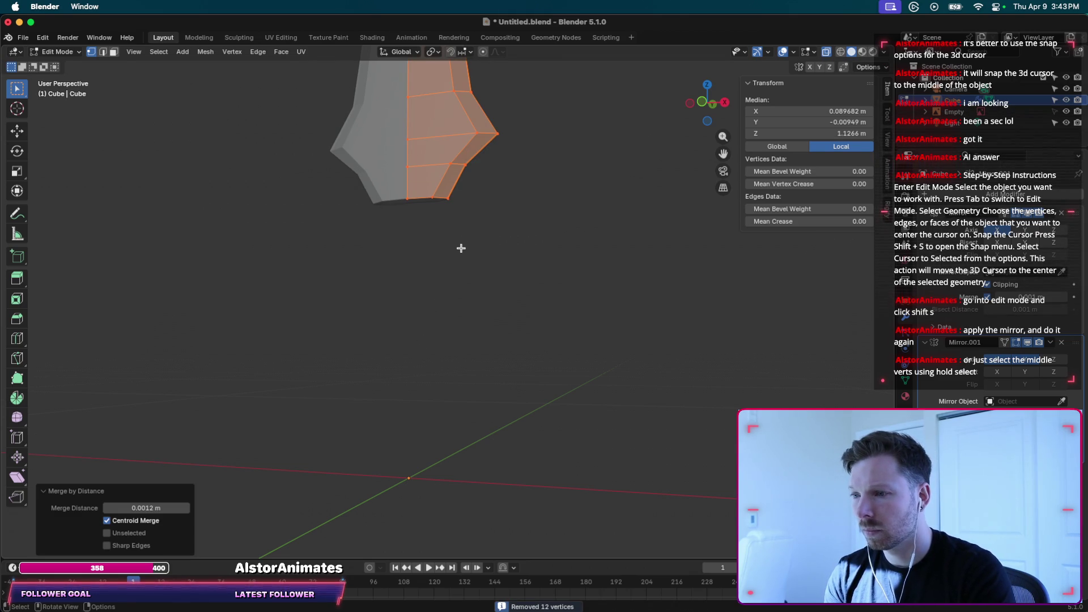
Briefly preview material shading, return to solid shading and zoom to the guard's underside.
{"action": "left_click", "coordinate": [466, 204]}
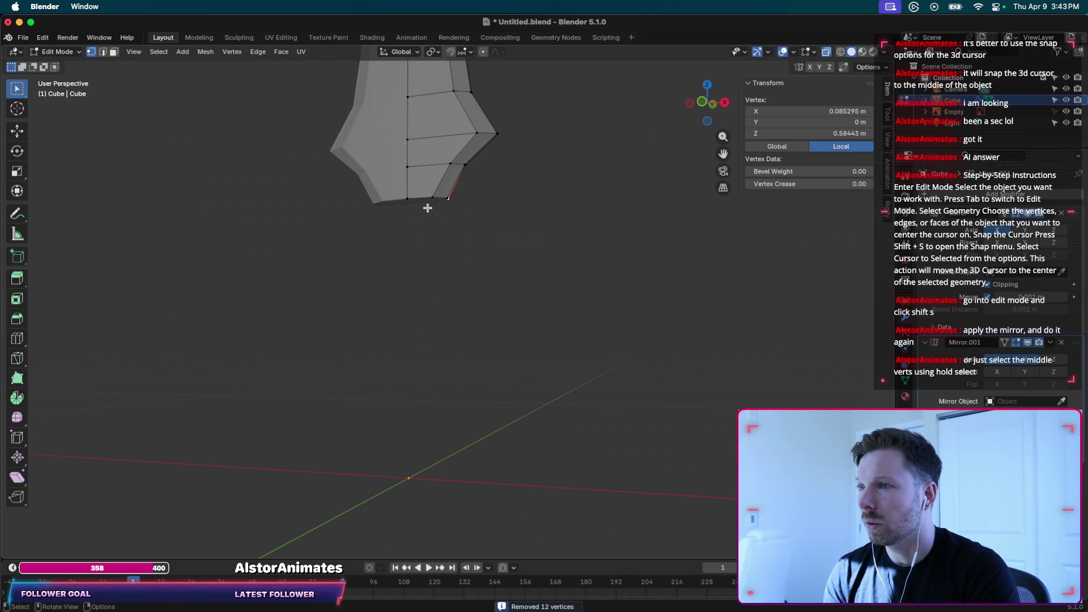
{"action": "scroll", "coordinate": [427, 208], "scroll_direction": "up", "scroll_amount": 5}
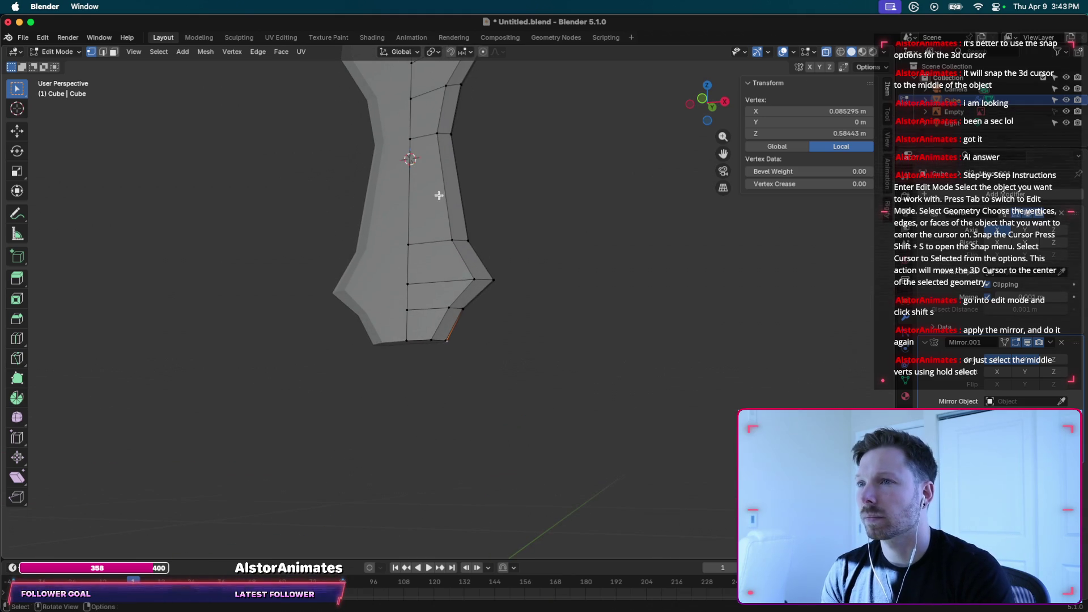
{"action": "left_click", "coordinate": [862, 51]}
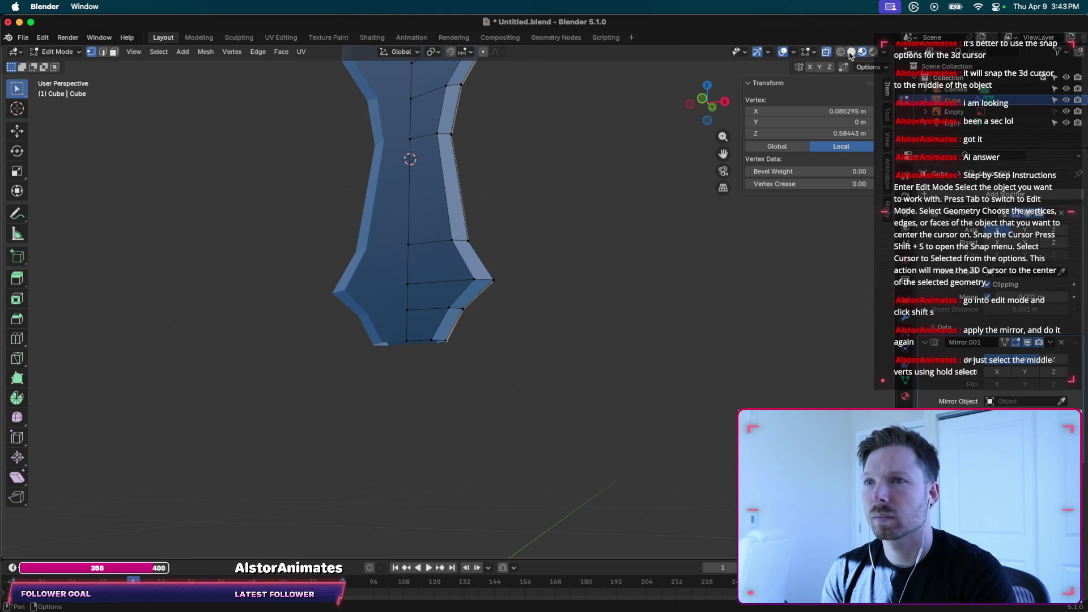
{"action": "left_click", "coordinate": [851, 52]}
{"action": "mouse_move", "coordinate": [472, 294]}
{"action": "middle_mouse_down", "text": "shift"}
{"action": "mouse_move", "coordinate": [448, 309]}
{"action": "mouse_move", "coordinate": [445, 171]}
{"action": "mouse_move", "coordinate": [345, 171]}
{"action": "middle_mouse_up", "text": "shift"}
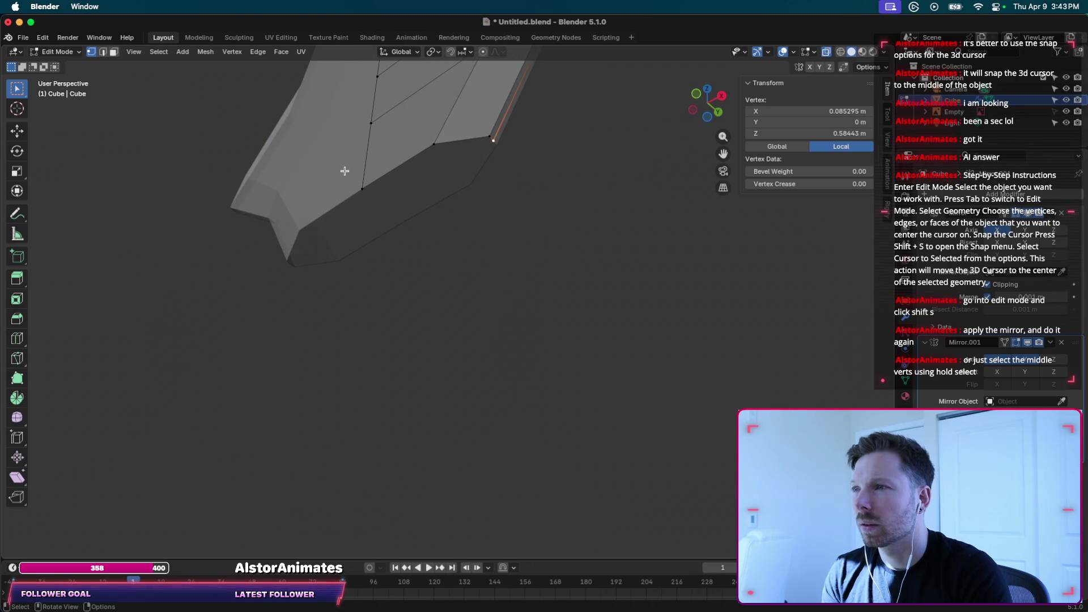
Box-select the guard's bottom edge loop ready for extending.
{"action": "left_click", "coordinate": [434, 144]}
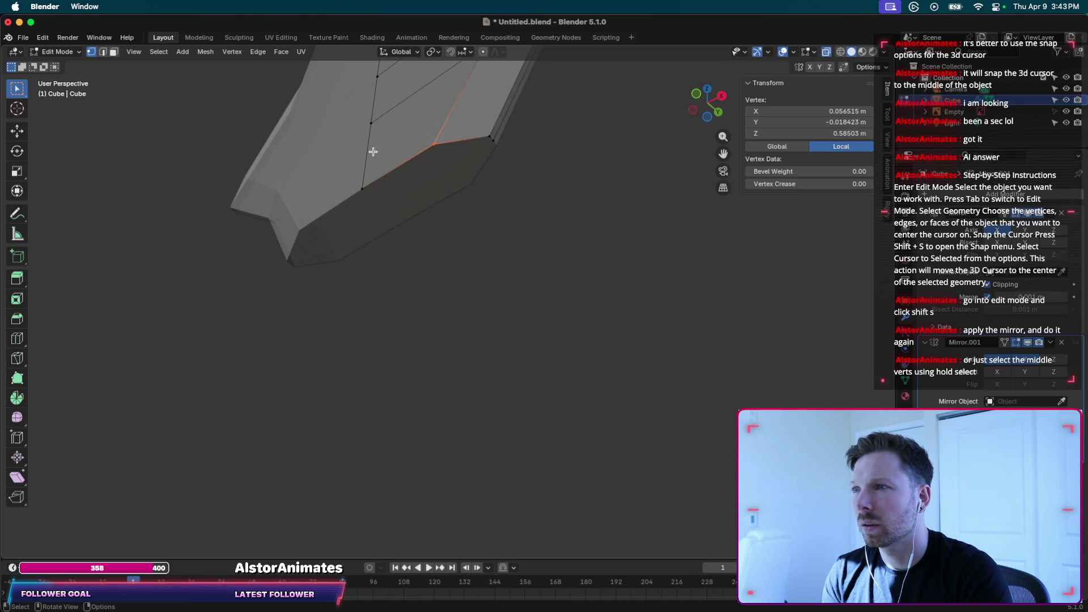
{"action": "left_click_drag", "start_coordinate": [352, 145], "coordinate": [524, 157]}
{"action": "left_click_drag", "start_coordinate": [502, 113], "coordinate": [360, 229]}
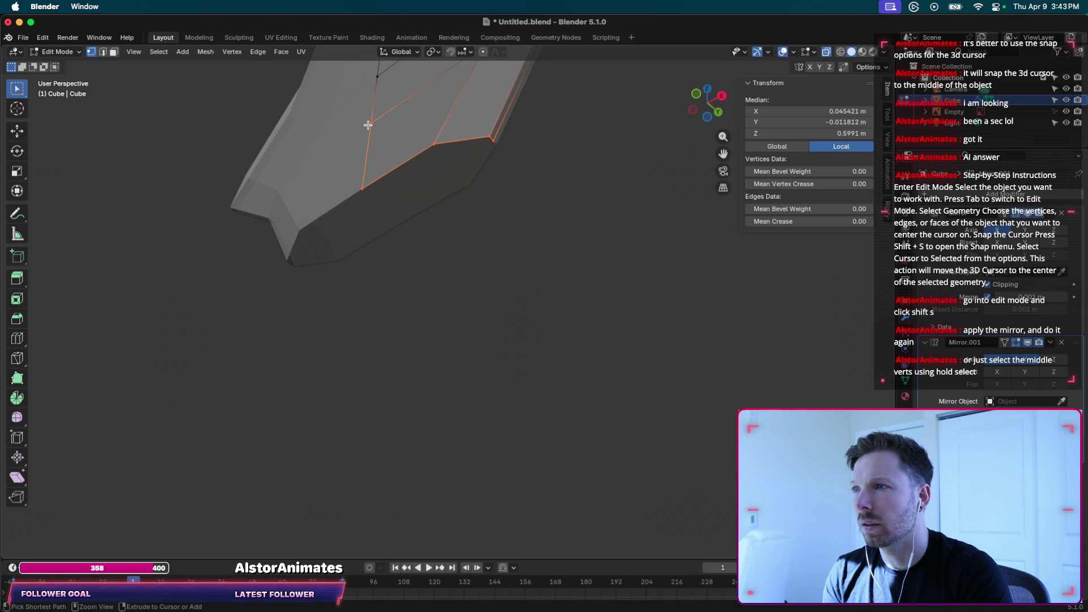
{"action": "key", "text": "shift"}
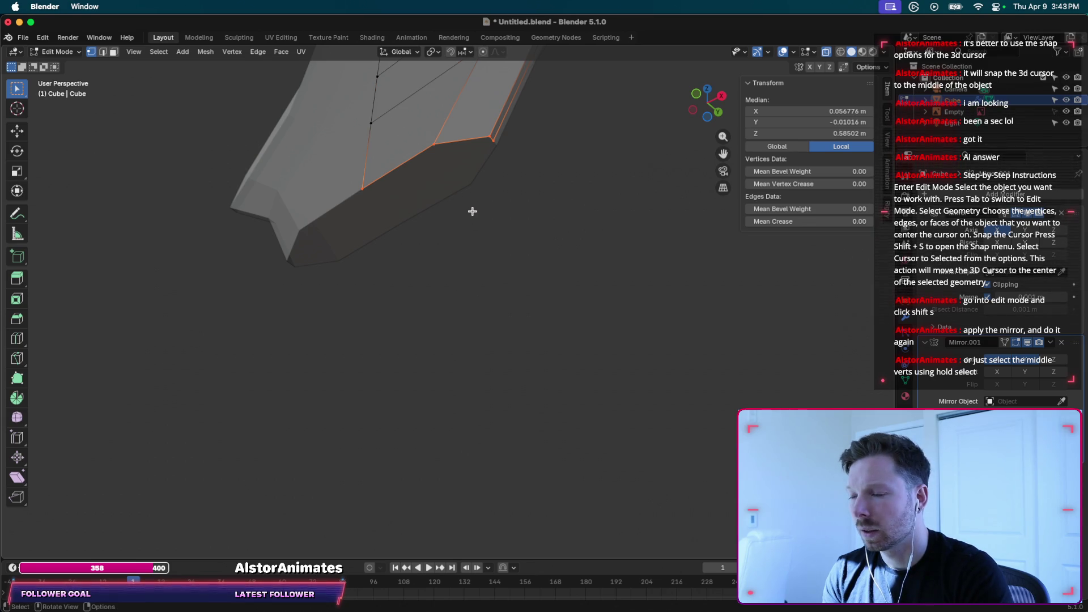
{"action": "key", "text": "g"}
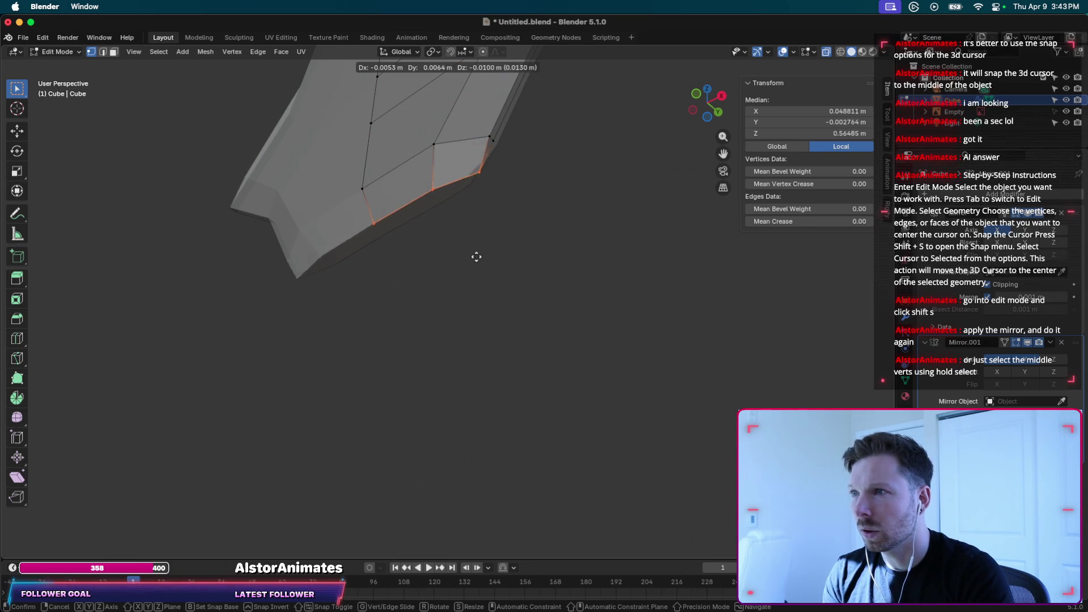
Cancel the pending extrusion and a trial vertical move of the loop.
{"action": "right_click", "coordinate": [451, 280]}
{"action": "scroll", "coordinate": [450, 279], "scroll_direction": "up", "scroll_amount": 5}
{"action": "scroll", "coordinate": [450, 280], "scroll_direction": "up", "scroll_amount": 5}
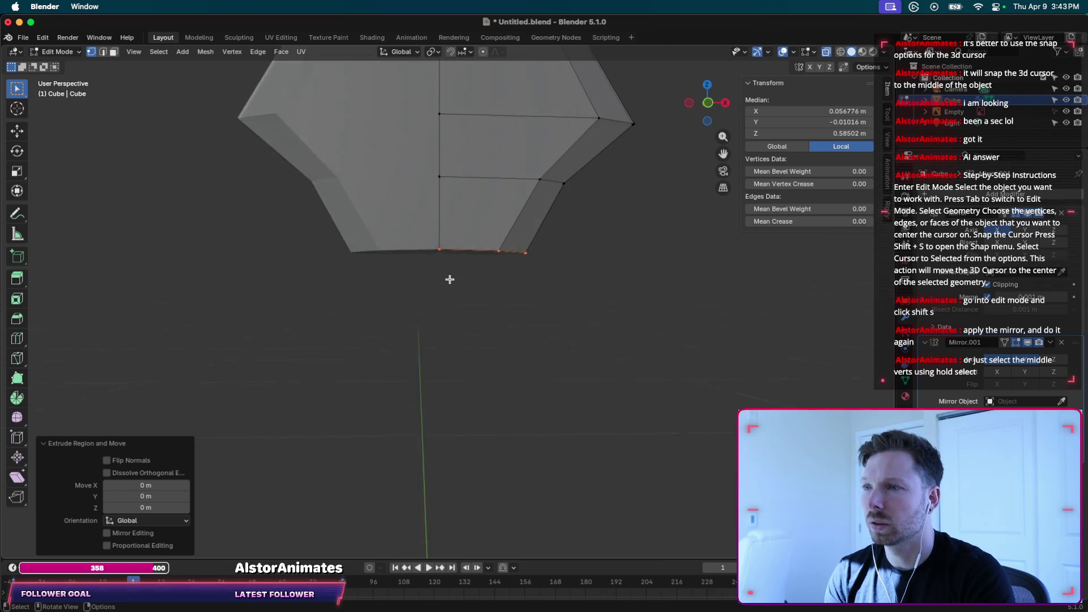
{"action": "key", "text": "g"}
{"action": "key", "text": "z"}
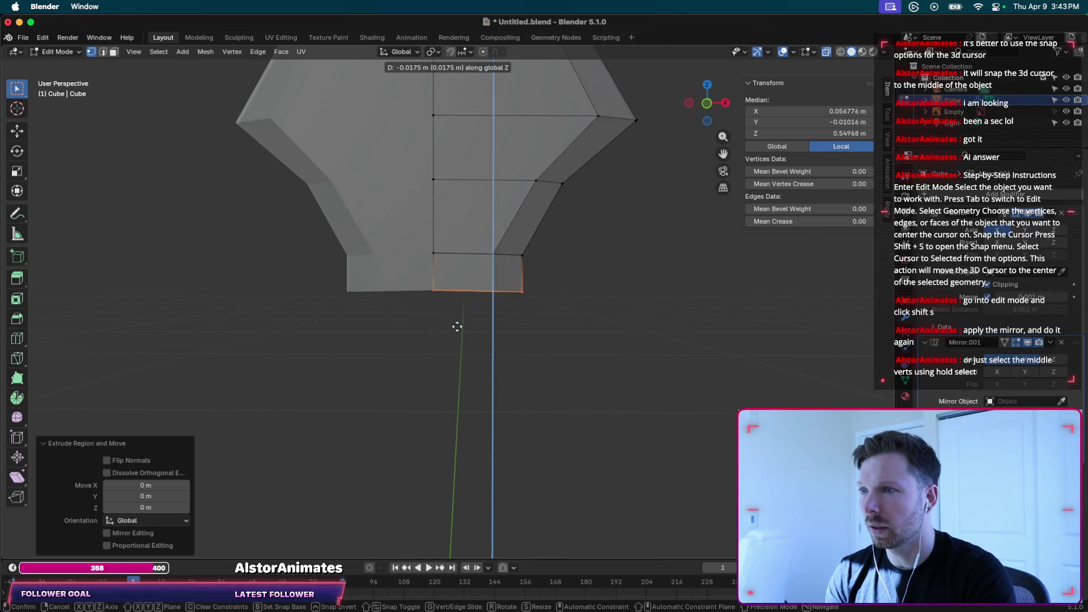
{"action": "right_click", "coordinate": [455, 526]}
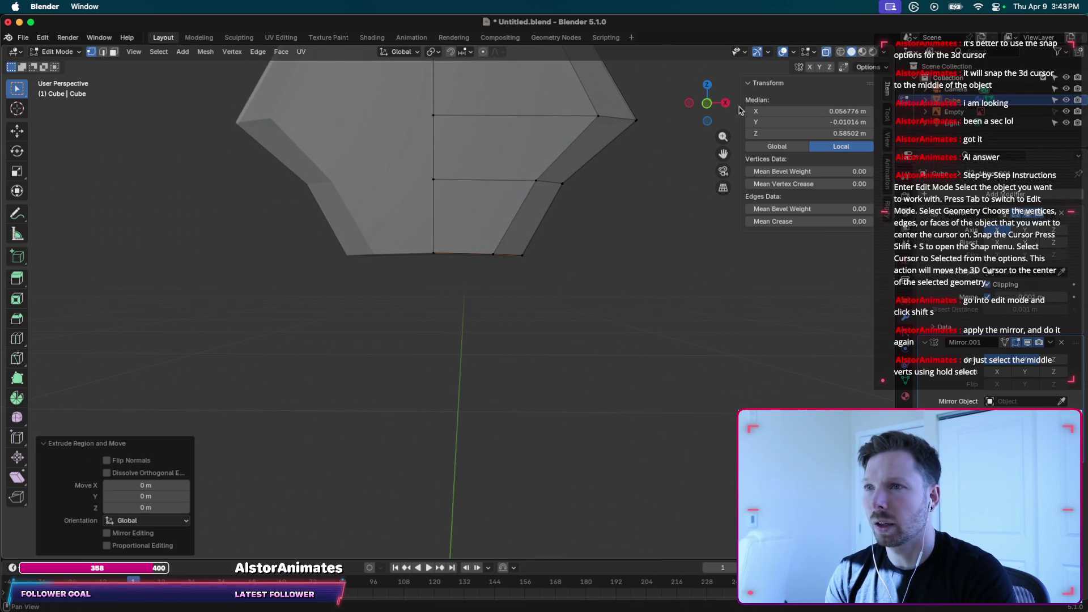
Switch to front view with the reference and box-select the guard's bottom loop.
{"action": "left_click", "coordinate": [707, 104]}
{"action": "middle_click_drag", "start_coordinate": [554, 293], "coordinate": [539, 299]}
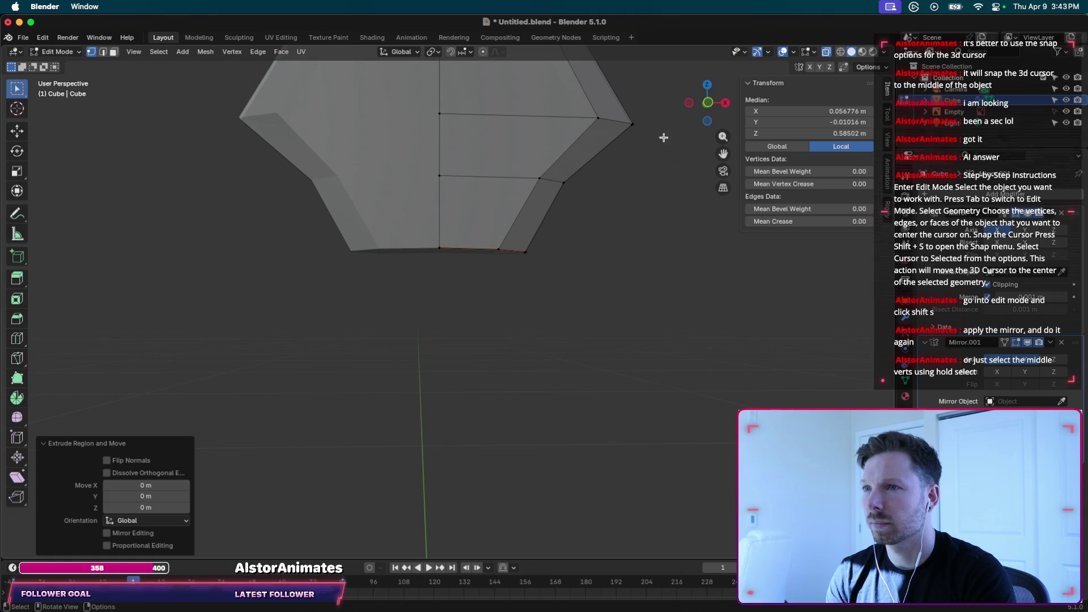
{"action": "left_click", "coordinate": [708, 103]}
{"action": "scroll", "coordinate": [482, 316], "scroll_direction": "down", "scroll_amount": 1}
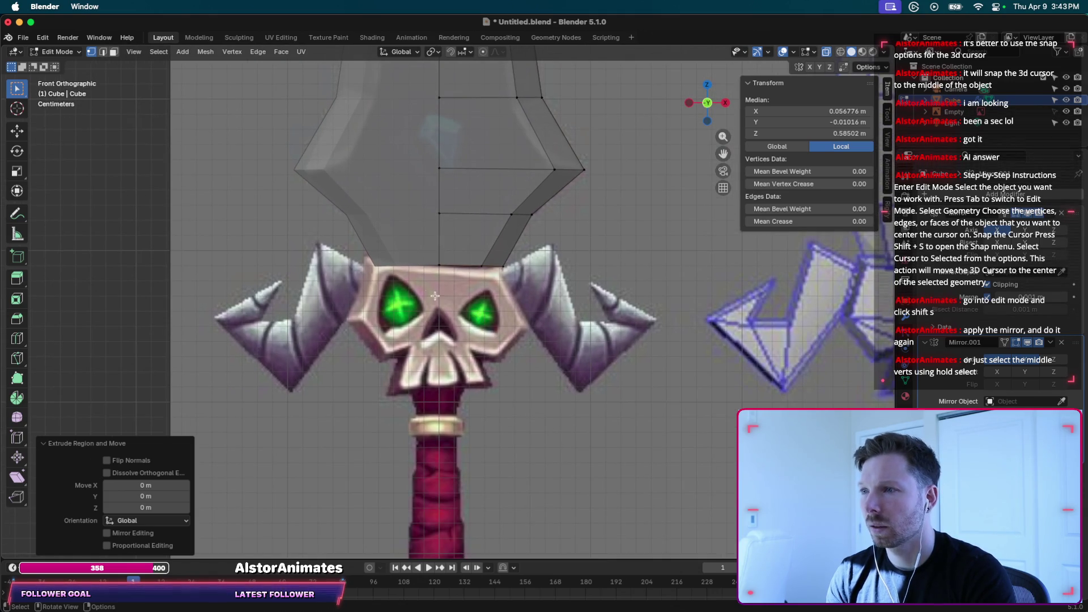
{"action": "left_click_drag", "start_coordinate": [428, 260], "coordinate": [513, 276]}
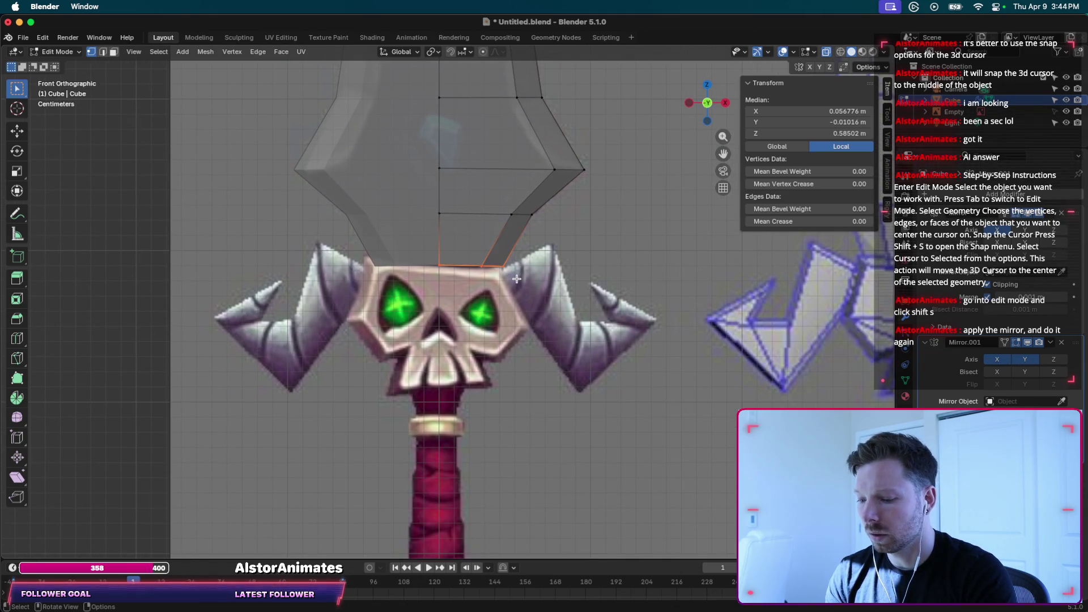
{"action": "key", "text": "g"}
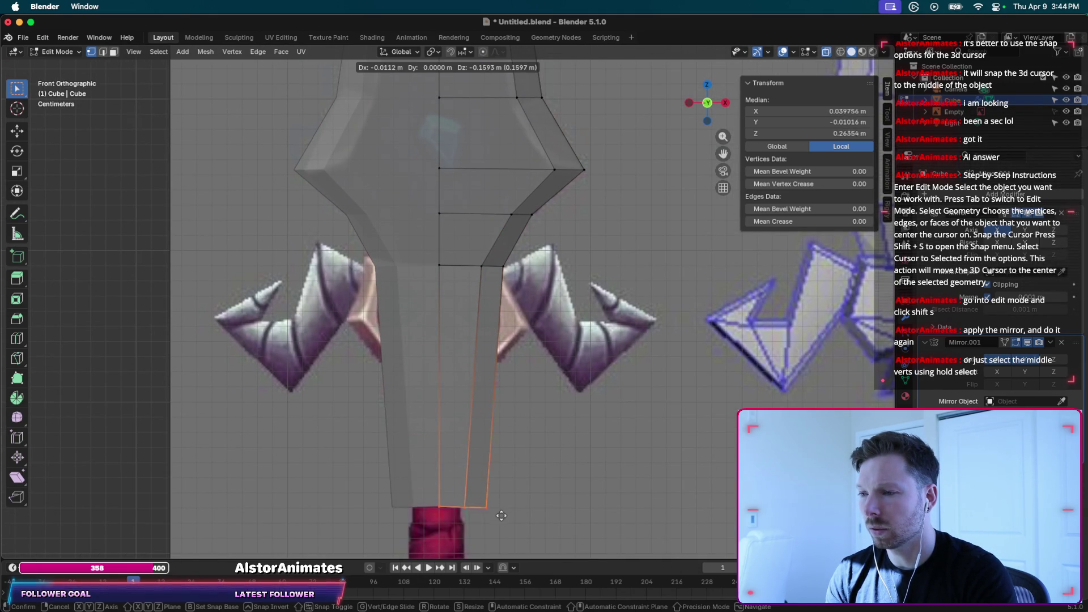
{"action": "right_click", "coordinate": [486, 518]}
{"action": "scroll", "coordinate": [486, 518], "scroll_direction": "down", "scroll_amount": 1}
{"action": "scroll", "coordinate": [496, 542], "scroll_direction": "down", "scroll_amount": 2}
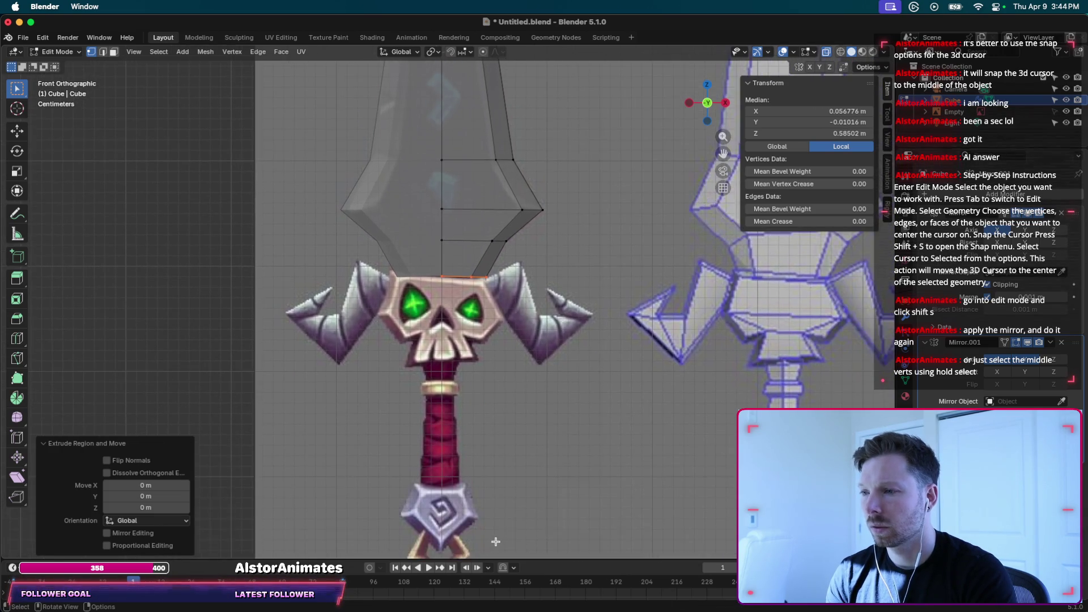
Drag the loop about 0.29 m down along Z to form the handle, then deselect.
{"action": "key", "text": "g"}
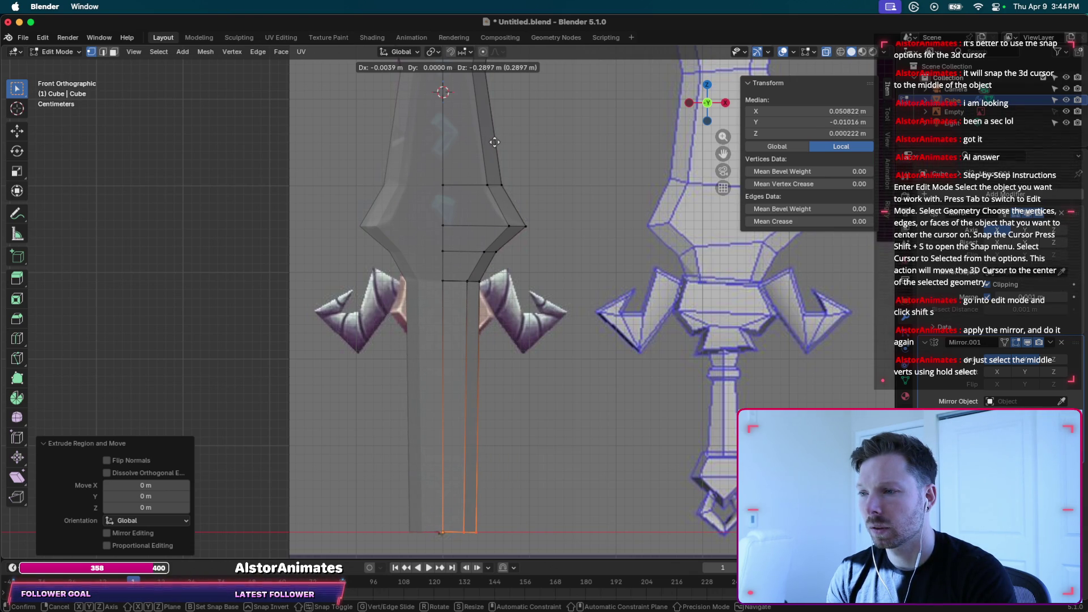
{"action": "left_click", "coordinate": [496, 142]}
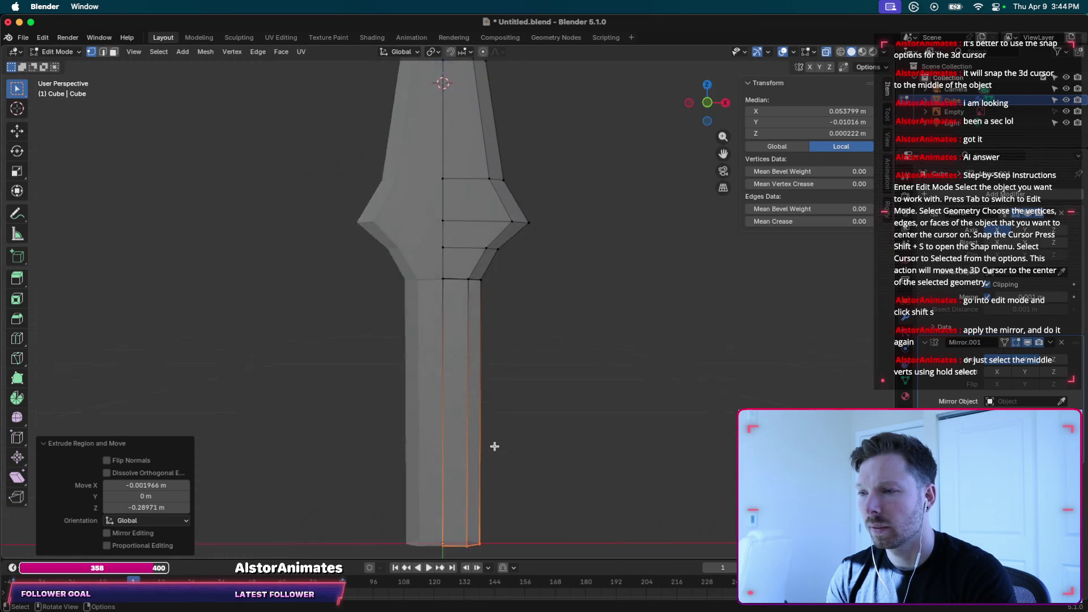
{"action": "middle_click_drag", "start_coordinate": [493, 445], "coordinate": [485, 289]}
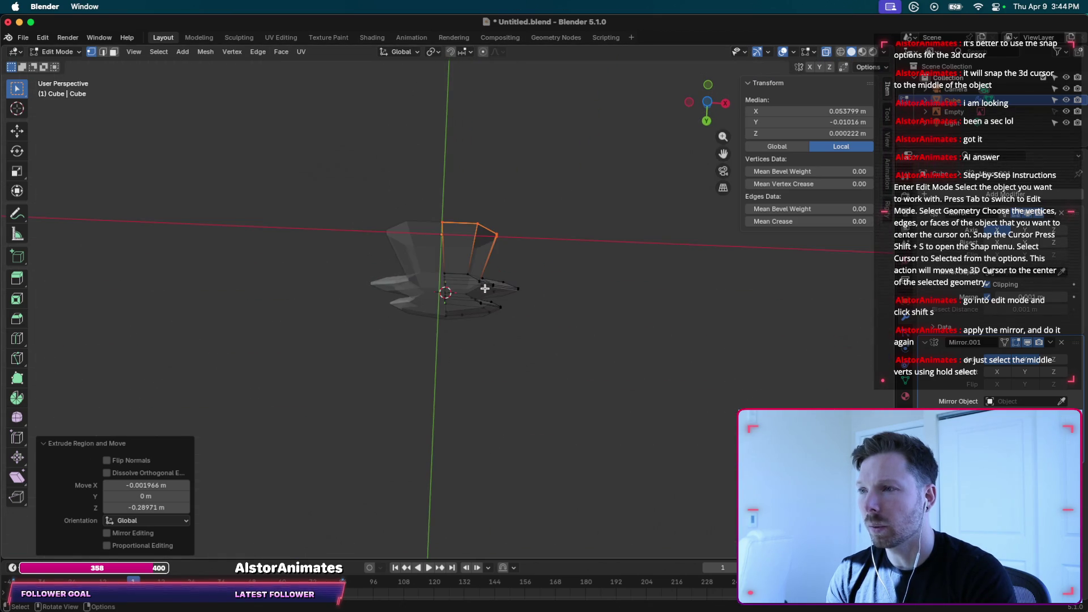
{"action": "scroll", "coordinate": [485, 288], "scroll_direction": "down", "scroll_amount": 3}
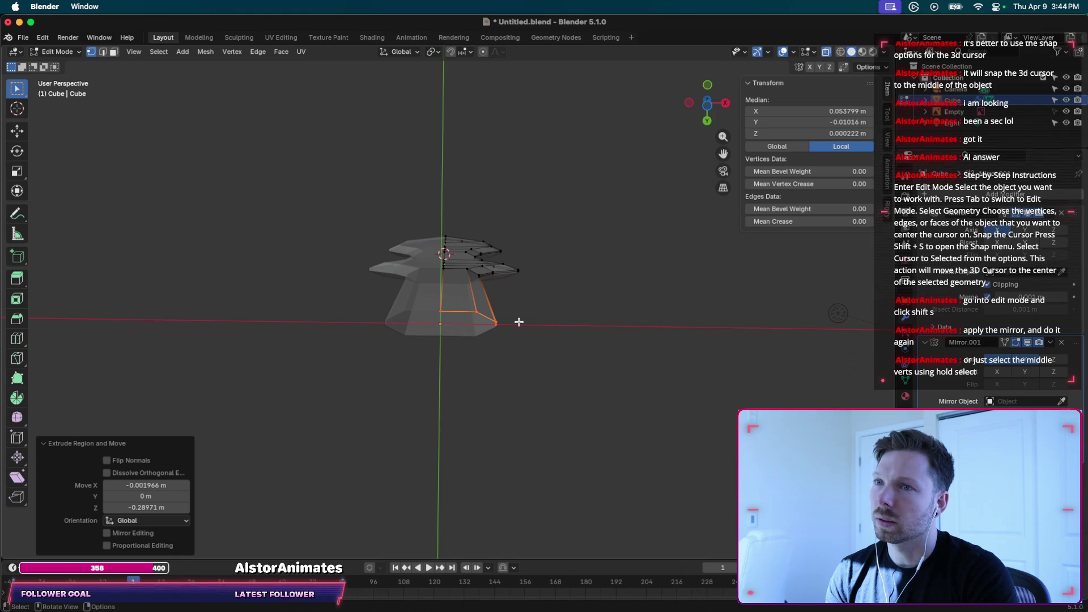
{"action": "scroll", "coordinate": [520, 322], "scroll_direction": "up", "scroll_amount": 10}
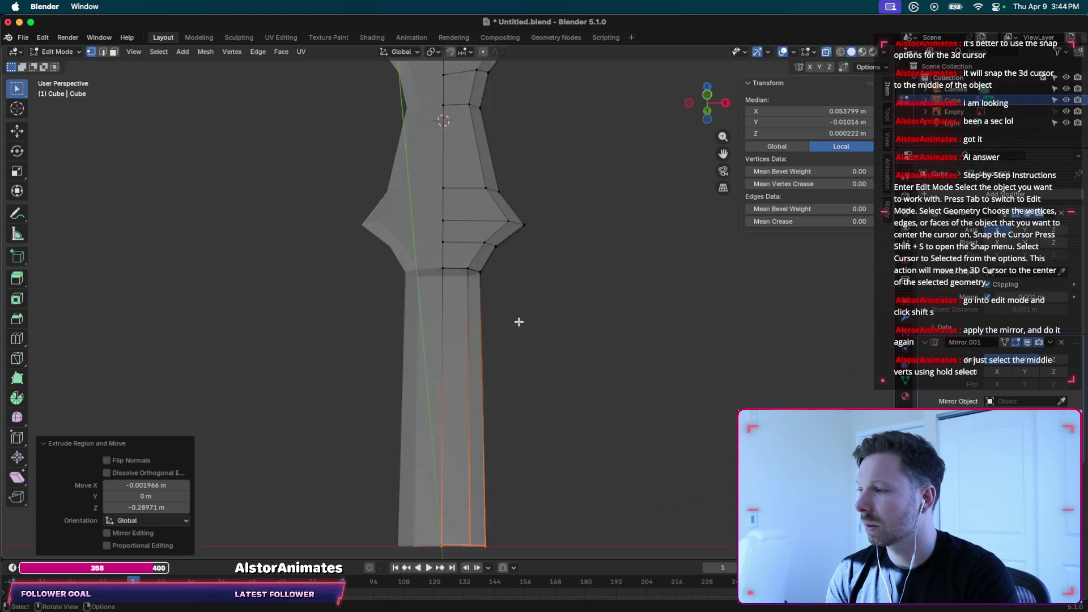
{"action": "left_click", "coordinate": [519, 322]}
Switch to front view and zoom in on the handle.
{"action": "key", "text": "ctrl+r"}
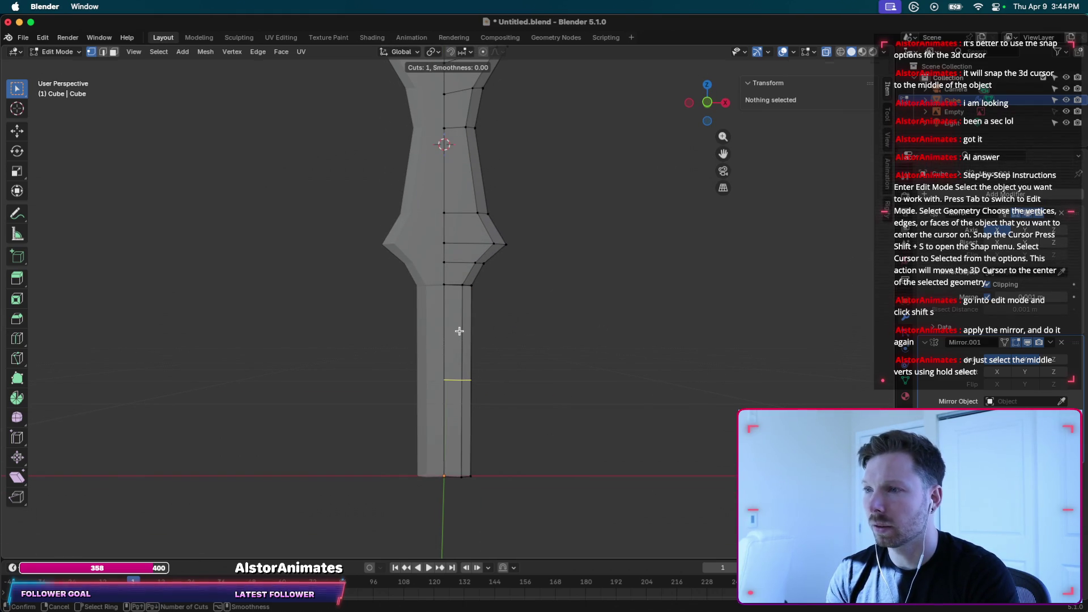
{"action": "key", "text": "Escape"}
{"action": "key", "text": "KP_1"}
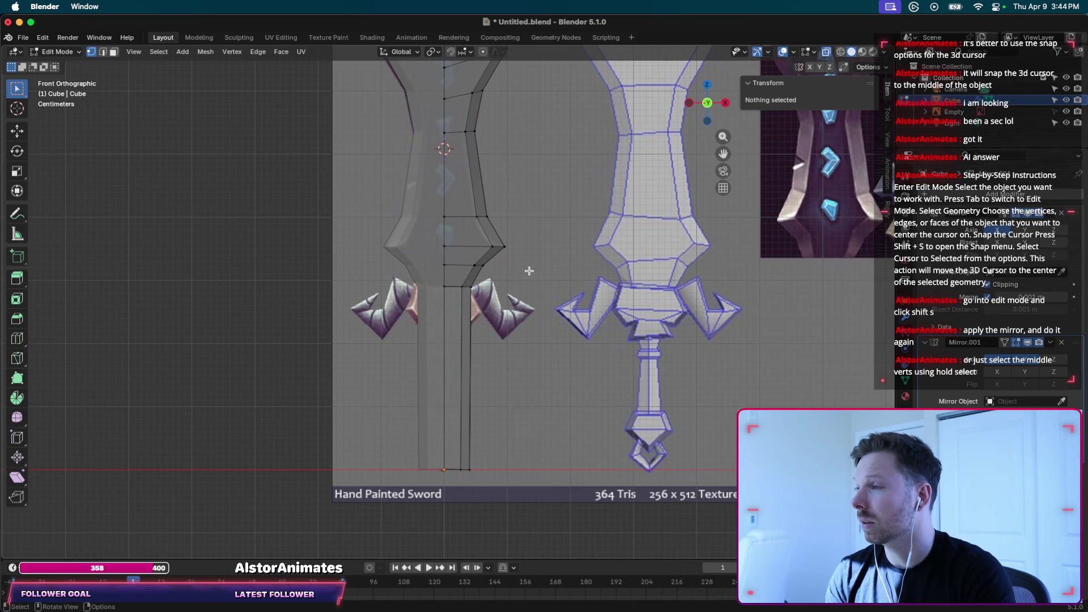
{"action": "scroll", "coordinate": [469, 326], "scroll_direction": "up", "scroll_amount": 1}
{"action": "scroll", "coordinate": [469, 327], "scroll_direction": "up", "scroll_amount": 2}
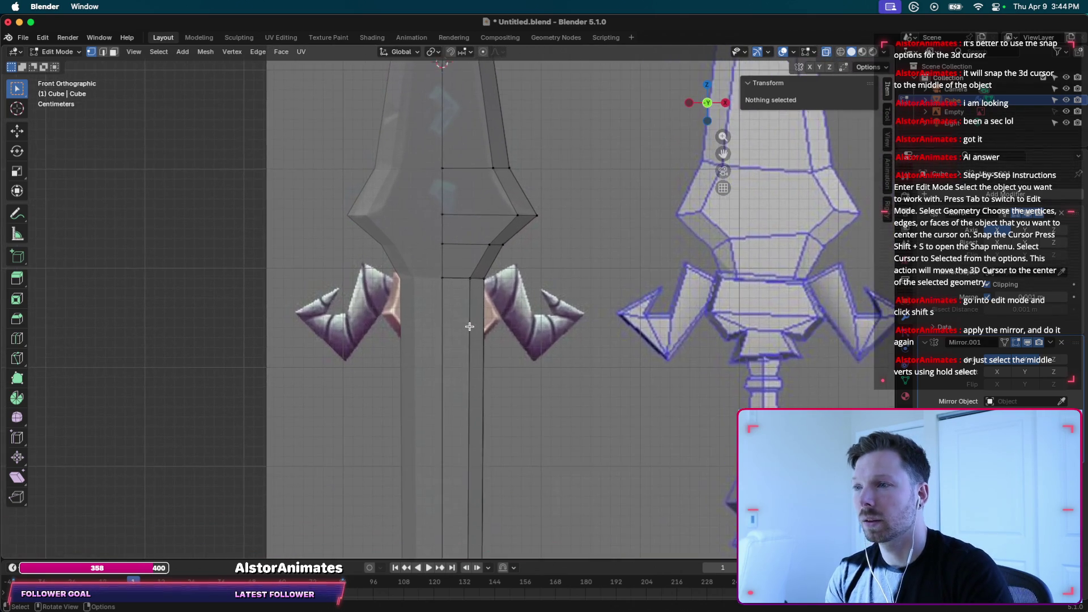
{"action": "scroll", "coordinate": [469, 326], "scroll_direction": "up", "scroll_amount": 1}
{"action": "right_click", "coordinate": [470, 327]}
{"action": "key", "text": "Escape"}
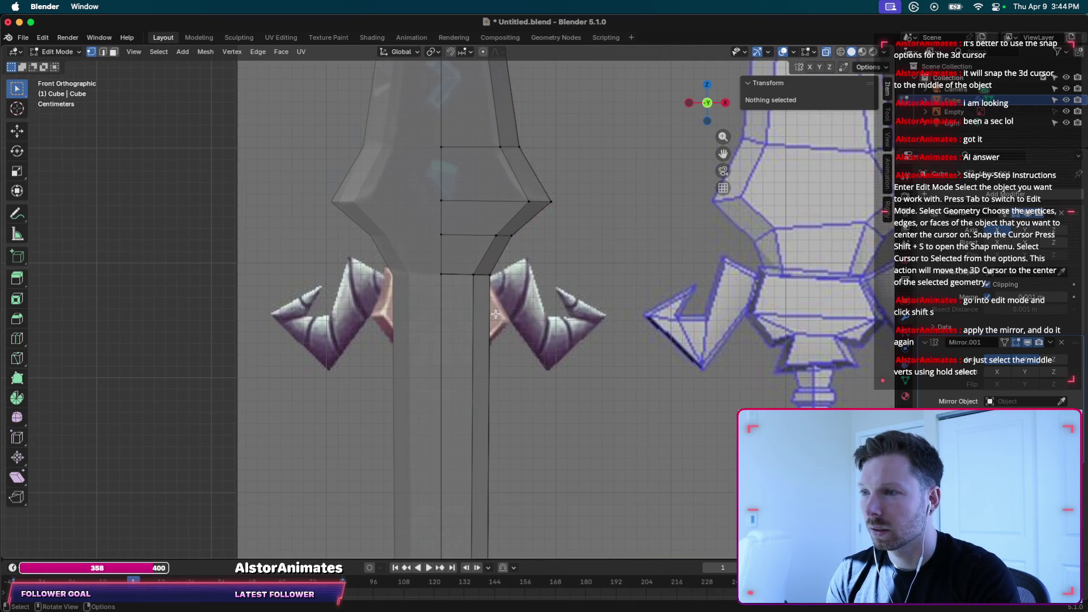
Add one edge loop across the handle, placed just below the guard.
{"action": "key", "text": "ctrl+r"}
{"action": "left_click", "coordinate": [462, 348]}
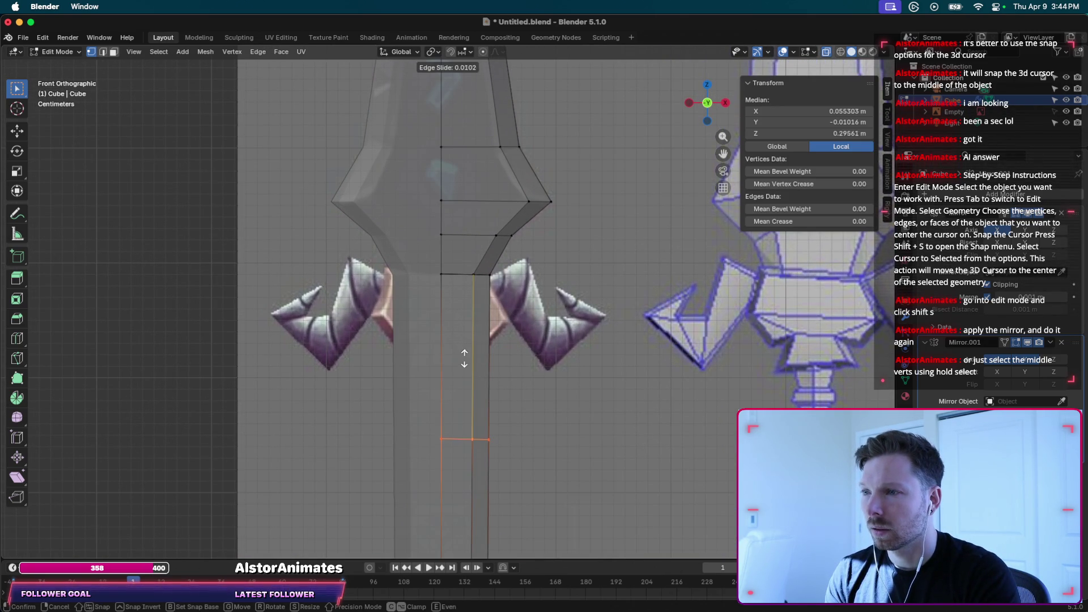
{"action": "left_click", "coordinate": [468, 233]}
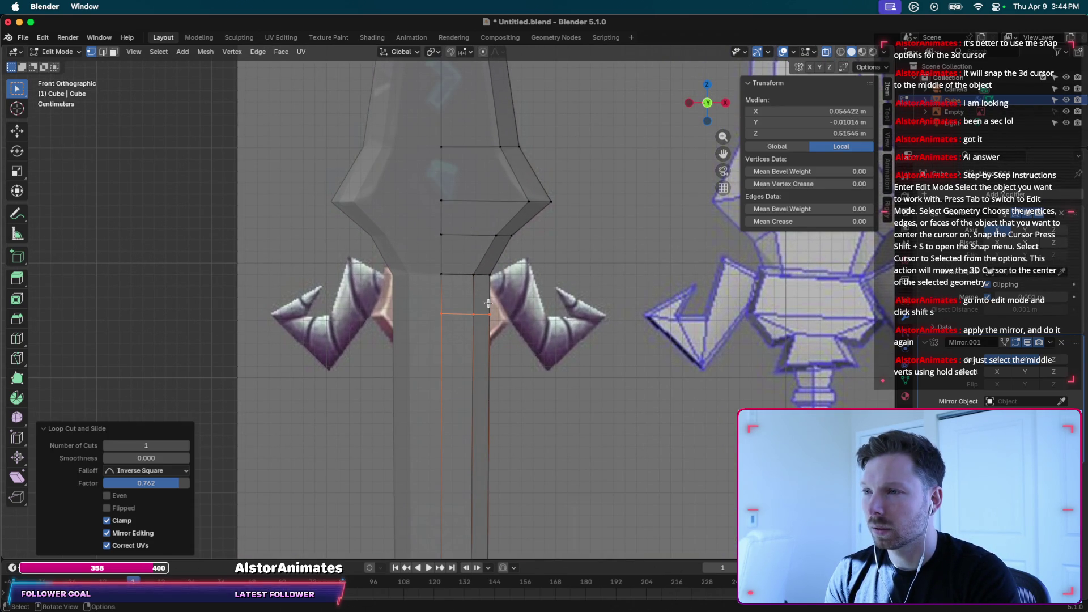
{"action": "scroll", "coordinate": [488, 303], "scroll_direction": "down", "scroll_amount": 5}
{"action": "scroll", "coordinate": [488, 303], "scroll_direction": "right", "scroll_amount": 5}
{"action": "scroll", "coordinate": [488, 303], "scroll_direction": "right", "scroll_amount": 3}
{"action": "scroll", "coordinate": [488, 303], "scroll_direction": "up", "scroll_amount": 3}
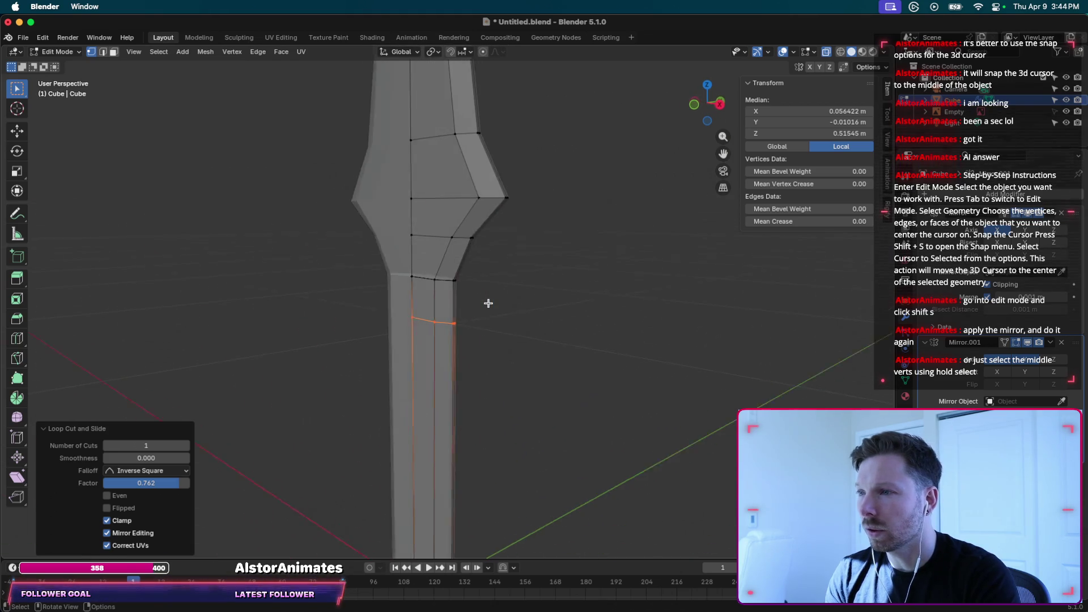
{"action": "scroll", "coordinate": [487, 303], "scroll_direction": "left", "scroll_amount": 5}
{"action": "scroll", "coordinate": [462, 314], "scroll_direction": "left", "scroll_amount": 3}
{"action": "left_click", "coordinate": [473, 314]}
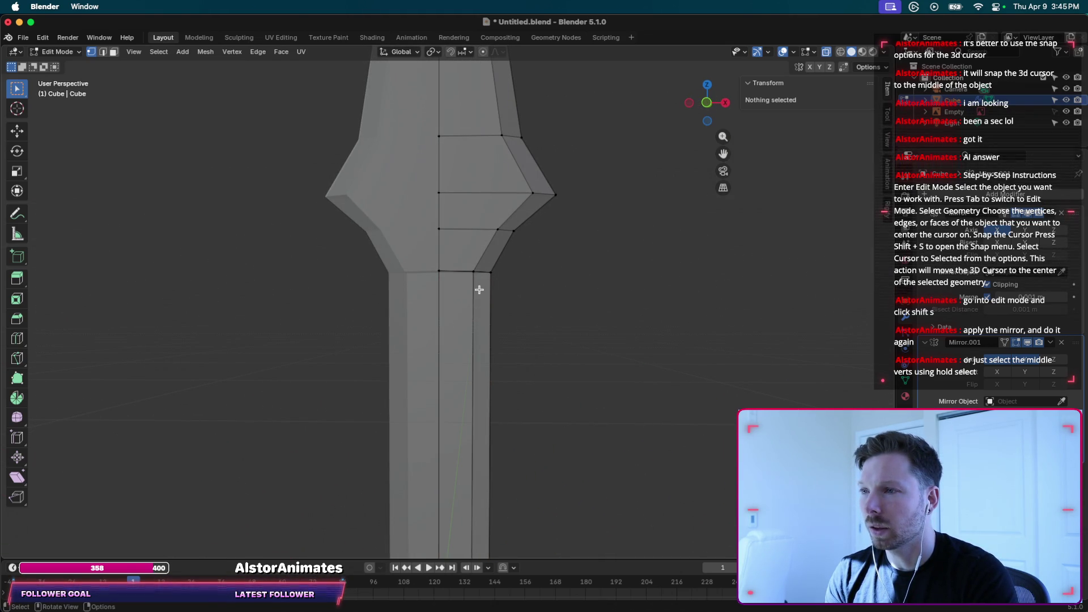
Compare the handle against the front reference with X-ray on, then select a handle-top vertex.
{"action": "scroll", "coordinate": [479, 290], "scroll_direction": "down", "scroll_amount": 3, "text": "shift"}
{"action": "scroll", "coordinate": [479, 283], "scroll_direction": "down", "scroll_amount": 2, "text": "shift"}
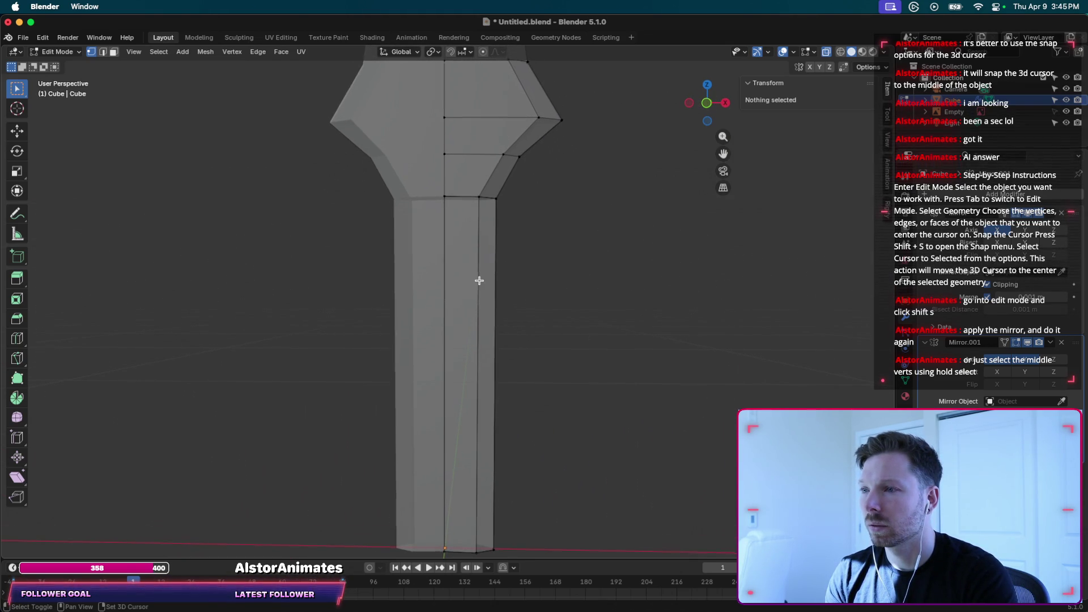
{"action": "scroll", "coordinate": [479, 280], "scroll_direction": "left", "scroll_amount": 5}
{"action": "scroll", "coordinate": [479, 281], "scroll_direction": "left", "scroll_amount": 5}
{"action": "scroll", "coordinate": [479, 280], "scroll_direction": "left", "scroll_amount": 5}
{"action": "scroll", "coordinate": [479, 281], "scroll_direction": "left", "scroll_amount": 5}
{"action": "scroll", "coordinate": [479, 281], "scroll_direction": "left", "scroll_amount": 5}
{"action": "scroll", "coordinate": [479, 281], "scroll_direction": "left", "scroll_amount": 5}
{"action": "scroll", "coordinate": [478, 280], "scroll_direction": "left", "scroll_amount": 5}
{"action": "scroll", "coordinate": [479, 280], "scroll_direction": "left", "scroll_amount": 5}
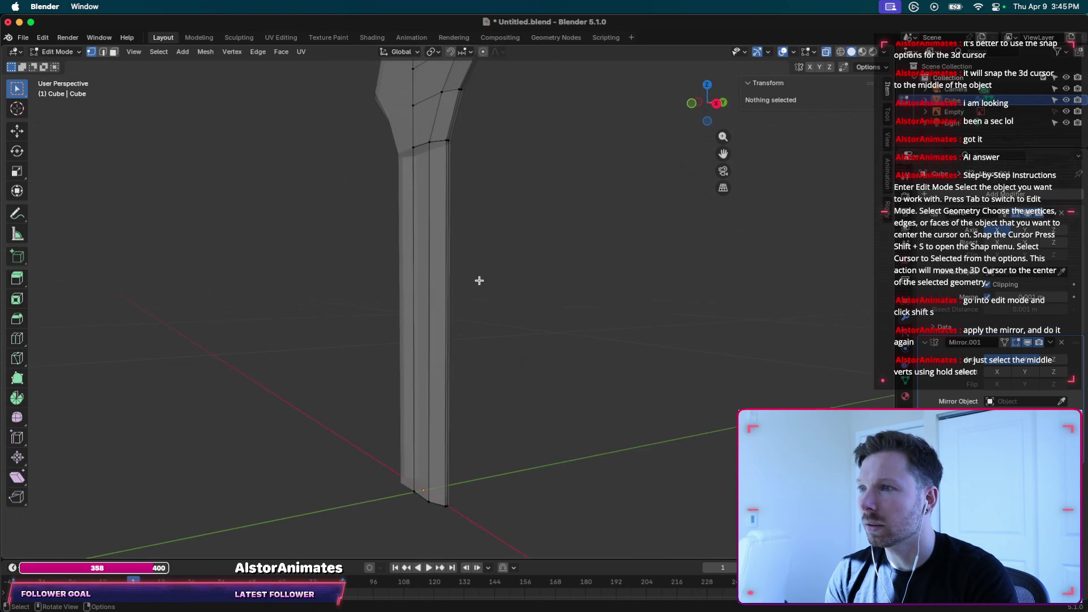
{"action": "scroll", "coordinate": [479, 280], "scroll_direction": "left", "scroll_amount": 5}
{"action": "scroll", "coordinate": [558, 211], "scroll_direction": "left", "scroll_amount": 5}
{"action": "left_click", "coordinate": [706, 107]}
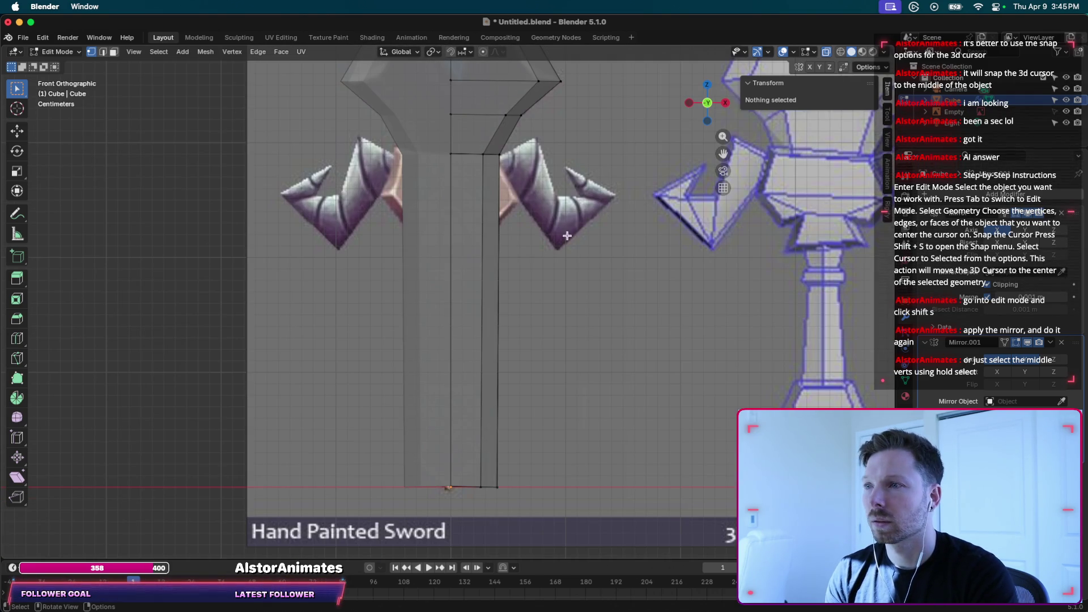
{"action": "left_click", "coordinate": [840, 52]}
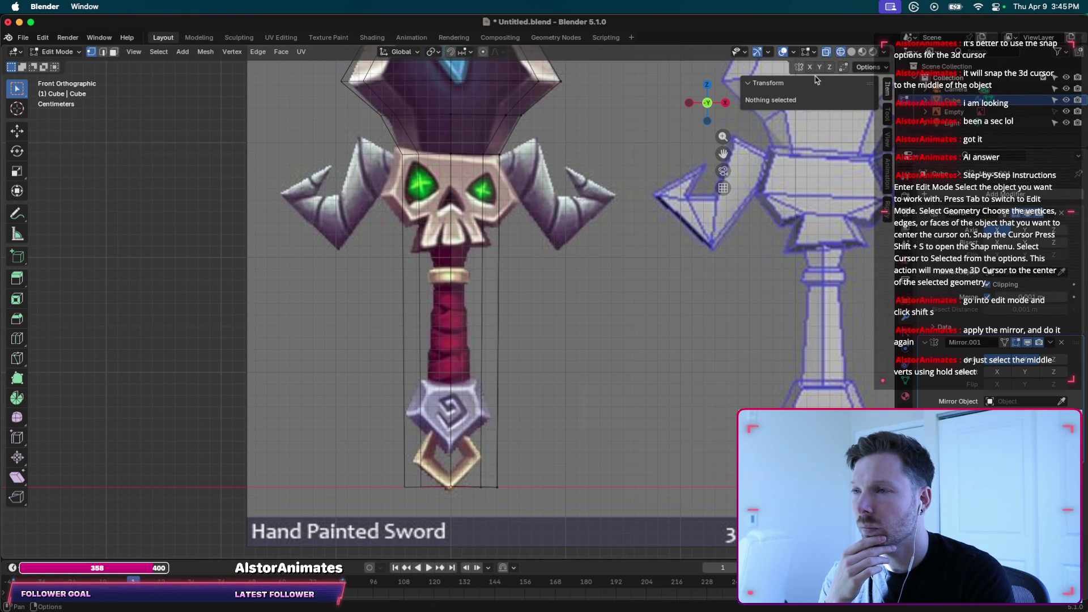
{"action": "mouse_move", "coordinate": [814, 92]}
{"action": "middle_mouse_down"}
{"action": "mouse_move", "coordinate": [428, 156]}
{"action": "mouse_move", "coordinate": [422, 394]}
{"action": "middle_mouse_up"}
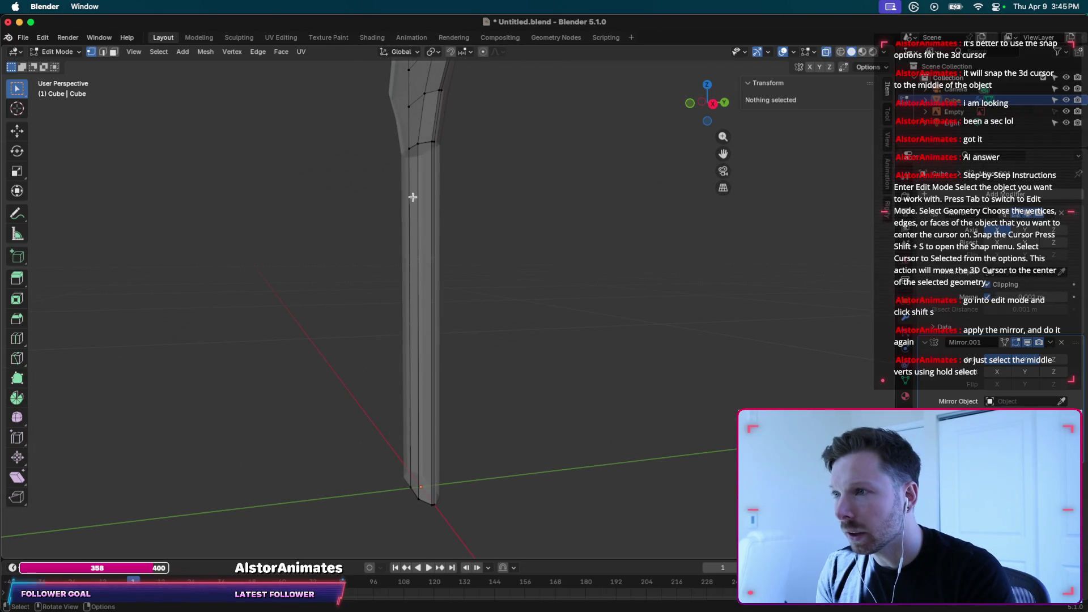
{"action": "left_click", "coordinate": [432, 141]}
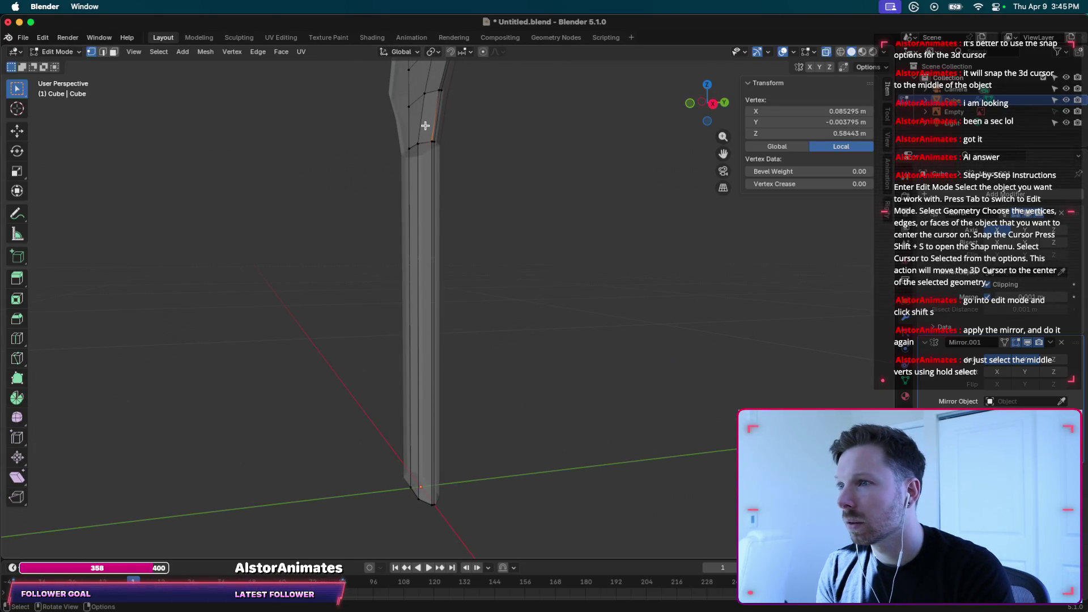
Select all and merge by distance, removing 20 duplicate vertices.
{"action": "key", "text": "a"}
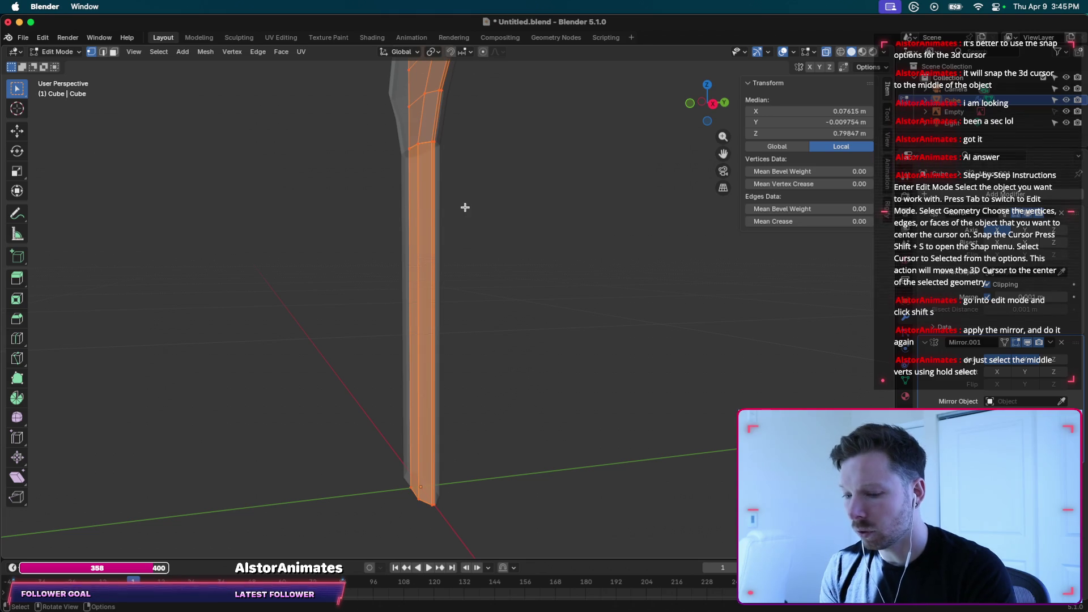
{"action": "key", "text": "m"}
{"action": "left_click", "coordinate": [466, 209]}
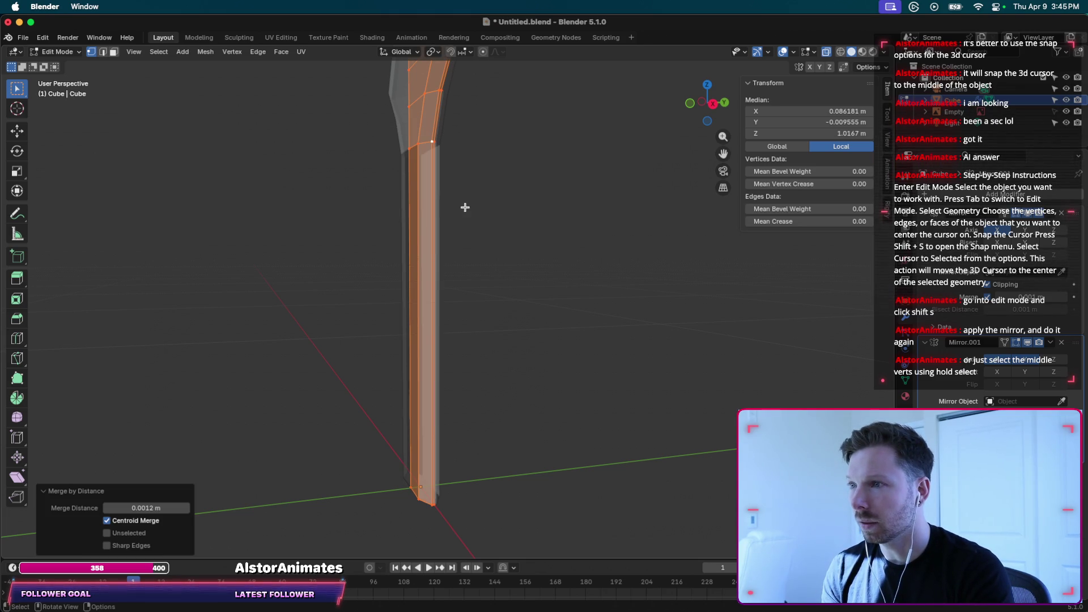
Edge-slide one vertical handle edge inward to factor 0.355.
{"action": "left_click", "coordinate": [432, 143]}
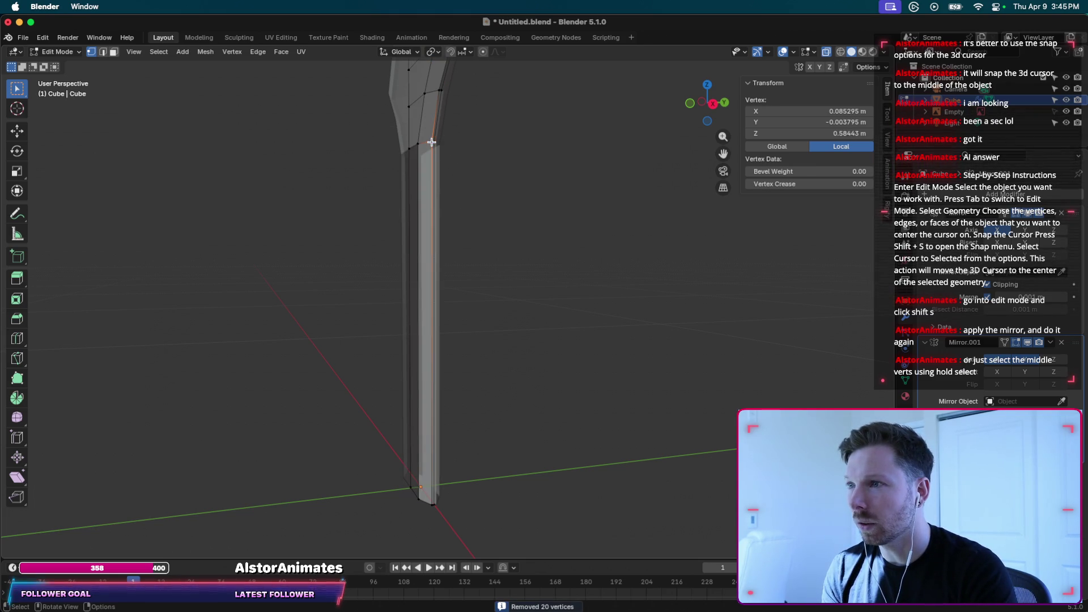
{"action": "left_click", "coordinate": [432, 506], "text": "shift"}
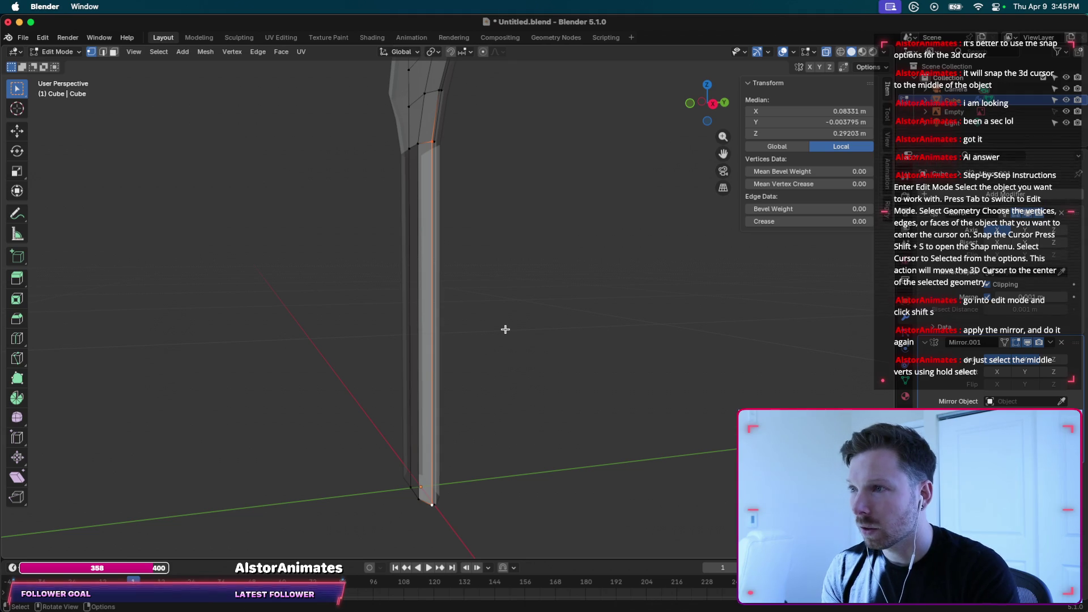
{"action": "left_click", "coordinate": [103, 52]}
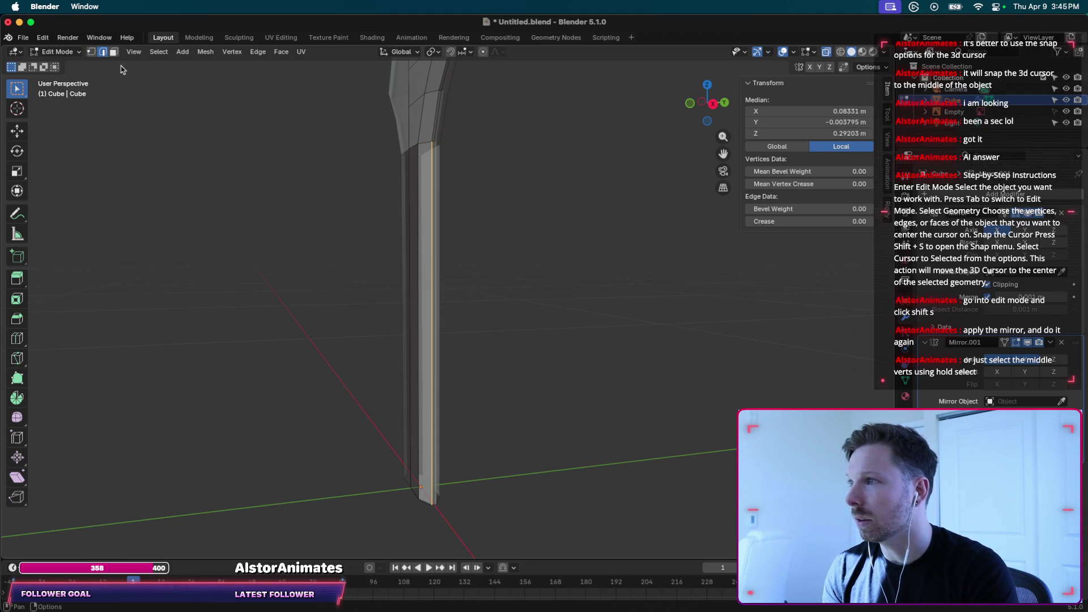
{"action": "key", "text": "g"}
{"action": "key", "text": "g"}
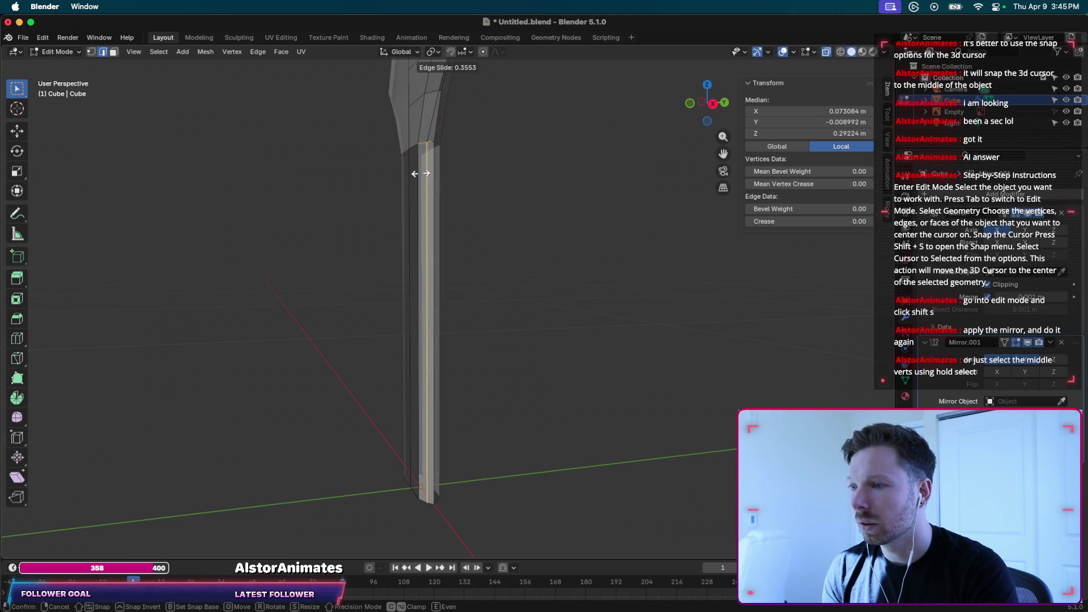
{"action": "left_click", "coordinate": [420, 173]}
Line up the handle with the front reference and select its inner vertical edge.
{"action": "scroll", "coordinate": [486, 171], "scroll_direction": "left", "scroll_amount": 5}
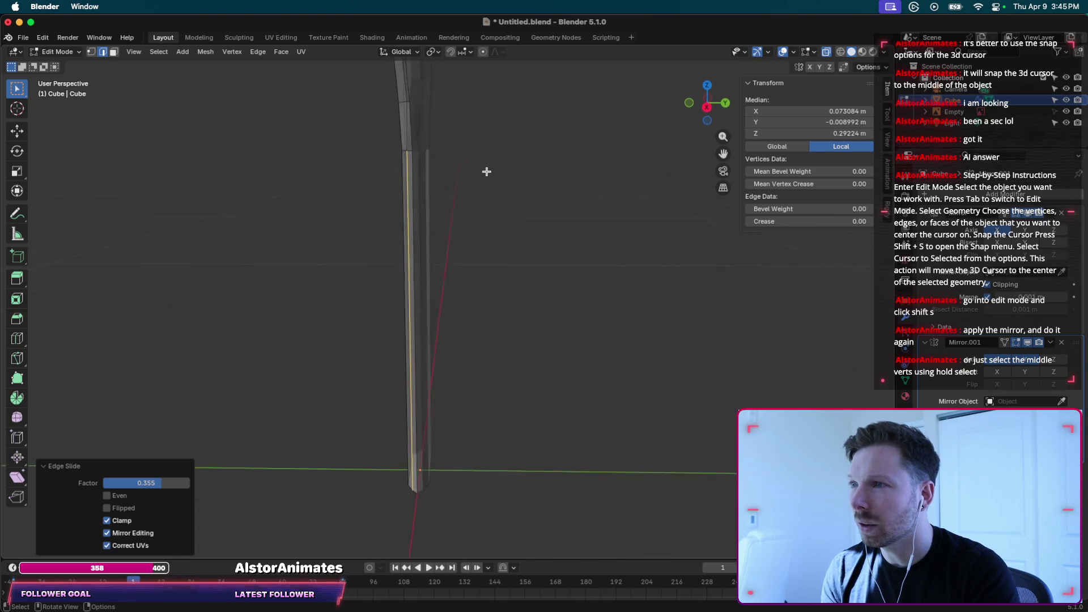
{"action": "scroll", "coordinate": [486, 172], "scroll_direction": "left", "scroll_amount": 3}
{"action": "scroll", "coordinate": [487, 172], "scroll_direction": "left", "scroll_amount": 2}
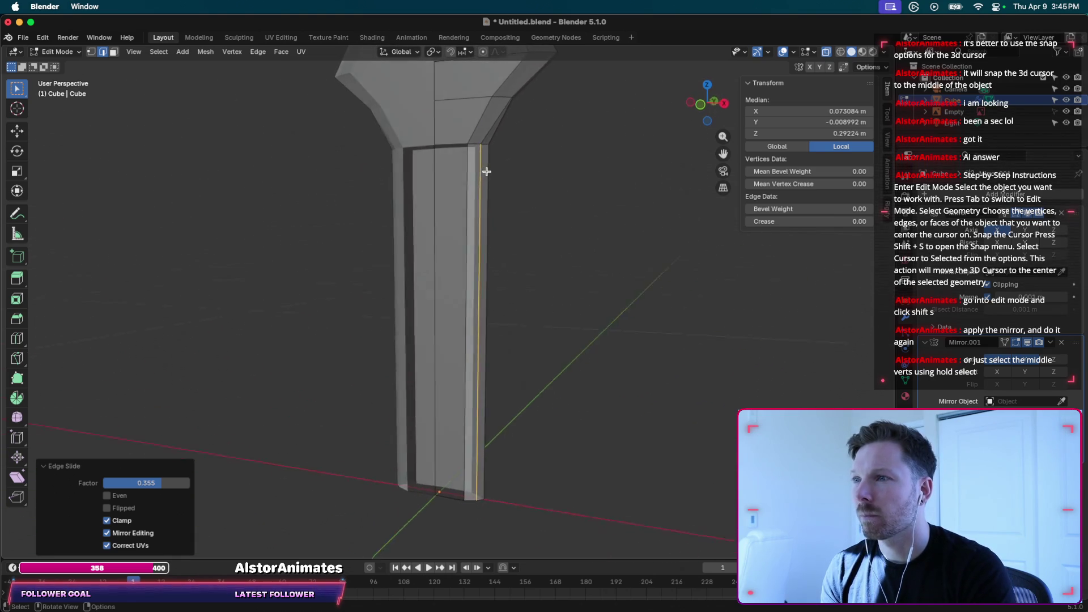
{"action": "scroll", "coordinate": [487, 172], "scroll_direction": "left", "scroll_amount": 3}
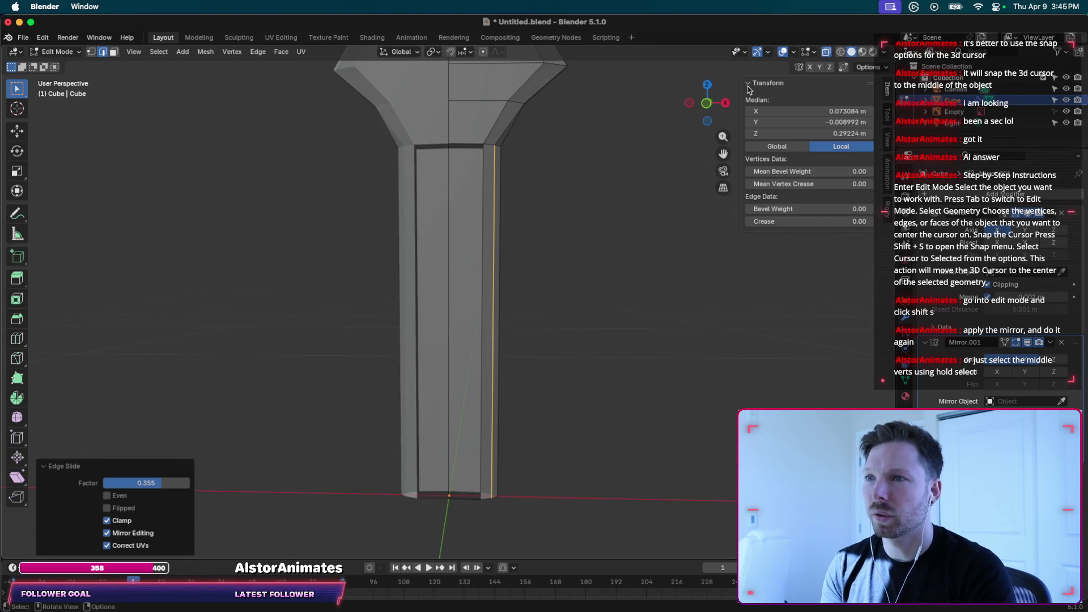
{"action": "left_click", "coordinate": [707, 103]}
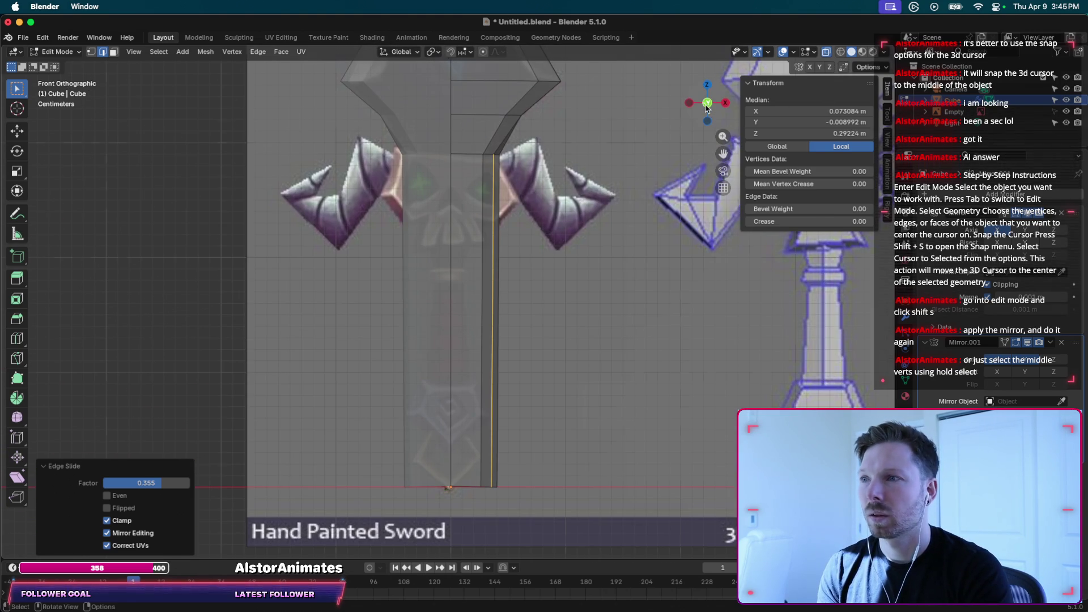
{"action": "key", "text": "super+z"}
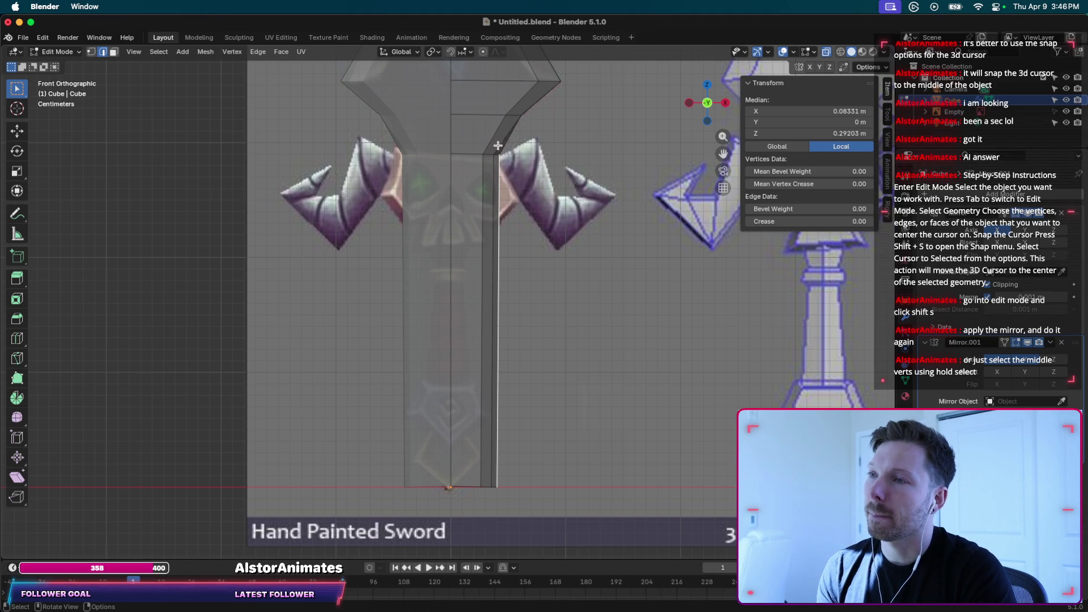
{"action": "left_click", "coordinate": [481, 187]}
Try deleting a handle edge, undo it, and toggle the mirror modifier display off and on.
{"action": "key", "text": "x"}
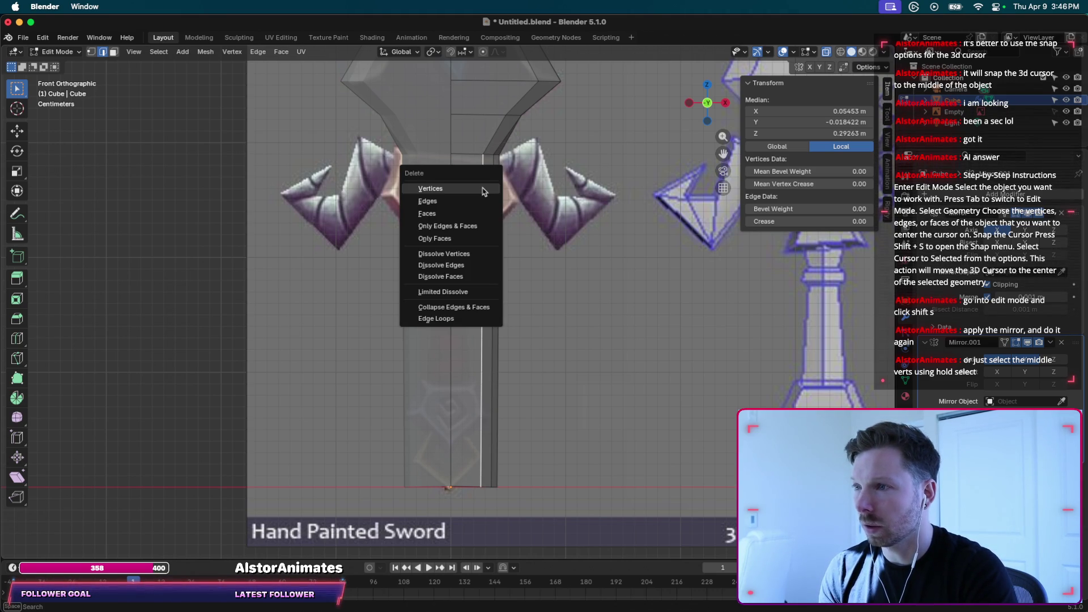
{"action": "left_click", "coordinate": [471, 198]}
{"action": "key", "text": "super+z"}
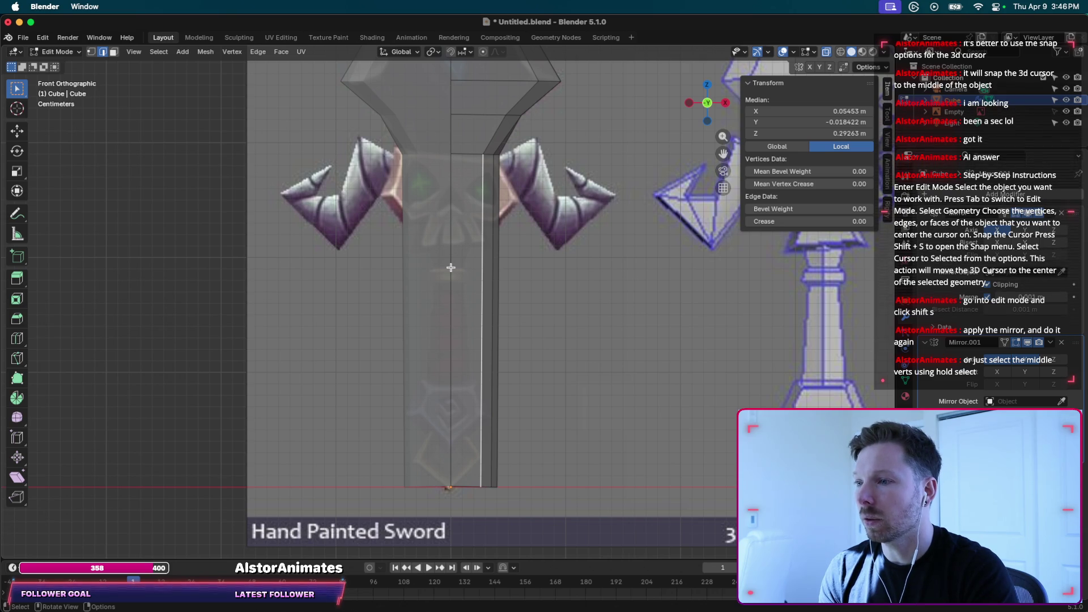
{"action": "left_click", "coordinate": [1028, 214]}
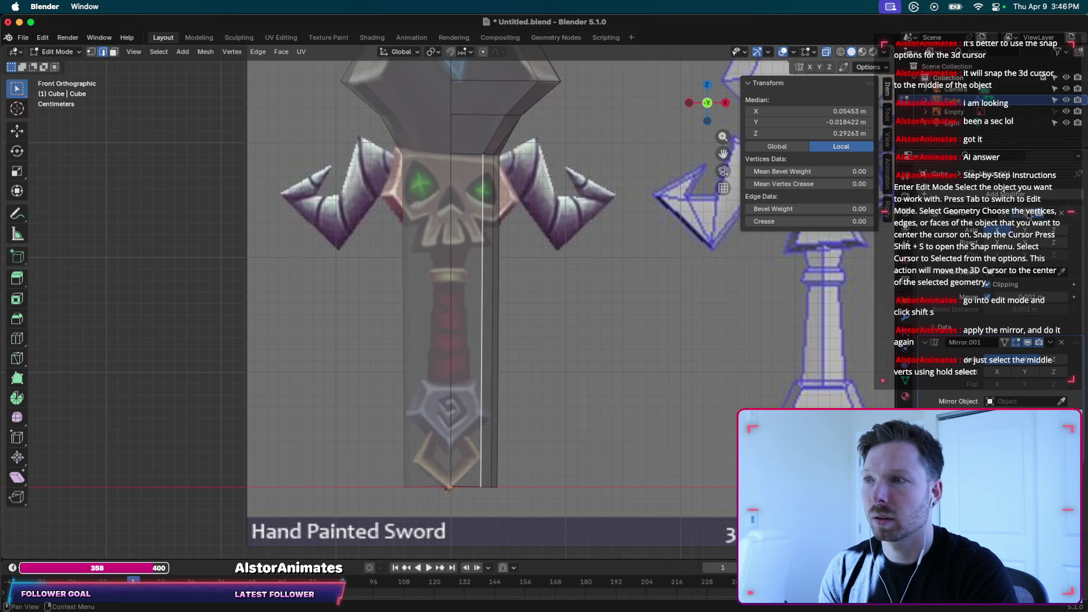
{"action": "left_click", "coordinate": [1028, 214]}
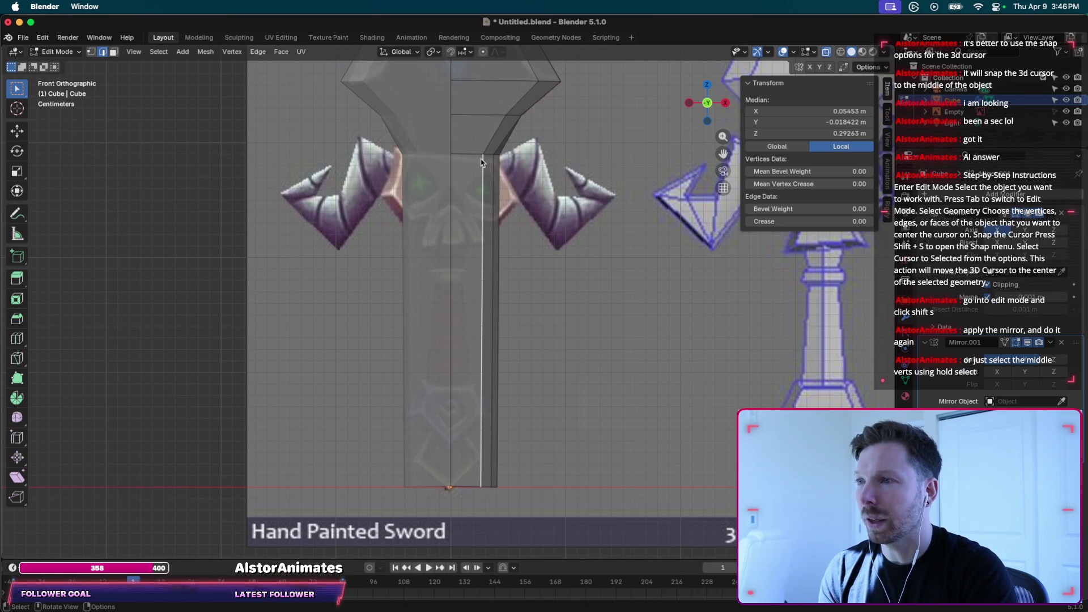
Select the handle's right vertical edge and orbit from Front Orthographic into User Perspective.
{"action": "left_click", "coordinate": [453, 391]}
{"action": "left_click", "coordinate": [466, 488]}
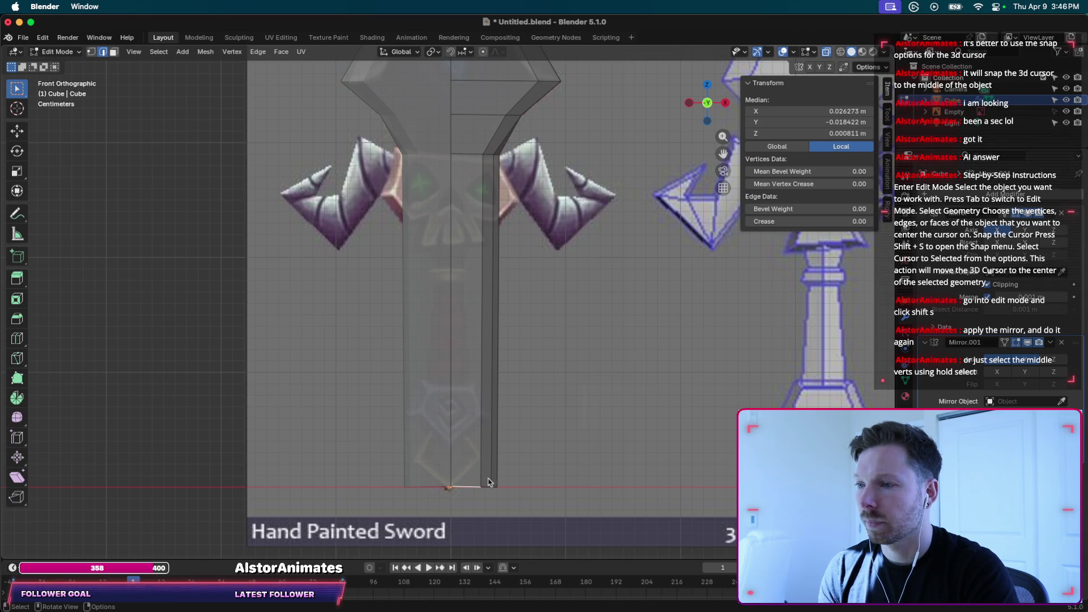
{"action": "left_click", "coordinate": [491, 475]}
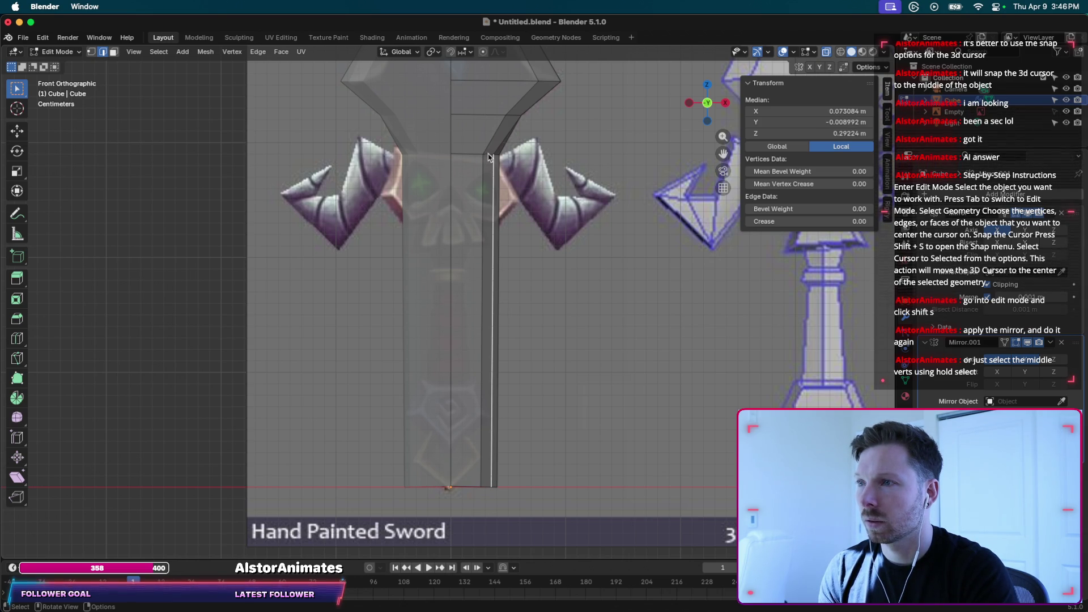
{"action": "left_click", "coordinate": [483, 181]}
{"action": "middle_click_drag", "start_coordinate": [483, 182], "coordinate": [521, 183]}
Select a single vertical edge on the handle's right side.
{"action": "left_click", "coordinate": [521, 183], "text": "ctrl"}
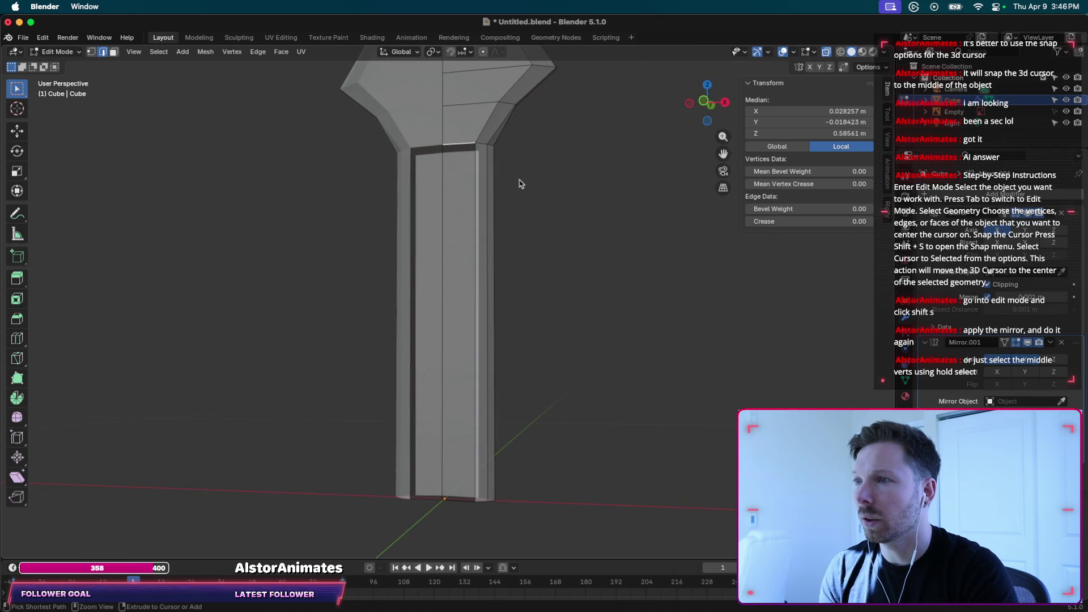
{"action": "left_click", "coordinate": [472, 183]}
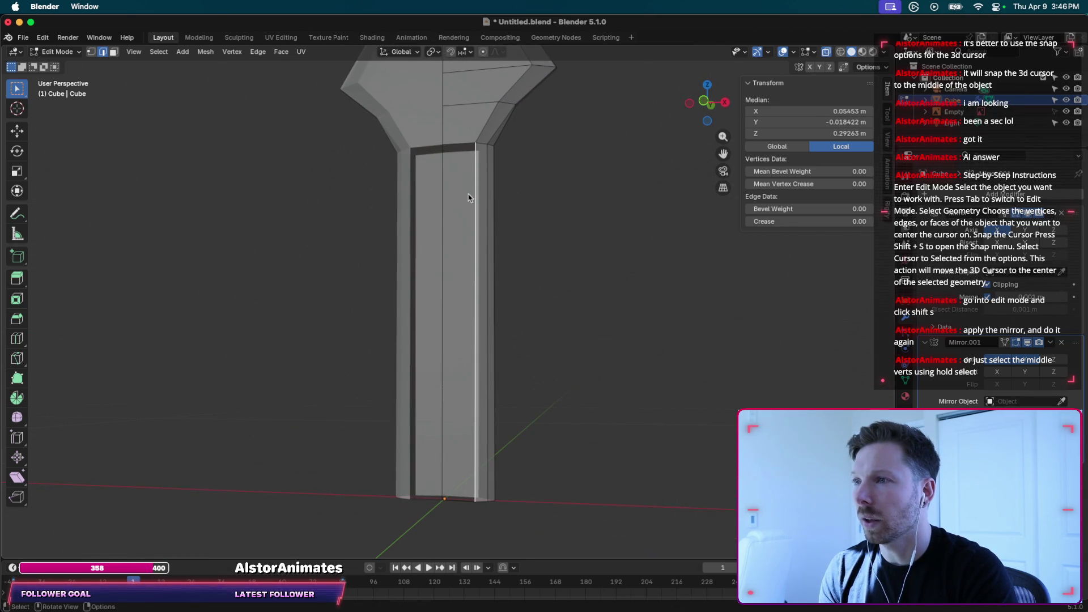
{"action": "middle_click_drag", "start_coordinate": [468, 197], "coordinate": [468, 198]}
{"action": "left_click", "coordinate": [468, 197], "text": "ctrl"}
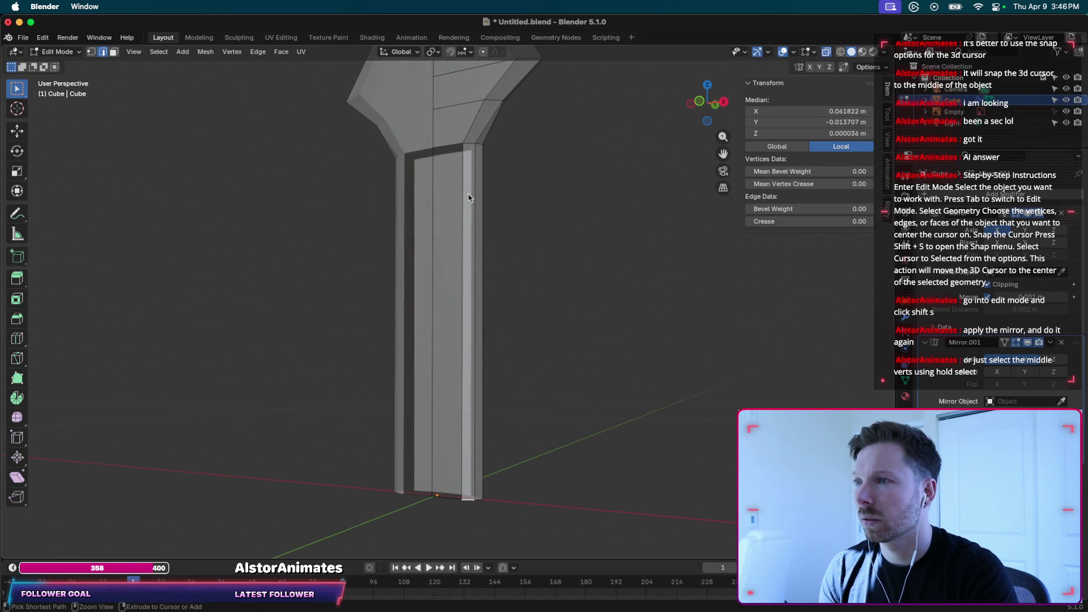
{"action": "left_click", "coordinate": [468, 197], "text": "ctrl"}
{"action": "left_click", "coordinate": [468, 197], "text": "ctrl"}
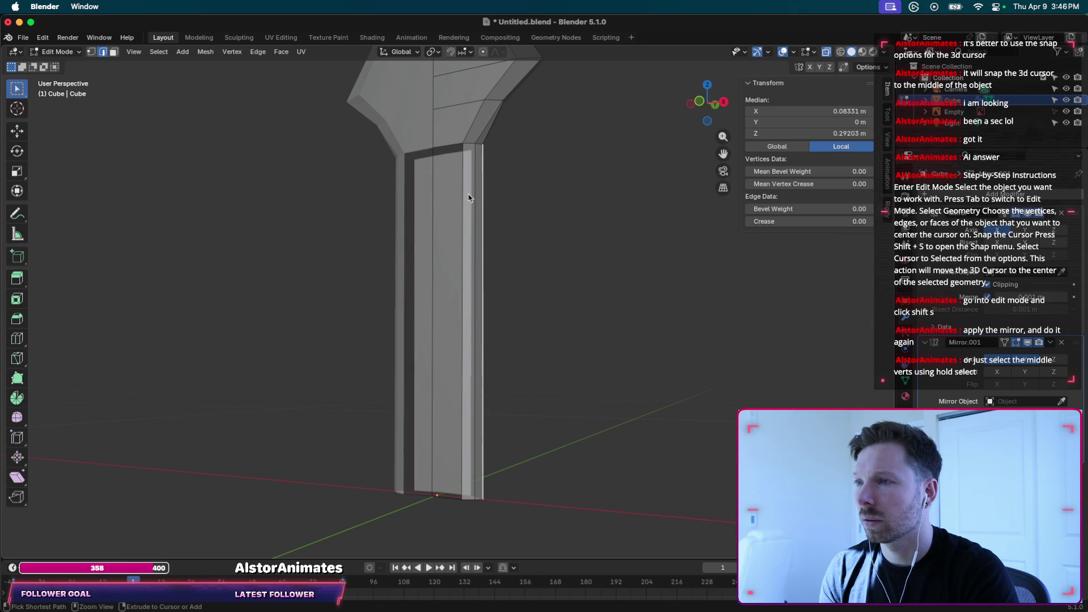
{"action": "left_click", "coordinate": [468, 197], "text": "ctrl"}
{"action": "key", "text": "1"}
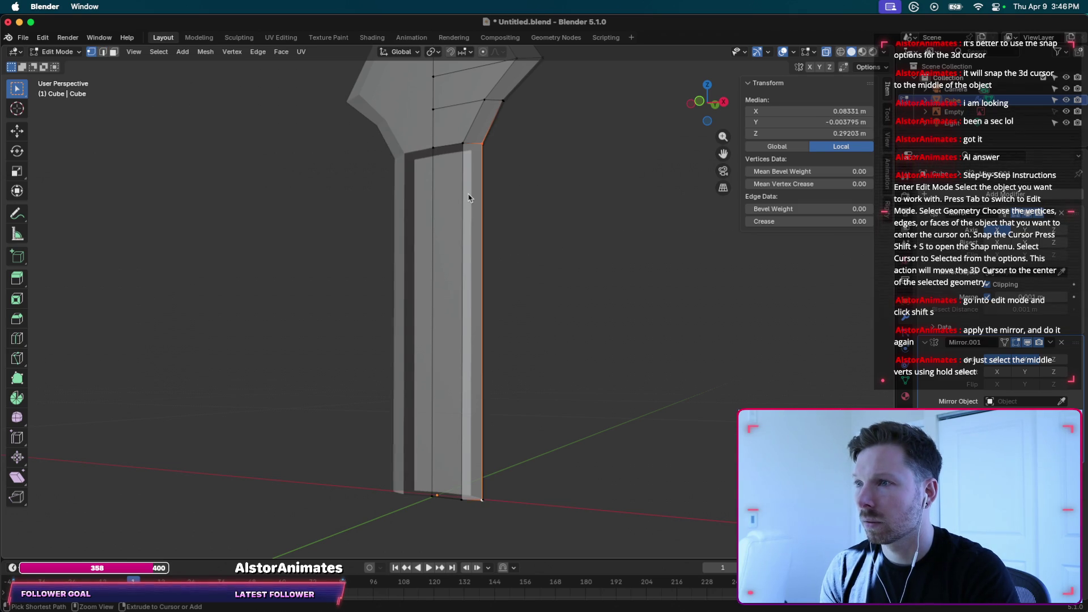
{"action": "key", "text": "2"}
{"action": "left_click", "coordinate": [468, 197], "text": "ctrl"}
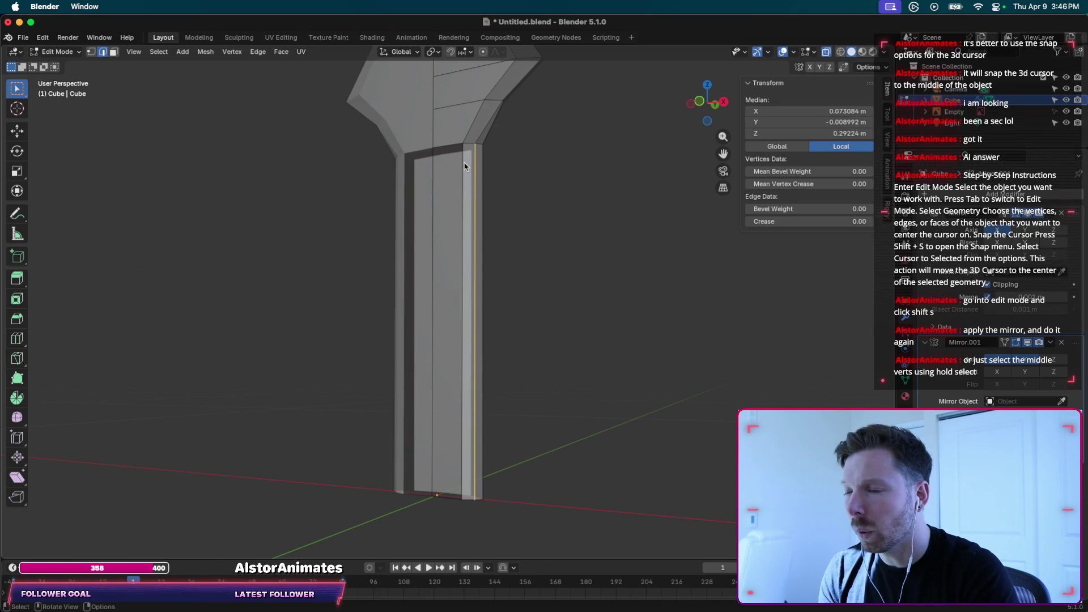
{"action": "left_click", "coordinate": [462, 209]}
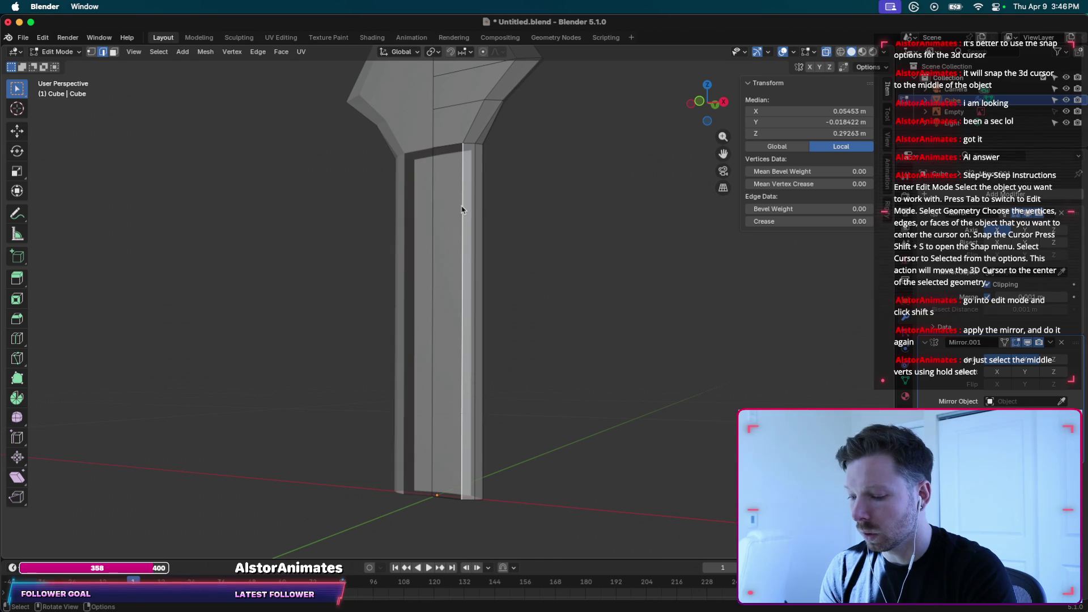
Extrude the handle edge 0.0354 m along X to the centre seam.
{"action": "key", "text": "g"}
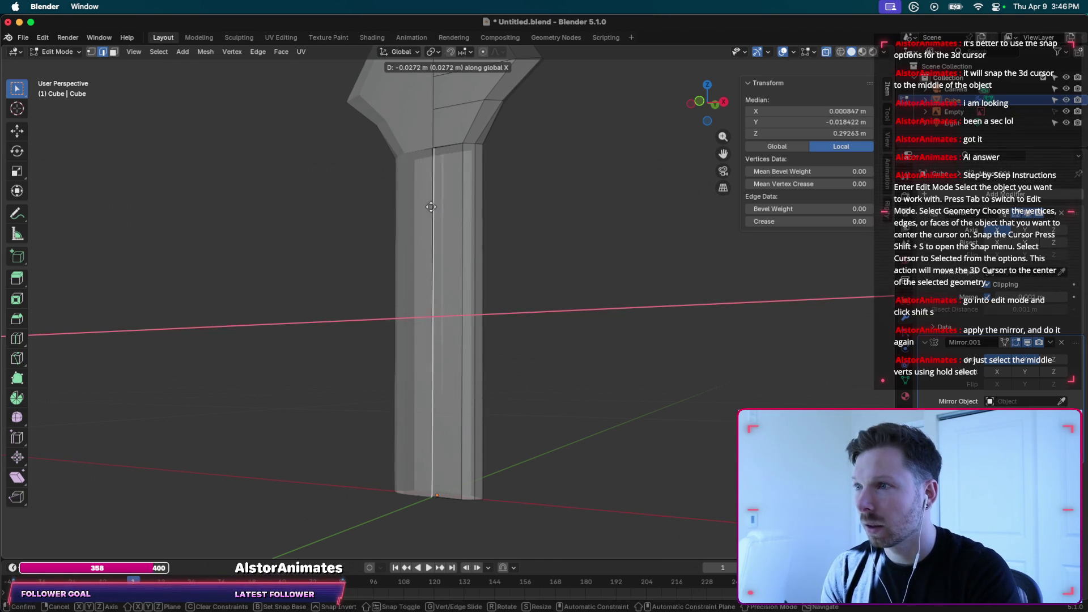
{"action": "left_click", "coordinate": [422, 210]}
{"action": "scroll", "coordinate": [447, 222], "scroll_direction": "left", "scroll_amount": 5}
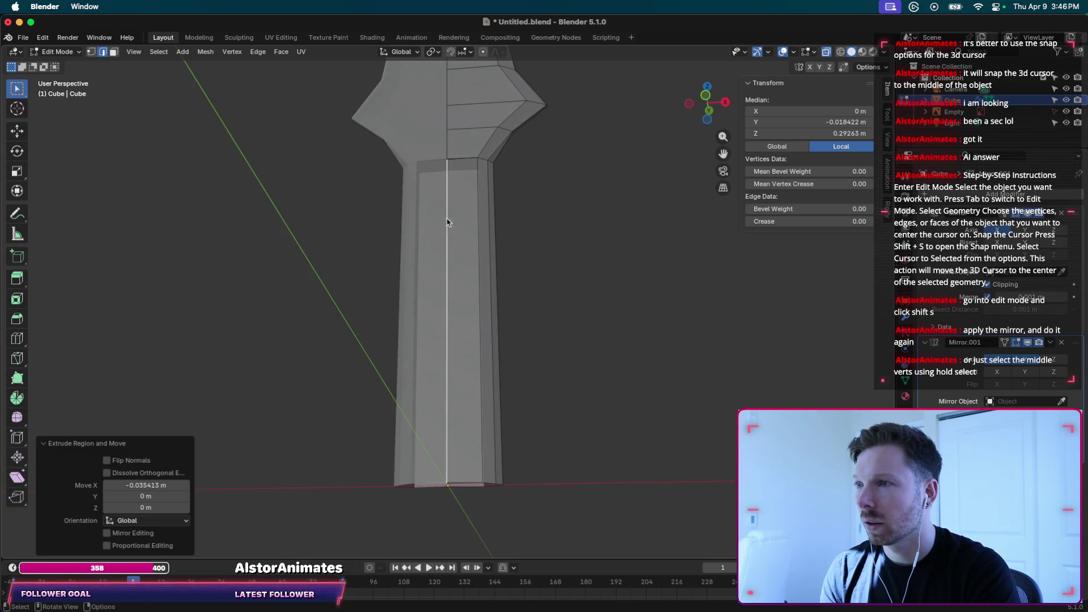
{"action": "scroll", "coordinate": [523, 267], "scroll_direction": "down", "scroll_amount": 5}
{"action": "scroll", "coordinate": [523, 267], "scroll_direction": "down", "scroll_amount": 5}
{"action": "scroll", "coordinate": [524, 249], "scroll_direction": "down", "scroll_amount": 5}
{"action": "left_click", "coordinate": [527, 224]}
{"action": "scroll", "coordinate": [527, 223], "scroll_direction": "up", "scroll_amount": 5}
{"action": "scroll", "coordinate": [507, 235], "scroll_direction": "down", "scroll_amount": 5}
{"action": "scroll", "coordinate": [498, 238], "scroll_direction": "up", "scroll_amount": 5, "text": "ctrl"}
{"action": "scroll", "coordinate": [499, 243], "scroll_direction": "up", "scroll_amount": 3, "text": "ctrl"}
{"action": "scroll", "coordinate": [498, 243], "scroll_direction": "up", "scroll_amount": 5}
Select the linked mesh part and merge its two duplicate vertices by distance.
{"action": "scroll", "coordinate": [497, 243], "scroll_direction": "up", "scroll_amount": 3}
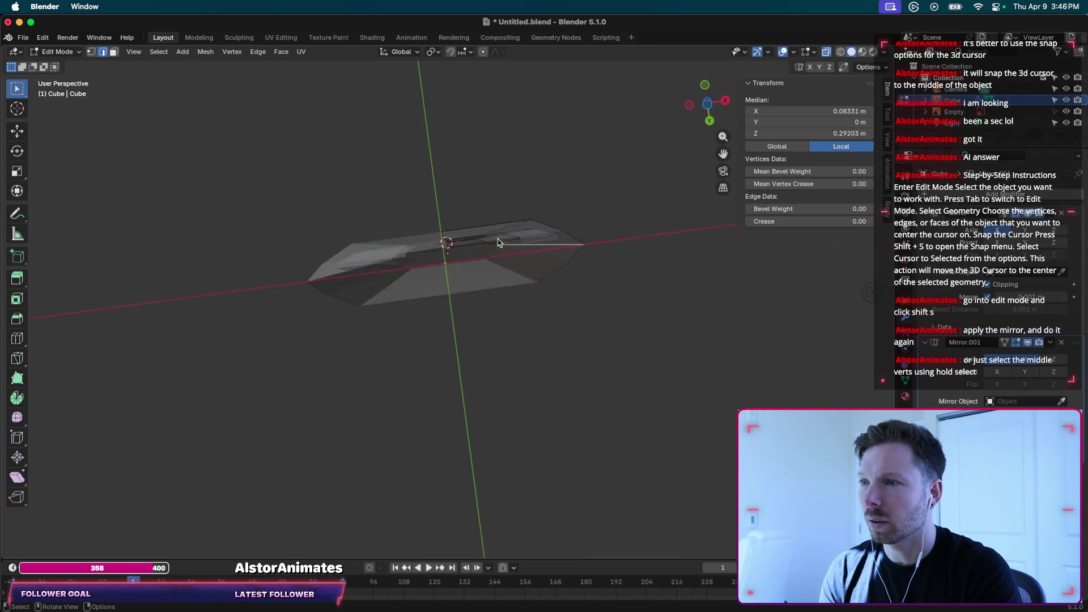
{"action": "left_click", "coordinate": [485, 212]}
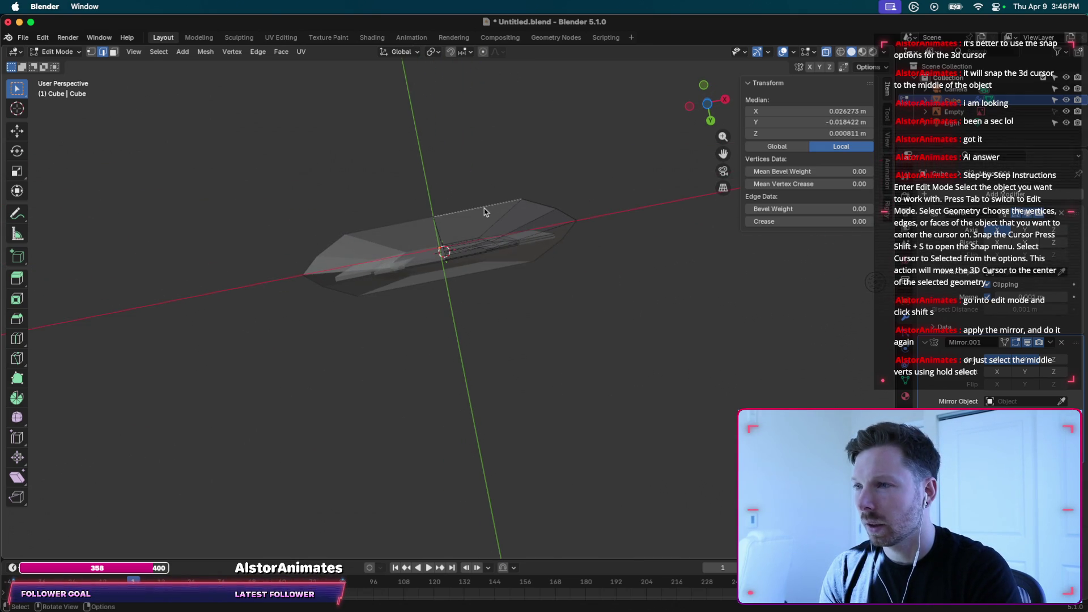
{"action": "scroll", "coordinate": [484, 212], "scroll_direction": "up", "scroll_amount": 5}
{"action": "key", "text": "l"}
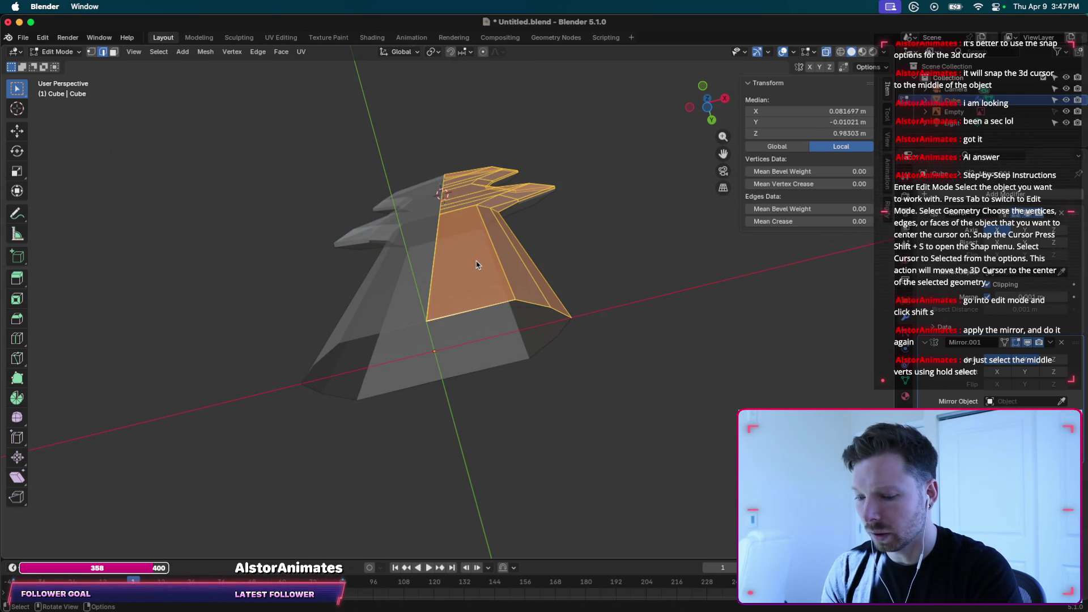
{"action": "key", "text": "m"}
{"action": "left_click", "coordinate": [476, 262]}
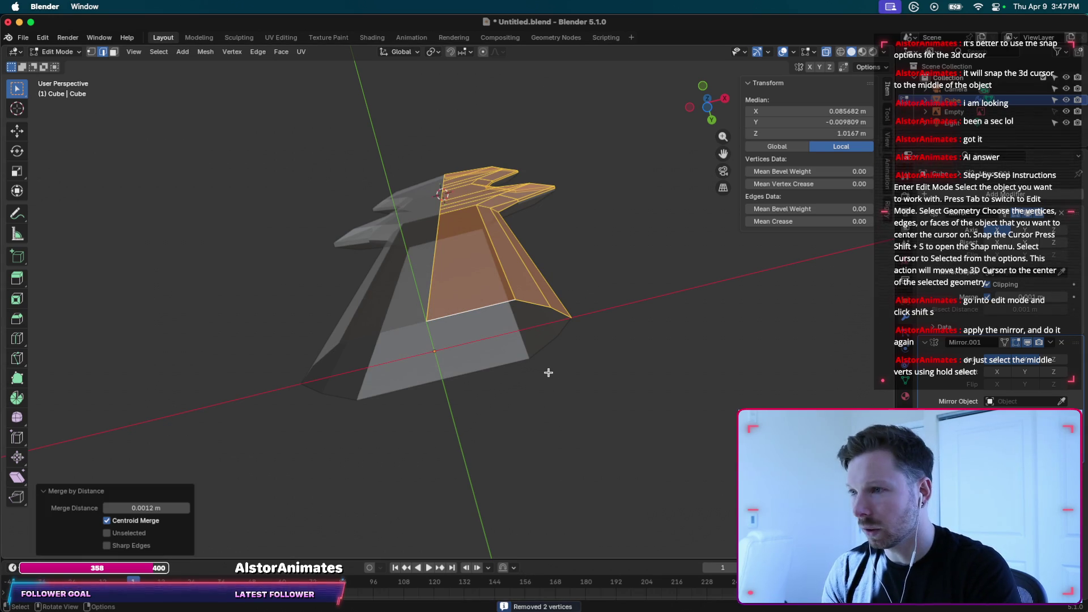
Extrude the handle's bottom edge about 0.0116 m along Y to the centre seam.
{"action": "left_click", "coordinate": [481, 287]}
{"action": "left_click", "coordinate": [481, 306]}
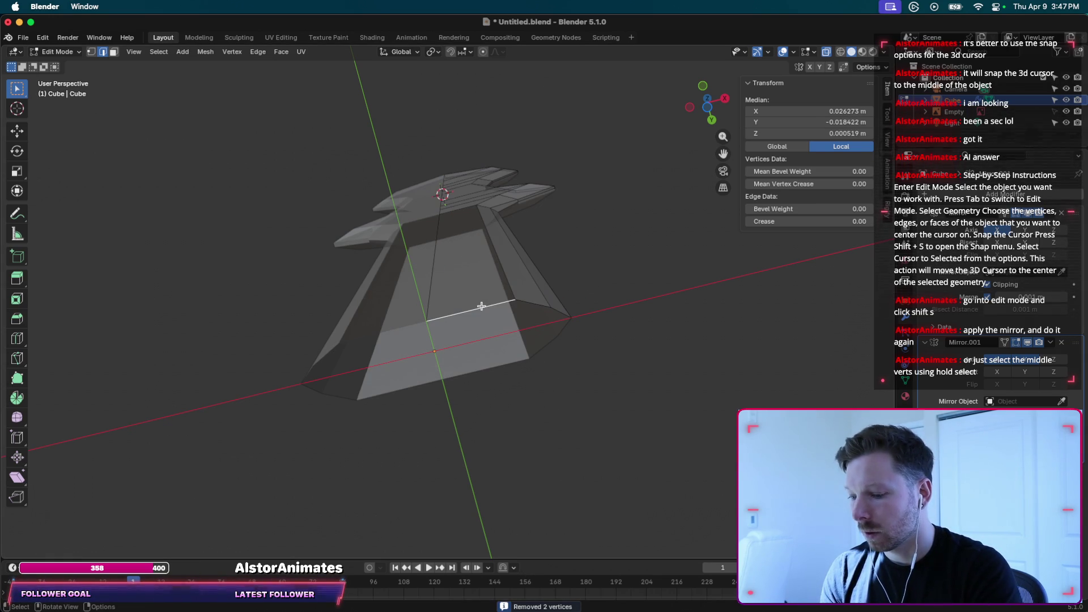
{"action": "key", "text": "g"}
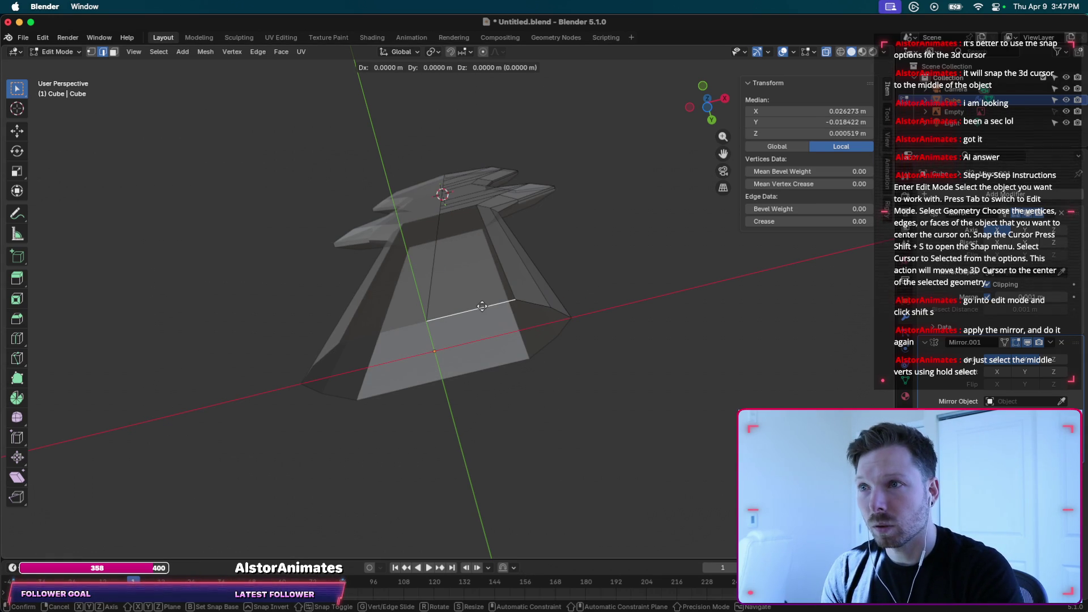
{"action": "key", "text": "y"}
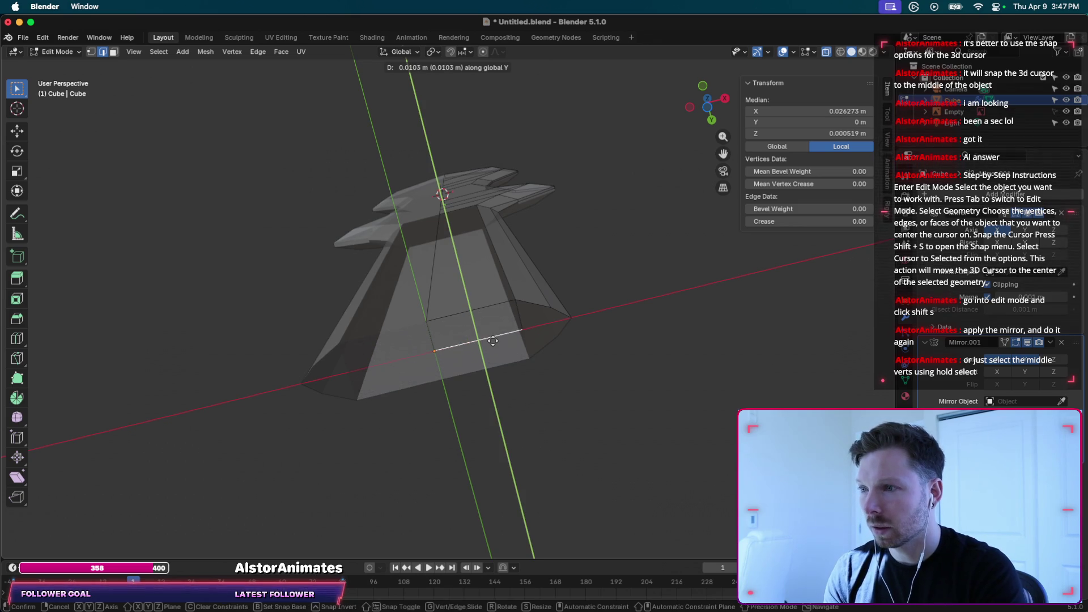
{"action": "left_click", "coordinate": [492, 344]}
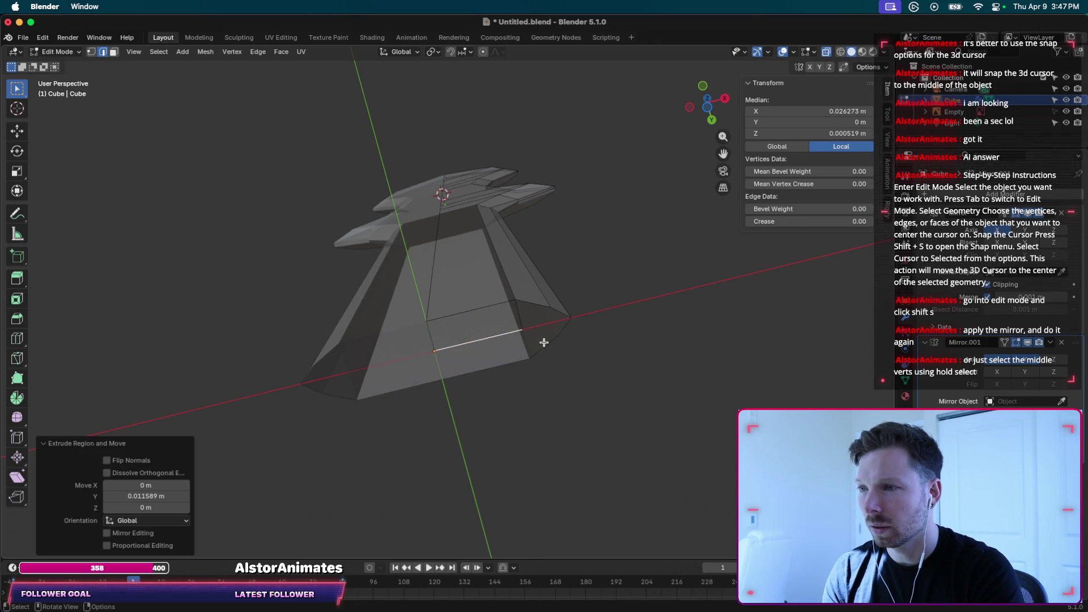
{"action": "left_click", "coordinate": [574, 347]}
{"action": "middle_click_drag", "start_coordinate": [564, 336], "coordinate": [522, 260]}
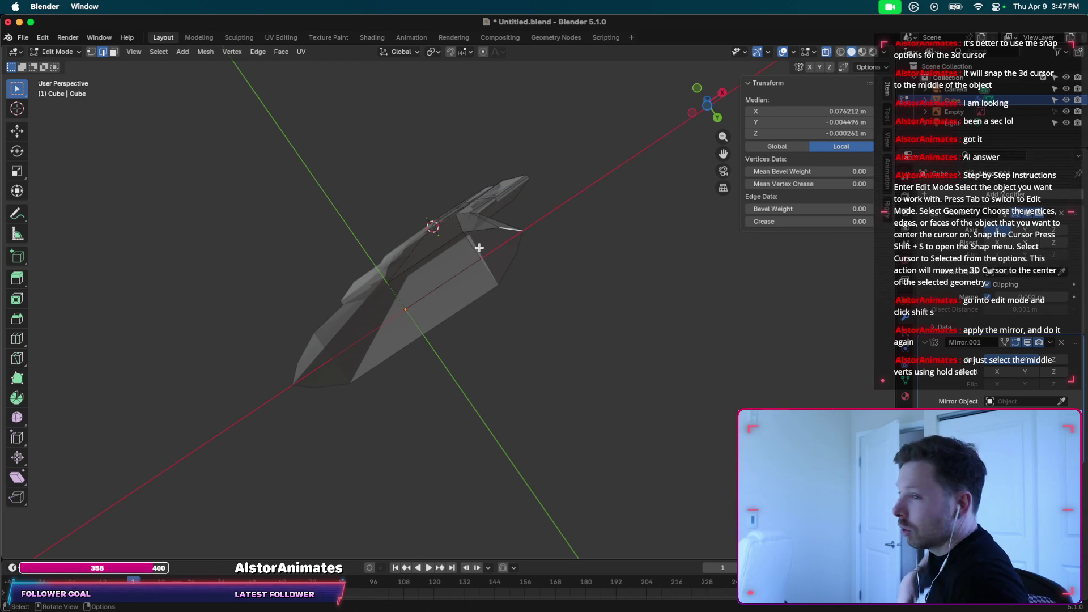
Extrude a vertical handle edge about -0.032 m along X, saving Untitled.blend before and after.
{"action": "key", "text": "ctrl+s"}
{"action": "middle_click_drag", "start_coordinate": [521, 235], "coordinate": [516, 236]}
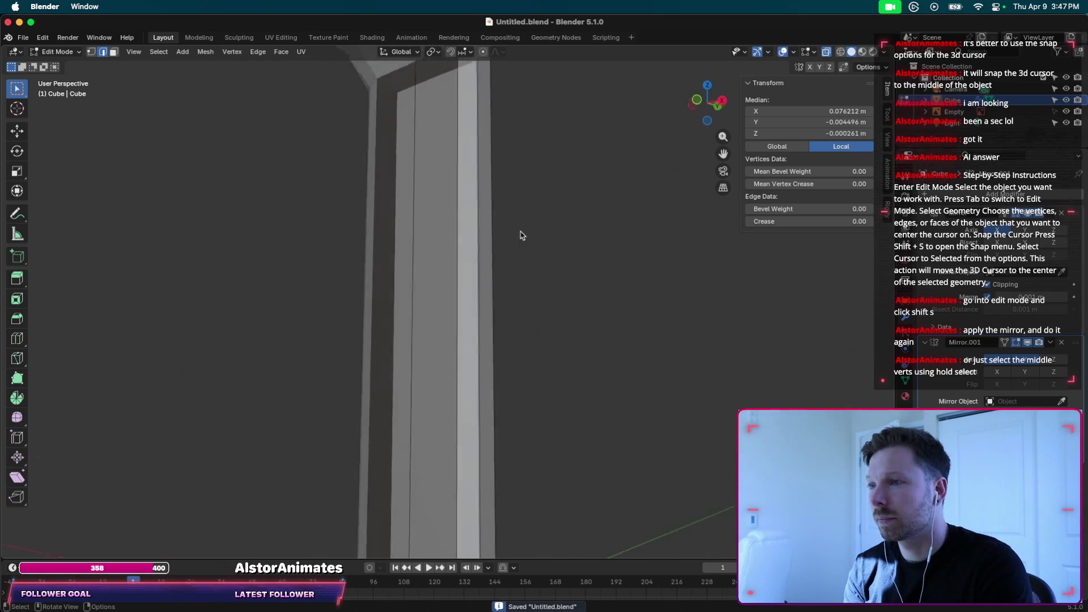
{"action": "left_click", "coordinate": [459, 228]}
{"action": "middle_click_drag", "start_coordinate": [461, 228], "coordinate": [460, 229]}
{"action": "key", "text": "g"}
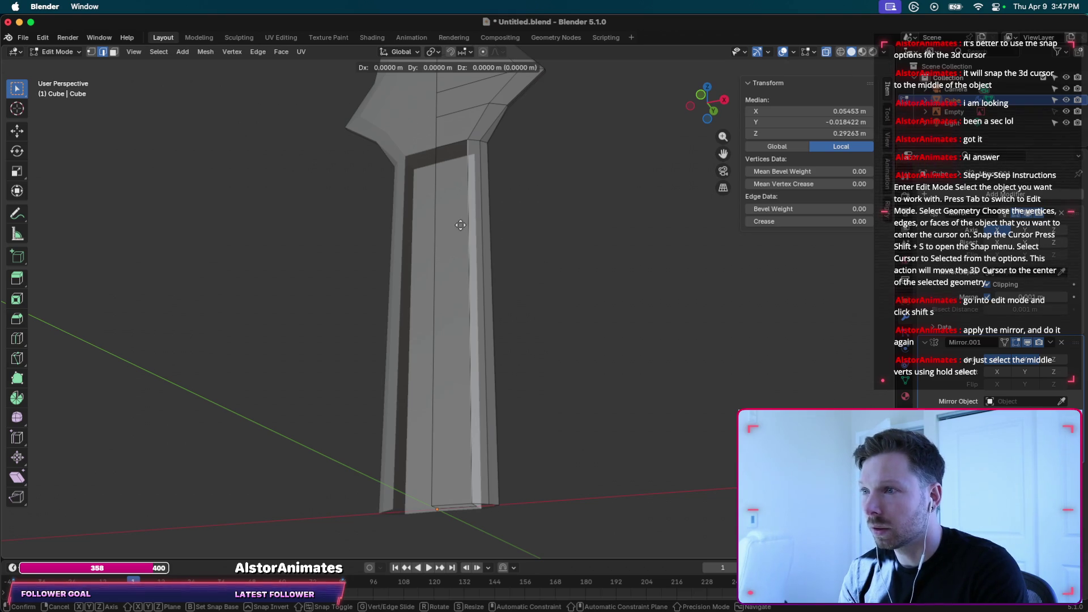
{"action": "key", "text": "x"}
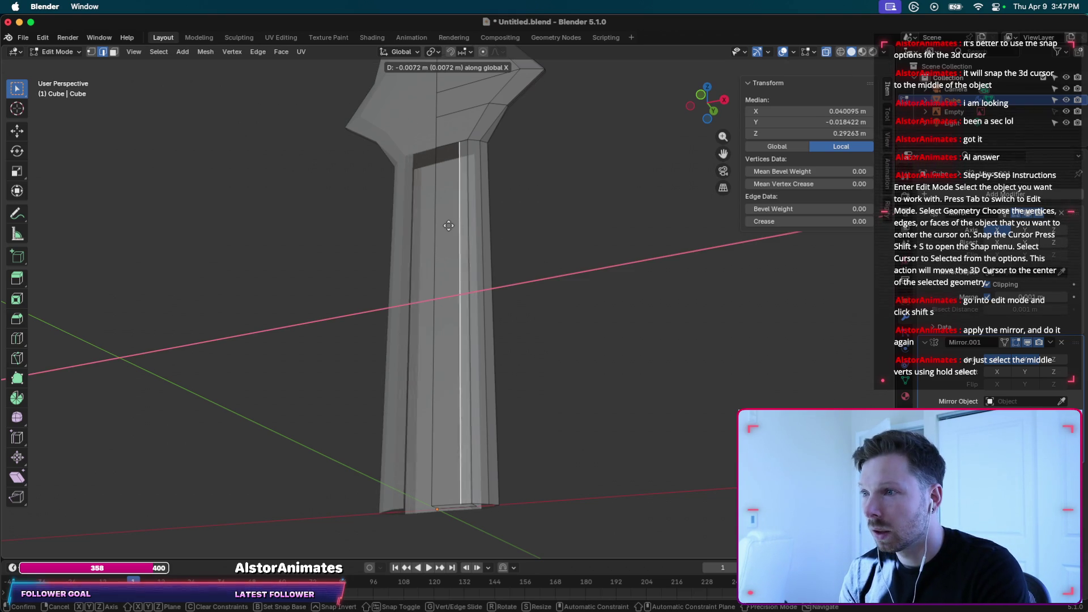
{"action": "left_click", "coordinate": [417, 225]}
{"action": "middle_click_drag", "start_coordinate": [416, 225], "coordinate": [516, 250]}
{"action": "key", "text": "ctrl+s"}
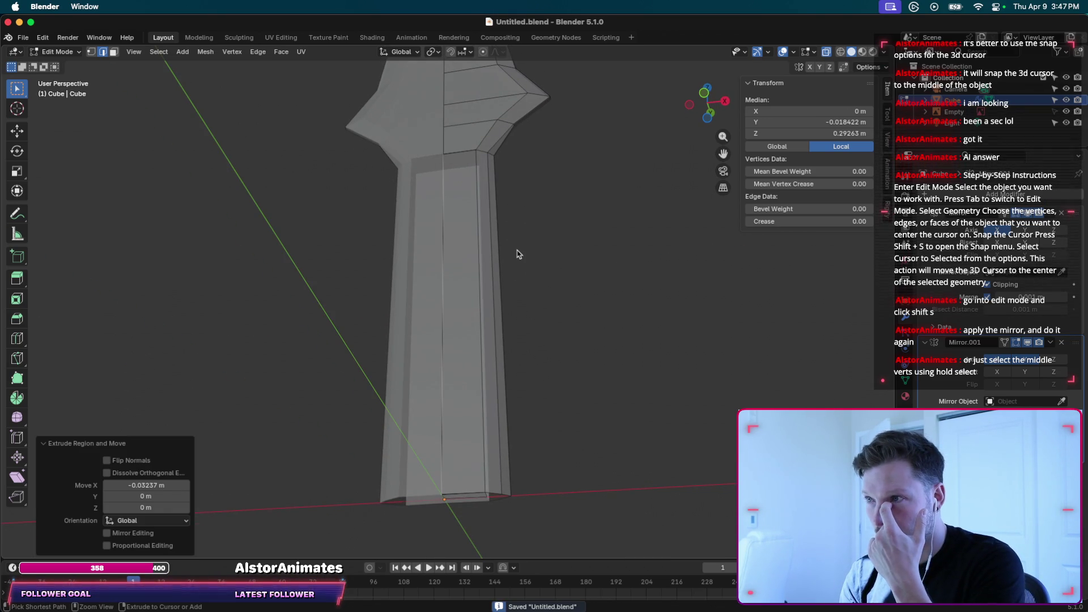
{"action": "middle_click_drag", "start_coordinate": [516, 250], "coordinate": [524, 225]}
{"action": "scroll", "coordinate": [518, 255], "scroll_direction": "down", "scroll_amount": 3}
Frame the whole sword face-on and turn on the Face Orientation overlay.
{"action": "scroll", "coordinate": [524, 226], "scroll_direction": "down", "scroll_amount": 3}
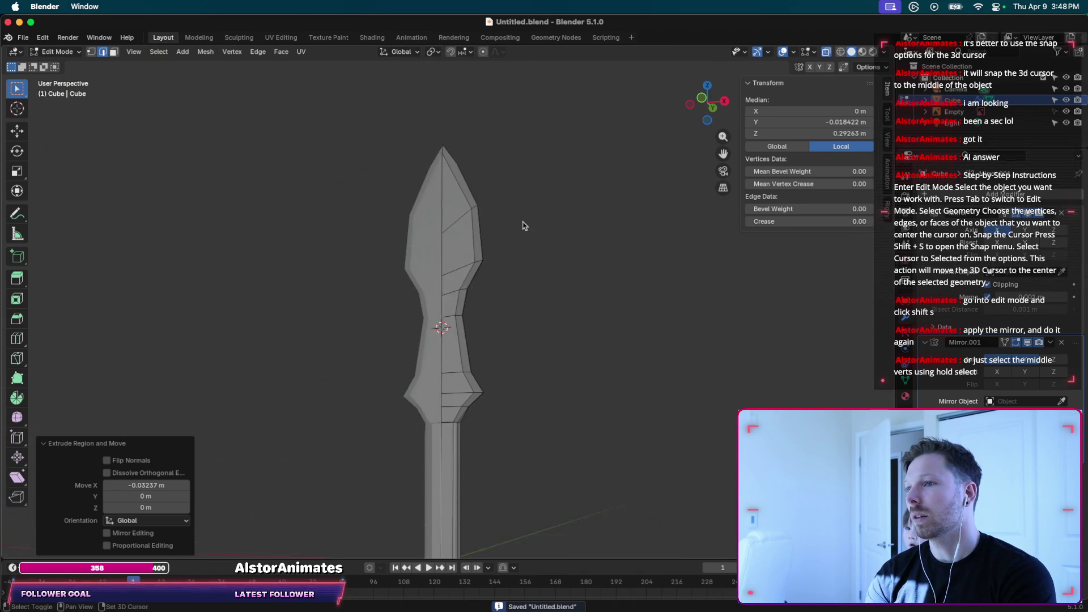
{"action": "scroll", "coordinate": [523, 226], "scroll_direction": "left", "scroll_amount": 5}
{"action": "scroll", "coordinate": [523, 226], "scroll_direction": "right", "scroll_amount": 5}
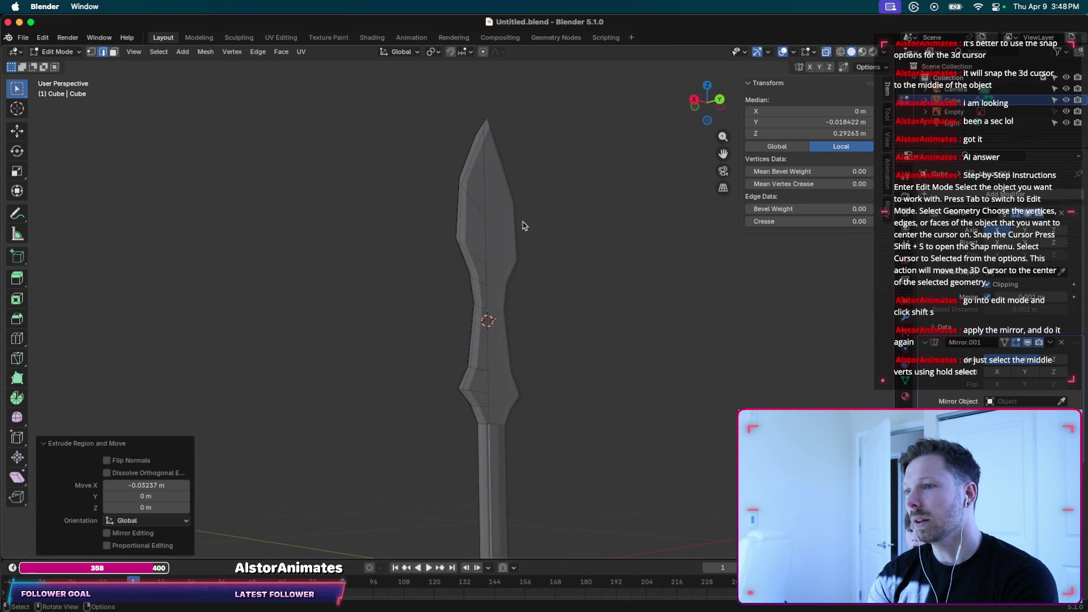
{"action": "scroll", "coordinate": [524, 226], "scroll_direction": "left", "scroll_amount": 5}
{"action": "scroll", "coordinate": [524, 225], "scroll_direction": "right", "scroll_amount": 5}
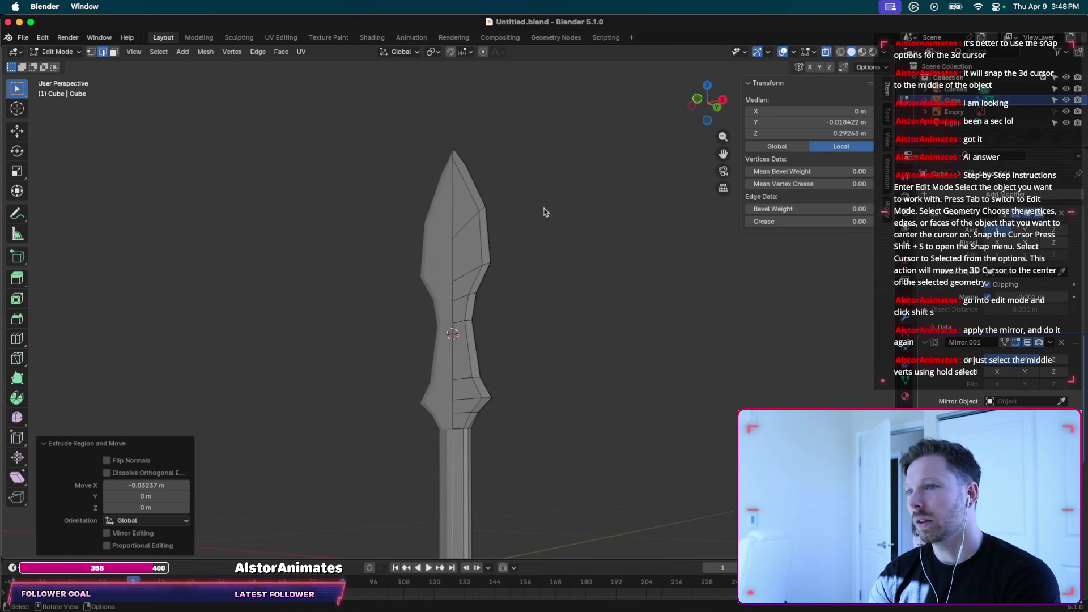
{"action": "left_click", "coordinate": [863, 52]}
Switch to the Shading workspace showing the Blade Edge material nodes.
{"action": "scroll", "coordinate": [565, 368], "scroll_direction": "right", "scroll_amount": 3}
{"action": "scroll", "coordinate": [565, 368], "scroll_direction": "right", "scroll_amount": 3}
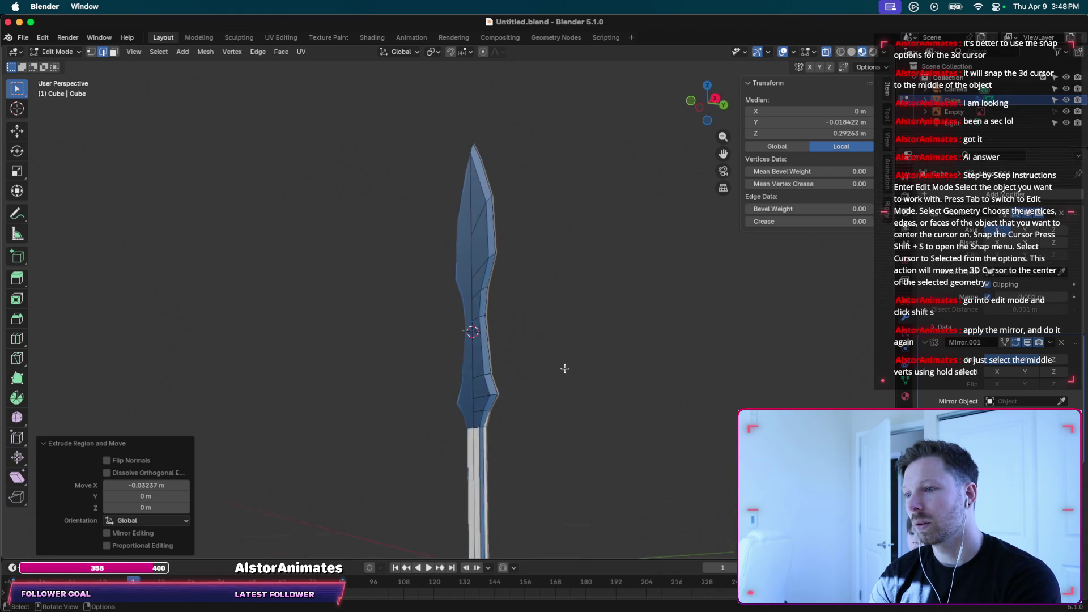
{"action": "scroll", "coordinate": [565, 368], "scroll_direction": "right", "scroll_amount": 2}
{"action": "scroll", "coordinate": [565, 368], "scroll_direction": "right", "scroll_amount": 2}
{"action": "scroll", "coordinate": [565, 368], "scroll_direction": "right", "scroll_amount": 3}
{"action": "scroll", "coordinate": [565, 368], "scroll_direction": "right", "scroll_amount": 2}
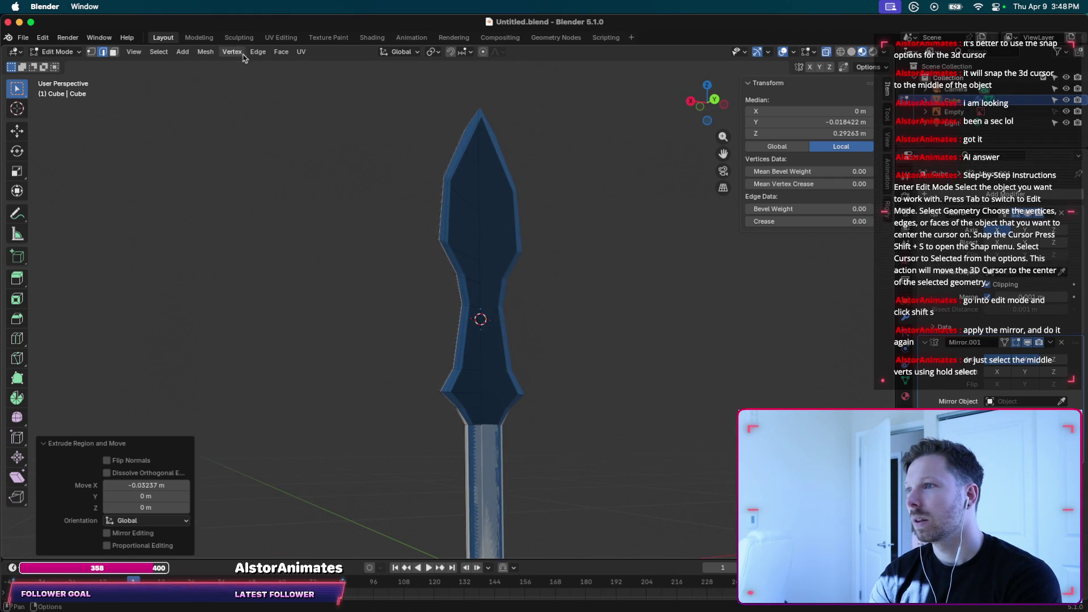
{"action": "left_click", "coordinate": [372, 37]}
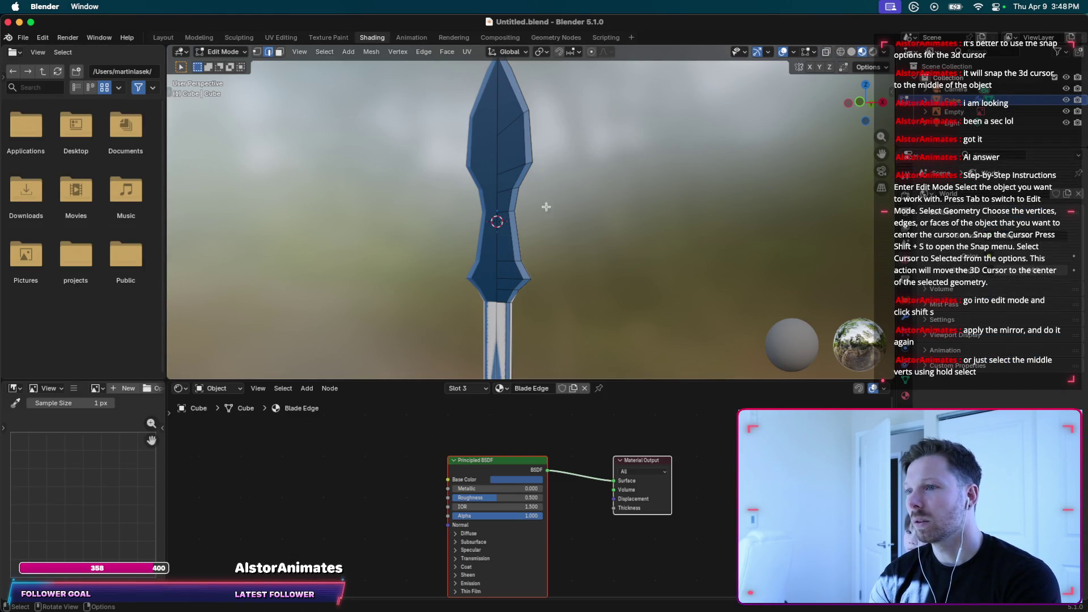
Switch the sword to Object Mode and go back to the Layout workspace.
{"action": "key", "text": "Tab"}
{"action": "scroll", "coordinate": [522, 182], "scroll_direction": "up", "scroll_amount": 2}
{"action": "scroll", "coordinate": [524, 189], "scroll_direction": "right", "scroll_amount": 2}
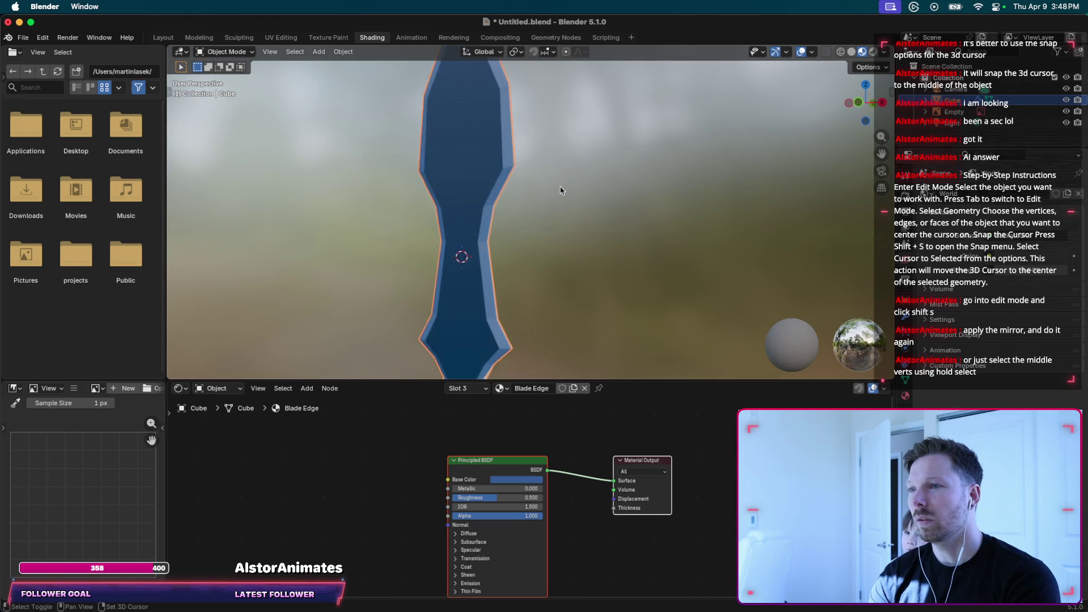
{"action": "scroll", "coordinate": [561, 190], "scroll_direction": "down", "scroll_amount": 2}
{"action": "scroll", "coordinate": [561, 190], "scroll_direction": "right", "scroll_amount": 2}
{"action": "scroll", "coordinate": [561, 190], "scroll_direction": "right", "scroll_amount": 3}
{"action": "scroll", "coordinate": [561, 190], "scroll_direction": "right", "scroll_amount": 3}
{"action": "scroll", "coordinate": [561, 190], "scroll_direction": "right", "scroll_amount": 3}
{"action": "scroll", "coordinate": [561, 190], "scroll_direction": "up", "scroll_amount": 3}
{"action": "scroll", "coordinate": [561, 190], "scroll_direction": "down", "scroll_amount": 2, "text": "shift"}
{"action": "scroll", "coordinate": [561, 189], "scroll_direction": "left", "scroll_amount": 3, "text": "shift"}
{"action": "scroll", "coordinate": [561, 190], "scroll_direction": "right", "scroll_amount": 3}
{"action": "scroll", "coordinate": [561, 190], "scroll_direction": "left", "scroll_amount": 3}
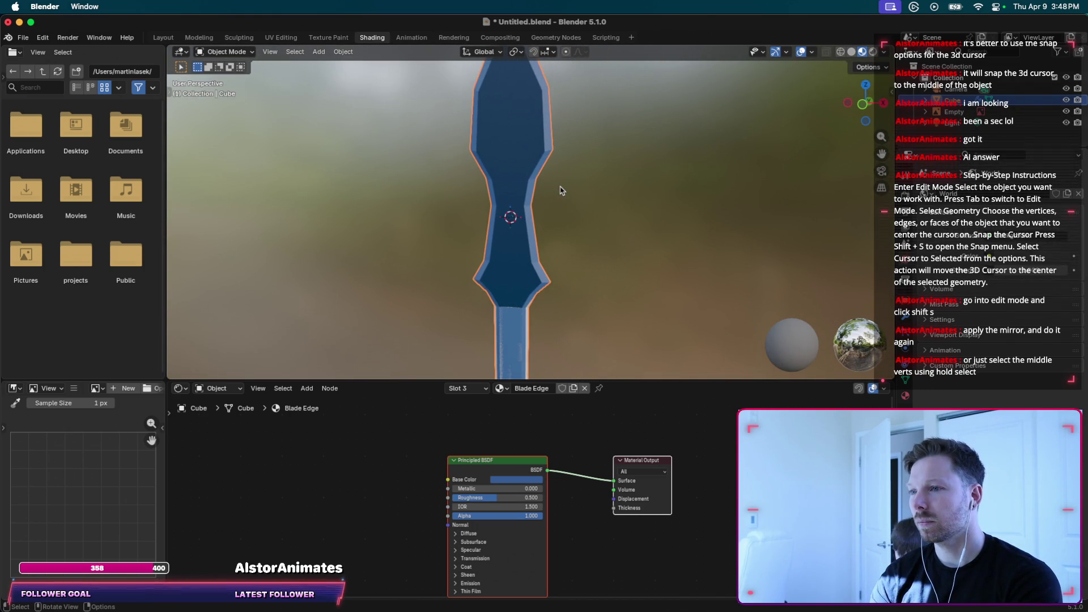
{"action": "left_click", "coordinate": [163, 37]}
Save Untitled.blend with Cmd+S and re-enter Edit Mode on the sword.
{"action": "scroll", "coordinate": [603, 187], "scroll_direction": "right", "scroll_amount": 2}
{"action": "scroll", "coordinate": [603, 187], "scroll_direction": "right", "scroll_amount": 2}
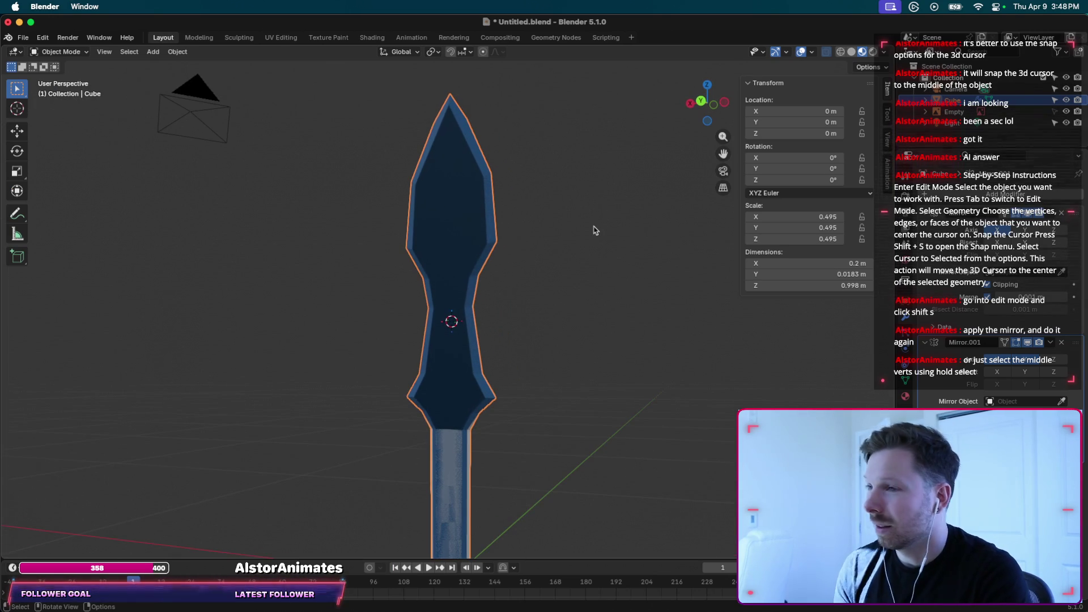
{"action": "scroll", "coordinate": [593, 231], "scroll_direction": "right", "scroll_amount": 2}
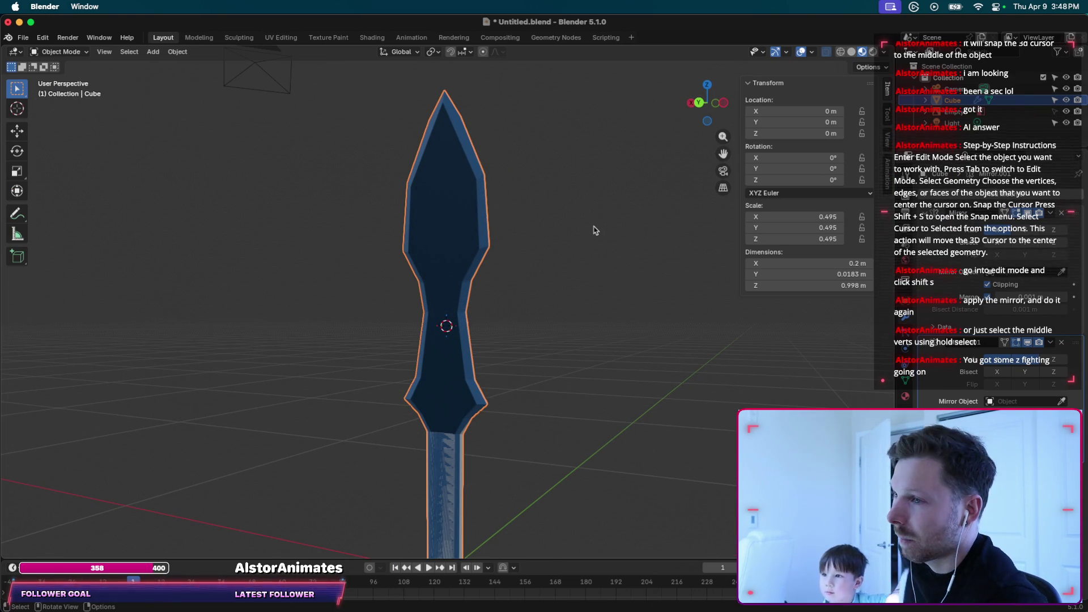
{"action": "key", "text": "super+s"}
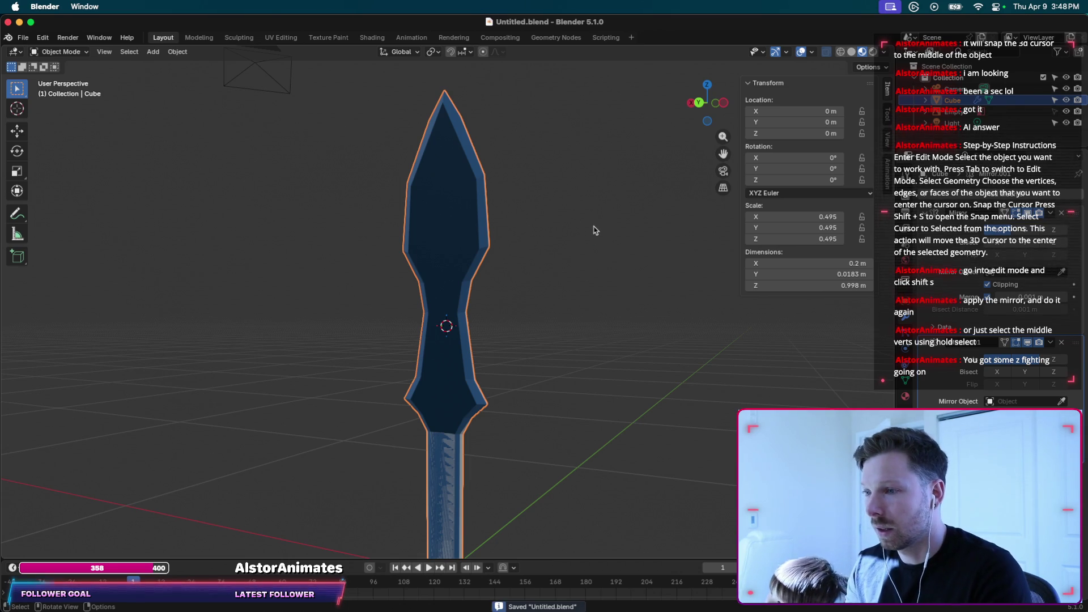
{"action": "scroll", "coordinate": [593, 230], "scroll_direction": "up", "scroll_amount": 3}
{"action": "scroll", "coordinate": [572, 321], "scroll_direction": "up", "scroll_amount": 2}
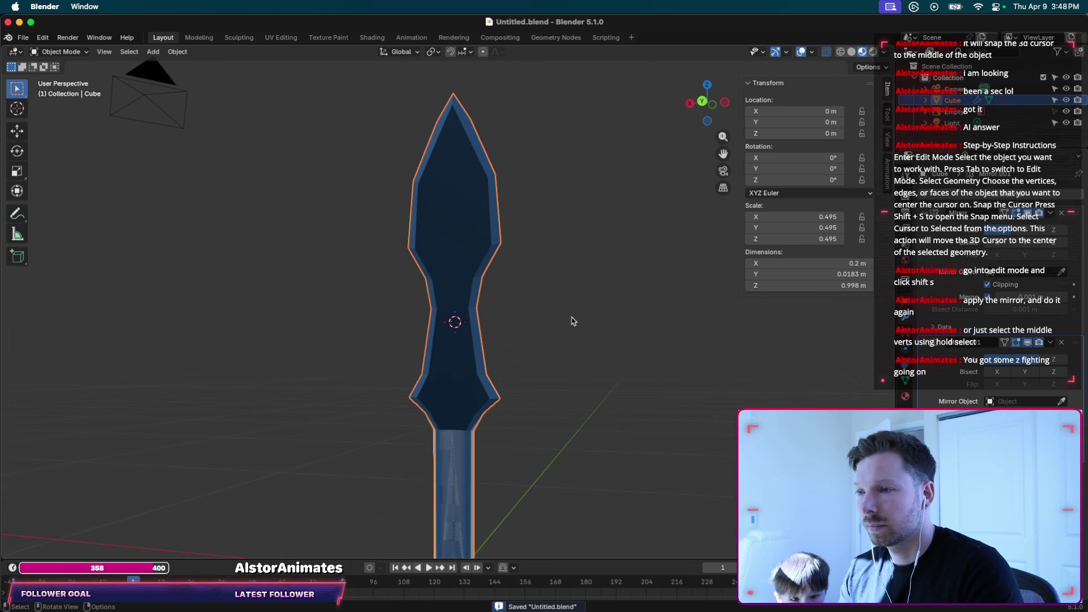
{"action": "key", "text": "Tab"}
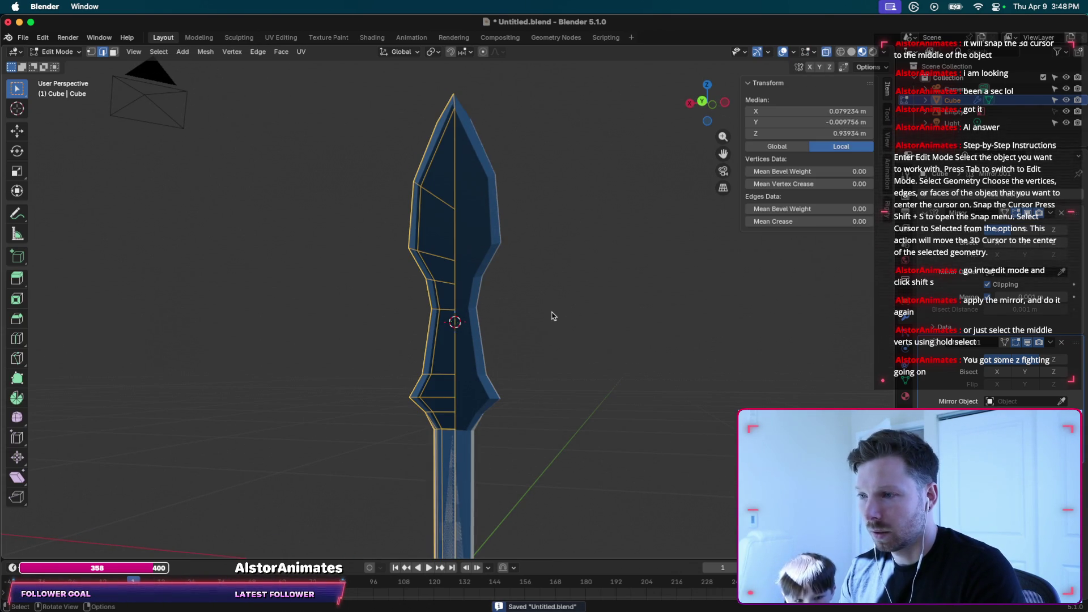
Select all and merge by distance, removing 2 vertices, then save the file.
{"action": "scroll", "coordinate": [552, 316], "scroll_direction": "up", "scroll_amount": 2}
{"action": "scroll", "coordinate": [553, 316], "scroll_direction": "right", "scroll_amount": 5}
{"action": "key", "text": "a"}
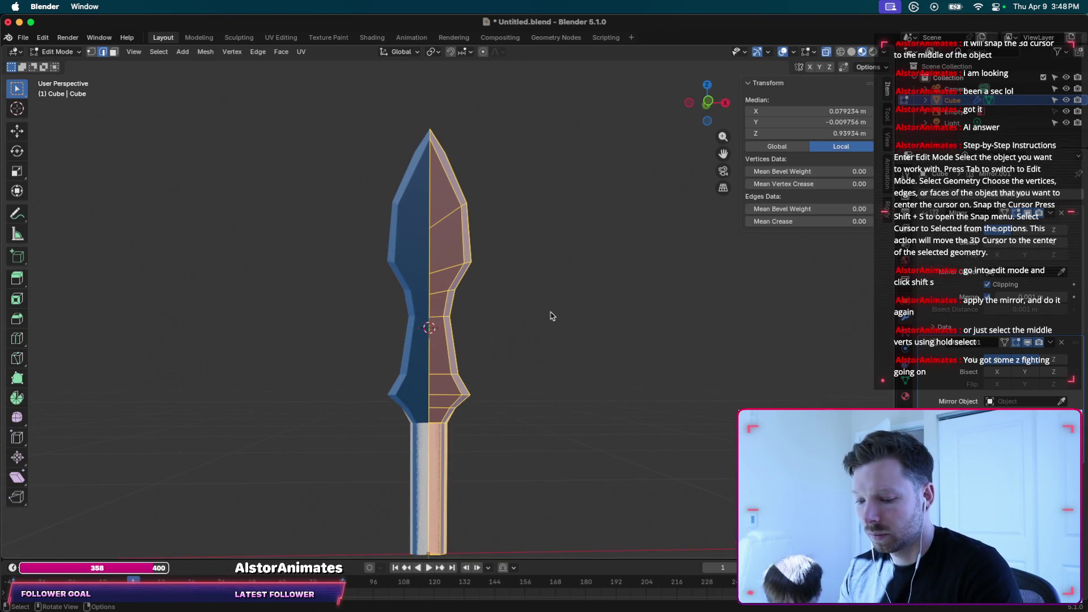
{"action": "key", "text": "m"}
{"action": "left_click", "coordinate": [553, 314]}
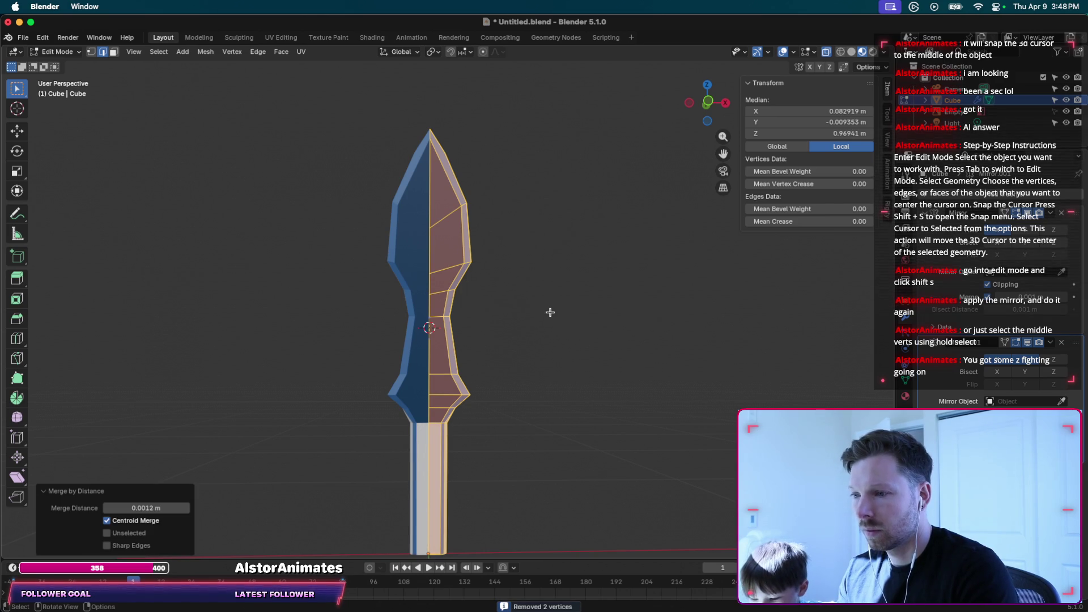
{"action": "key", "text": "super+s"}
Deselect and display the sword in plain grey Solid viewport shading.
{"action": "left_click", "coordinate": [521, 390]}
{"action": "scroll", "coordinate": [525, 380], "scroll_direction": "left", "scroll_amount": 3}
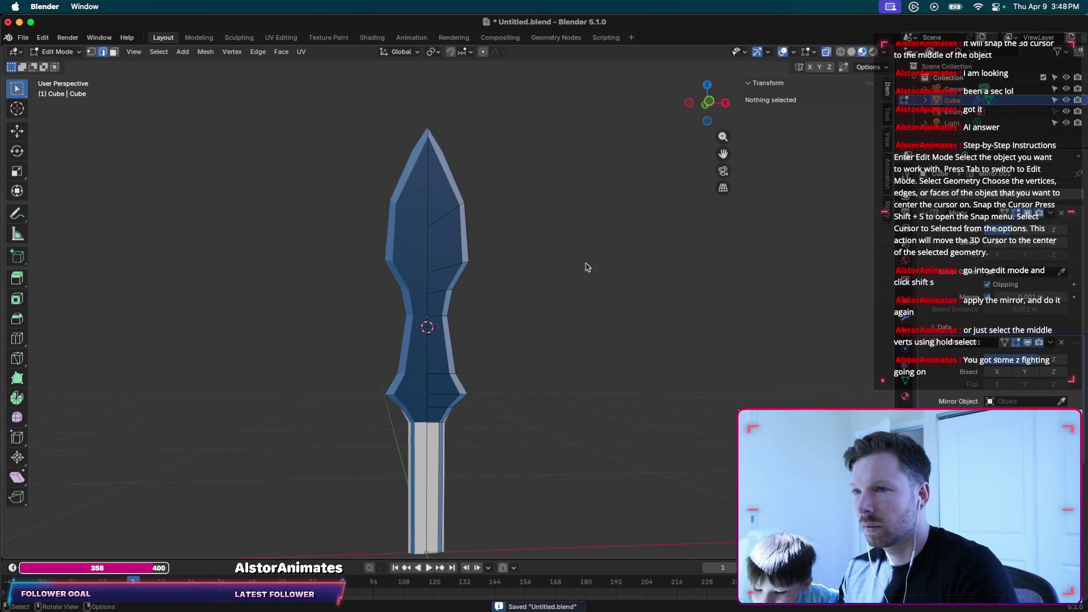
{"action": "left_click", "coordinate": [852, 52]}
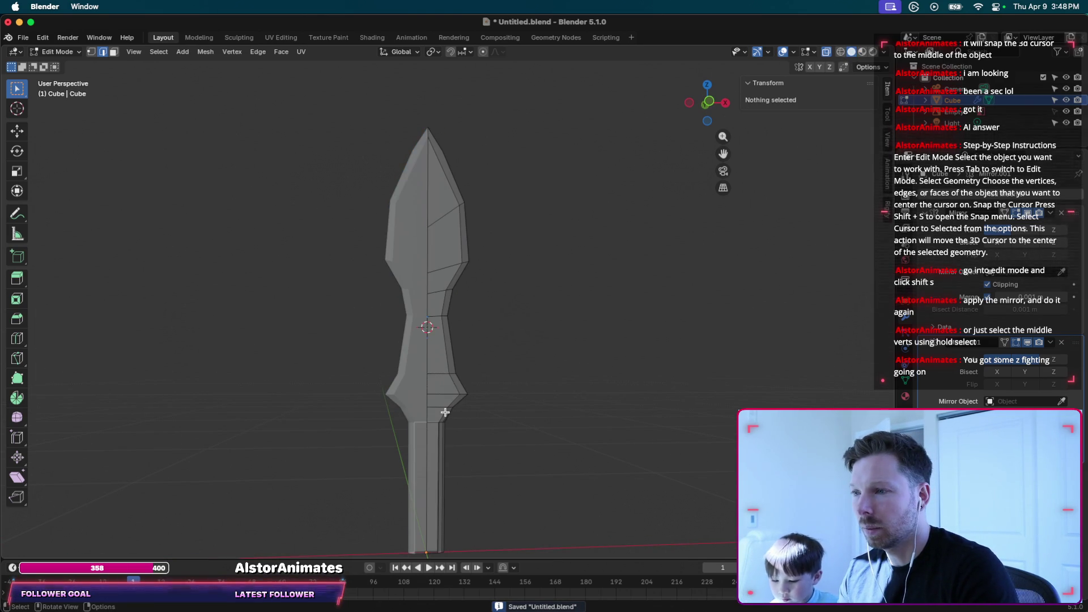
{"action": "middle_click_drag", "start_coordinate": [450, 408], "coordinate": [480, 394]}
{"action": "scroll", "coordinate": [480, 394], "scroll_direction": "left", "scroll_amount": 10}
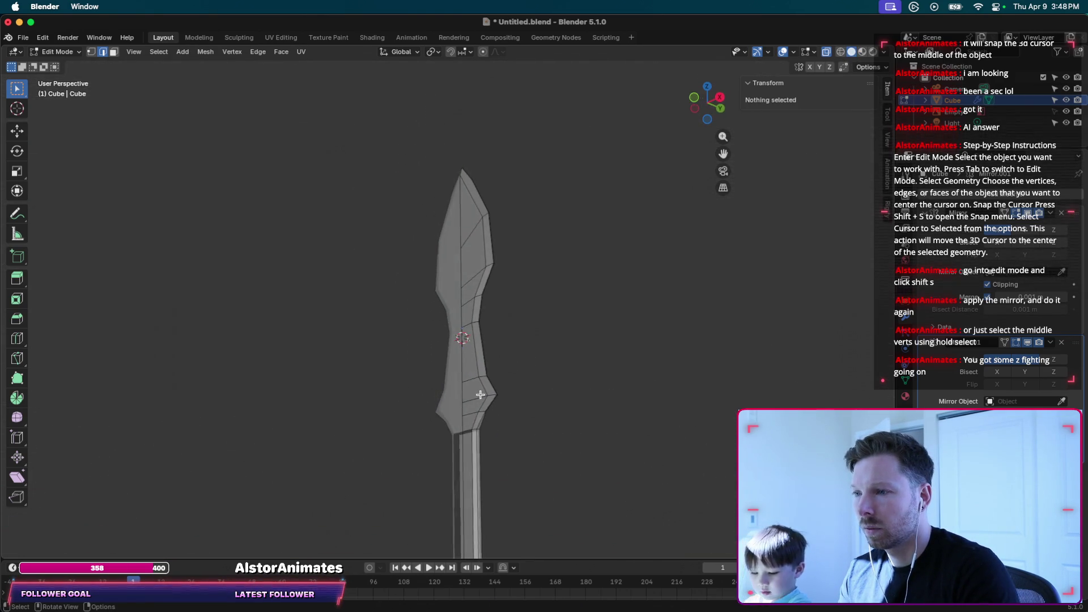
{"action": "scroll", "coordinate": [476, 394], "scroll_direction": "left", "scroll_amount": 15}
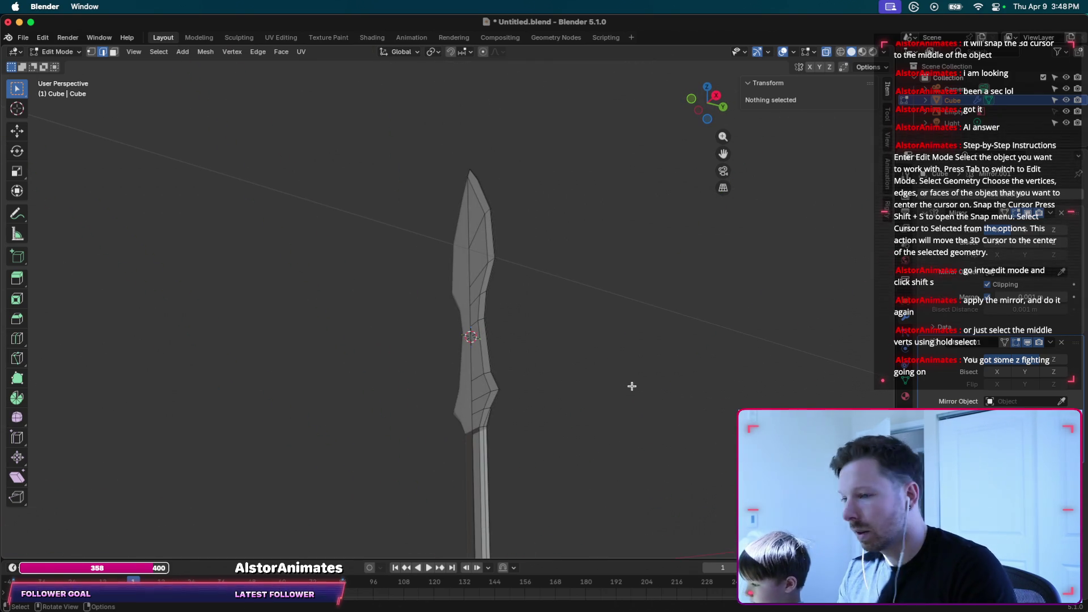
{"action": "scroll", "coordinate": [629, 329], "scroll_direction": "down", "scroll_amount": 10}
{"action": "scroll", "coordinate": [629, 329], "scroll_direction": "up", "scroll_amount": 5}
{"action": "scroll", "coordinate": [629, 329], "scroll_direction": "up", "scroll_amount": 5}
{"action": "scroll", "coordinate": [629, 329], "scroll_direction": "up", "scroll_amount": 5}
{"action": "scroll", "coordinate": [503, 371], "scroll_direction": "up", "scroll_amount": 3}
{"action": "scroll", "coordinate": [500, 374], "scroll_direction": "left", "scroll_amount": 5}
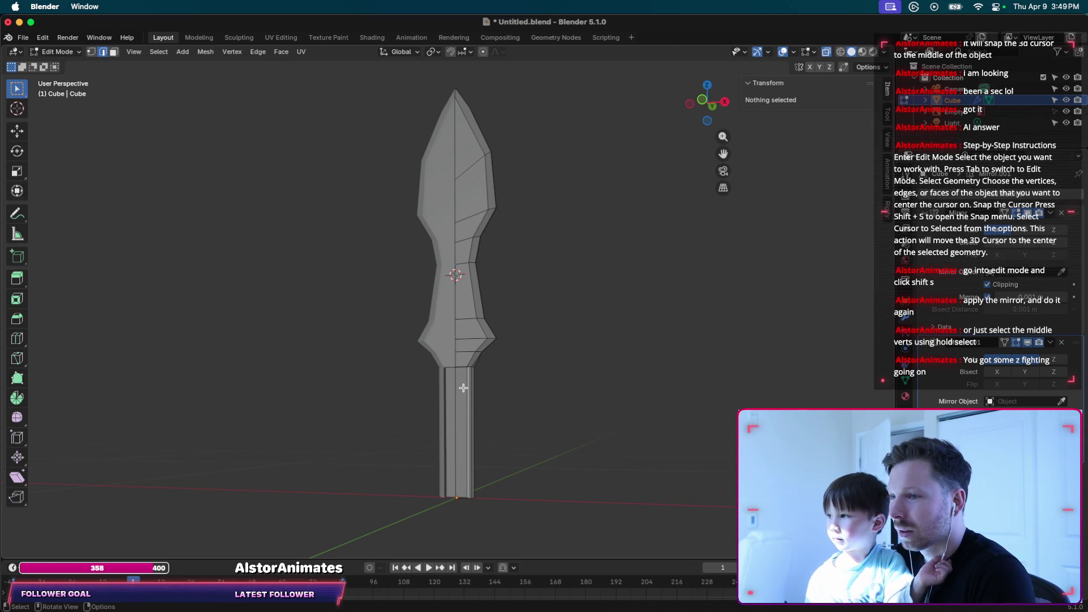
Orbit and zoom in on the handle, selecting an edge on its right side.
{"action": "middle_click_drag", "start_coordinate": [463, 388], "coordinate": [476, 408]}
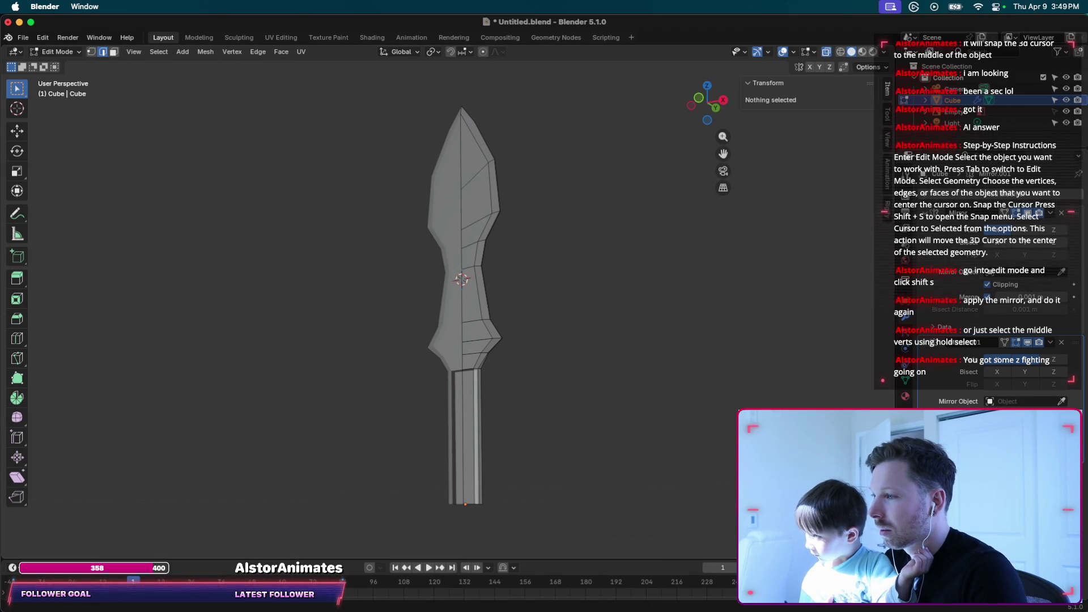
{"action": "left_click", "coordinate": [482, 397]}
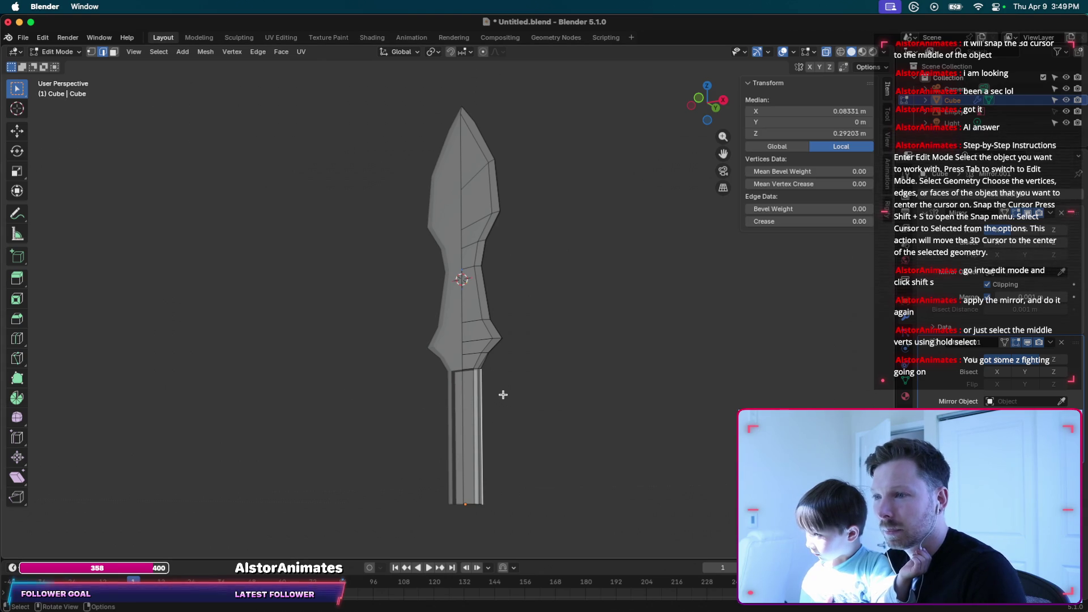
{"action": "middle_click_drag", "start_coordinate": [403, 406], "coordinate": [455, 392]}
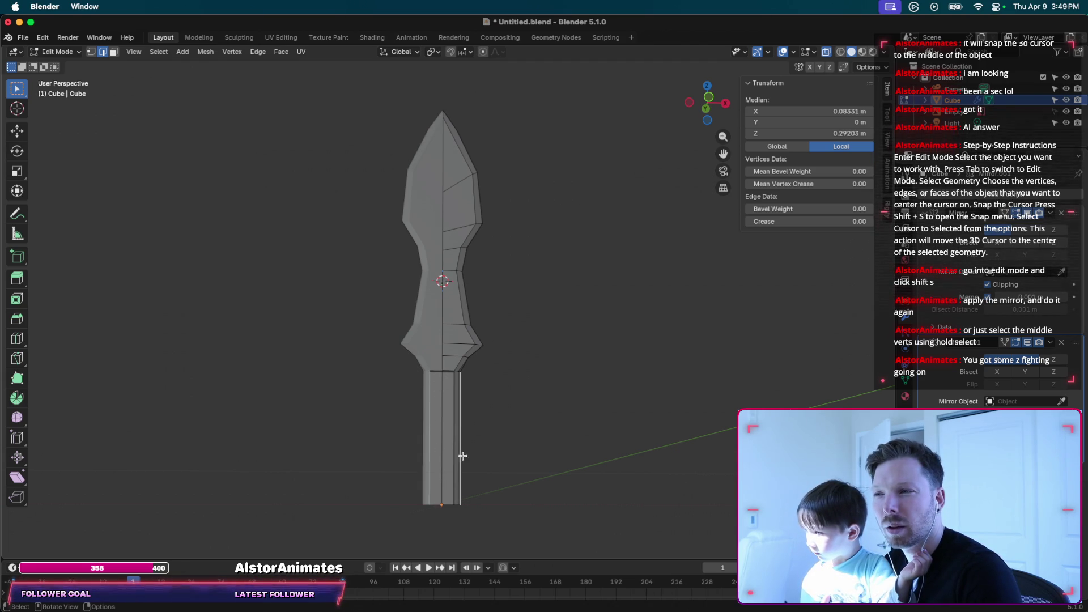
{"action": "middle_click_drag", "start_coordinate": [460, 459], "coordinate": [462, 425]}
{"action": "scroll", "coordinate": [474, 401], "scroll_direction": "up", "scroll_amount": 2}
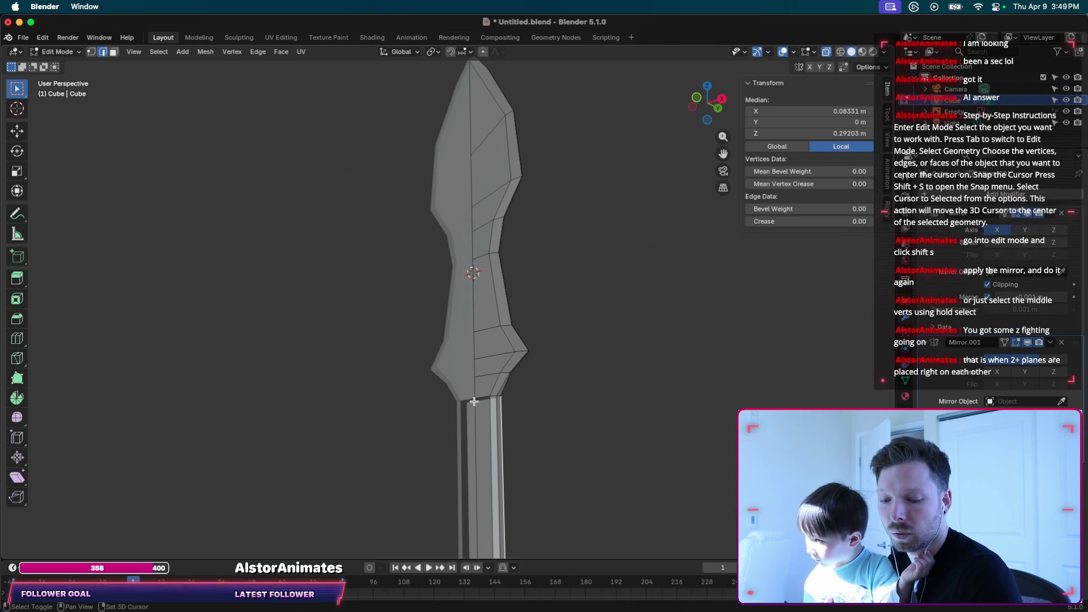
{"action": "scroll", "coordinate": [473, 401], "scroll_direction": "down", "scroll_amount": 5, "text": "shift"}
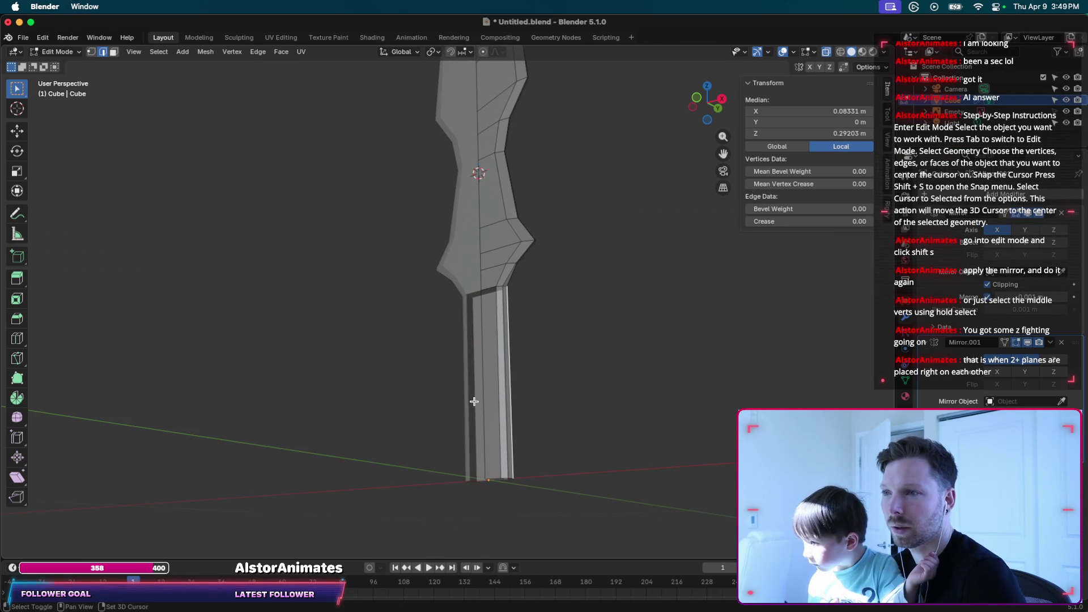
{"action": "scroll", "coordinate": [498, 310], "scroll_direction": "right", "scroll_amount": 1}
Extrude the handle's short top edge along Z, cancelling the movement so it stays in place.
{"action": "left_click", "coordinate": [488, 291]}
{"action": "key", "text": "g"}
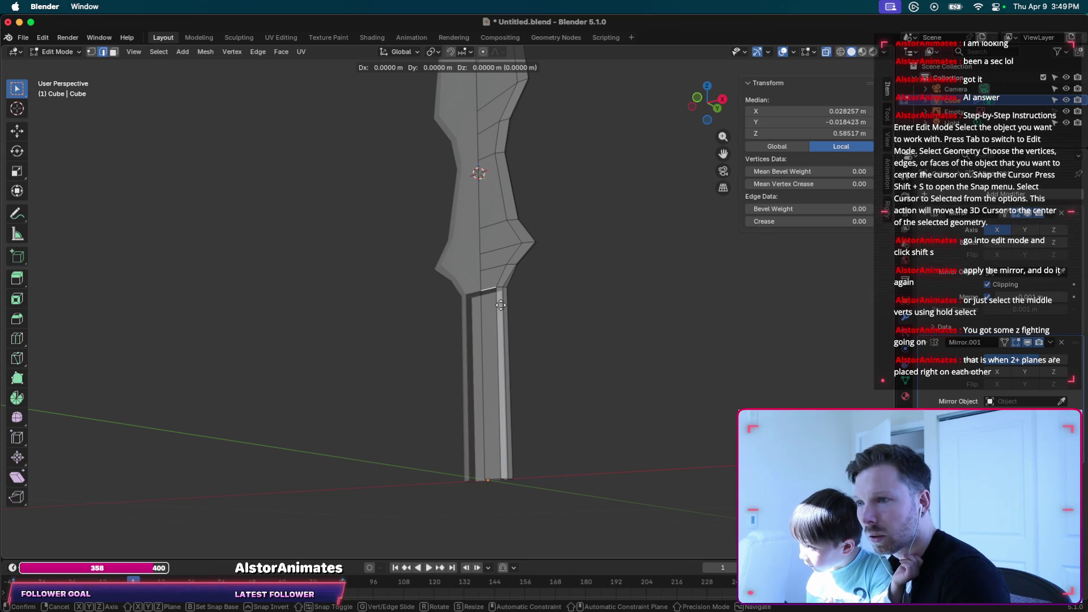
{"action": "key", "text": "z"}
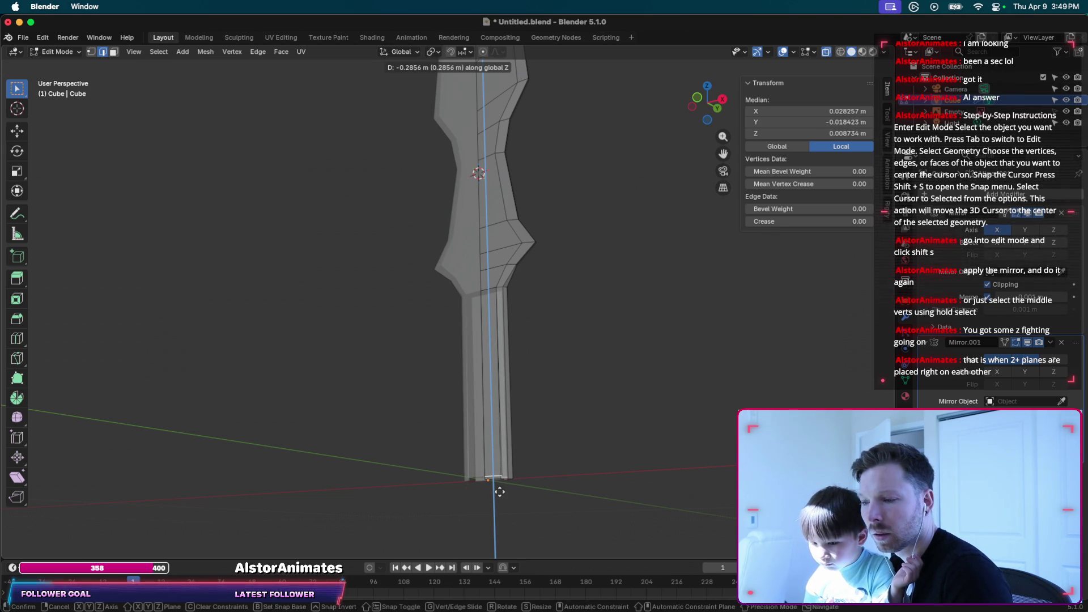
{"action": "right_click", "coordinate": [499, 491]}
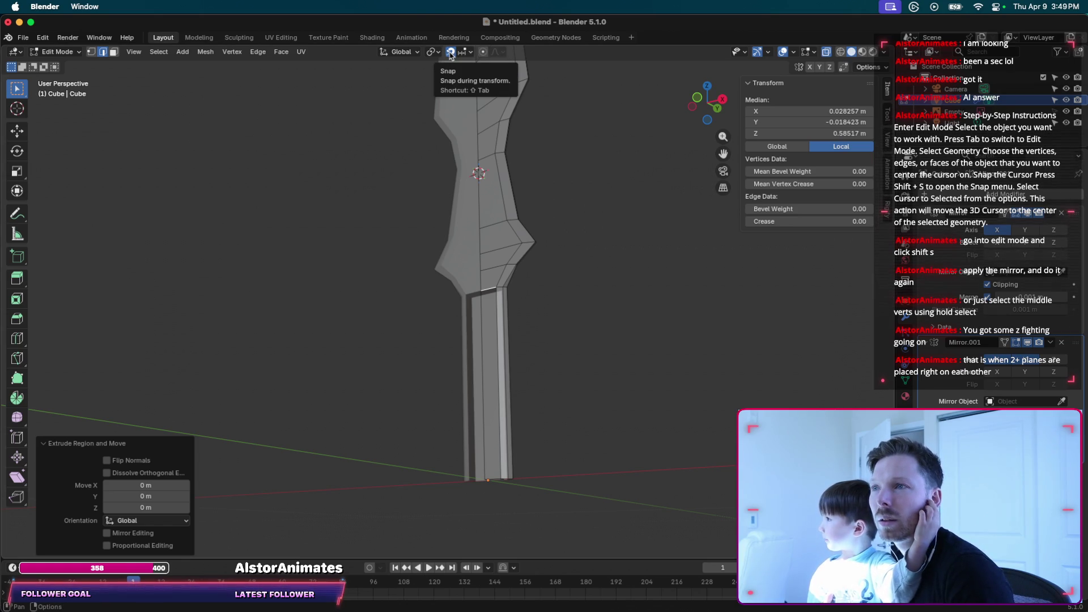
Toggle Face Orientation in Overlays and check the edit overlay, Gizmos and Pivot Point menus.
{"action": "left_click", "coordinate": [793, 53]}
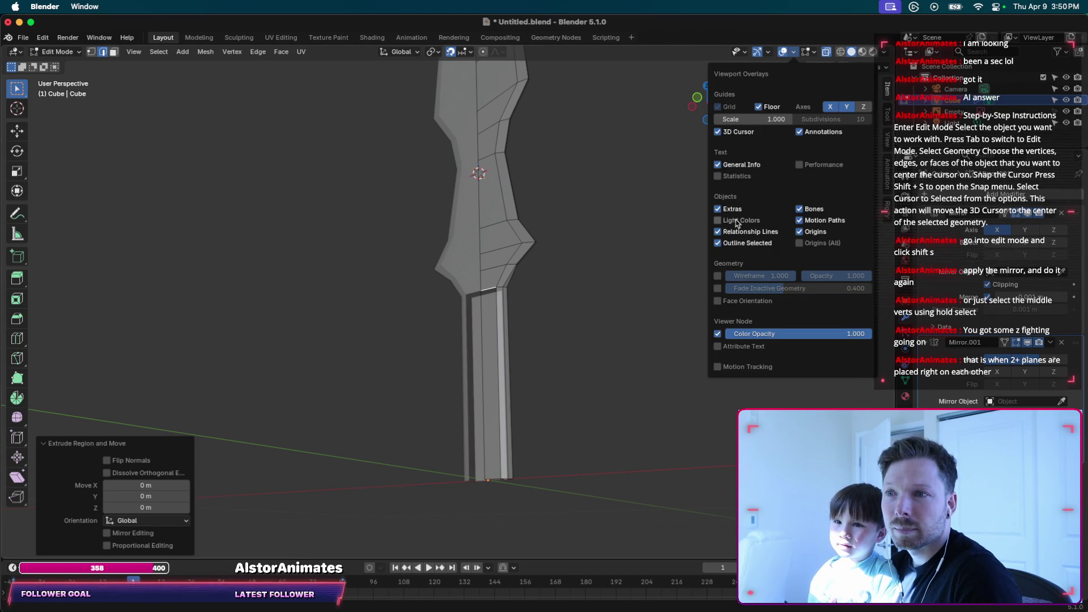
{"action": "left_click", "coordinate": [718, 302]}
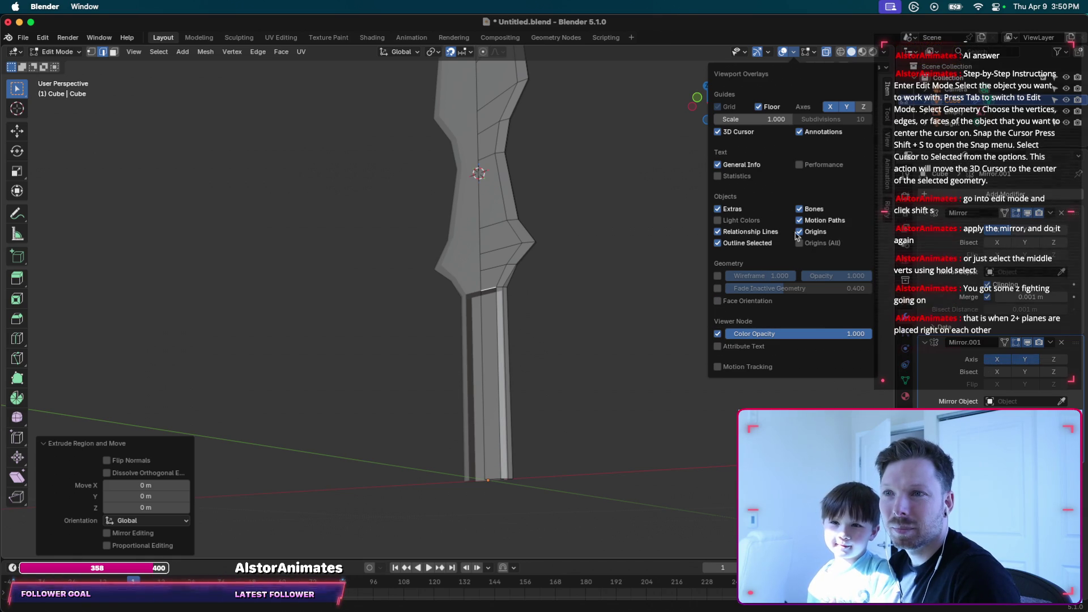
{"action": "left_click", "coordinate": [810, 54]}
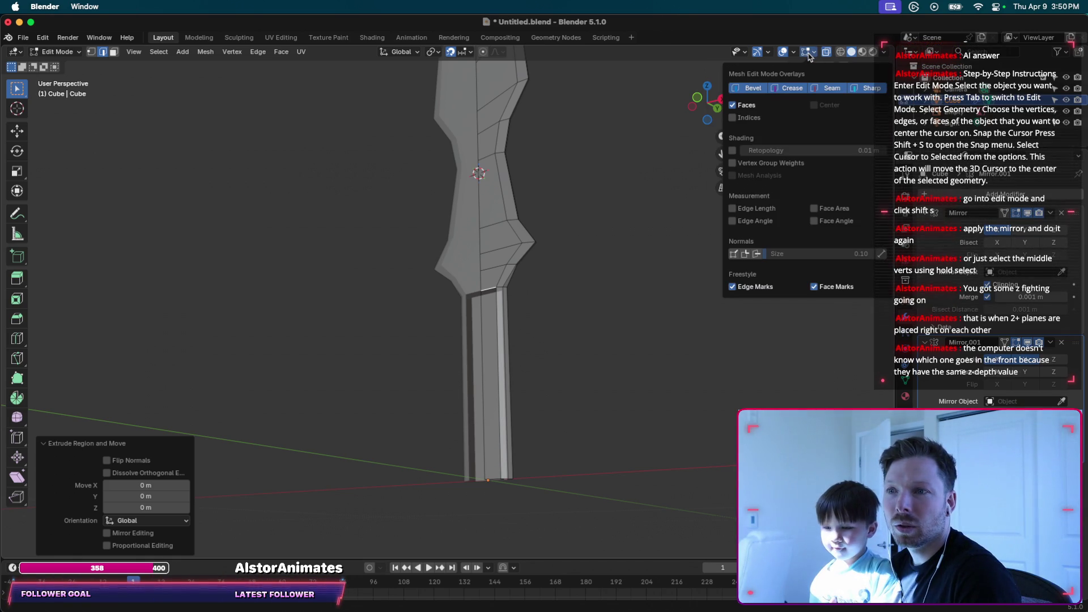
{"action": "left_click", "coordinate": [771, 53]}
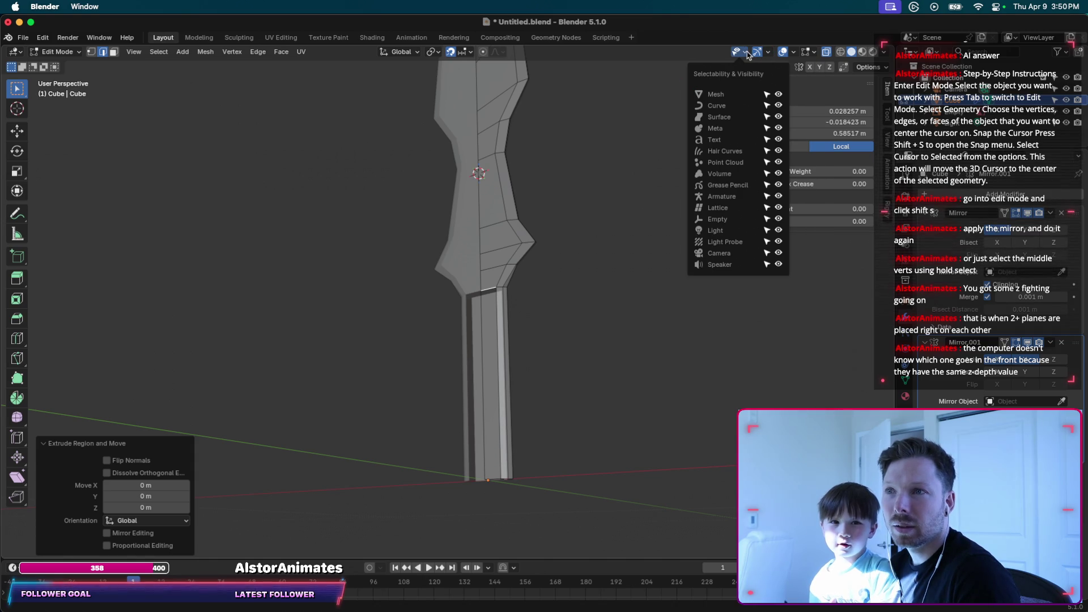
{"action": "left_click", "coordinate": [432, 52]}
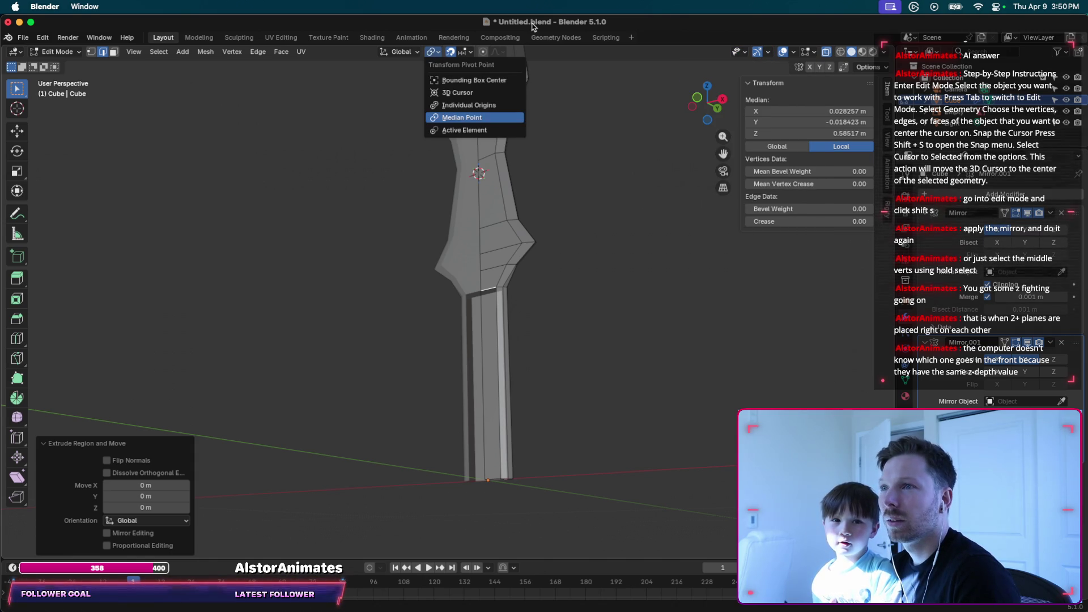
{"action": "left_click", "coordinate": [537, 329]}
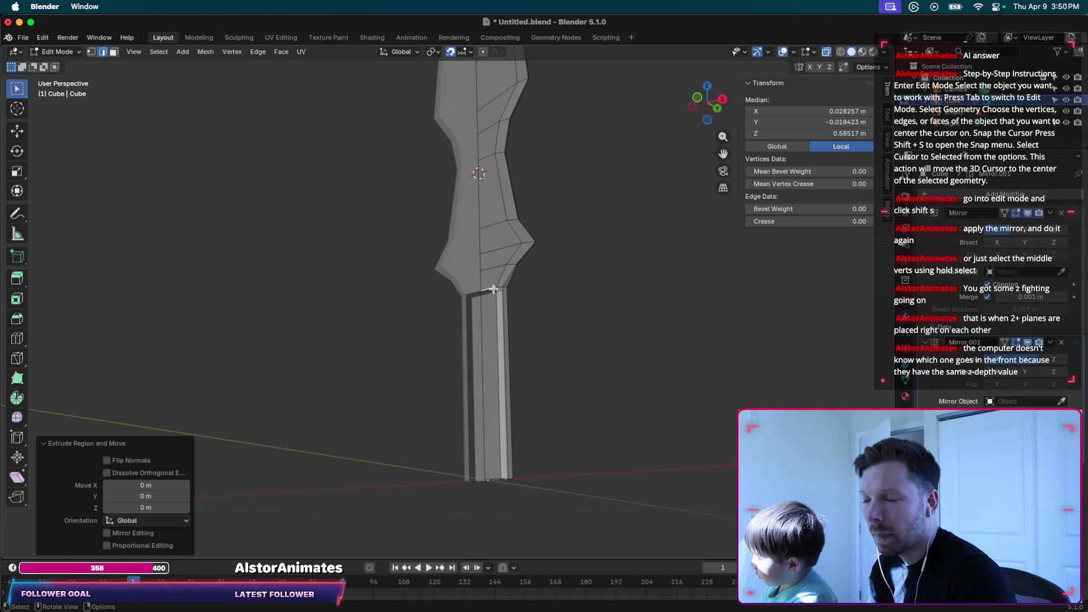
Cancel a stray move, select the linked mesh and merge duplicate vertices by distance.
{"action": "key", "text": "g"}
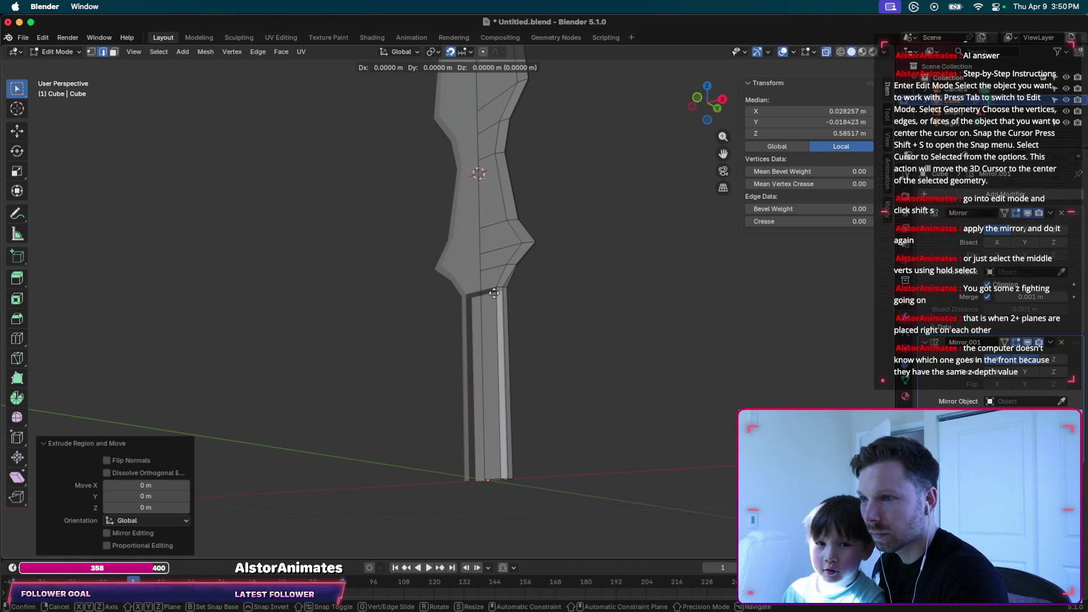
{"action": "right_click", "coordinate": [488, 288]}
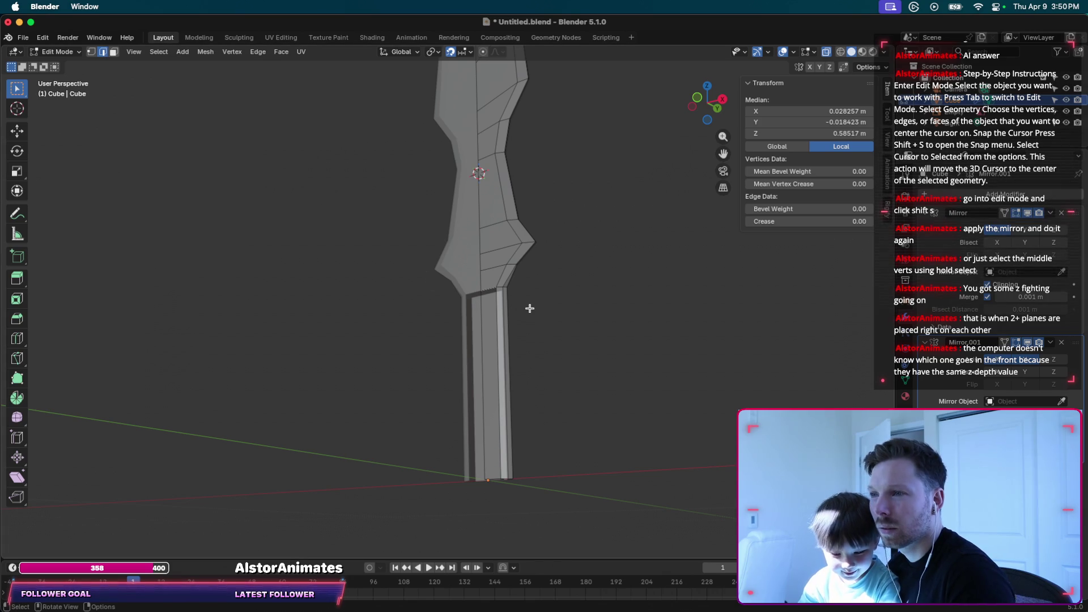
{"action": "scroll", "coordinate": [530, 308], "scroll_direction": "up", "scroll_amount": 1}
{"action": "scroll", "coordinate": [530, 306], "scroll_direction": "up", "scroll_amount": 1}
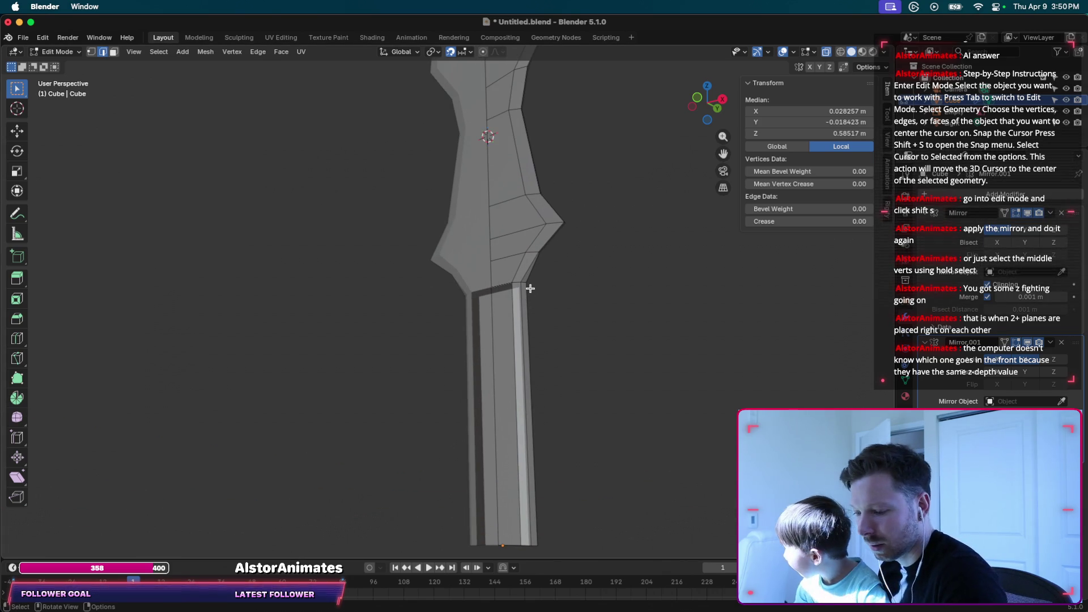
{"action": "key", "text": "l"}
{"action": "key", "text": "m"}
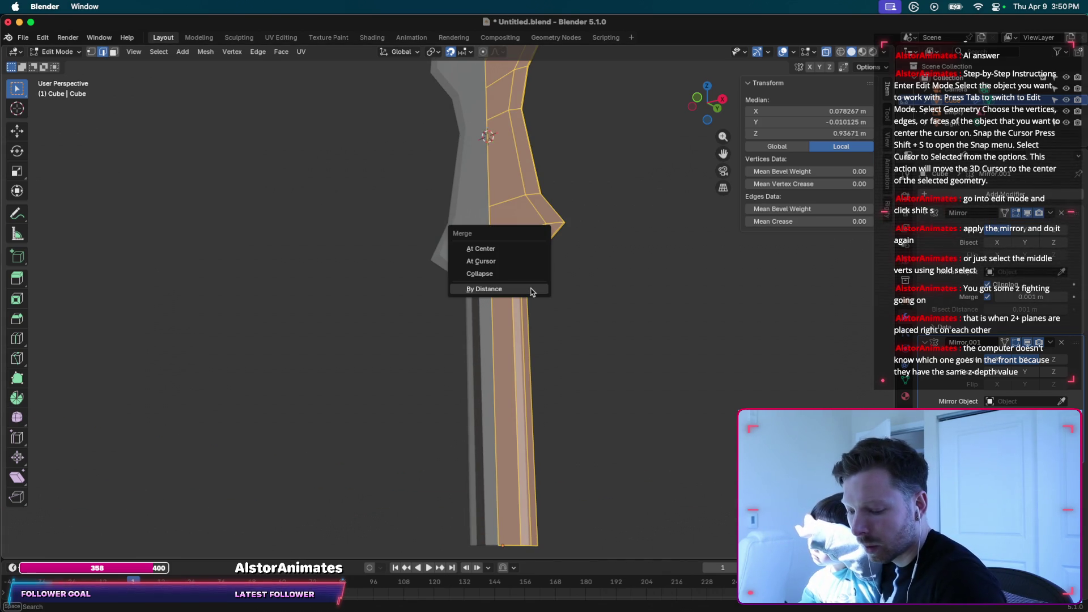
{"action": "left_click", "coordinate": [529, 289]}
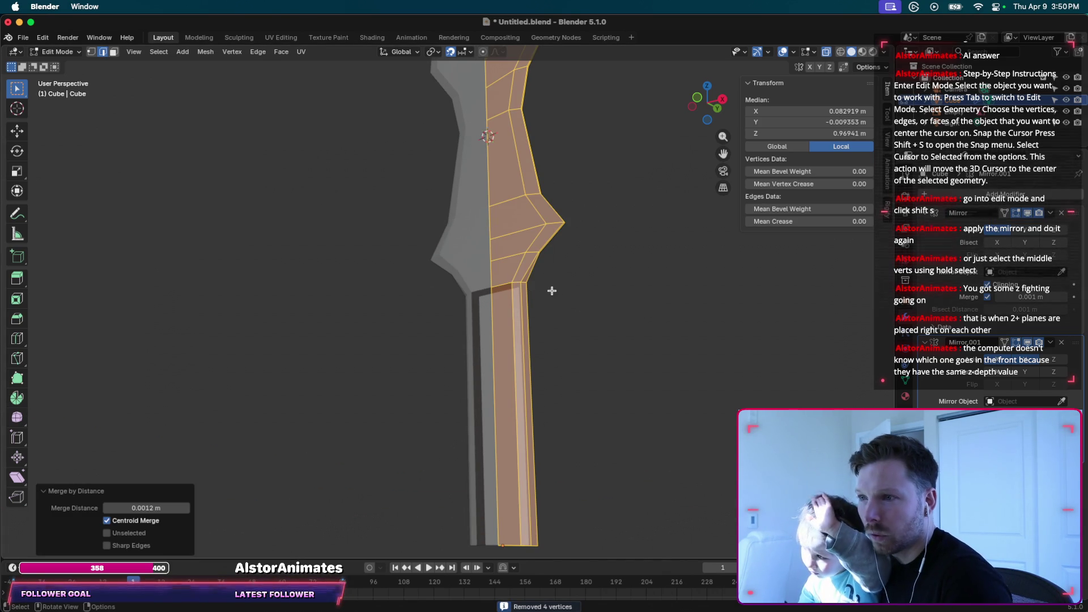
Extrude a handle-top edge in place, then select all, merge by distance again and deselect.
{"action": "left_click", "coordinate": [526, 284]}
{"action": "key", "text": "g"}
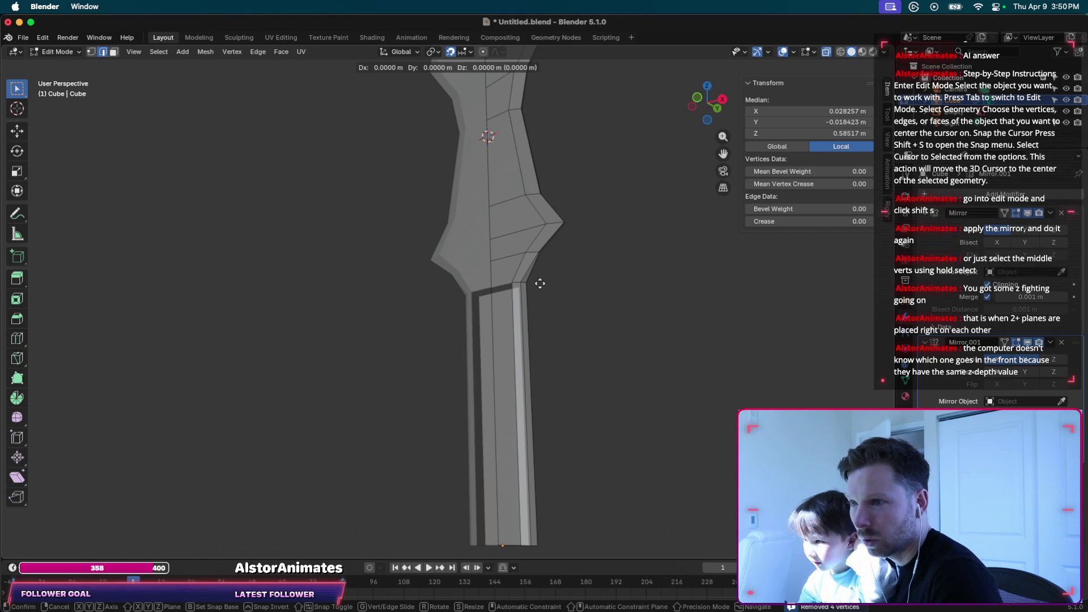
{"action": "left_click", "coordinate": [540, 367]}
{"action": "scroll", "coordinate": [539, 367], "scroll_direction": "down", "scroll_amount": 3}
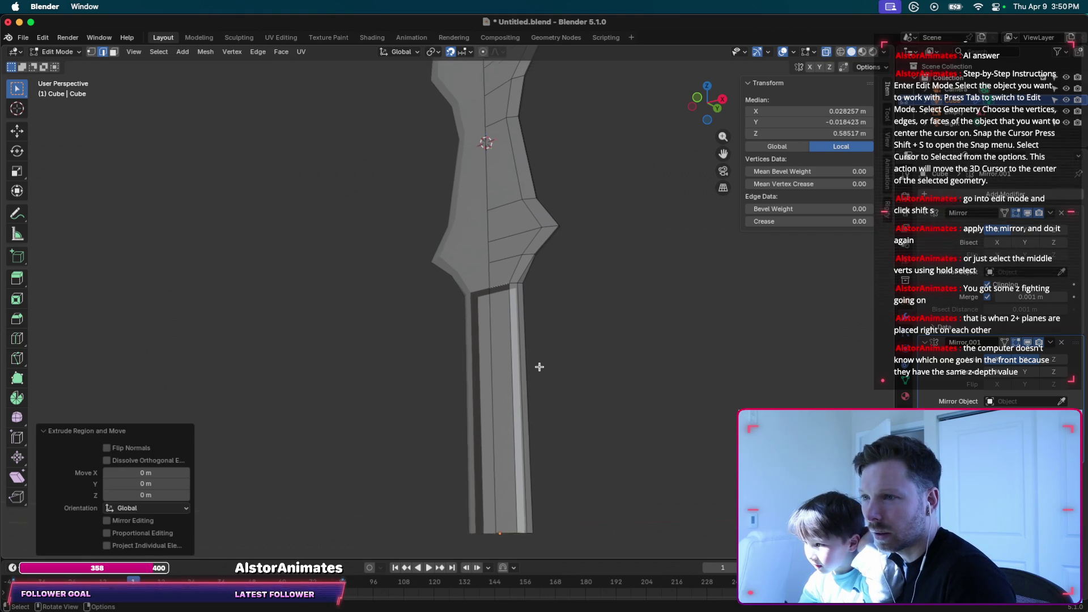
{"action": "key", "text": "a"}
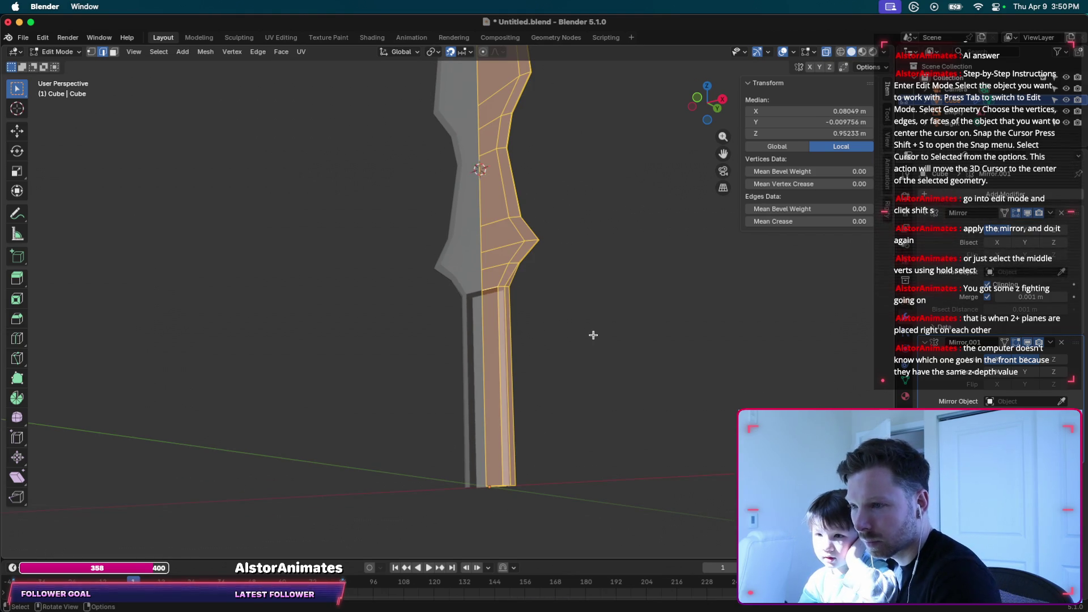
{"action": "key", "text": "m"}
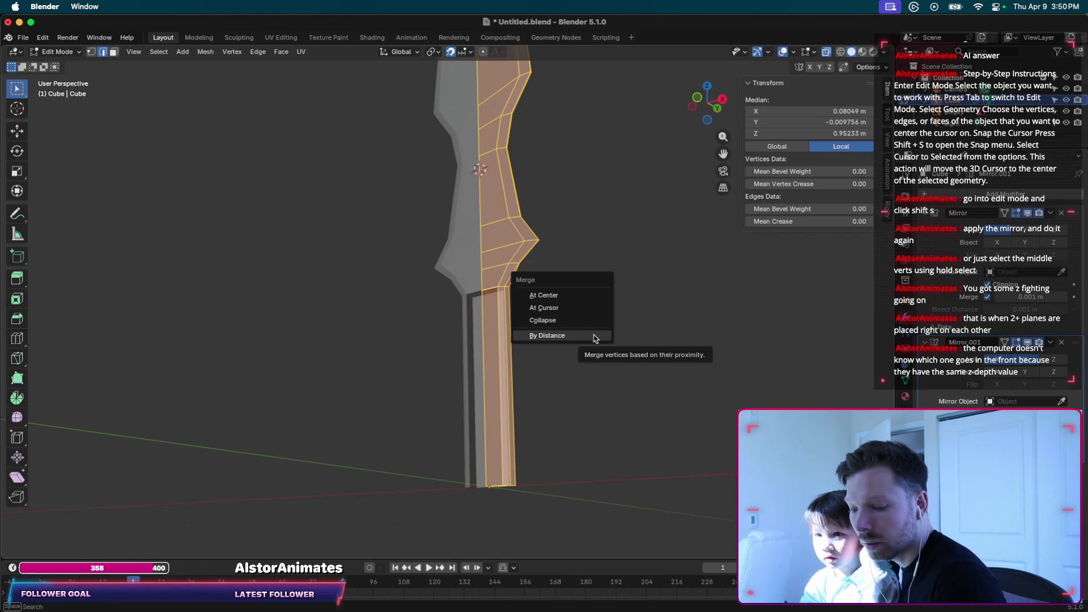
{"action": "left_click", "coordinate": [594, 336]}
{"action": "left_click", "coordinate": [468, 275]}
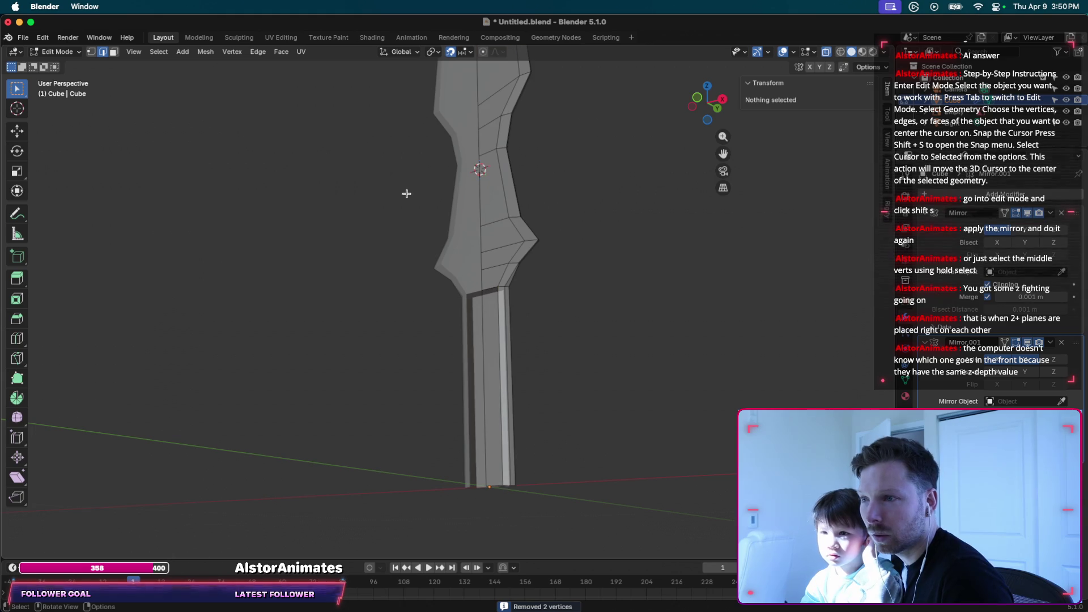
Orbit the view and start moving a vertex on the handle.
{"action": "middle_click_drag", "start_coordinate": [565, 264], "coordinate": [584, 322]}
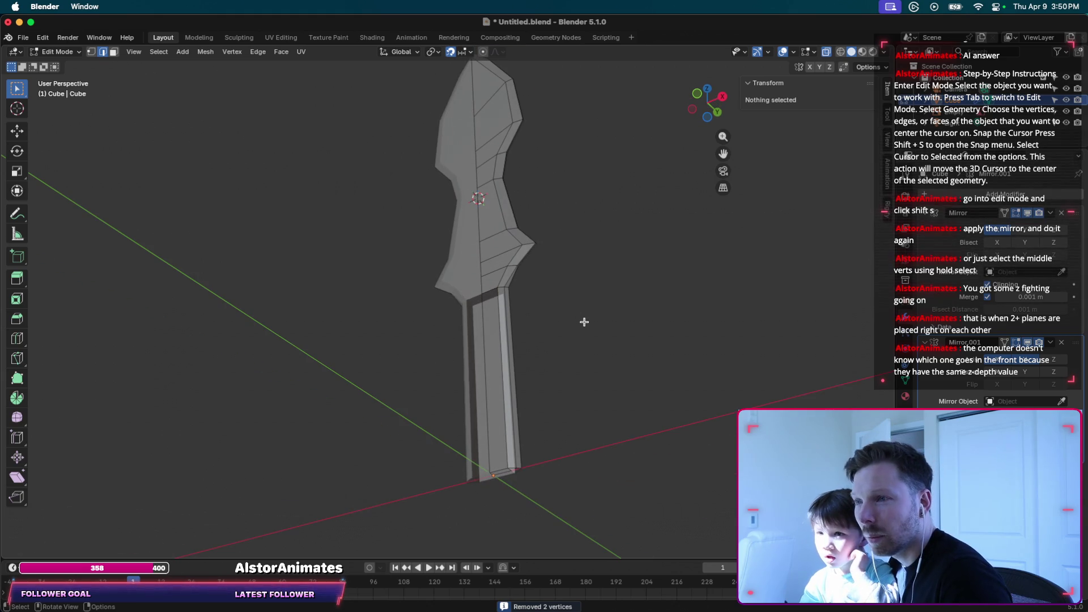
{"action": "left_click", "coordinate": [489, 292]}
{"action": "key", "text": "g"}
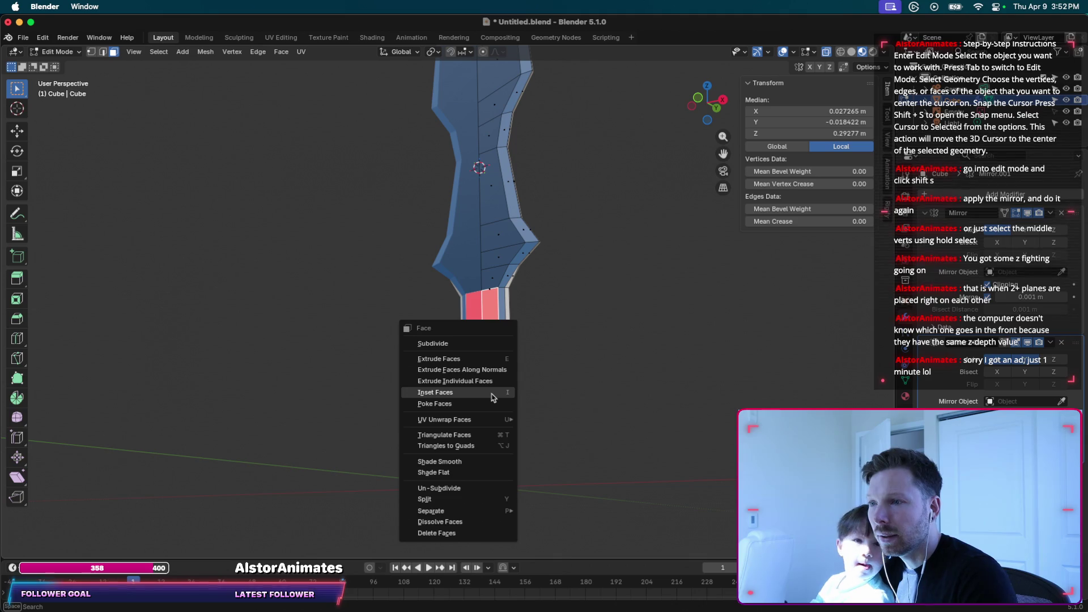
Try insetting the handle faces and the Ctrl+F face menu, backing out of both.
{"action": "left_click", "coordinate": [492, 397]}
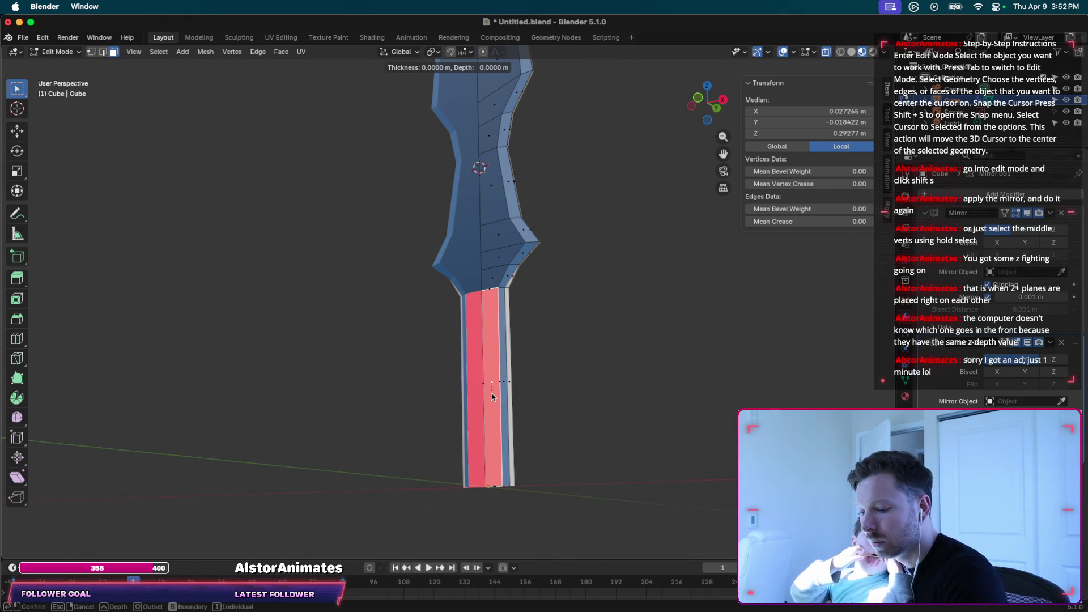
{"action": "left_click", "coordinate": [492, 396]}
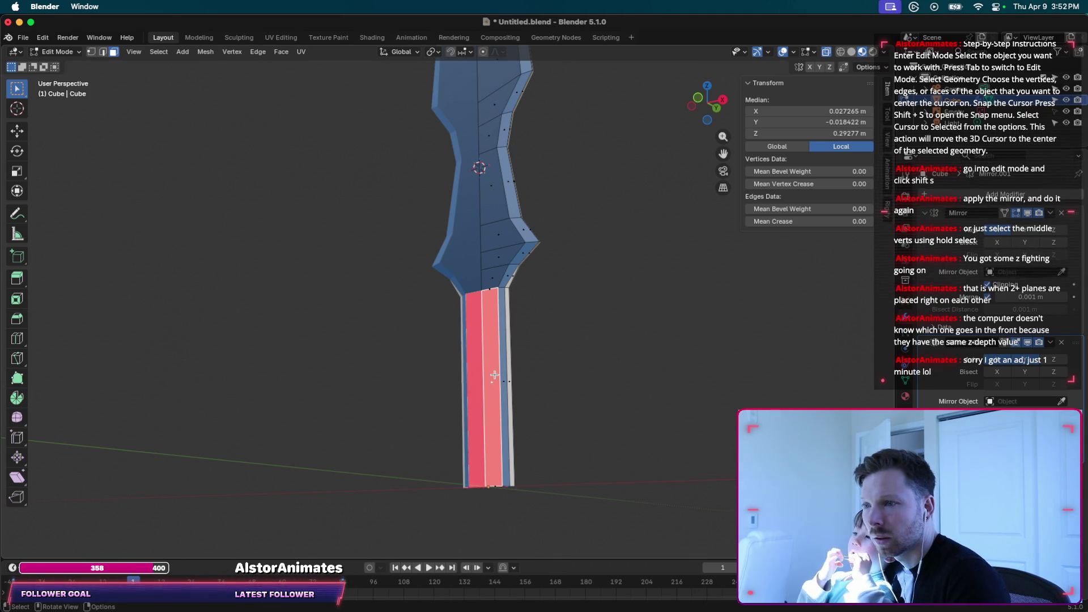
{"action": "key", "text": "ctrl+f"}
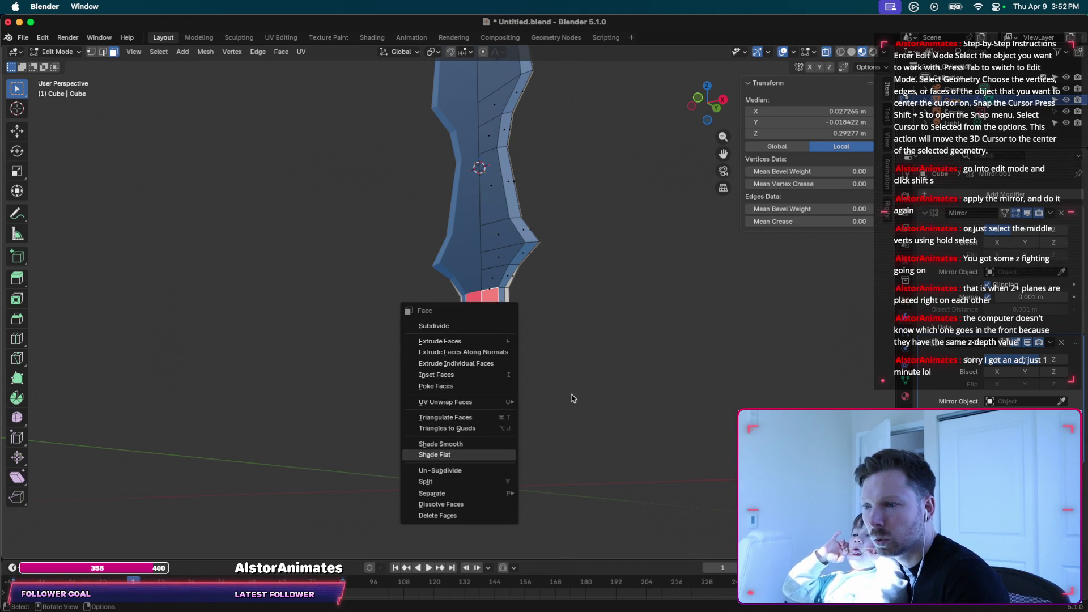
{"action": "key", "text": "Escape"}
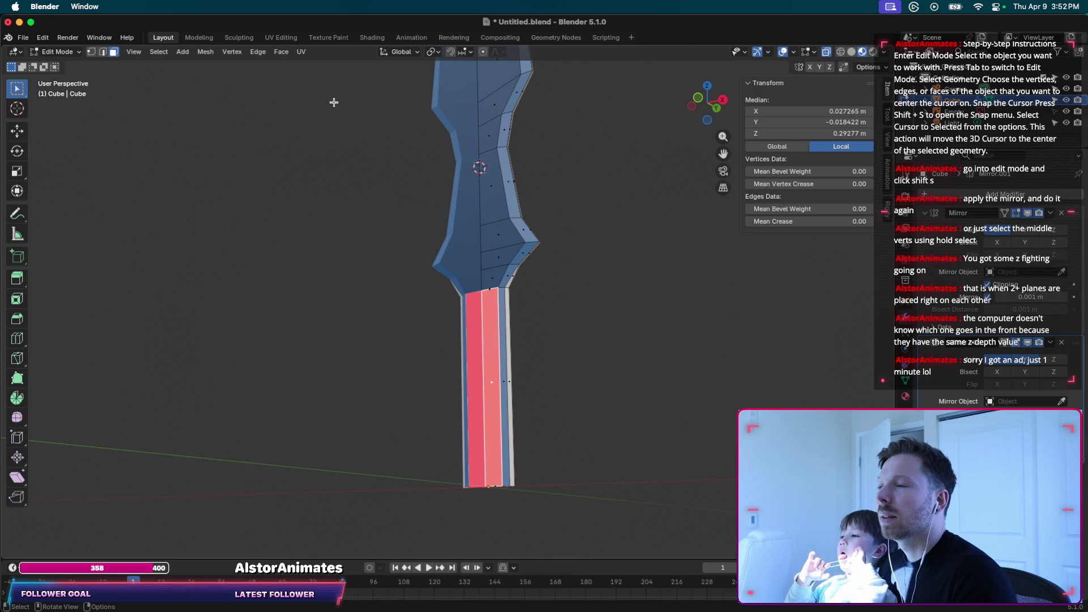
Apply Intersect (Boolean) with Difference and the Exact solver from the Face menu.
{"action": "left_click", "coordinate": [278, 53]}
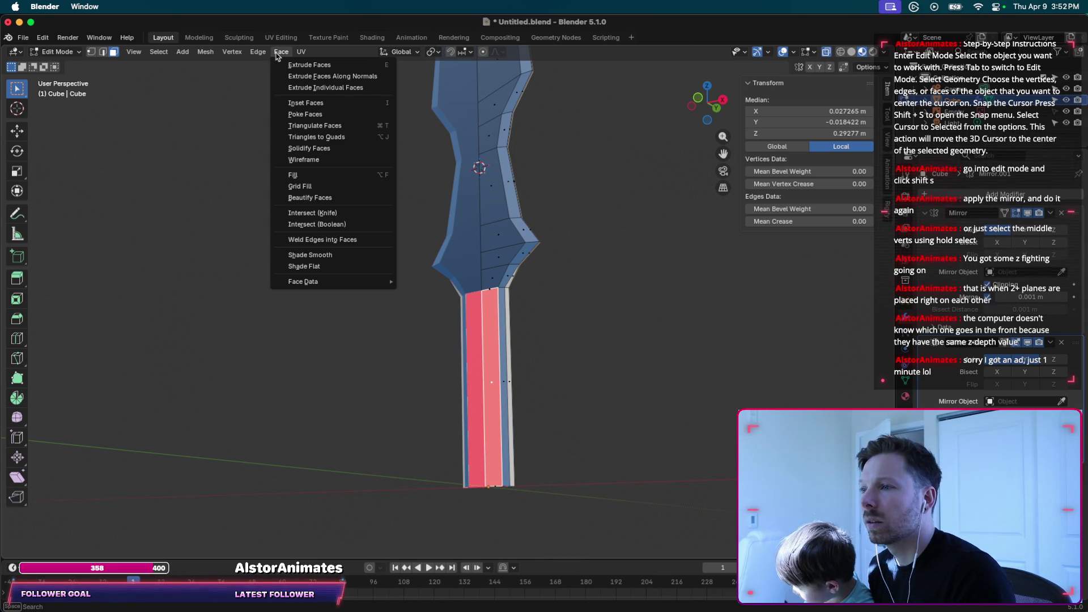
{"action": "mouse_move", "coordinate": [347, 282]}
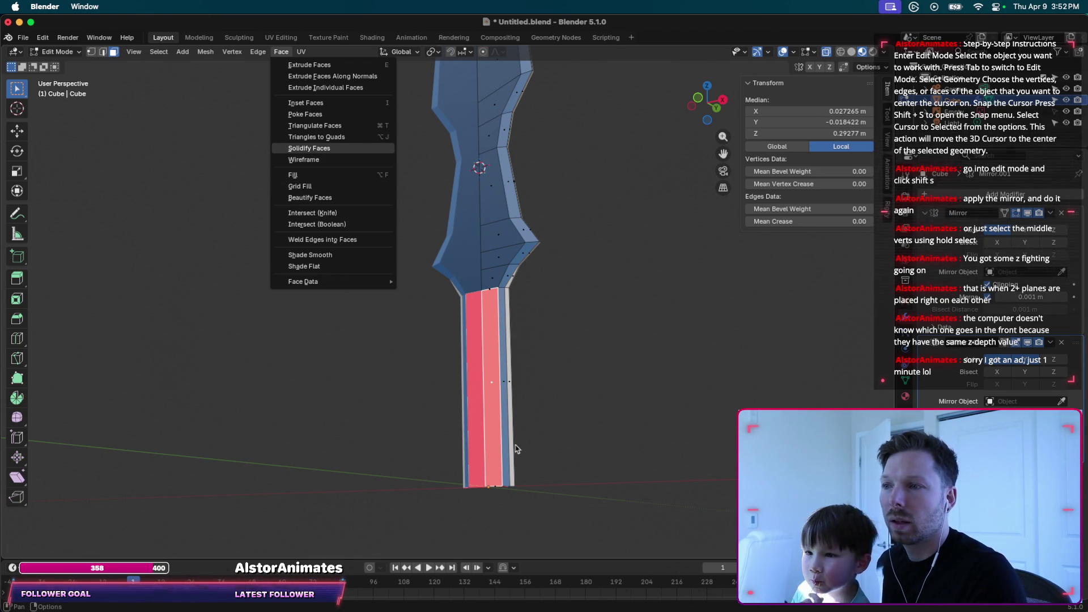
{"action": "key", "text": "n"}
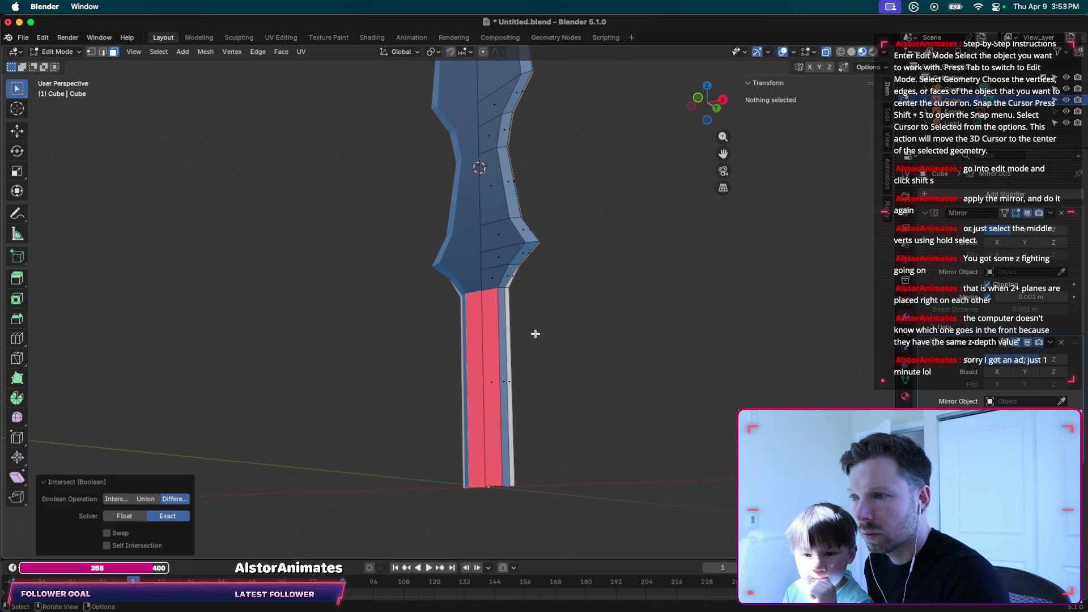
Rotate the handle's middle face strip 180° around Z.
{"action": "left_click", "coordinate": [496, 354]}
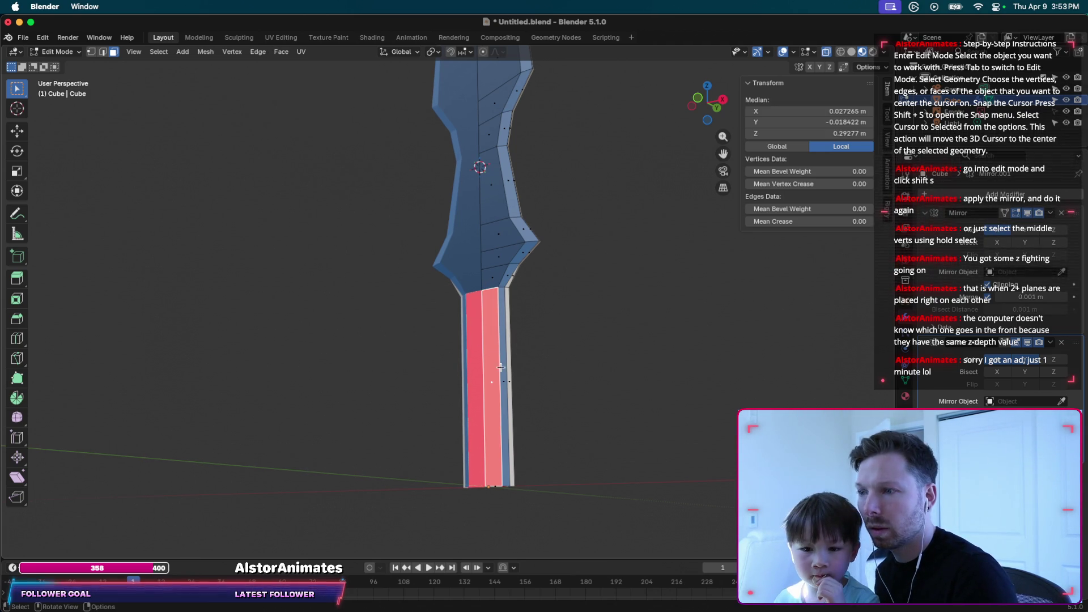
{"action": "key", "text": "r"}
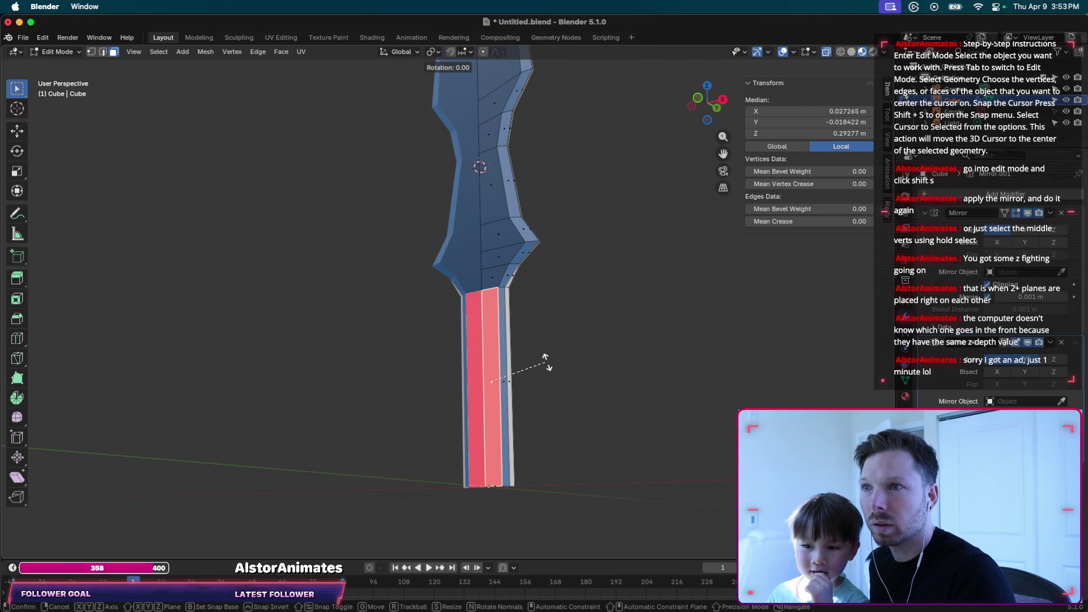
{"action": "type", "text": "z"}
{"action": "type", "text": "90"}
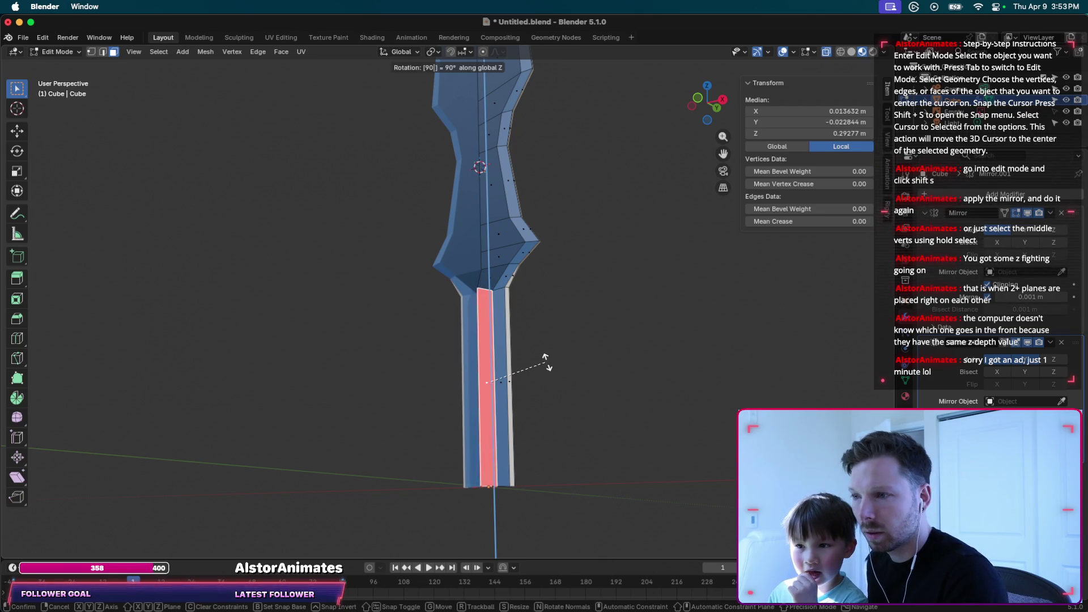
{"action": "key", "text": "BackSpace"}
{"action": "key", "text": "BackSpace"}
{"action": "type", "text": "180"}
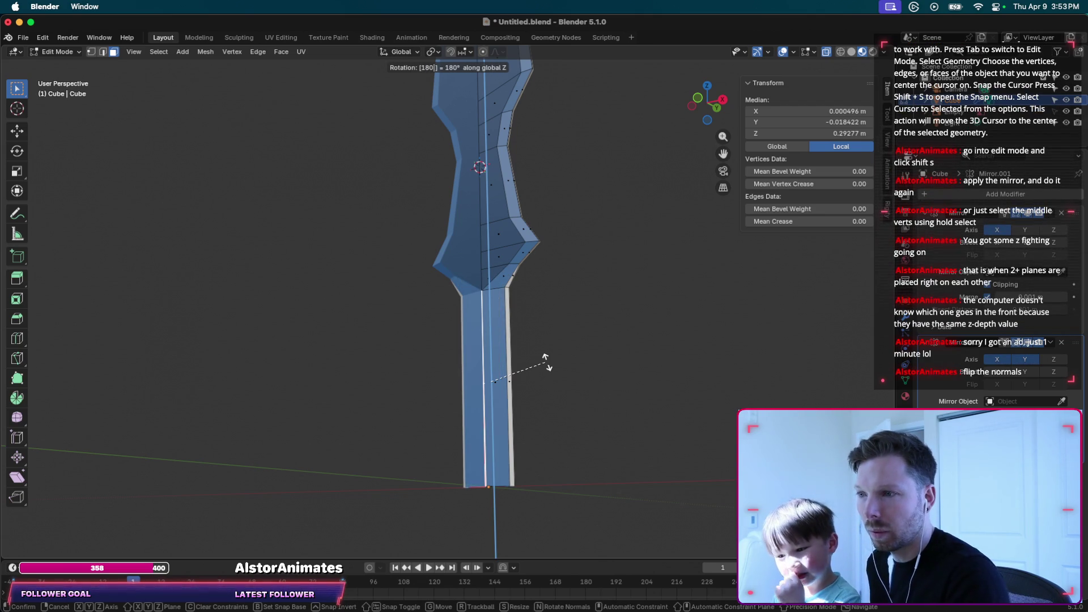
{"action": "key", "text": "Return"}
Deselect and inspect a red back-facing handle face, closing its context menu and the system search.
{"action": "left_click", "coordinate": [532, 347]}
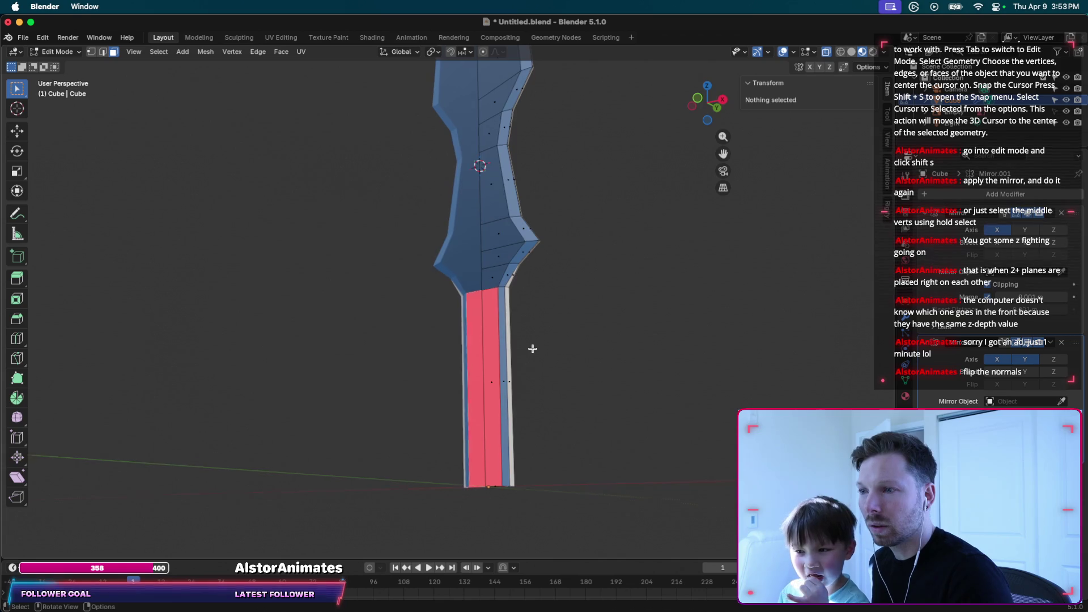
{"action": "scroll", "coordinate": [532, 348], "scroll_direction": "right", "scroll_amount": 5}
{"action": "scroll", "coordinate": [533, 348], "scroll_direction": "right", "scroll_amount": 5}
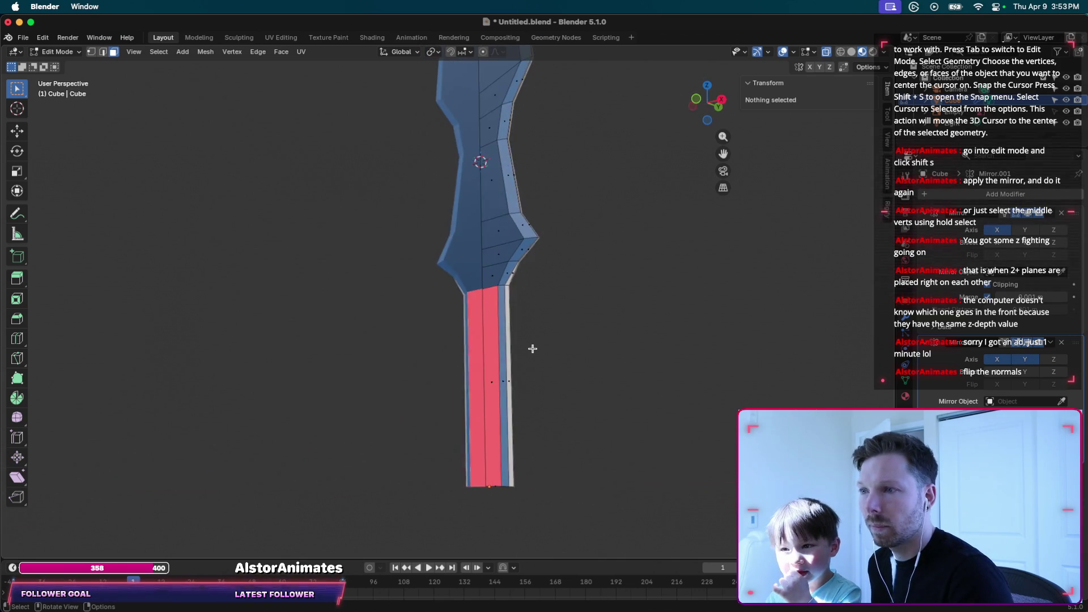
{"action": "scroll", "coordinate": [533, 348], "scroll_direction": "right", "scroll_amount": 3}
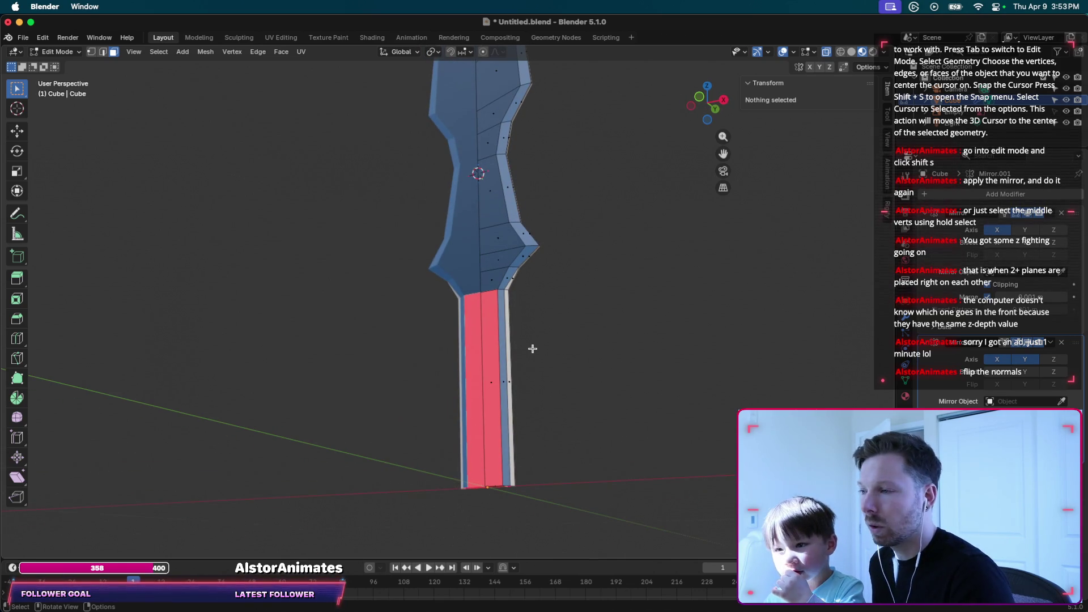
{"action": "left_click", "coordinate": [487, 357]}
{"action": "right_click", "coordinate": [487, 358]}
{"action": "key", "text": "Escape"}
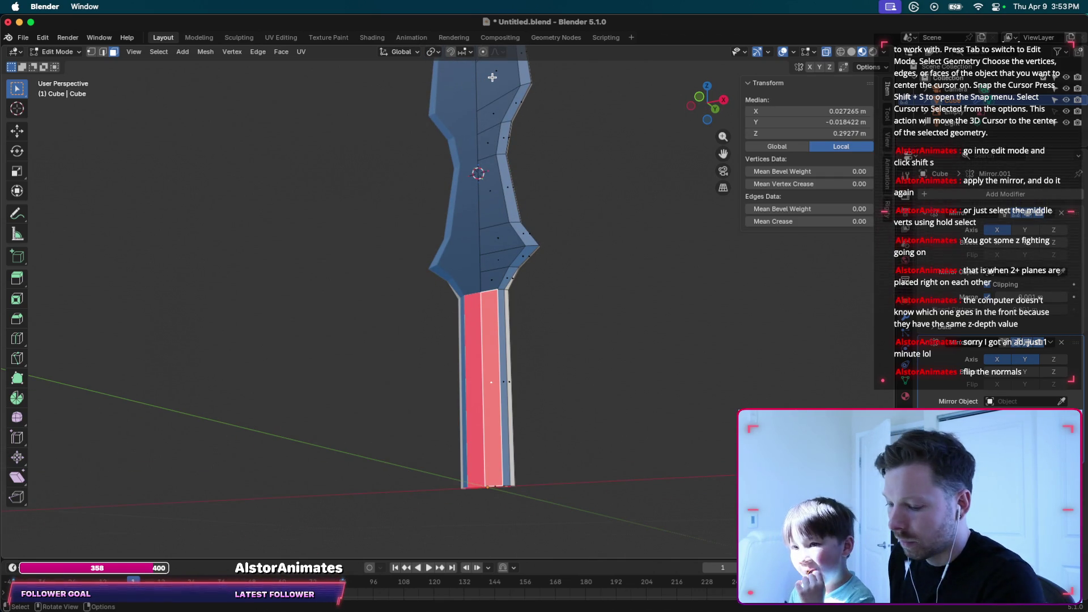
{"action": "key", "text": "super+space"}
{"action": "type", "text": "s"}
{"action": "key", "text": "Escape"}
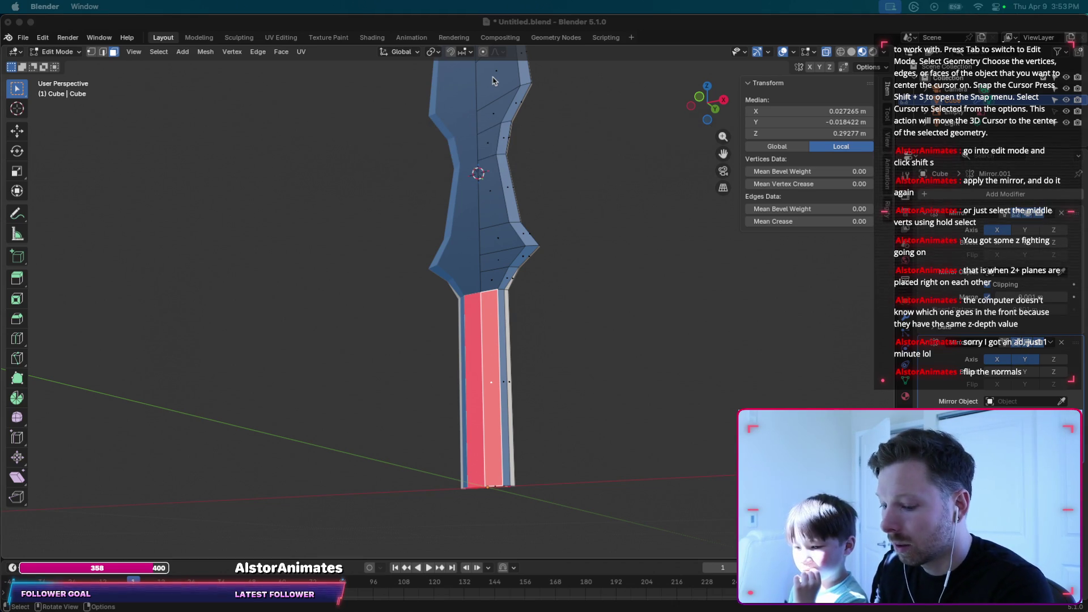
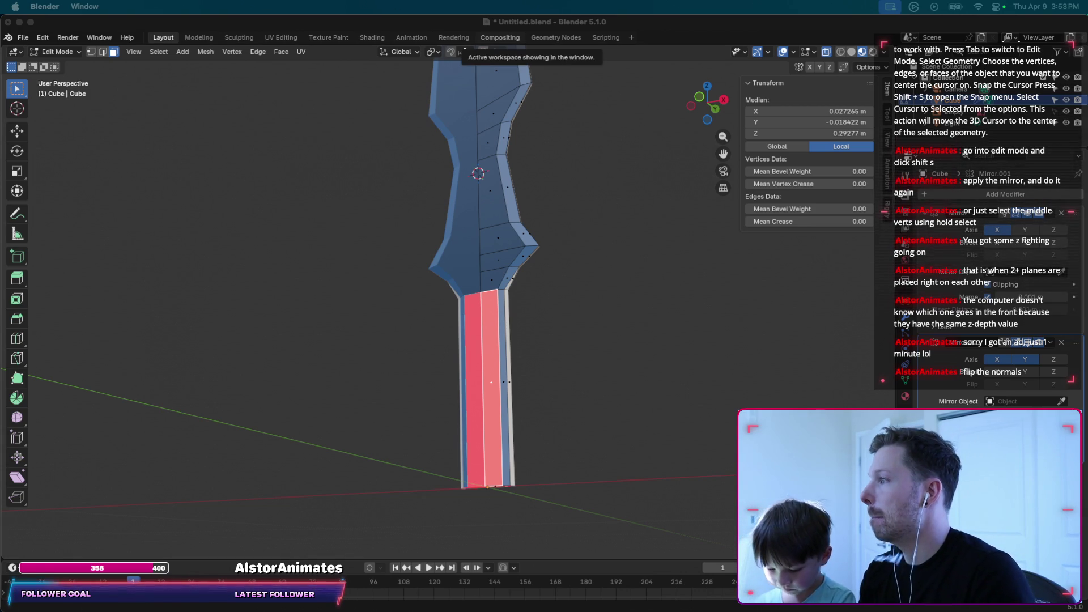
Read ChatGPT's answer: in Edit Mode select the face, then use Mesh > Normals > Flip.
{"action": "key", "text": "super+Tab"}
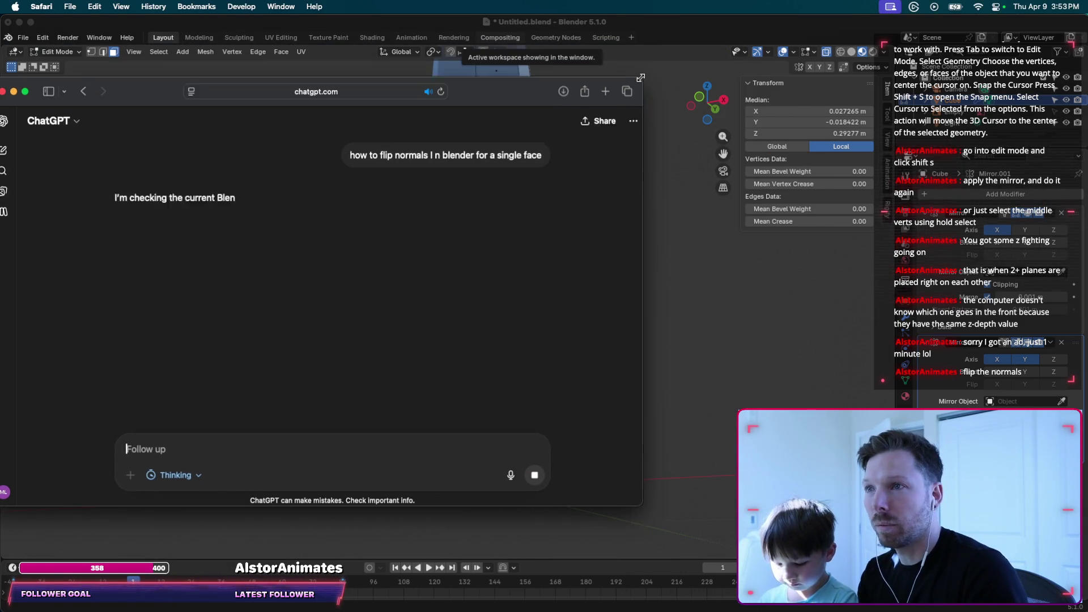
{"action": "left_click_drag", "start_coordinate": [511, 102], "coordinate": [693, 85]}
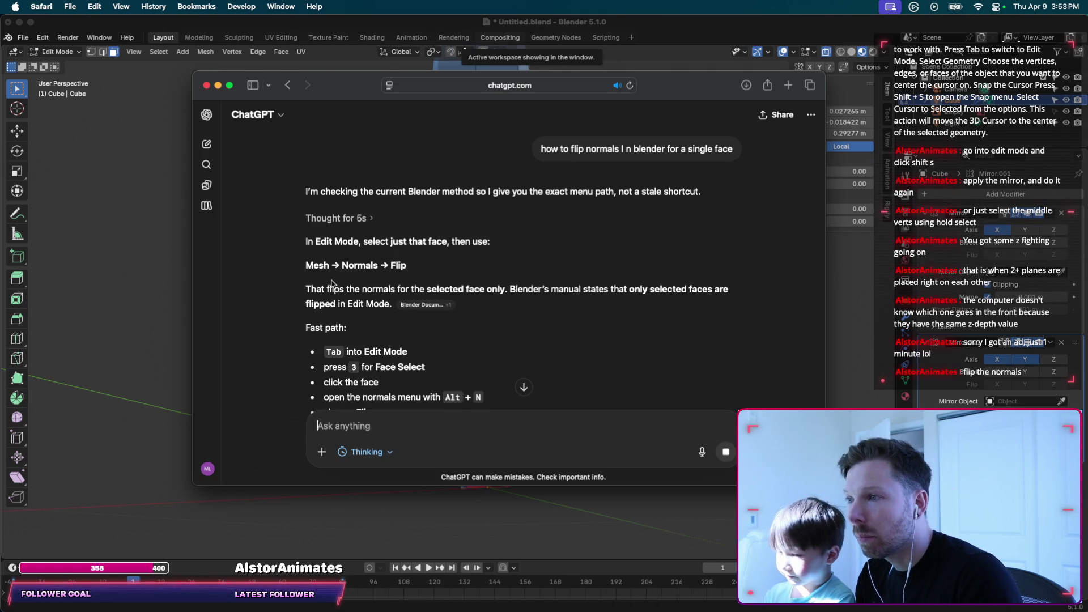
{"action": "scroll", "coordinate": [405, 291], "scroll_direction": "down", "scroll_amount": 1}
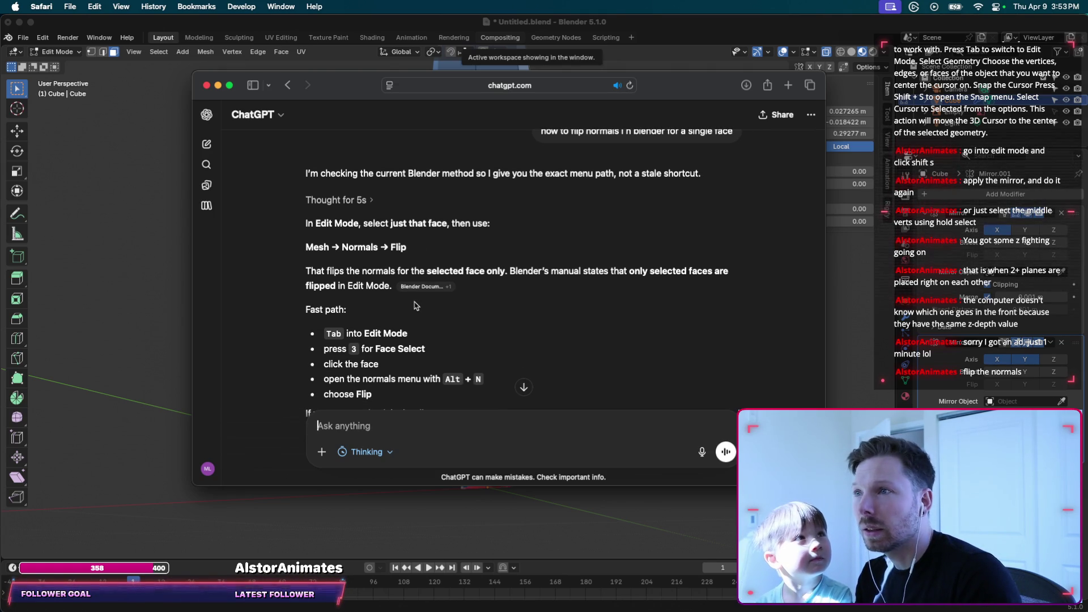
{"action": "scroll", "coordinate": [408, 351], "scroll_direction": "down", "scroll_amount": 3}
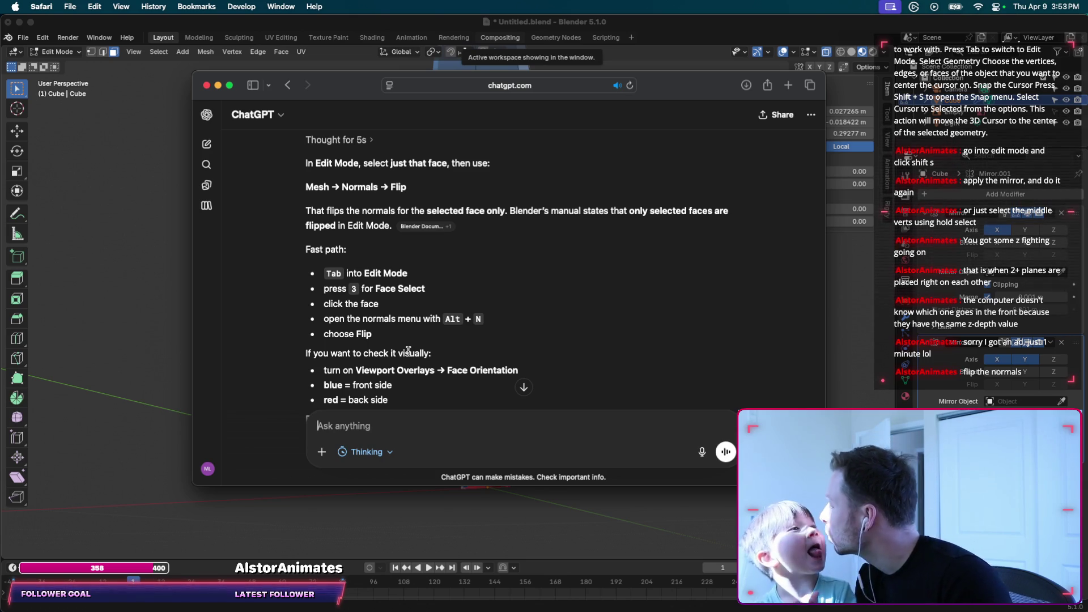
{"action": "scroll", "coordinate": [379, 269], "scroll_direction": "down", "scroll_amount": 1}
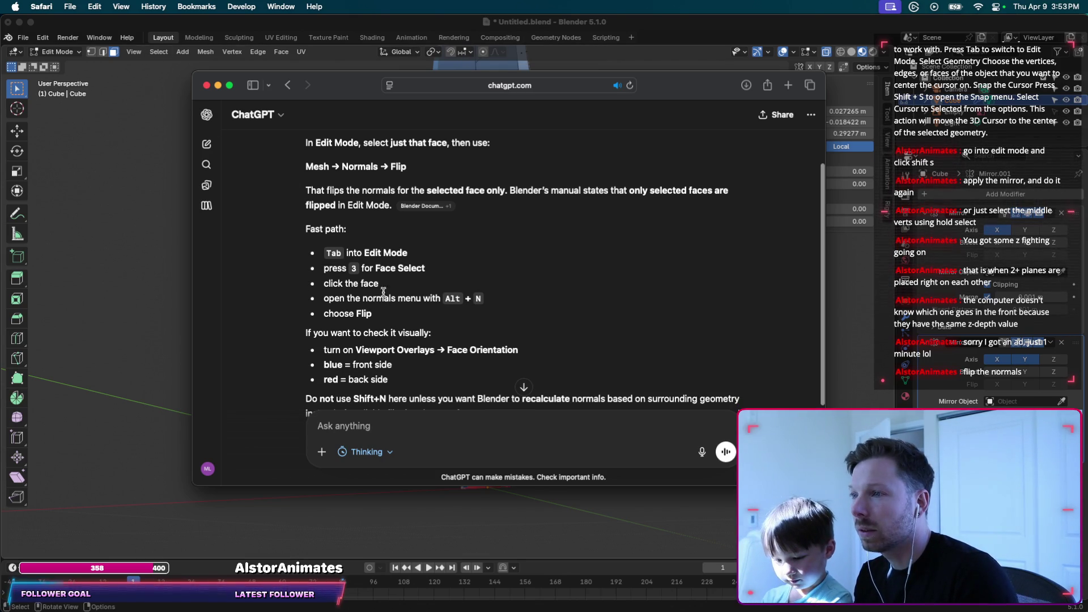
{"action": "left_click", "coordinate": [170, 318]}
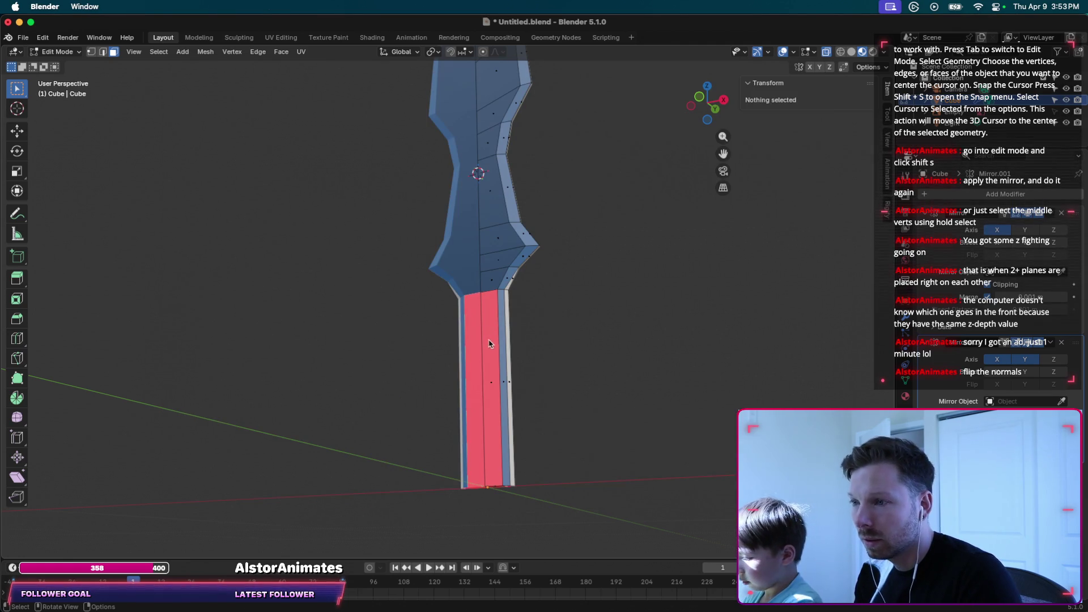
Flip the normals of the middle red face on the sword's lower section with Alt+N.
{"action": "middle_click_drag", "start_coordinate": [492, 338], "coordinate": [487, 349]}
{"action": "left_click", "coordinate": [486, 384]}
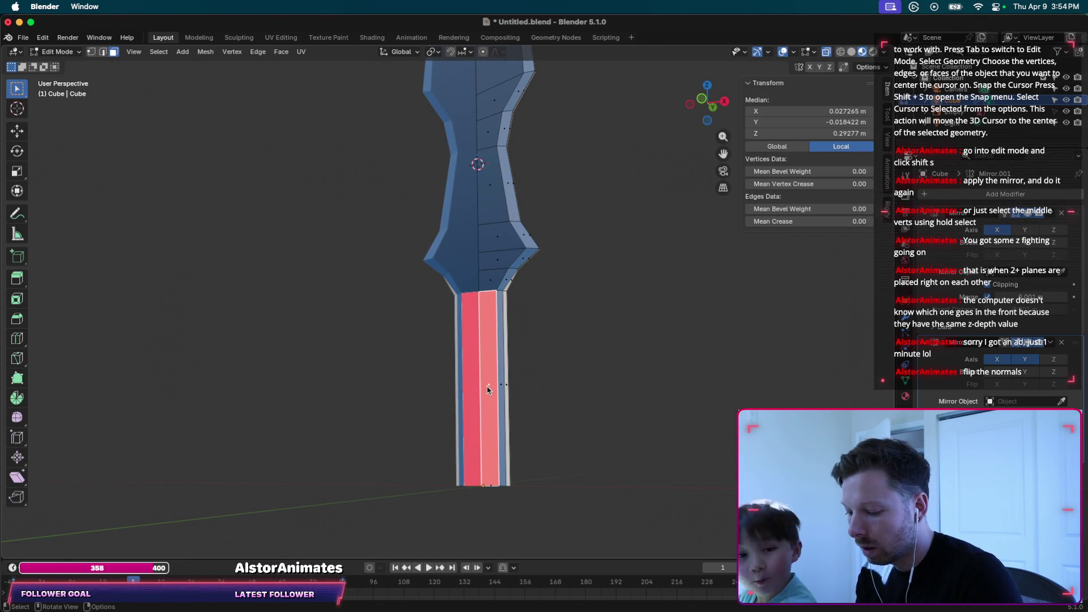
{"action": "key", "text": "alt+n"}
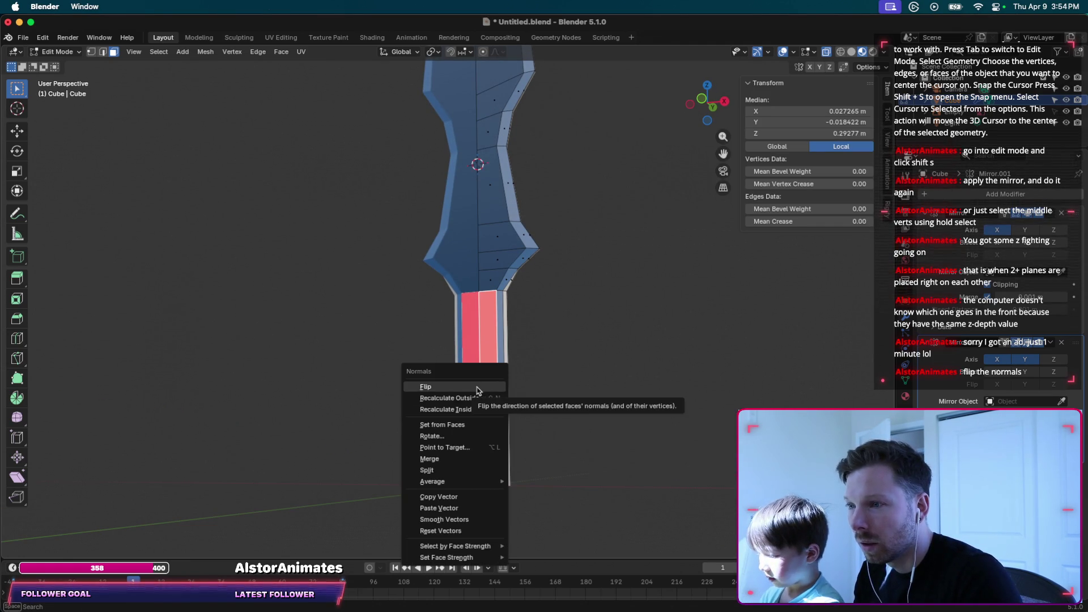
{"action": "left_click", "coordinate": [476, 386]}
{"action": "scroll", "coordinate": [545, 381], "scroll_direction": "right", "scroll_amount": 5}
{"action": "scroll", "coordinate": [546, 384], "scroll_direction": "right", "scroll_amount": 5}
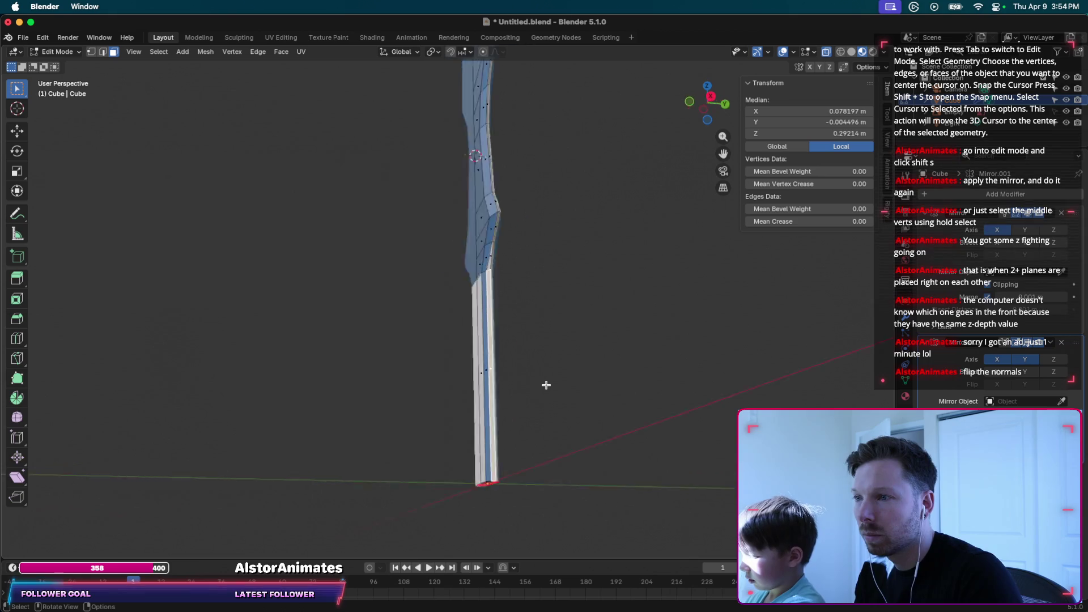
{"action": "scroll", "coordinate": [544, 385], "scroll_direction": "right", "scroll_amount": 5}
{"action": "scroll", "coordinate": [541, 385], "scroll_direction": "right", "scroll_amount": 5}
{"action": "scroll", "coordinate": [535, 385], "scroll_direction": "down", "scroll_amount": 5}
Flip the red face on the sword's side, then clear the selection.
{"action": "left_click", "coordinate": [471, 373]}
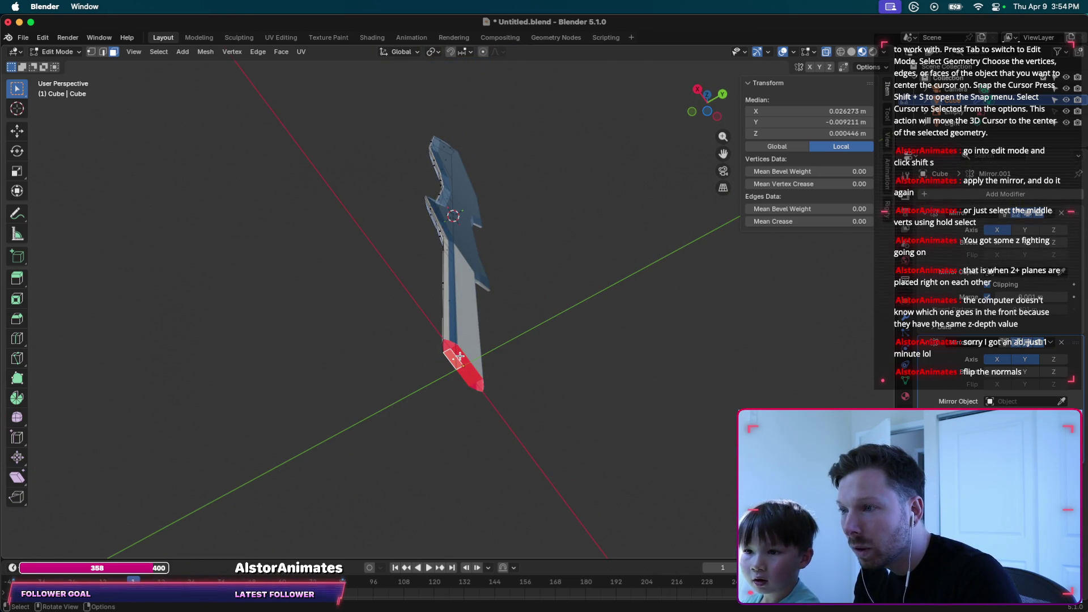
{"action": "scroll", "coordinate": [464, 355], "scroll_direction": "up", "scroll_amount": 5}
{"action": "scroll", "coordinate": [462, 358], "scroll_direction": "up", "scroll_amount": 5}
{"action": "scroll", "coordinate": [463, 357], "scroll_direction": "down", "scroll_amount": 5}
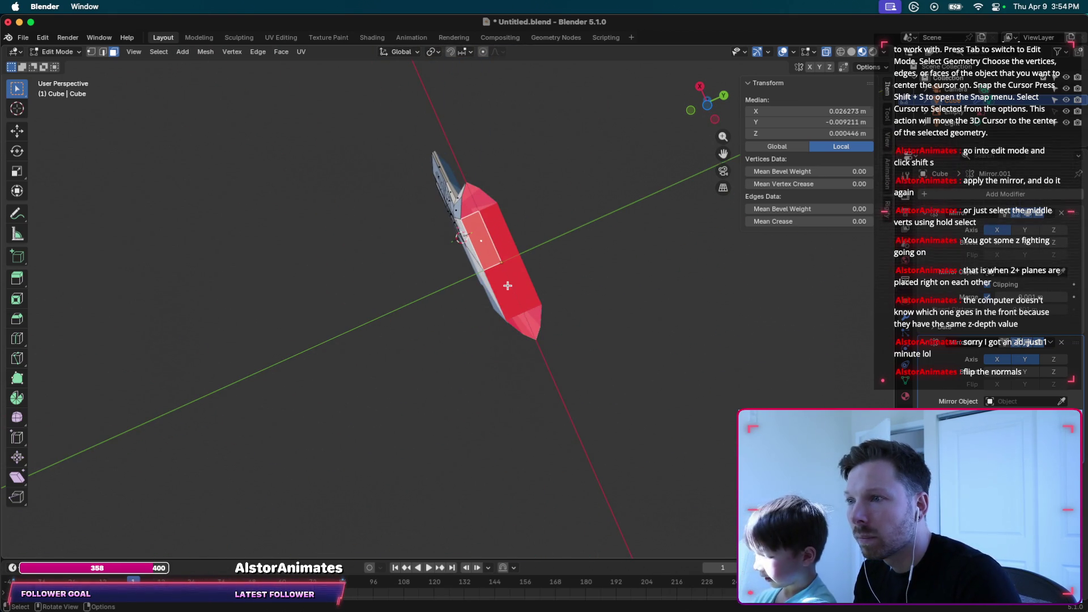
{"action": "left_click", "coordinate": [466, 199]}
{"action": "left_click", "coordinate": [470, 209]}
{"action": "left_click", "coordinate": [483, 253]}
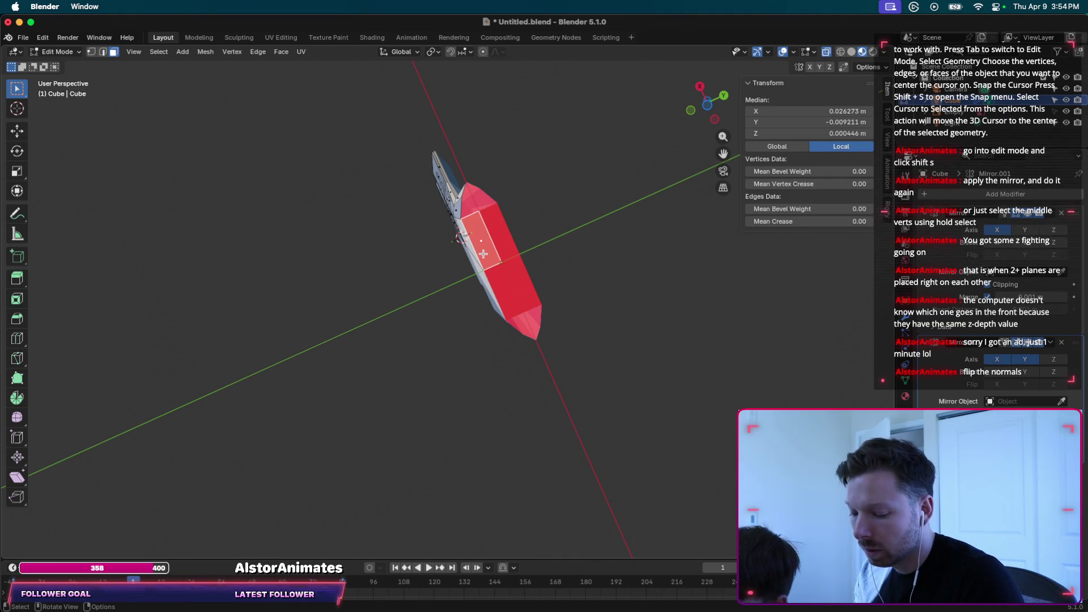
{"action": "key", "text": "alt+n"}
{"action": "left_click", "coordinate": [482, 253]}
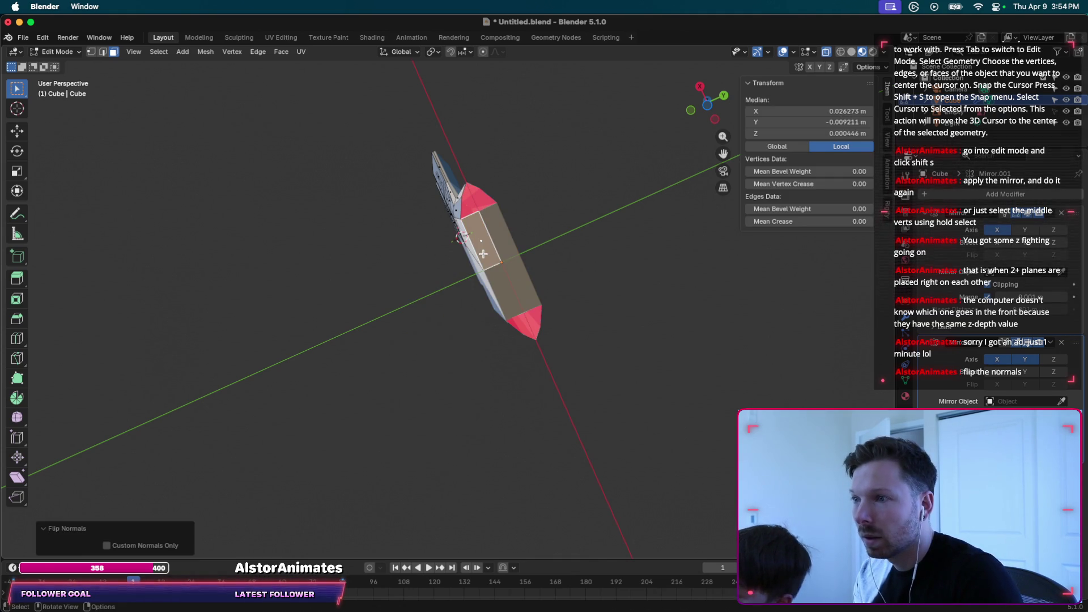
{"action": "left_click", "coordinate": [551, 272]}
{"action": "middle_click_drag", "start_coordinate": [480, 241], "coordinate": [506, 242]}
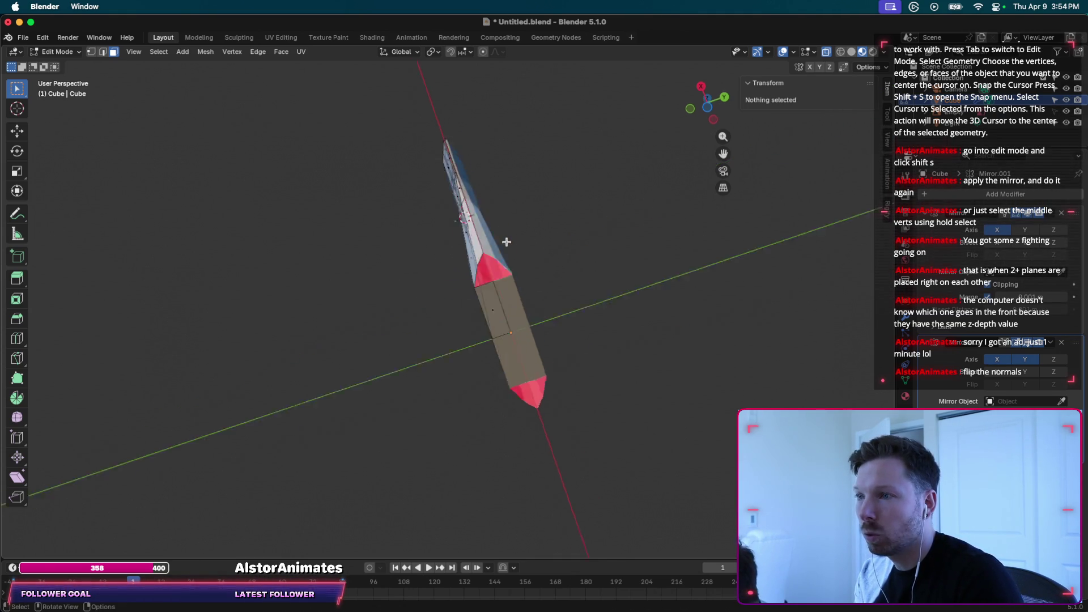
{"action": "scroll", "coordinate": [506, 242], "scroll_direction": "down", "scroll_amount": 2}
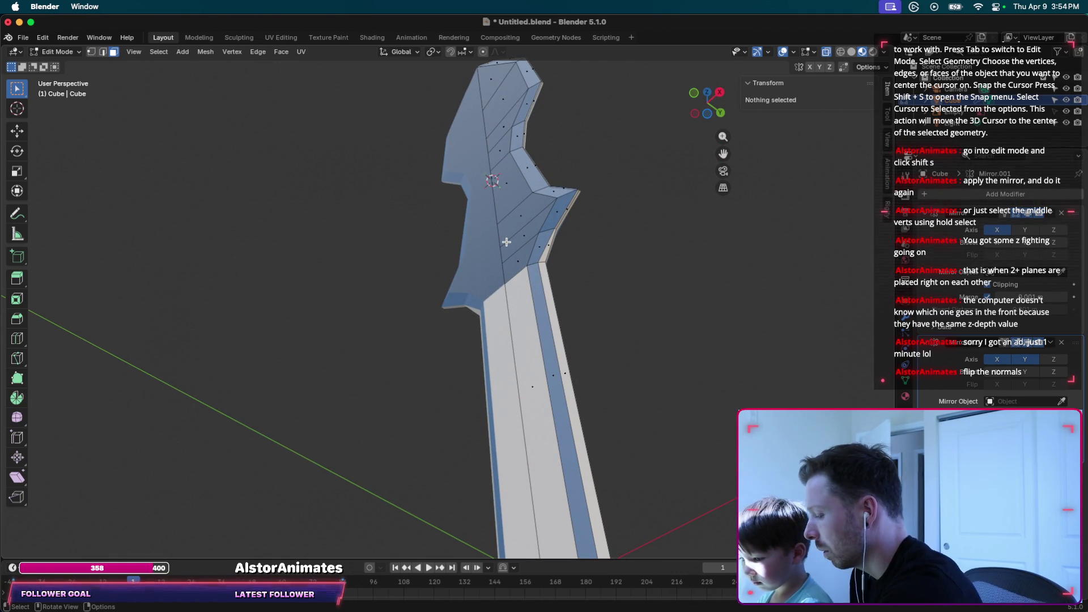
Recalculate the normals of a selected face on the blade's lower section.
{"action": "scroll", "coordinate": [506, 242], "scroll_direction": "down", "scroll_amount": 2}
{"action": "scroll", "coordinate": [506, 242], "scroll_direction": "down", "scroll_amount": 3}
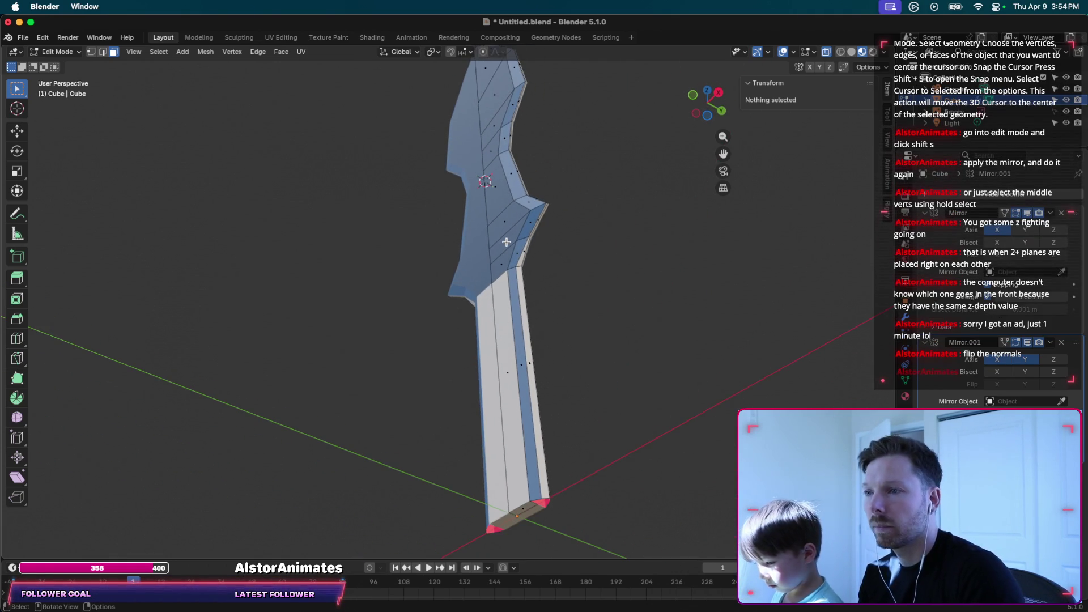
{"action": "scroll", "coordinate": [519, 372], "scroll_direction": "down", "scroll_amount": 1}
{"action": "scroll", "coordinate": [519, 372], "scroll_direction": "down", "scroll_amount": 3}
{"action": "scroll", "coordinate": [519, 372], "scroll_direction": "up", "scroll_amount": 3}
{"action": "scroll", "coordinate": [520, 372], "scroll_direction": "down", "scroll_amount": 1}
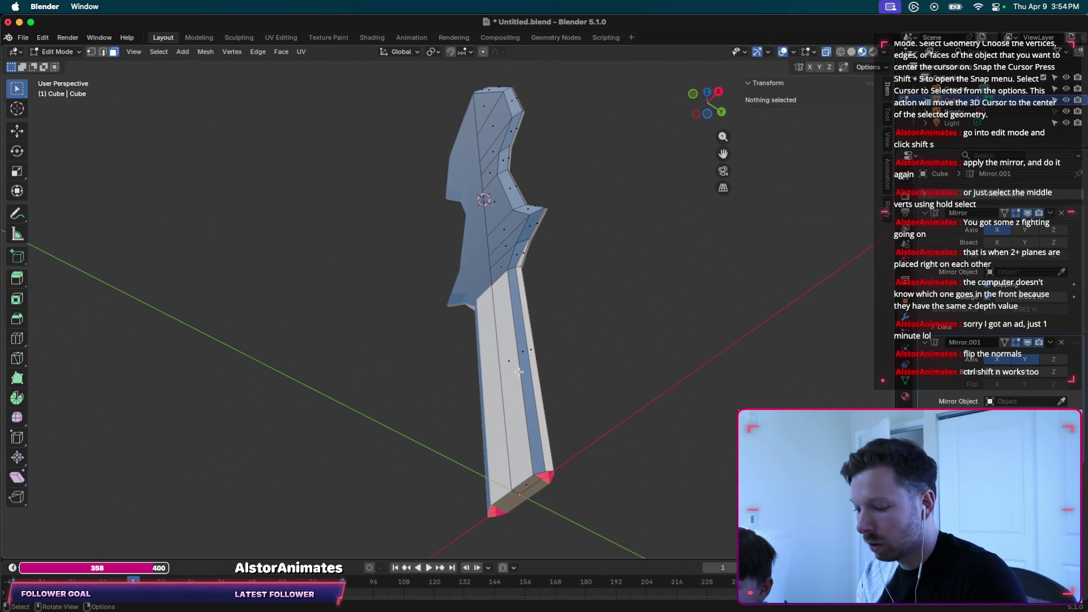
{"action": "key", "text": "ctrl"}
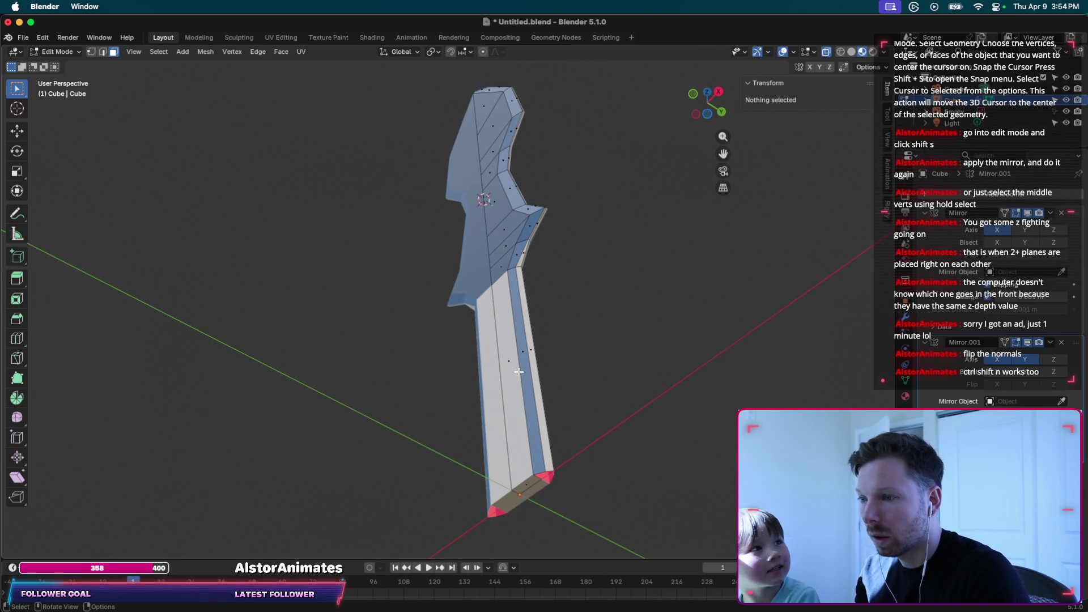
{"action": "left_click", "coordinate": [510, 379], "text": "ctrl"}
{"action": "key", "text": "ctrl+shift+n"}
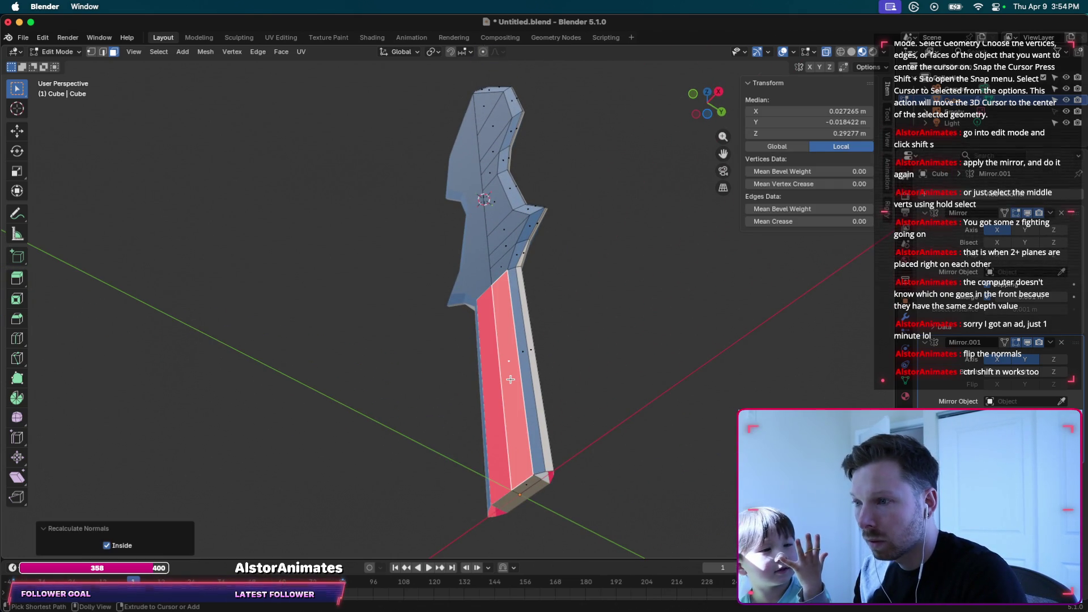
Flip the lower section's long faces back to facing outward.
{"action": "key", "text": "alt"}
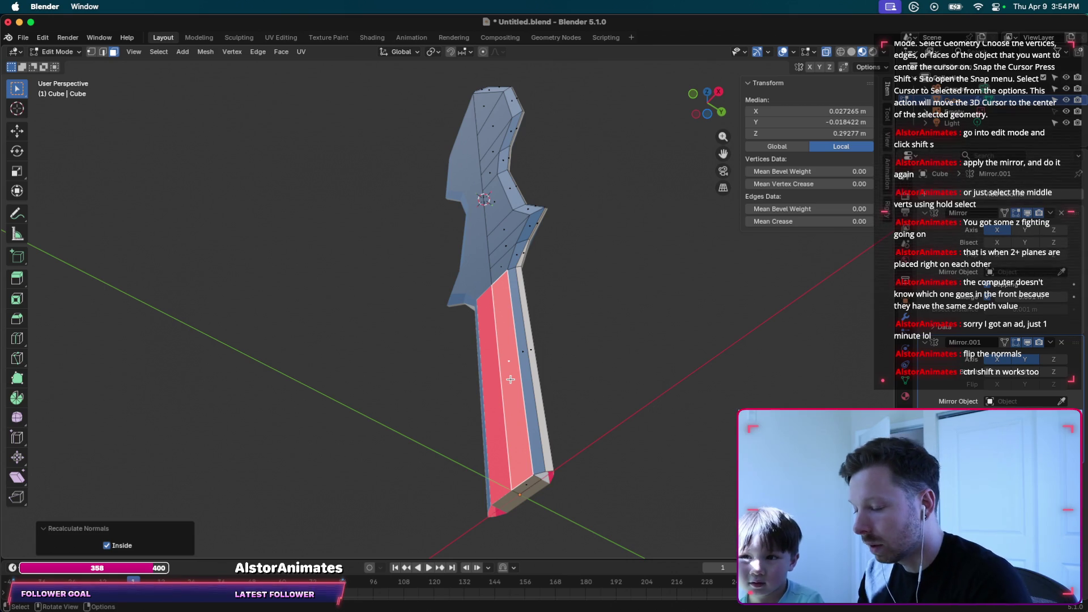
{"action": "key", "text": "shift+n"}
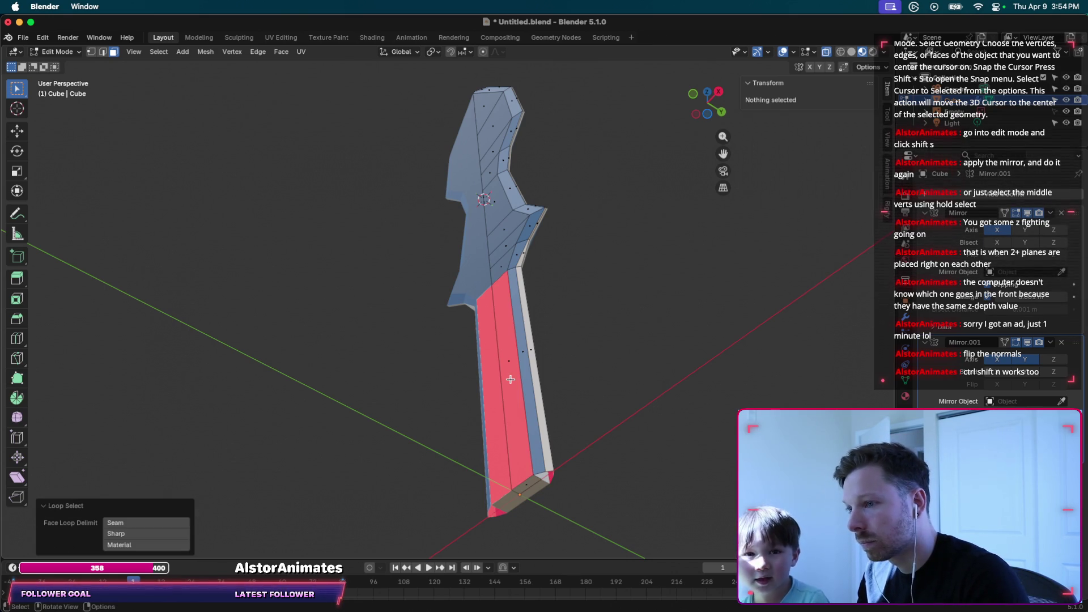
{"action": "key", "text": "ctrl+z"}
{"action": "key", "text": "alt+n"}
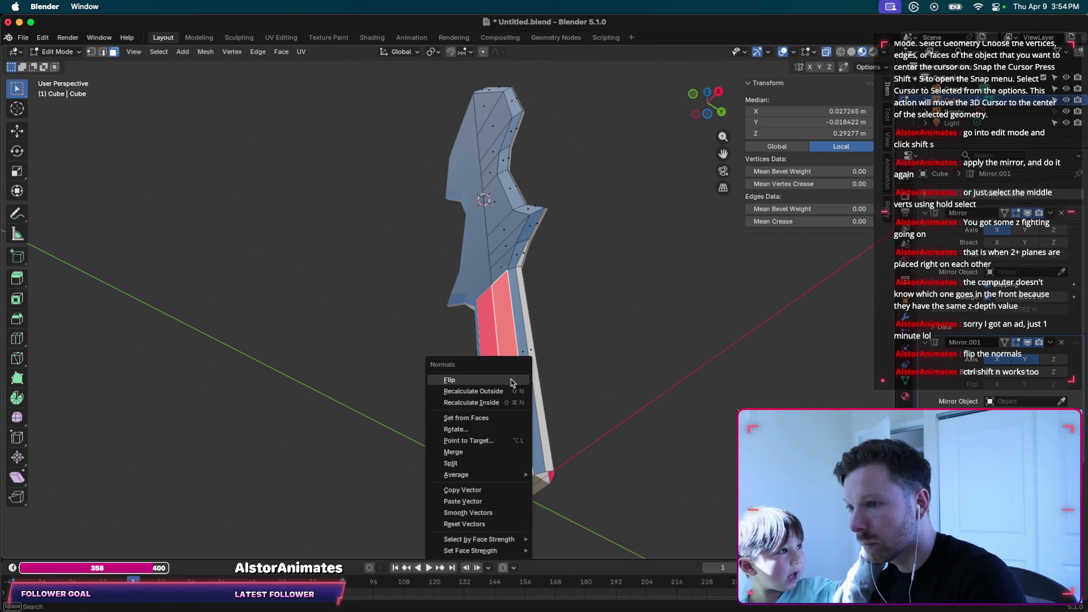
{"action": "left_click", "coordinate": [510, 379]}
Check both red pointed ends from another angle, then return to ChatGPT.
{"action": "middle_click_drag", "start_coordinate": [548, 476], "coordinate": [530, 330]}
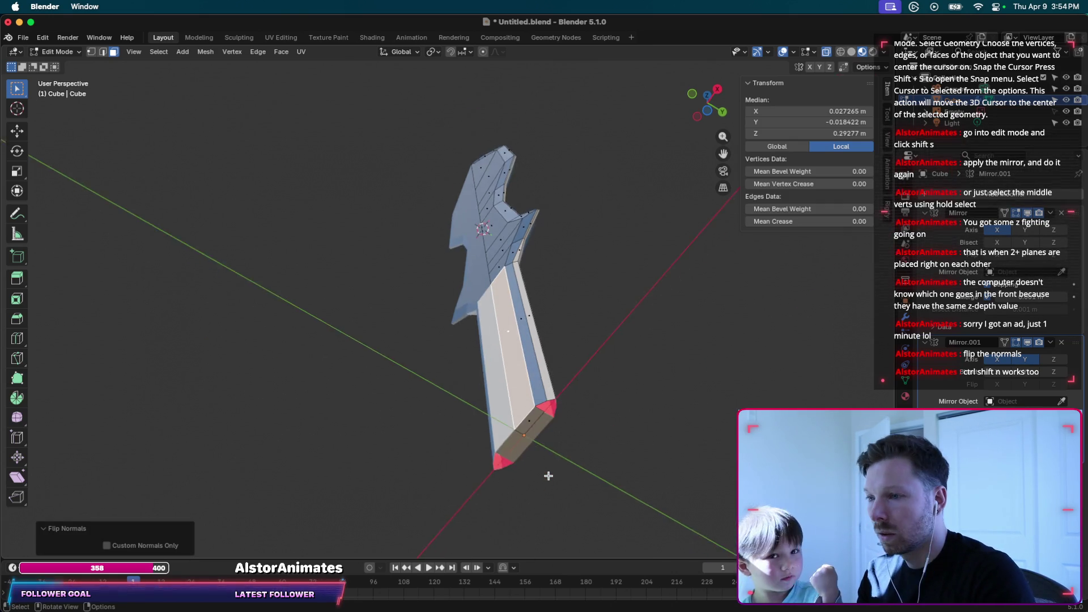
{"action": "scroll", "coordinate": [530, 330], "scroll_direction": "up", "scroll_amount": 5}
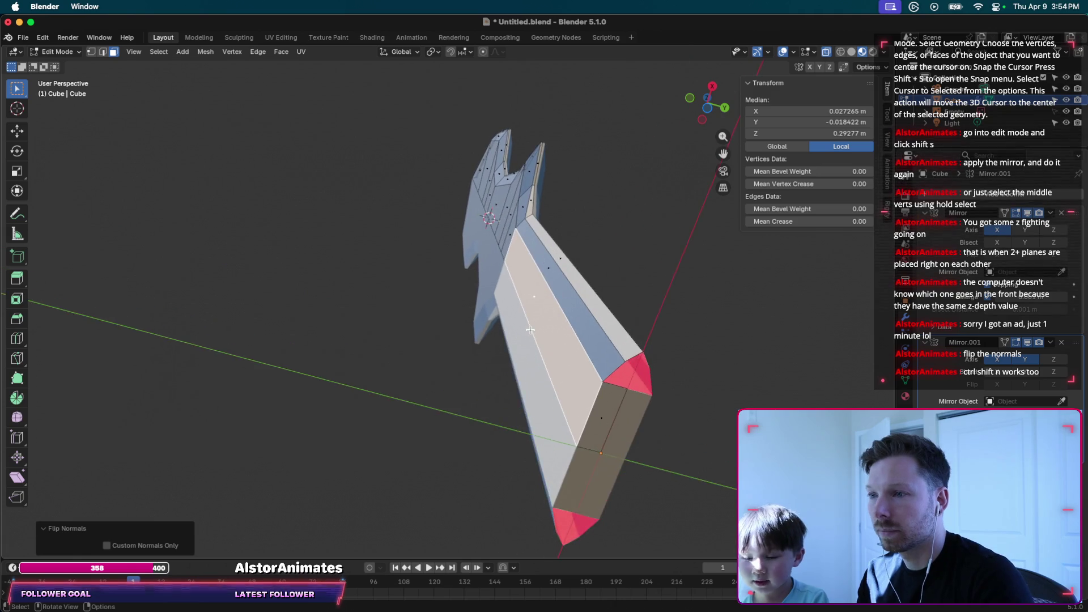
{"action": "scroll", "coordinate": [530, 330], "scroll_direction": "down", "scroll_amount": 3}
{"action": "mouse_move", "coordinate": [530, 330]}
{"action": "middle_mouse_down"}
{"action": "mouse_move", "coordinate": [533, 449]}
{"action": "mouse_move", "coordinate": [485, 358]}
{"action": "middle_mouse_up"}
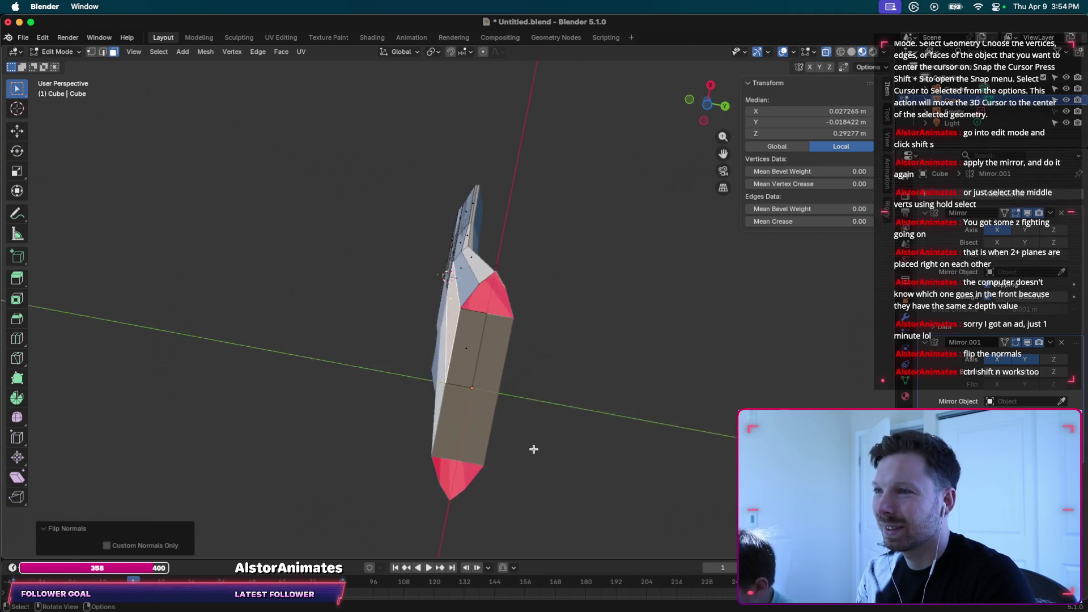
{"action": "key", "text": "alt+a"}
{"action": "left_click", "coordinate": [472, 352]}
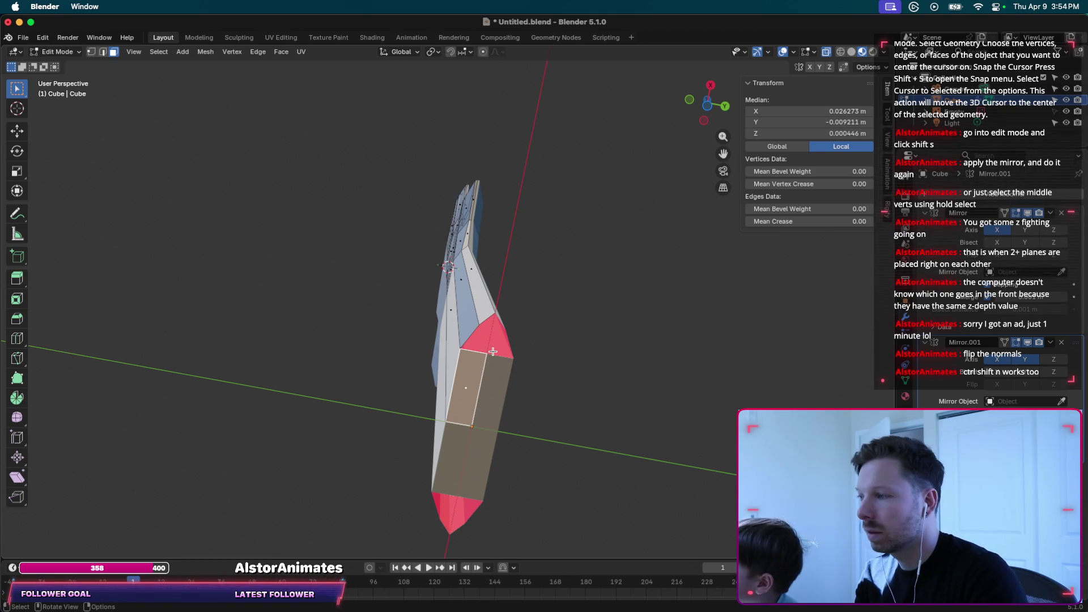
{"action": "key", "text": "super+Tab"}
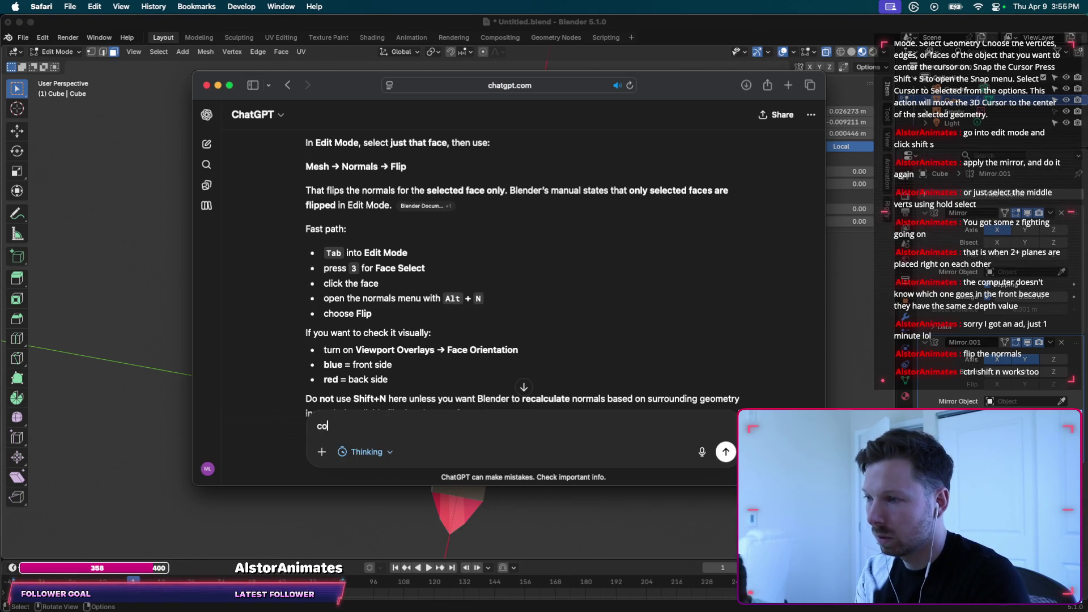
Ask ChatGPT how to close a gap bordered by 5 vertices with a face.
{"action": "type", "text": "ol, worked. Now I need to cl"}
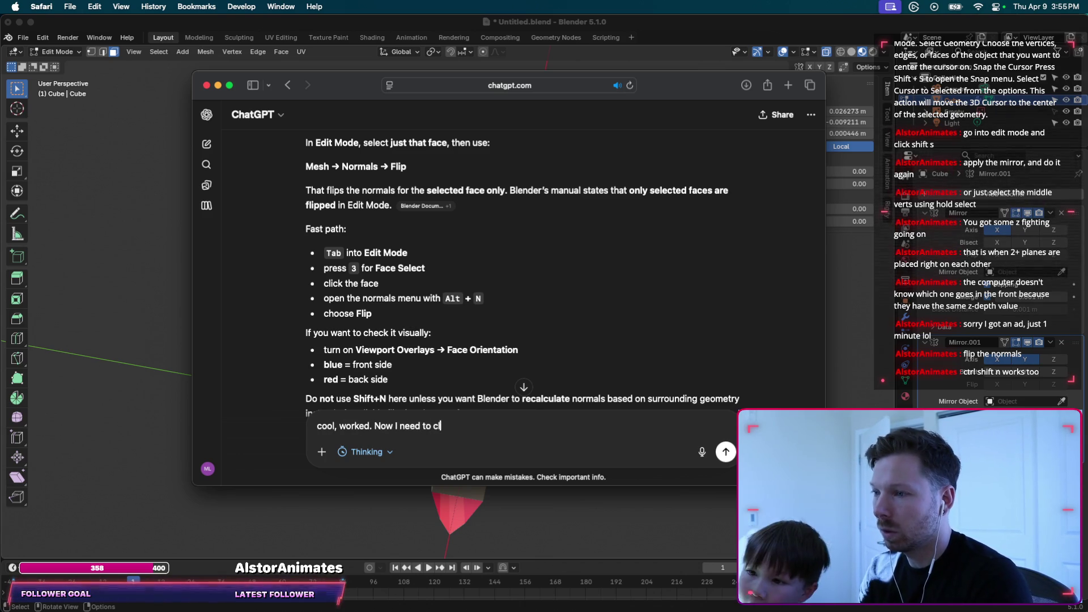
{"action": "type", "text": "ose some gaps."}
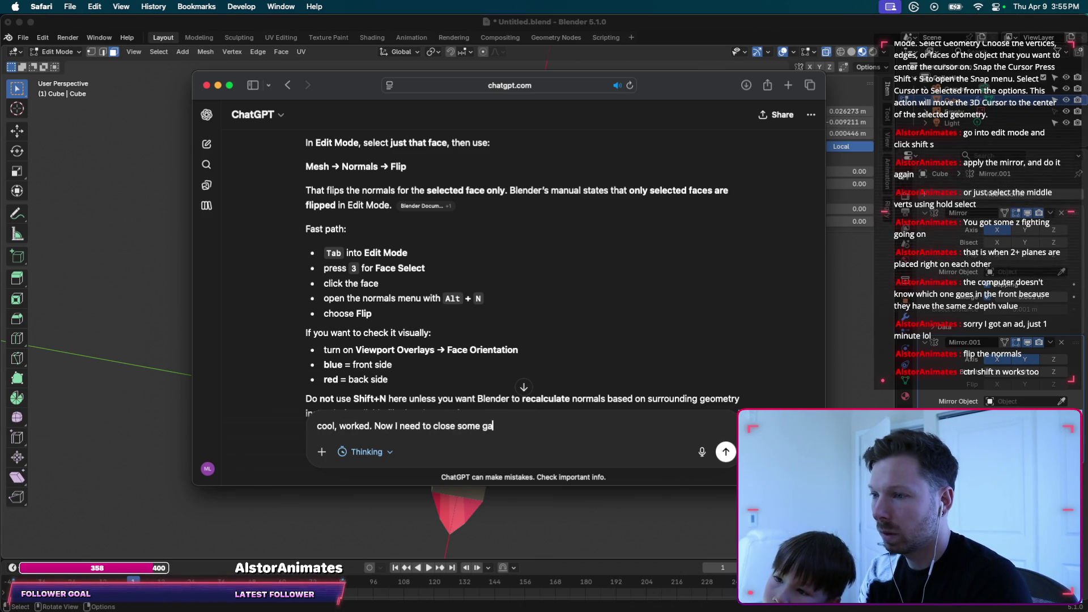
{"action": "key", "text": "super+Tab"}
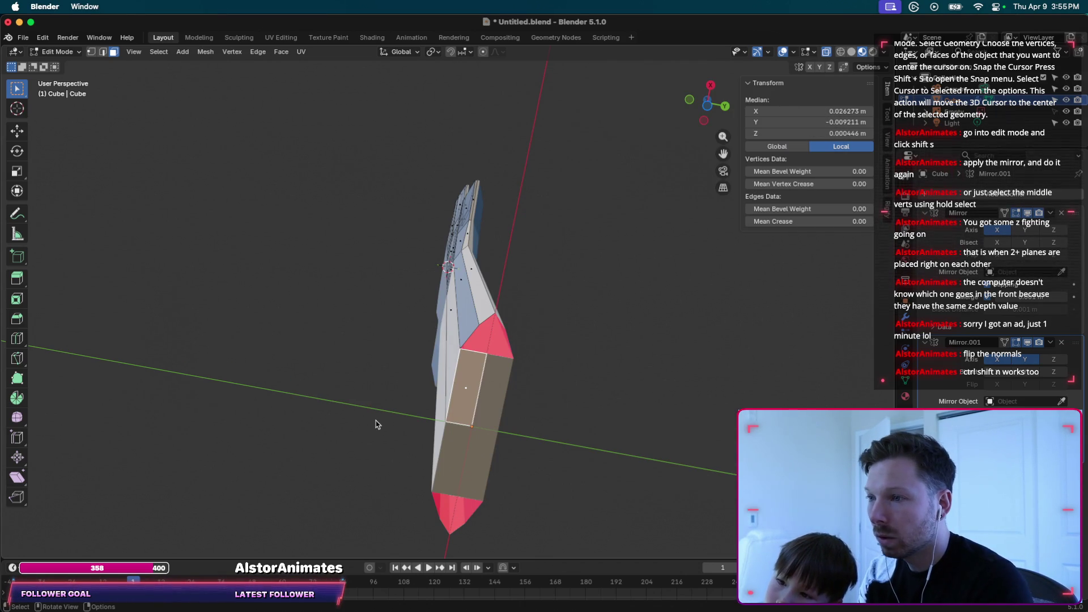
{"action": "key", "text": "super+Tab"}
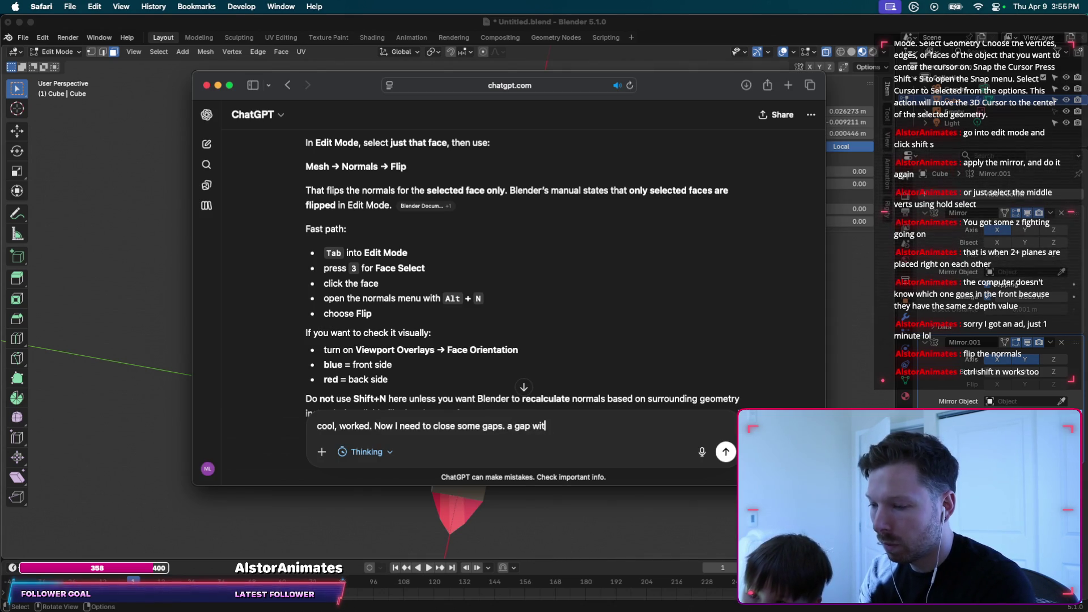
{"action": "type", "text": "h 5"}
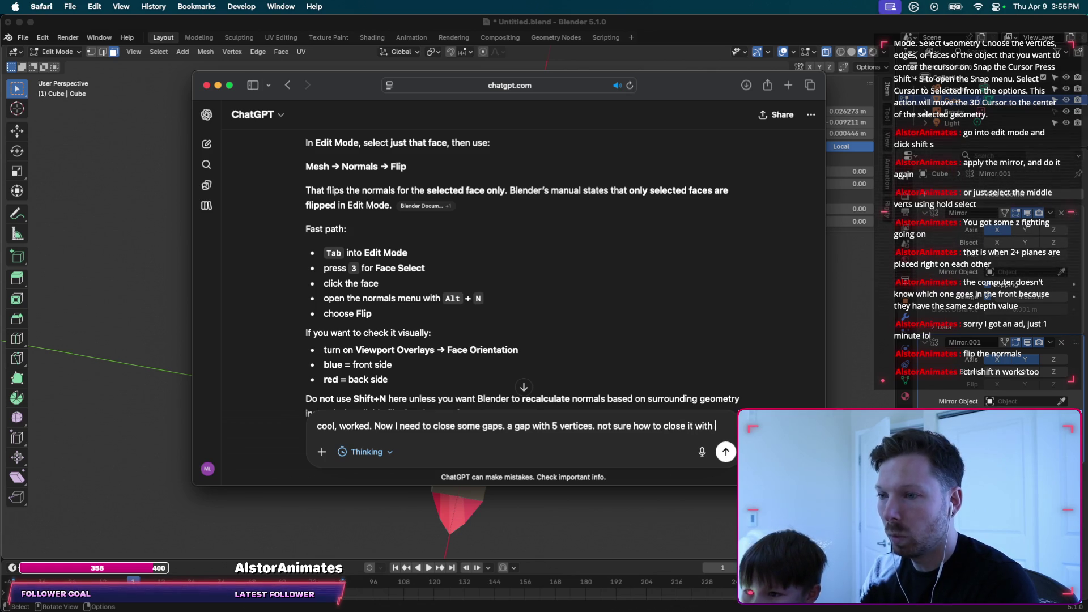
{"action": "type", "text": "face."}
{"action": "key", "text": "Return"}
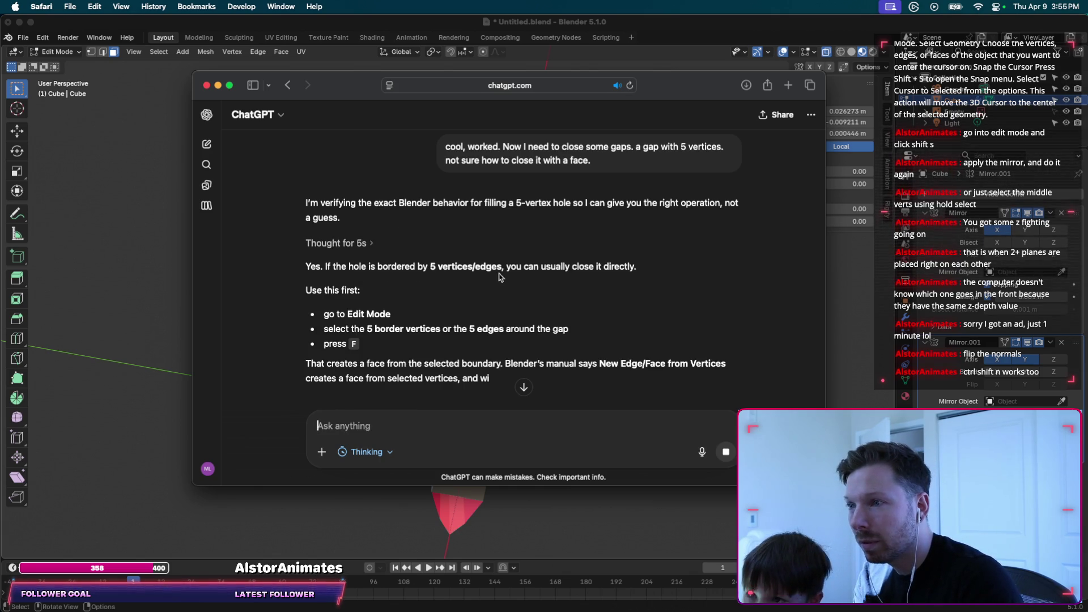
{"action": "scroll", "coordinate": [361, 312], "scroll_direction": "down", "scroll_amount": 2}
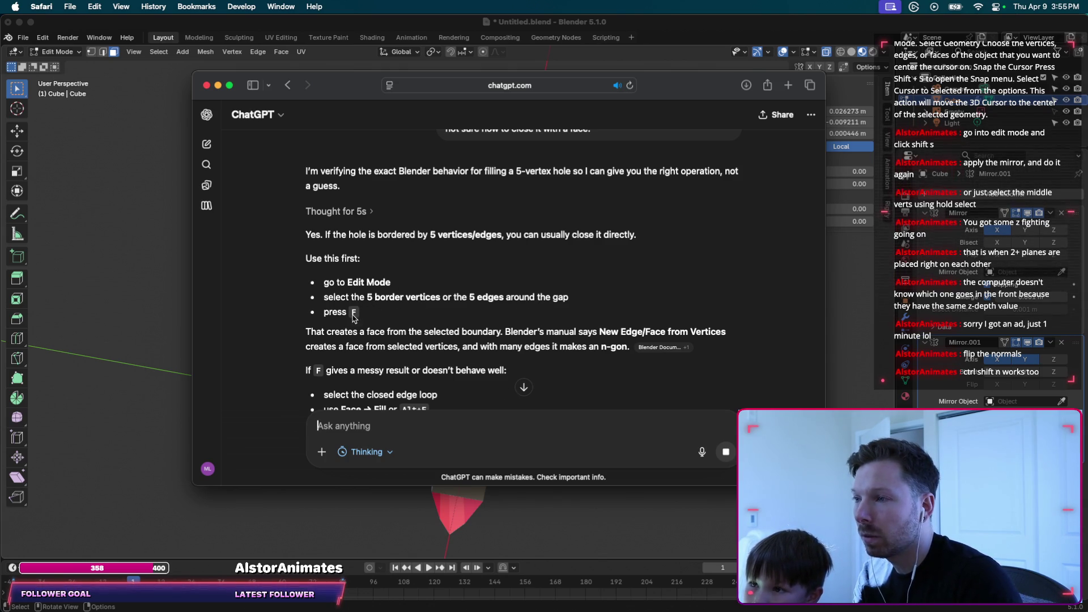
Select the five vertices bordering the sword's gap and fill it with a new face.
{"action": "left_click", "coordinate": [142, 377]}
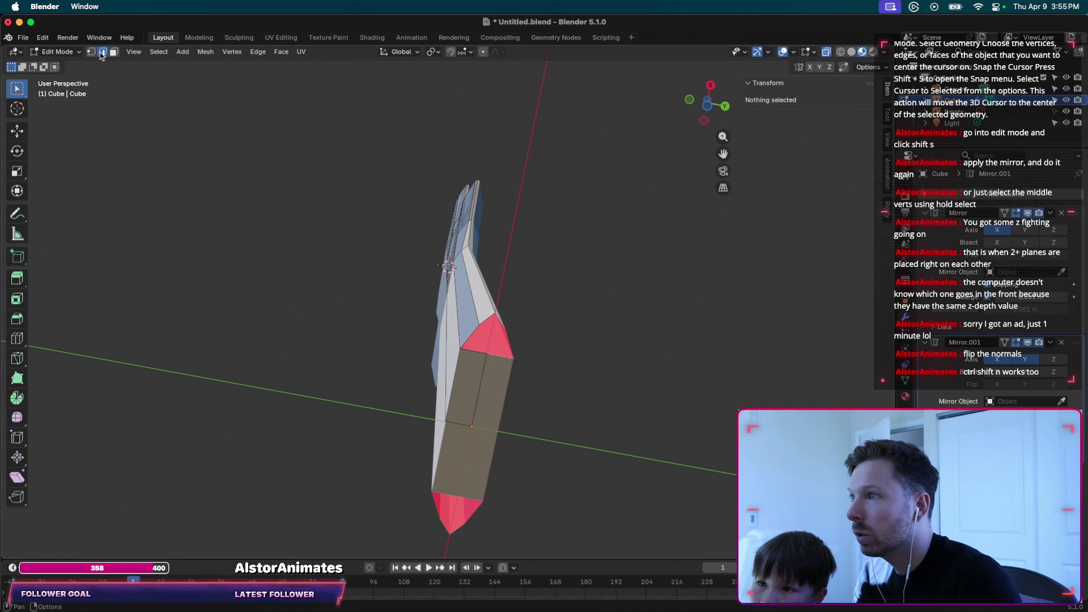
{"action": "middle_click_drag", "start_coordinate": [396, 231], "coordinate": [403, 239]}
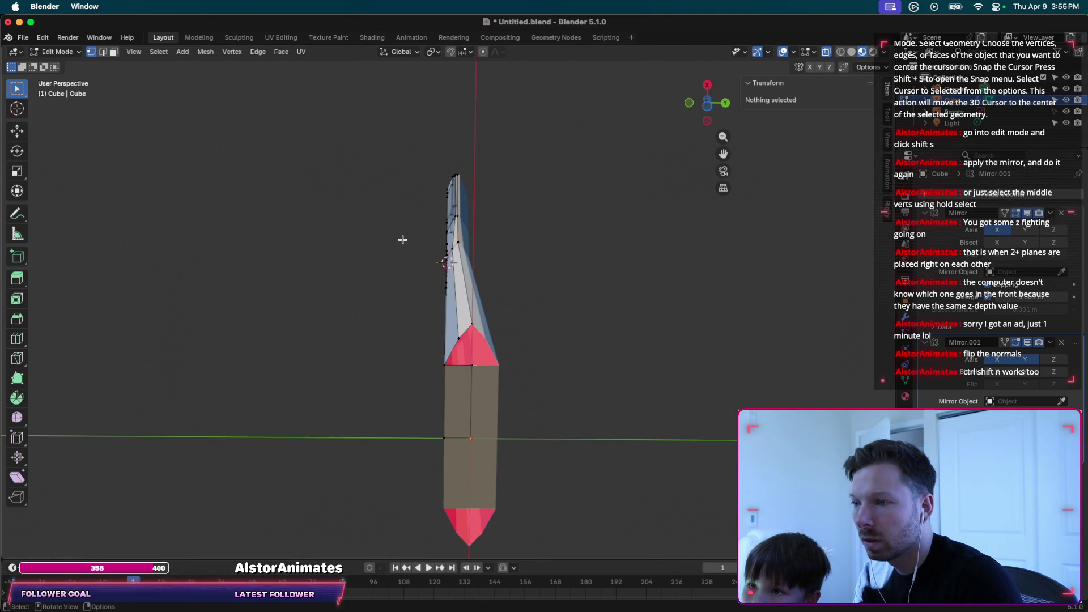
{"action": "left_click_drag", "start_coordinate": [479, 311], "coordinate": [442, 374]}
{"action": "middle_click_drag", "start_coordinate": [453, 365], "coordinate": [453, 364]}
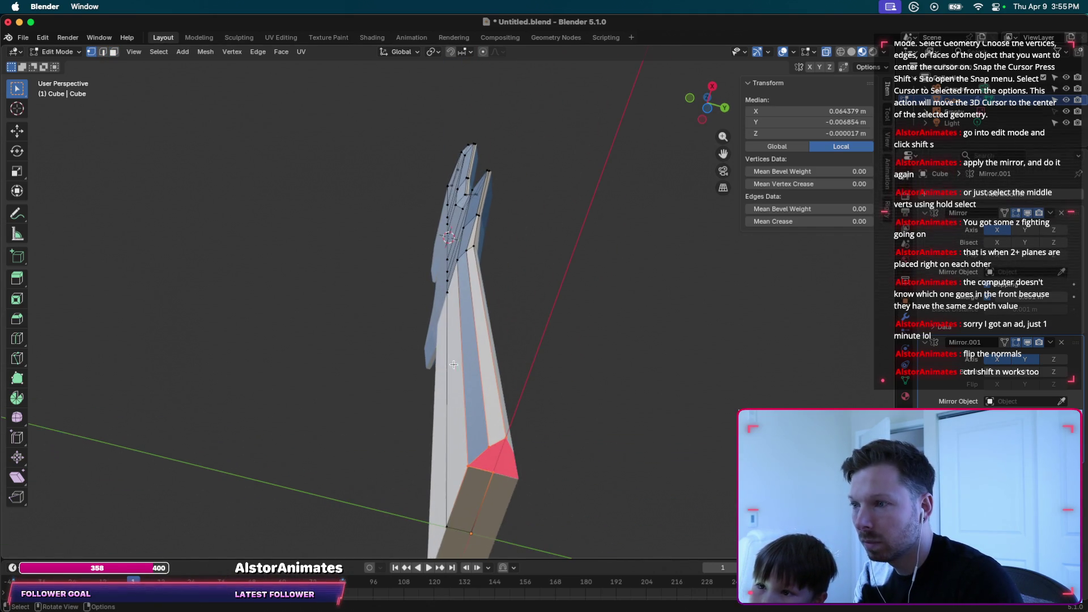
{"action": "left_click_drag", "start_coordinate": [462, 440], "coordinate": [519, 474]}
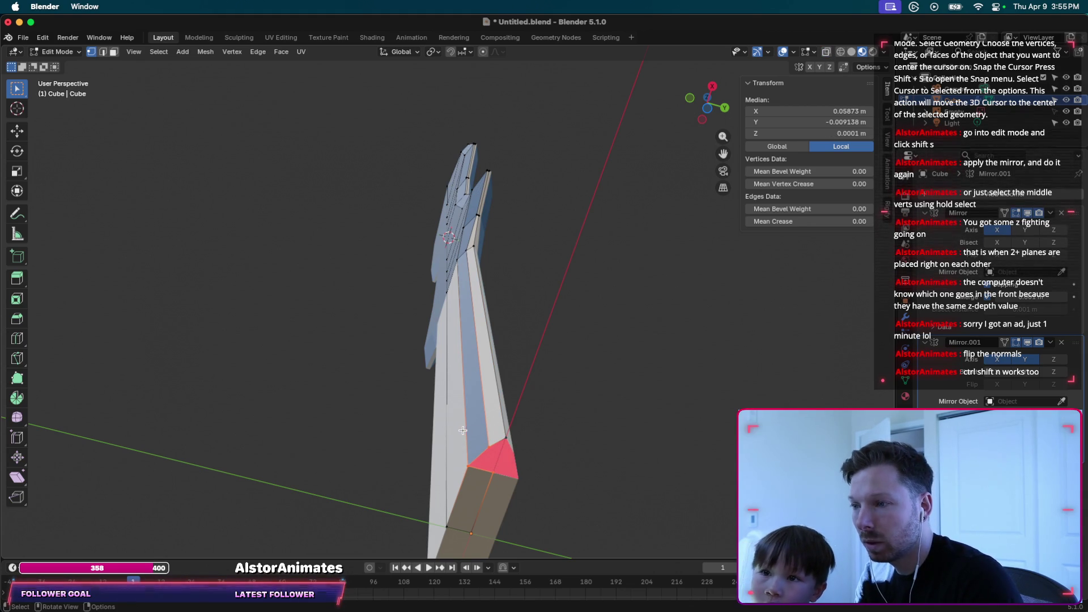
{"action": "left_click", "coordinate": [520, 481], "text": "shift"}
{"action": "key", "text": "shift+n"}
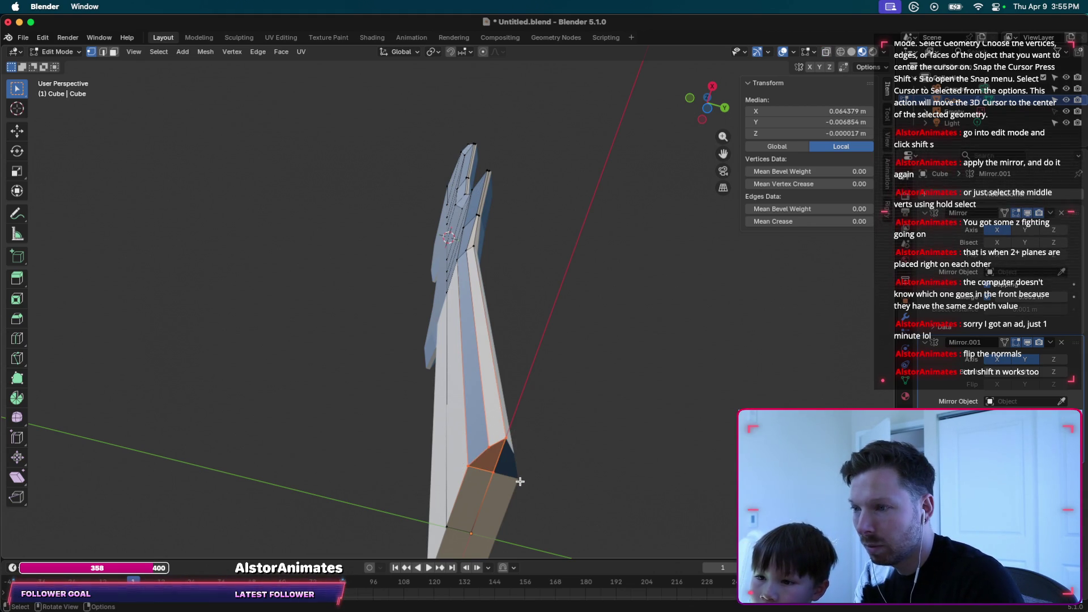
{"action": "scroll", "coordinate": [546, 438], "scroll_direction": "down", "scroll_amount": 10}
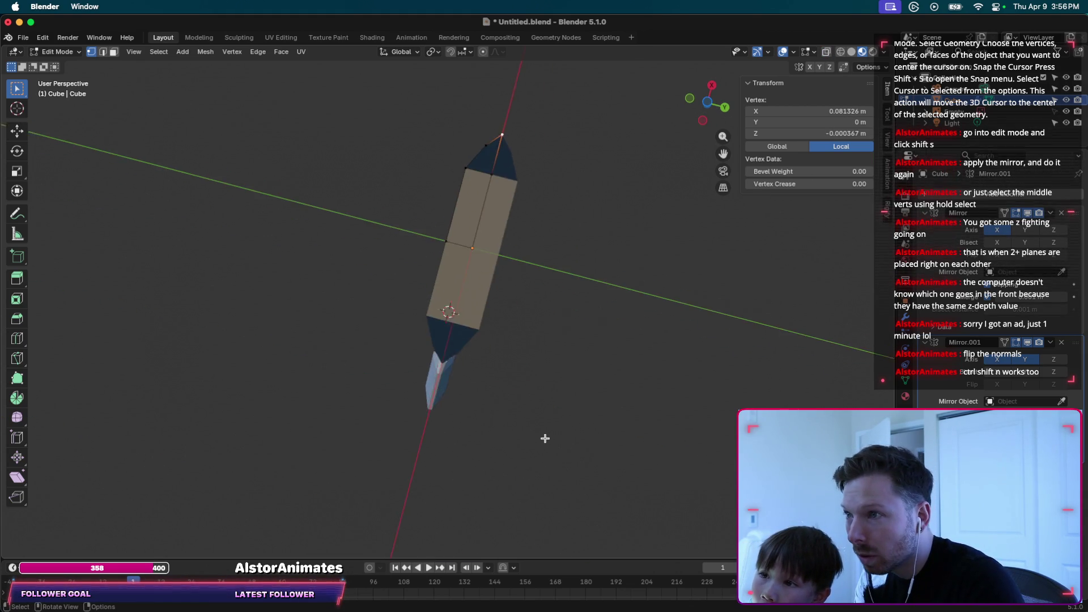
{"action": "scroll", "coordinate": [546, 438], "scroll_direction": "left", "scroll_amount": 5}
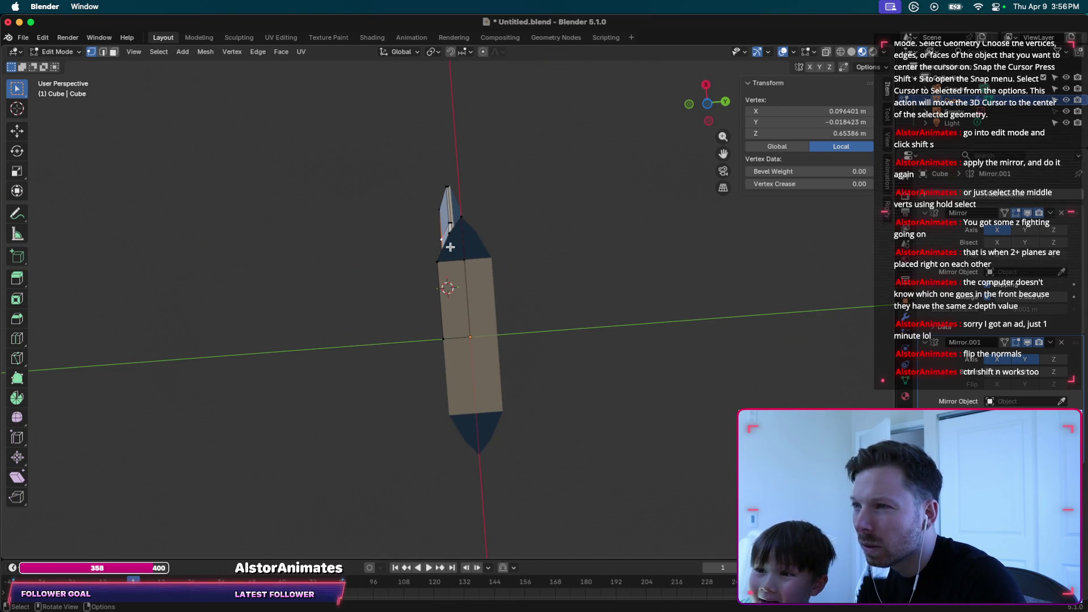
Select the top triangular face in face-select mode and open the Shading workspace.
{"action": "left_click", "coordinate": [114, 52]}
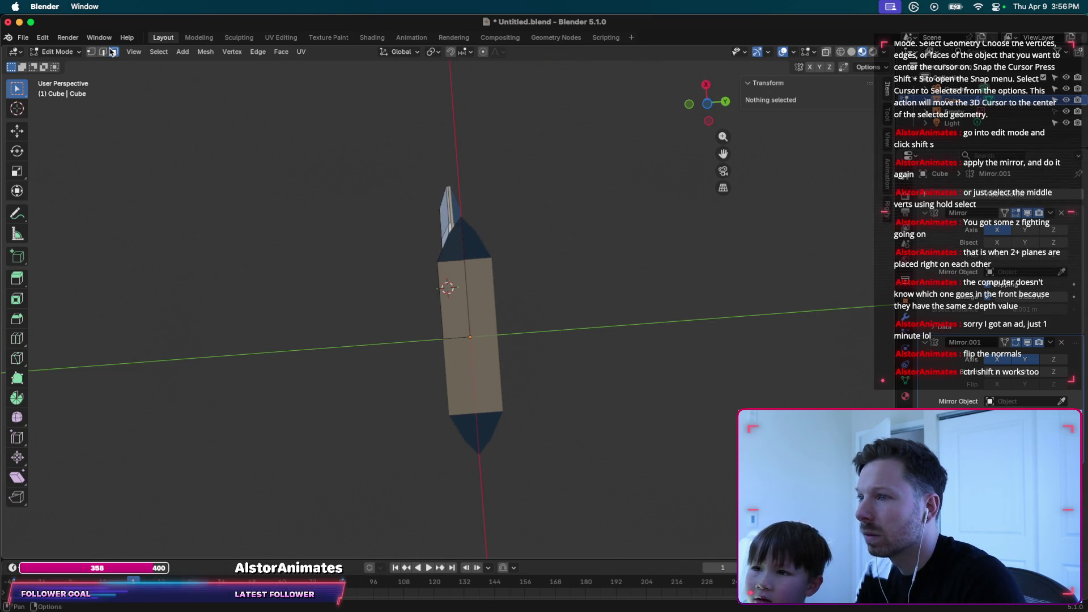
{"action": "left_click", "coordinate": [459, 246]}
{"action": "left_click", "coordinate": [499, 248]}
{"action": "left_click", "coordinate": [454, 235]}
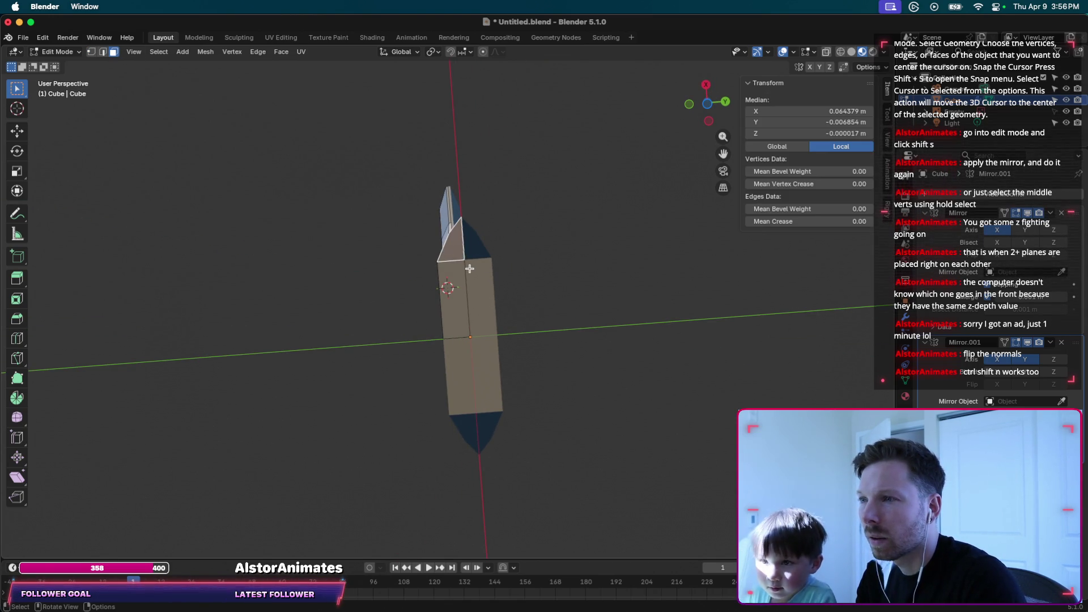
{"action": "scroll", "coordinate": [470, 271], "scroll_direction": "down", "scroll_amount": 5}
{"action": "scroll", "coordinate": [469, 271], "scroll_direction": "down", "scroll_amount": 5}
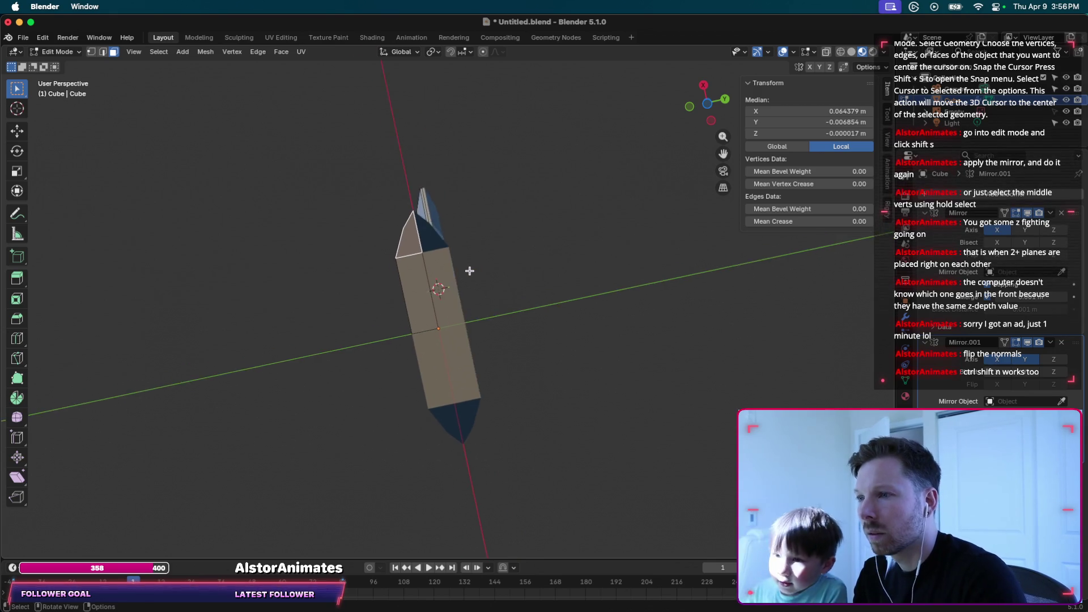
{"action": "scroll", "coordinate": [469, 270], "scroll_direction": "up", "scroll_amount": 5}
{"action": "scroll", "coordinate": [469, 271], "scroll_direction": "down", "scroll_amount": 2}
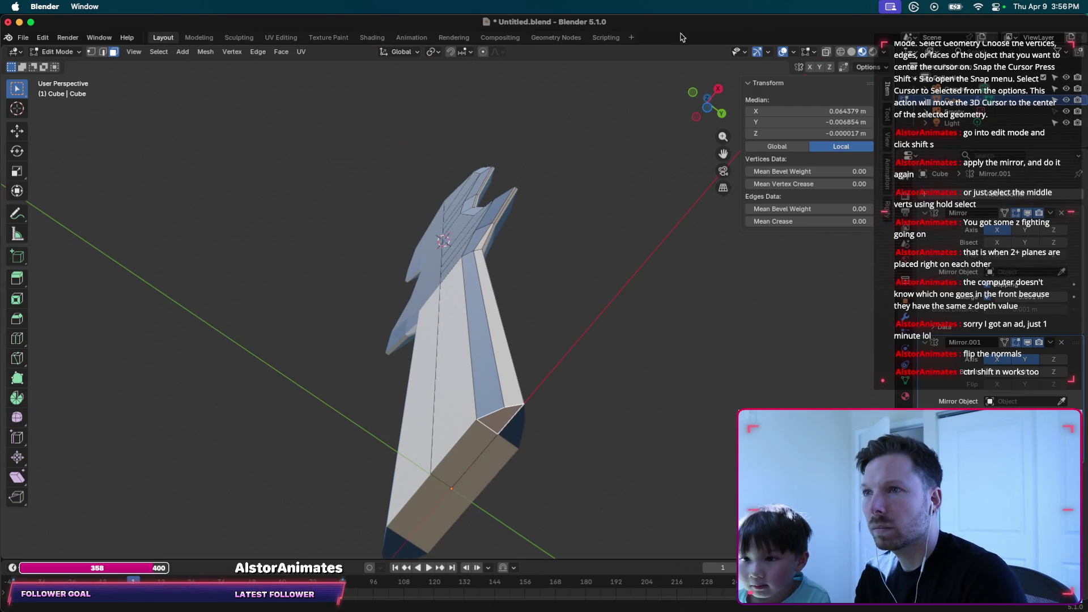
{"action": "left_click", "coordinate": [372, 38]}
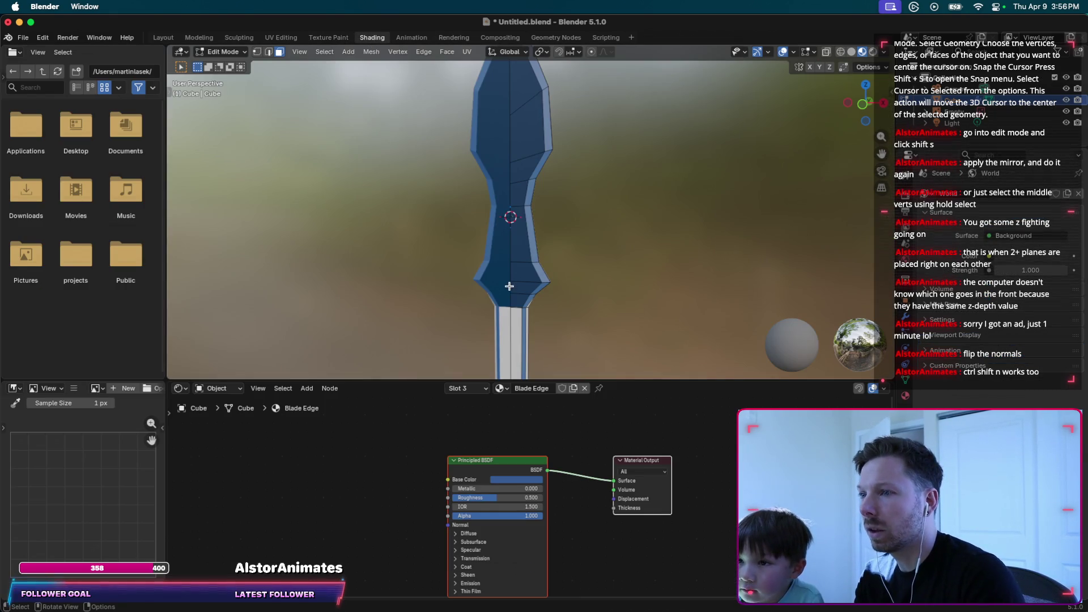
Assign the Blade material to the blade's wide face and bottom end face.
{"action": "scroll", "coordinate": [509, 279], "scroll_direction": "down", "scroll_amount": 2}
{"action": "scroll", "coordinate": [509, 279], "scroll_direction": "down", "scroll_amount": 2}
{"action": "scroll", "coordinate": [509, 280], "scroll_direction": "down", "scroll_amount": 2}
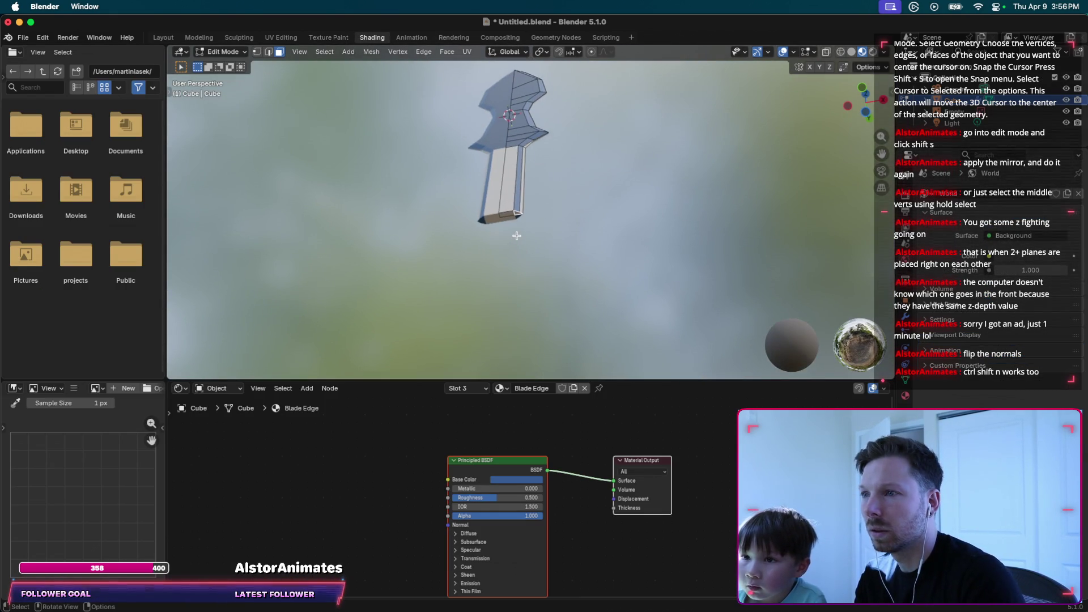
{"action": "scroll", "coordinate": [514, 236], "scroll_direction": "up", "scroll_amount": 3}
{"action": "scroll", "coordinate": [514, 235], "scroll_direction": "up", "scroll_amount": 5}
{"action": "key", "text": "ctrl+f"}
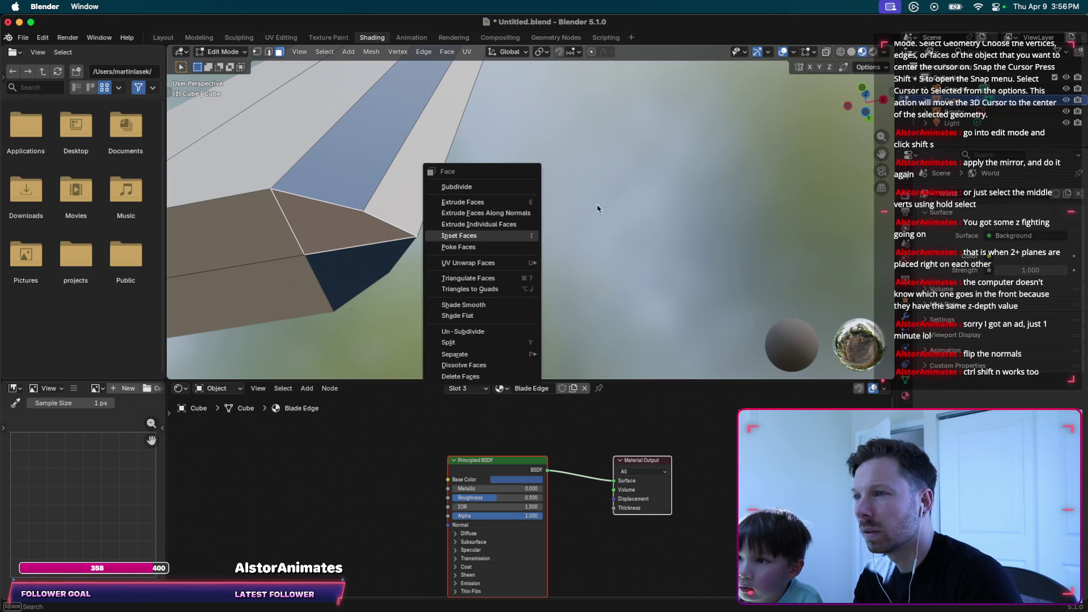
{"action": "scroll", "coordinate": [603, 196], "scroll_direction": "down", "scroll_amount": 6}
{"action": "left_click", "coordinate": [505, 183]}
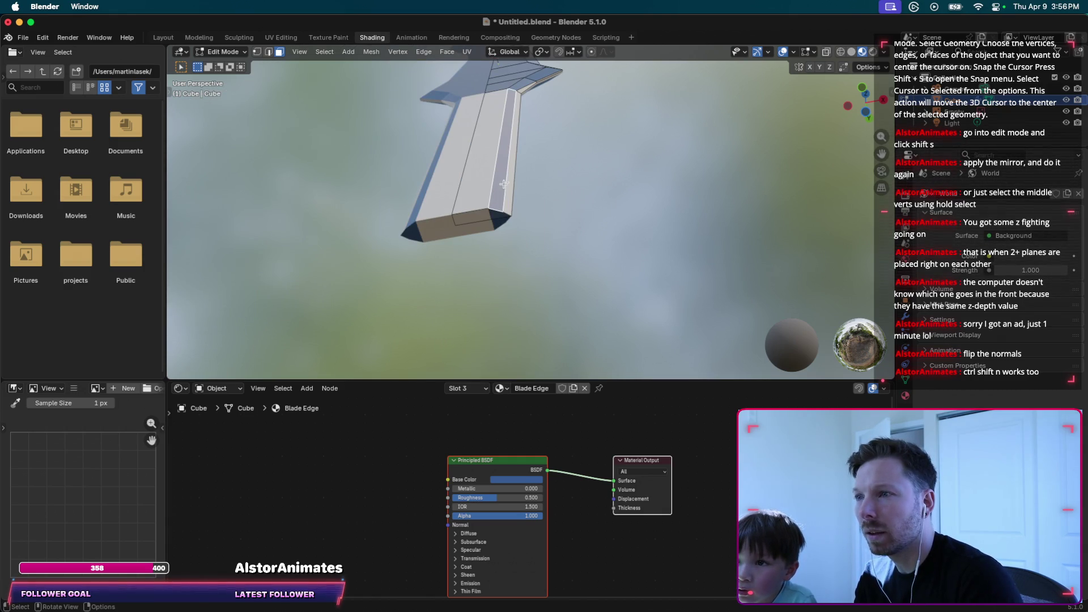
{"action": "scroll", "coordinate": [498, 195], "scroll_direction": "up", "scroll_amount": 2}
{"action": "scroll", "coordinate": [498, 195], "scroll_direction": "up", "scroll_amount": 2}
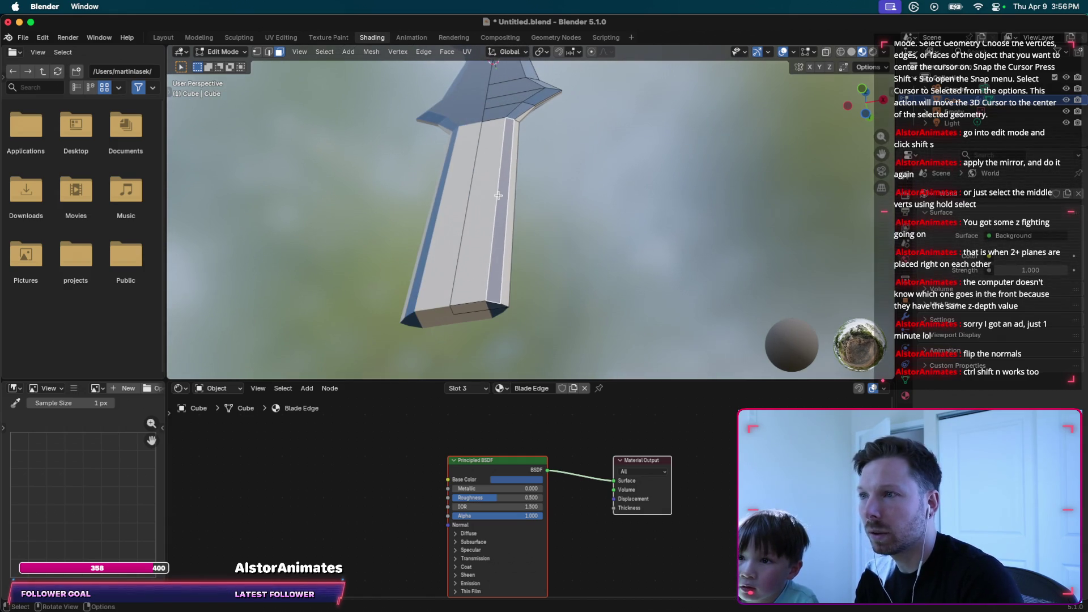
{"action": "left_click", "coordinate": [489, 182]}
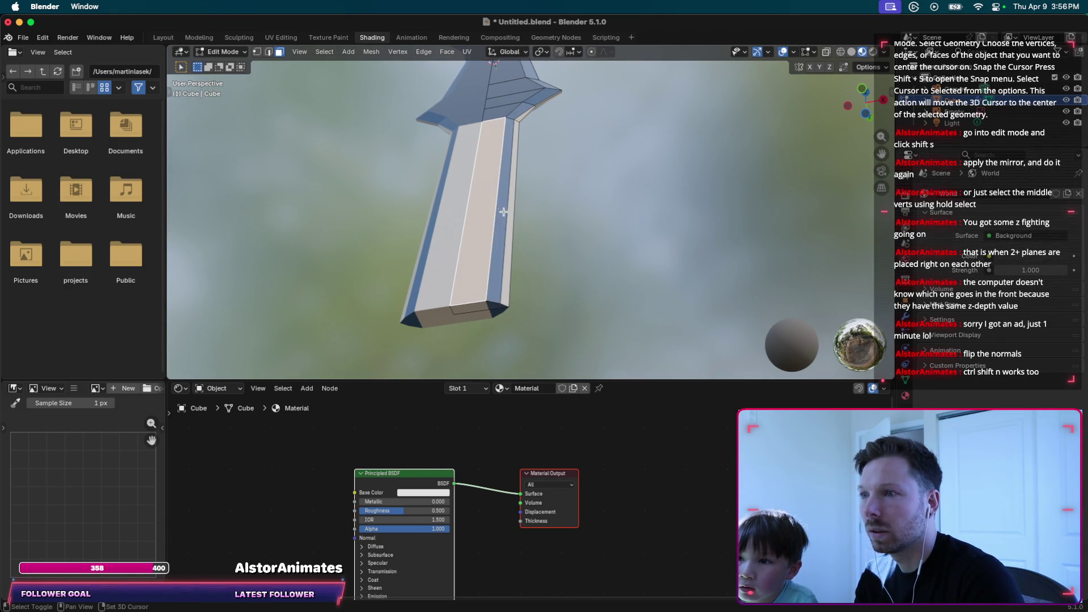
{"action": "left_click", "coordinate": [467, 311], "text": "shift"}
{"action": "left_click", "coordinate": [467, 389]}
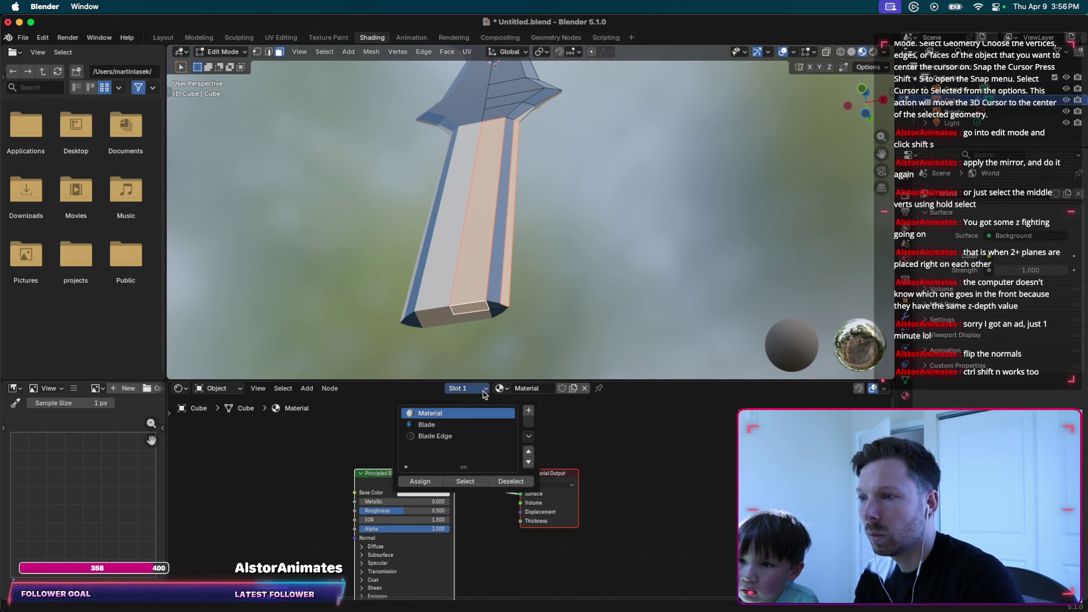
{"action": "left_click", "coordinate": [460, 425]}
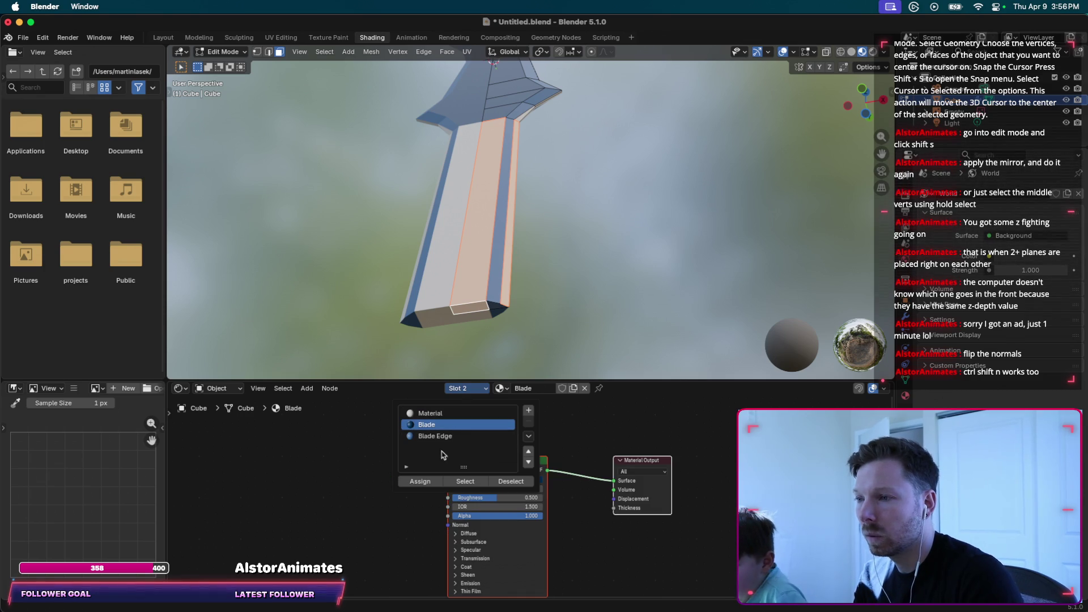
{"action": "left_click", "coordinate": [420, 481]}
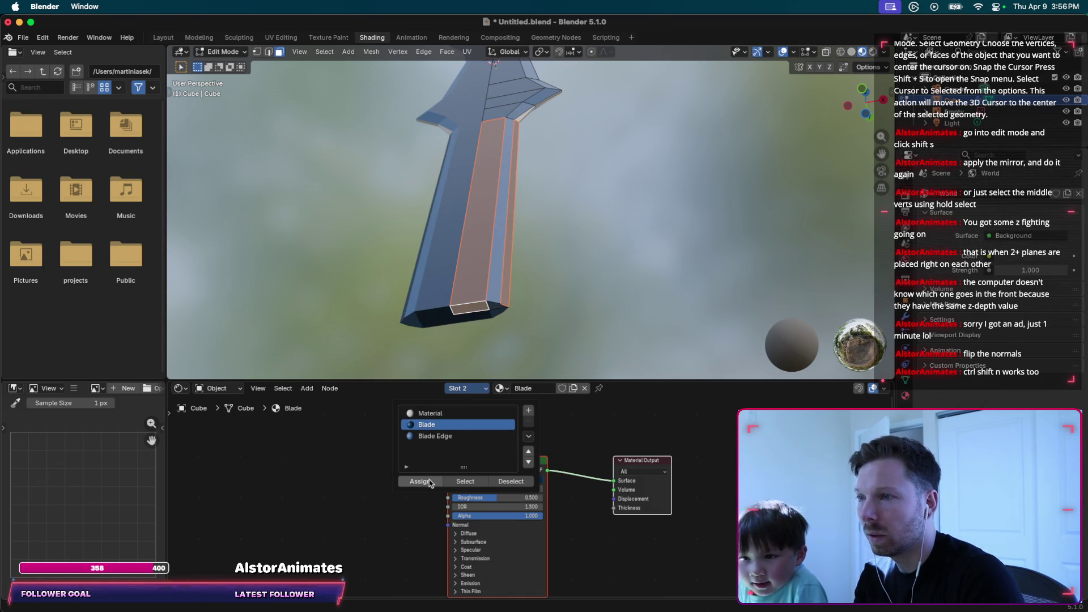
Assign the Blade Edge material to the handle's thin side strip.
{"action": "left_click", "coordinate": [499, 283]}
{"action": "left_click", "coordinate": [479, 388]}
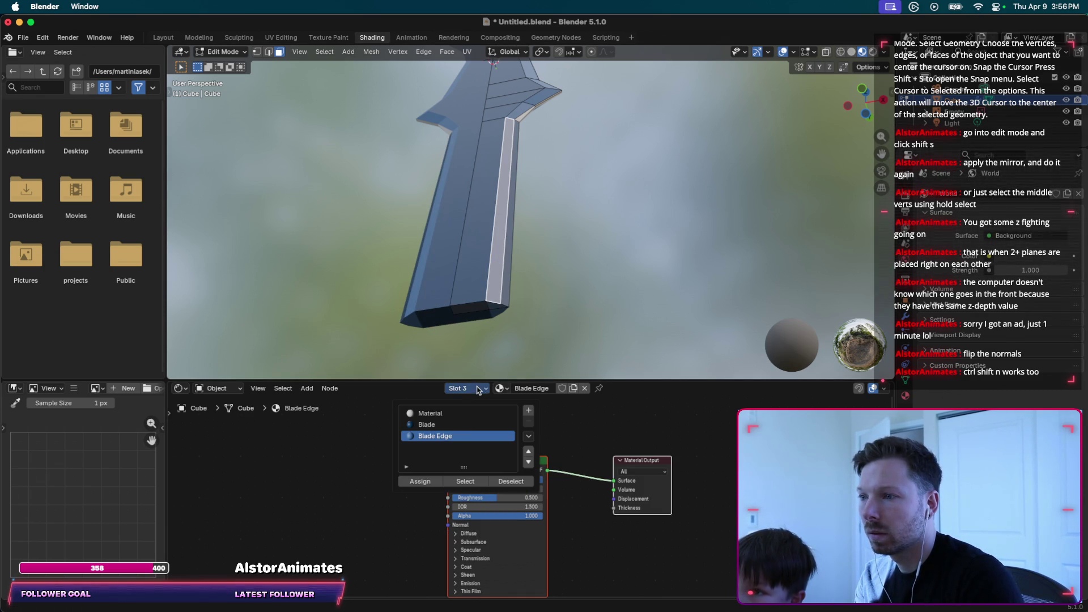
{"action": "left_click", "coordinate": [429, 482]}
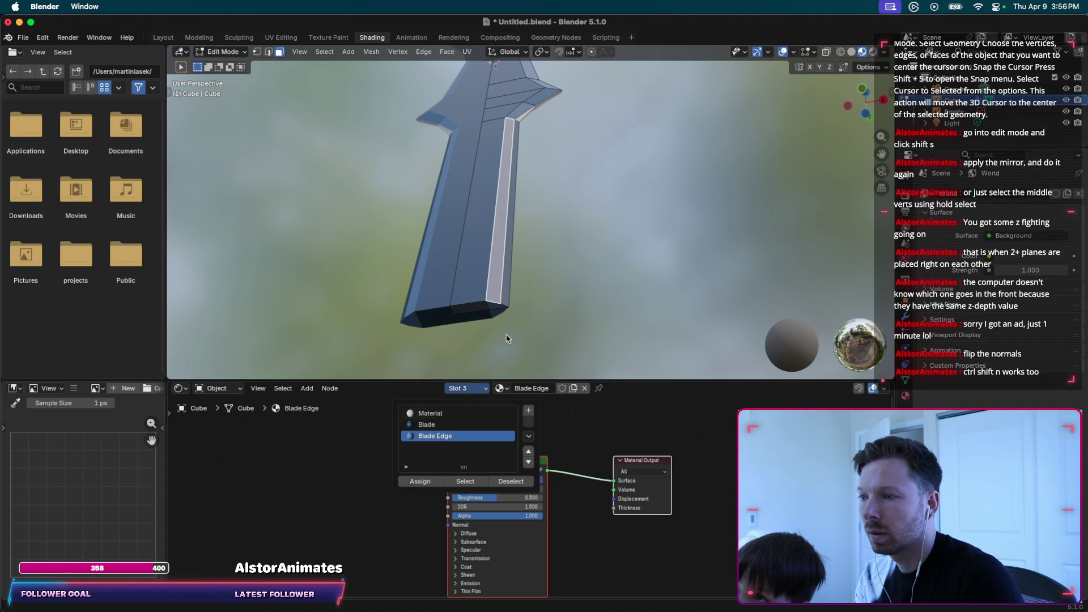
Reassign the Blade material from slot 2 to the handle's side strip.
{"action": "middle_click_drag", "start_coordinate": [527, 261], "coordinate": [546, 273]}
{"action": "scroll", "coordinate": [545, 273], "scroll_direction": "right", "scroll_amount": 5}
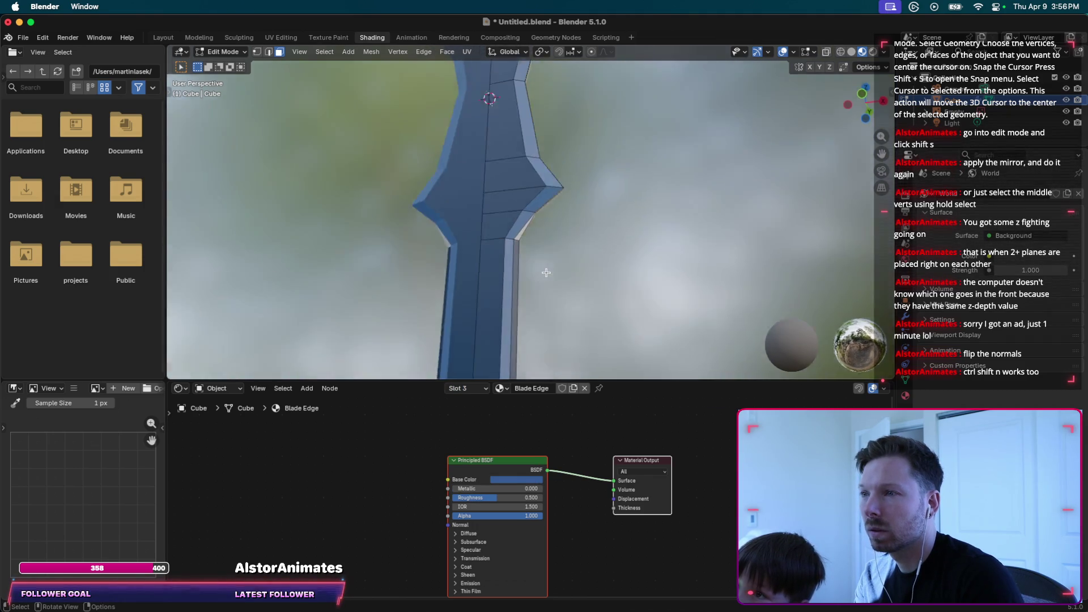
{"action": "scroll", "coordinate": [546, 272], "scroll_direction": "left", "scroll_amount": 3}
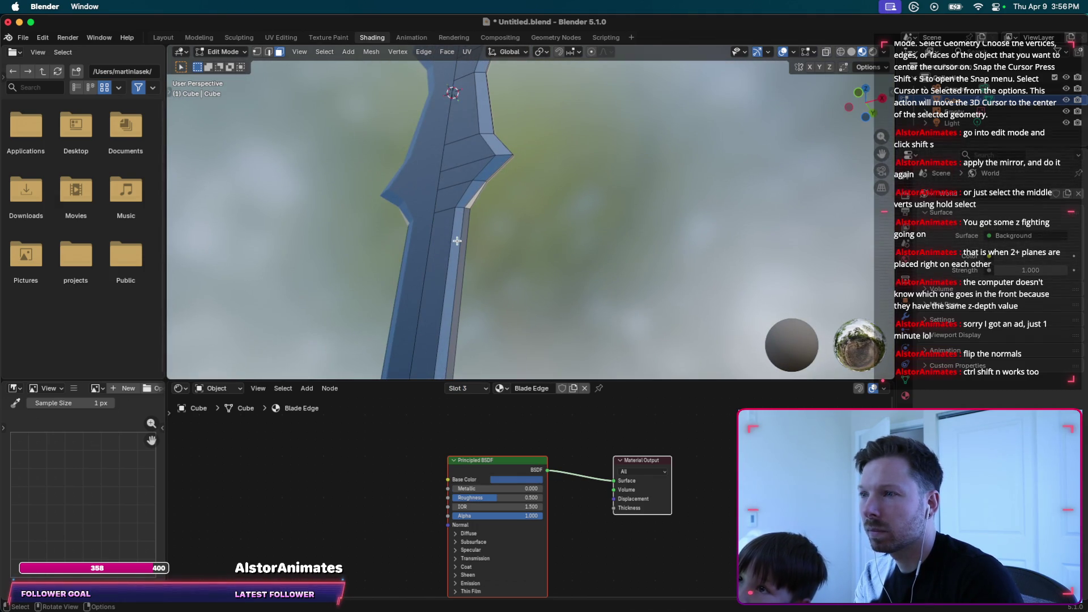
{"action": "left_click", "coordinate": [469, 389]}
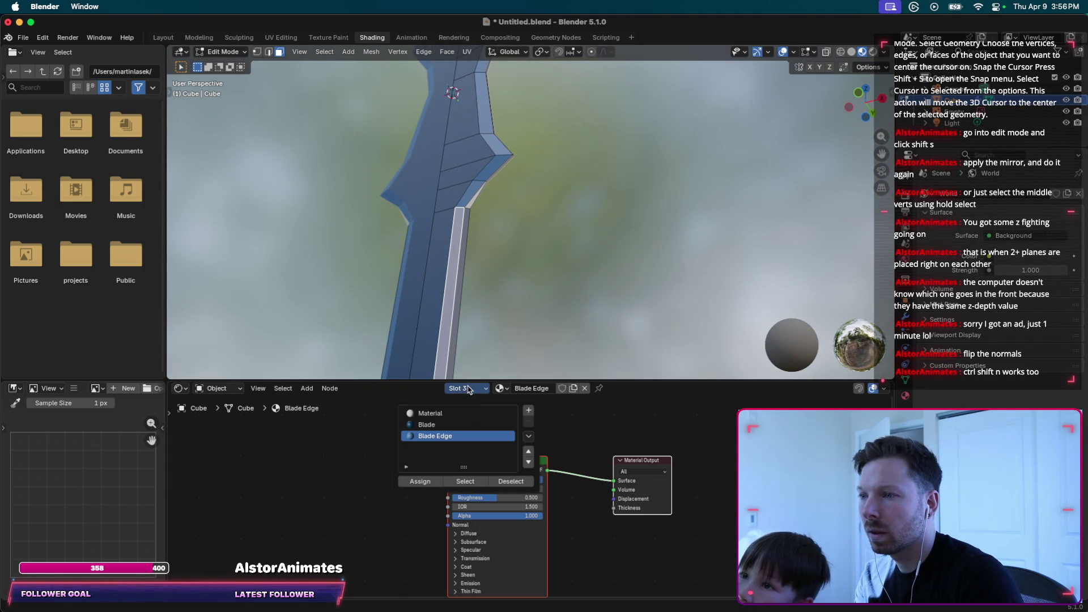
{"action": "left_click", "coordinate": [436, 425]}
{"action": "left_click", "coordinate": [420, 481]}
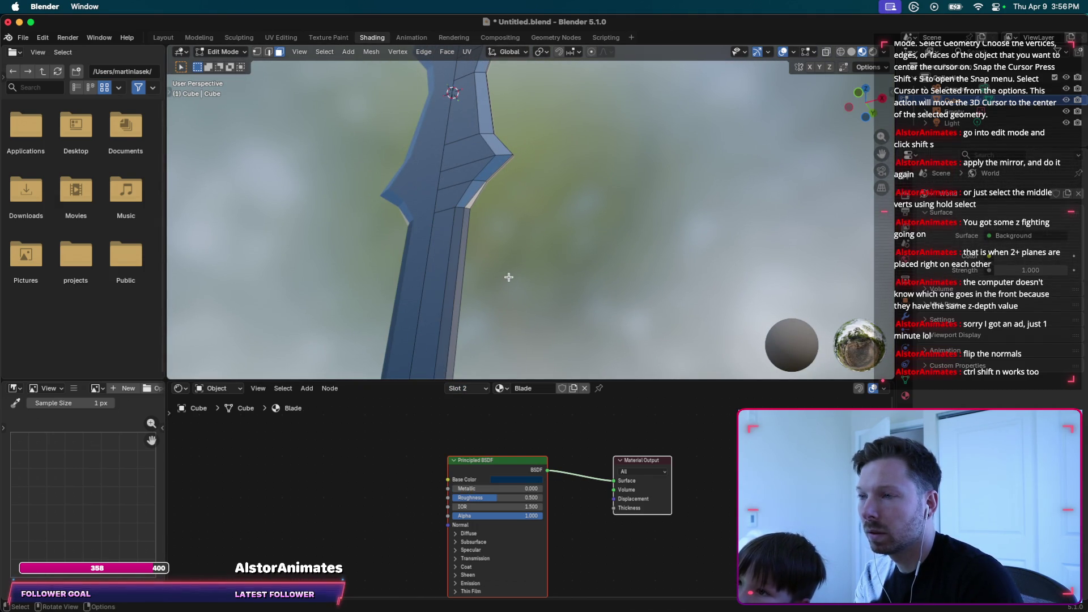
{"action": "scroll", "coordinate": [530, 276], "scroll_direction": "down", "scroll_amount": 6}
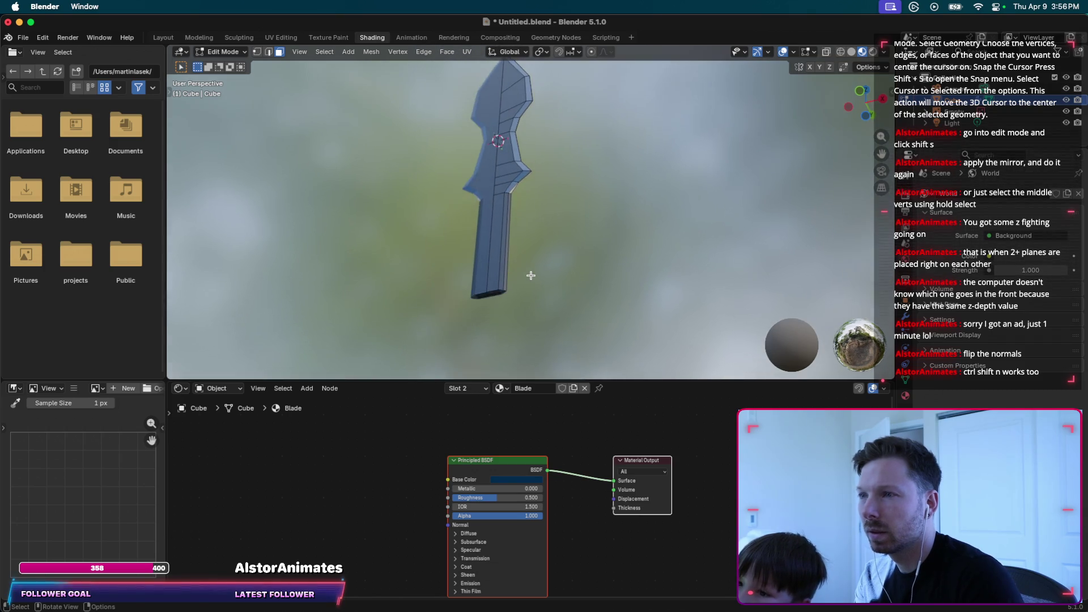
{"action": "scroll", "coordinate": [530, 275], "scroll_direction": "up", "scroll_amount": 3}
{"action": "scroll", "coordinate": [530, 275], "scroll_direction": "up", "scroll_amount": 5}
{"action": "left_click", "coordinate": [467, 388]}
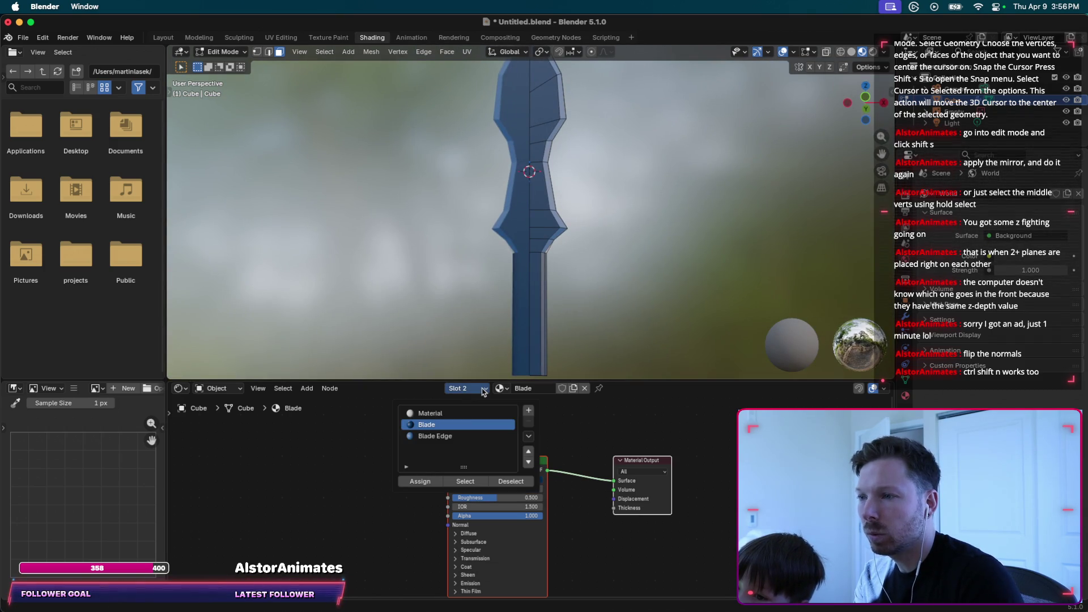
Add a new material in slot 4 named 'Handle' with a dark red base colour.
{"action": "left_click", "coordinate": [528, 410]}
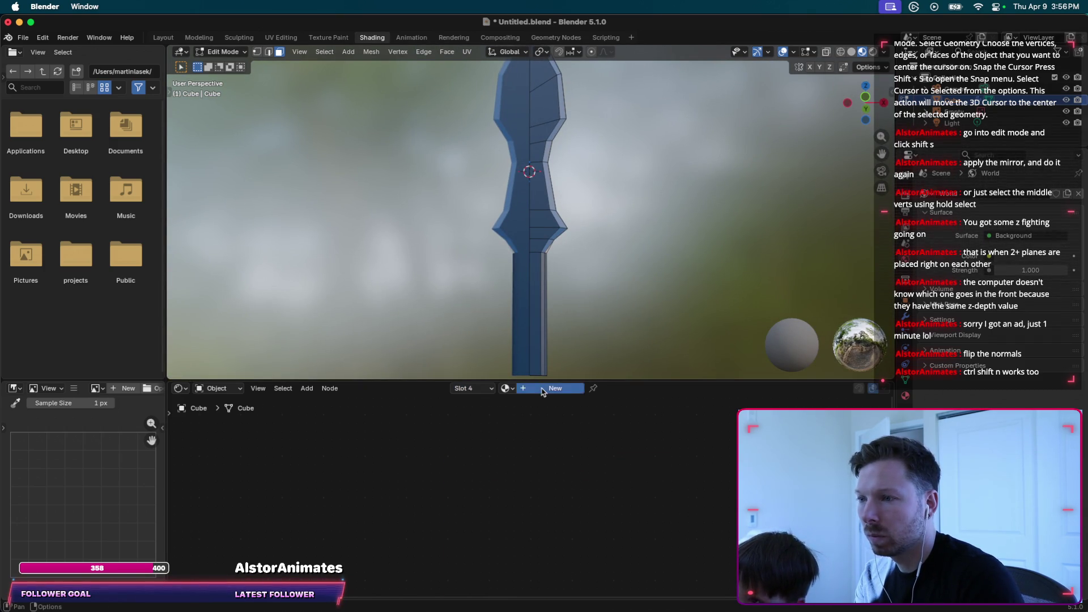
{"action": "left_click", "coordinate": [542, 389]}
{"action": "double_click", "coordinate": [535, 387]}
{"action": "type", "text": "Handle"}
{"action": "key", "text": "Return"}
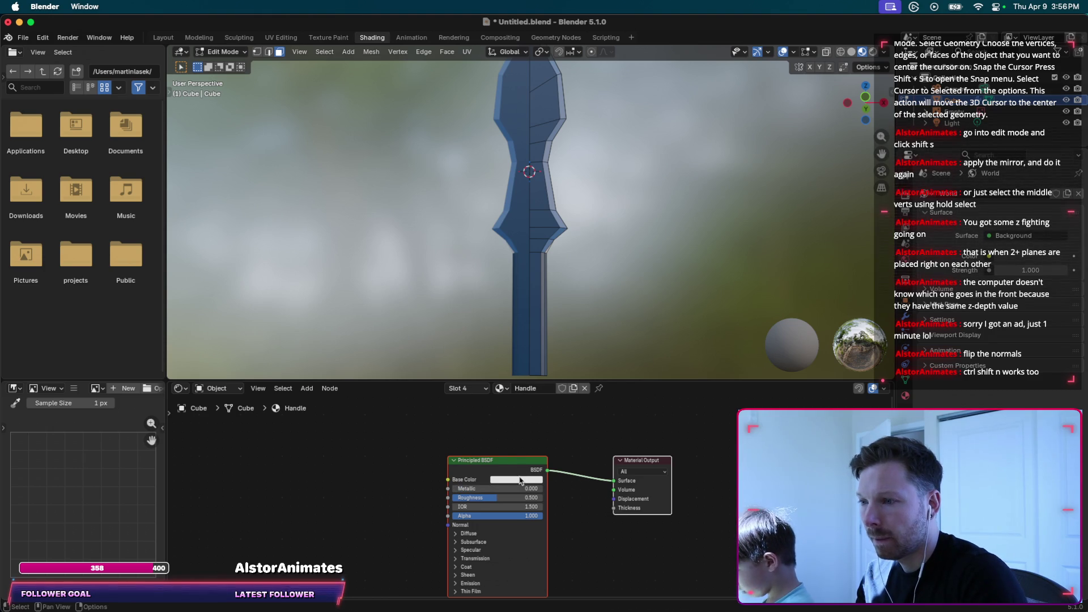
{"action": "left_click", "coordinate": [514, 480]}
{"action": "left_click_drag", "start_coordinate": [523, 385], "coordinate": [520, 390]}
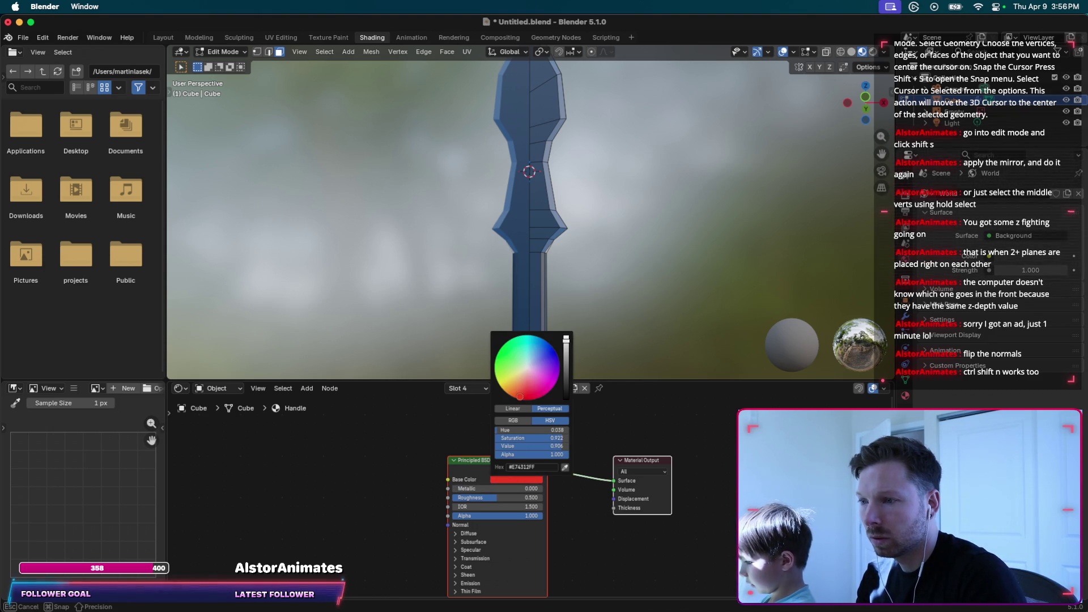
{"action": "left_click_drag", "start_coordinate": [566, 339], "coordinate": [566, 361]}
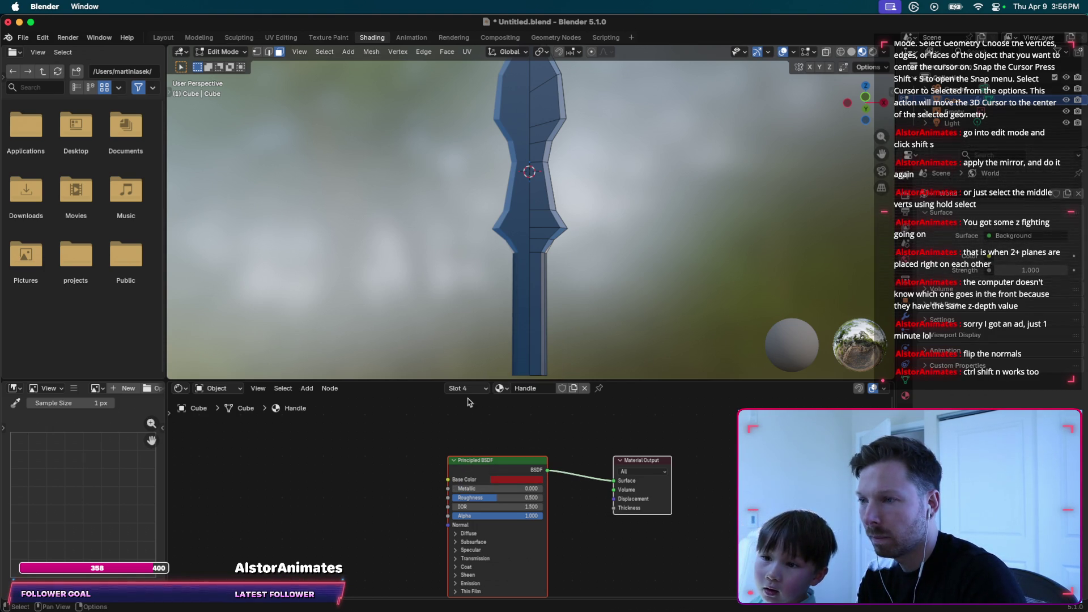
Assign the Handle material to the narrow front strip of the sword's handle.
{"action": "left_click", "coordinate": [534, 280]}
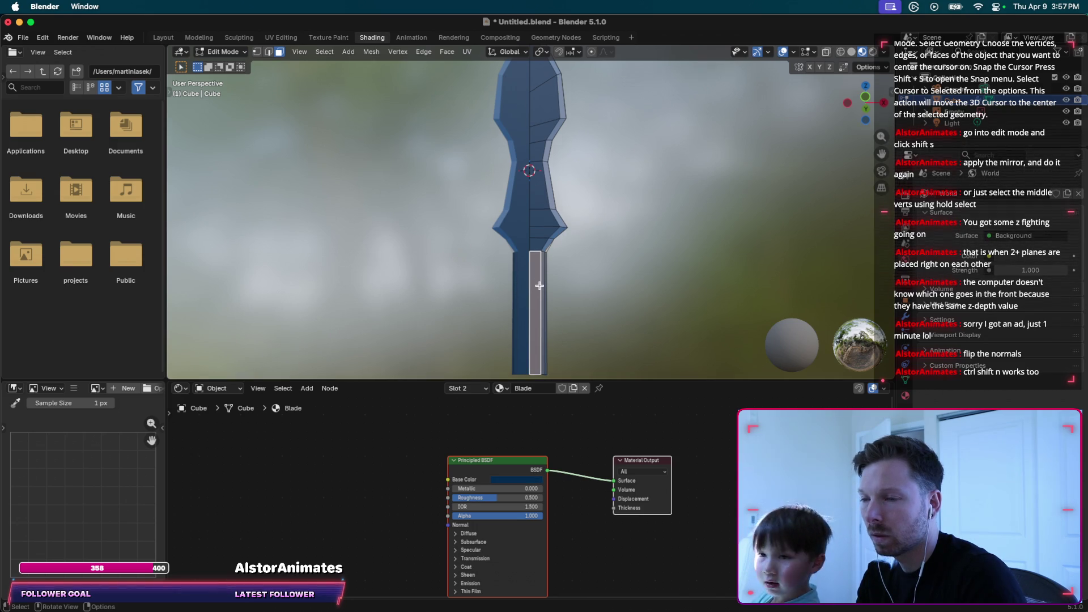
{"action": "left_click", "coordinate": [466, 388]}
{"action": "left_click", "coordinate": [429, 447]}
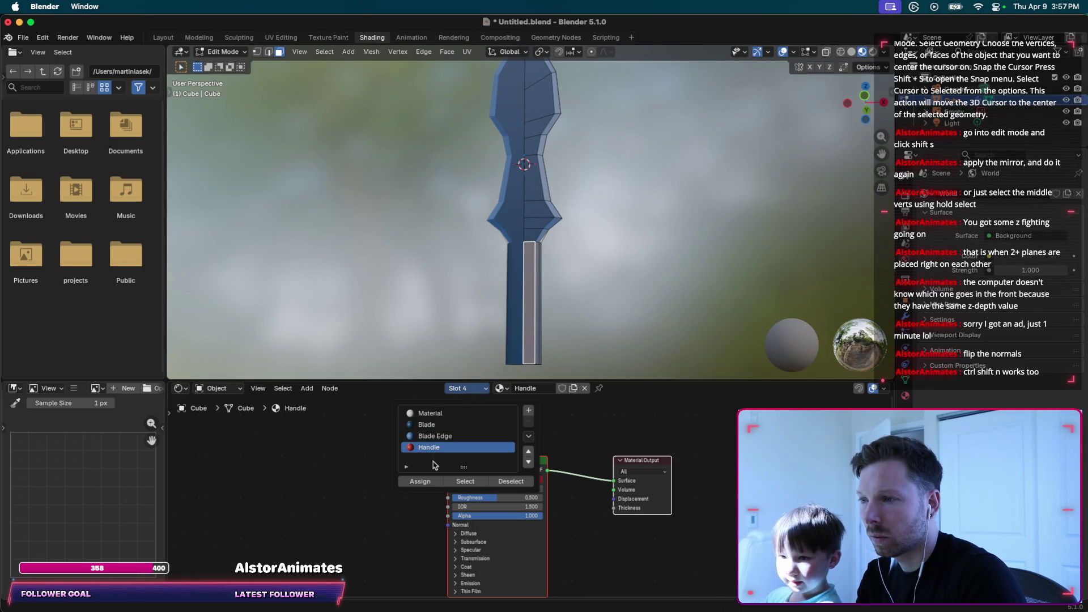
{"action": "left_click", "coordinate": [420, 482]}
{"action": "left_click", "coordinate": [549, 285]}
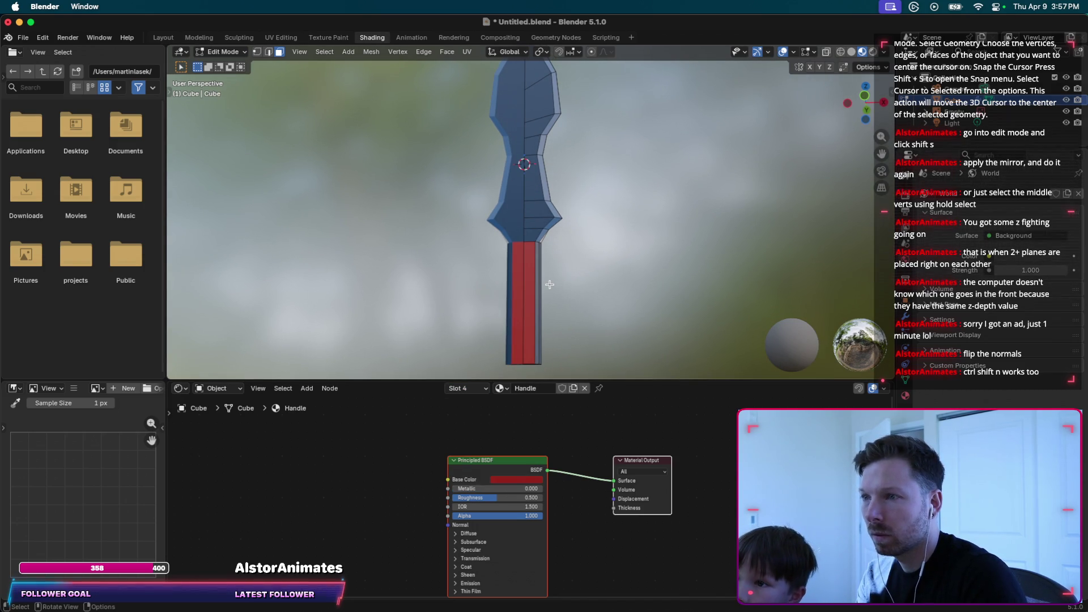
{"action": "scroll", "coordinate": [550, 284], "scroll_direction": "up", "scroll_amount": 5}
{"action": "scroll", "coordinate": [549, 285], "scroll_direction": "down", "scroll_amount": 3}
{"action": "key", "text": "ctrl+Up"}
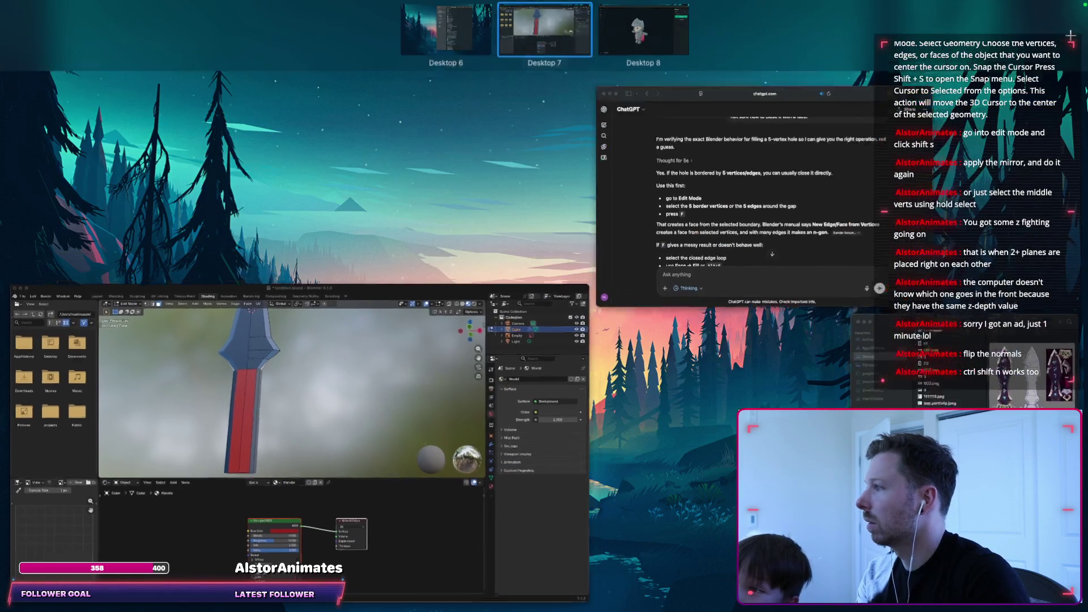
{"action": "key", "text": "ctrl+Up"}
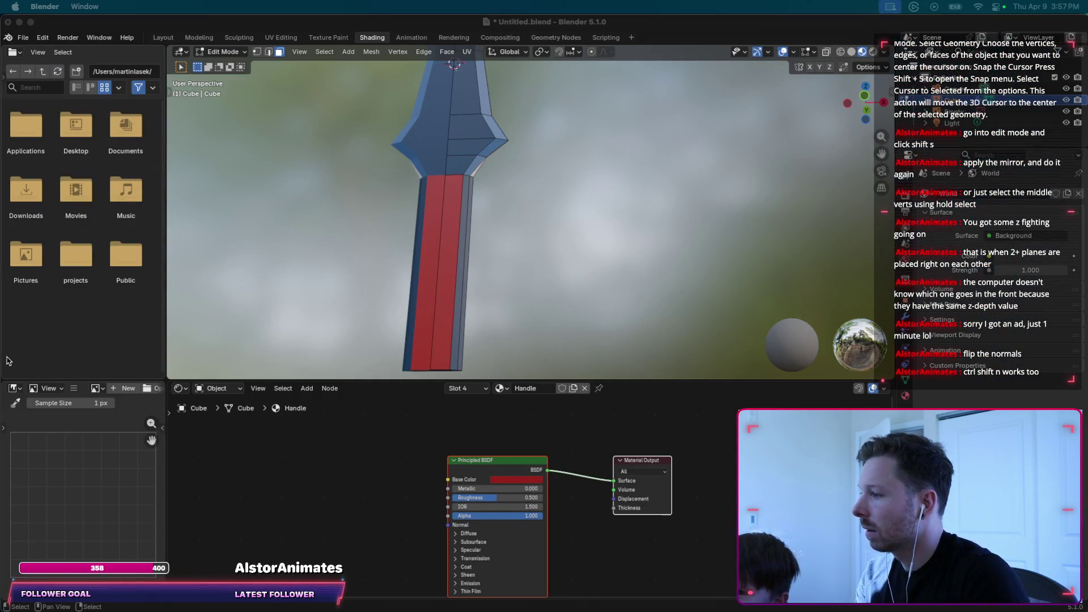
{"action": "middle_click_drag", "start_coordinate": [584, 185], "coordinate": [389, 232]}
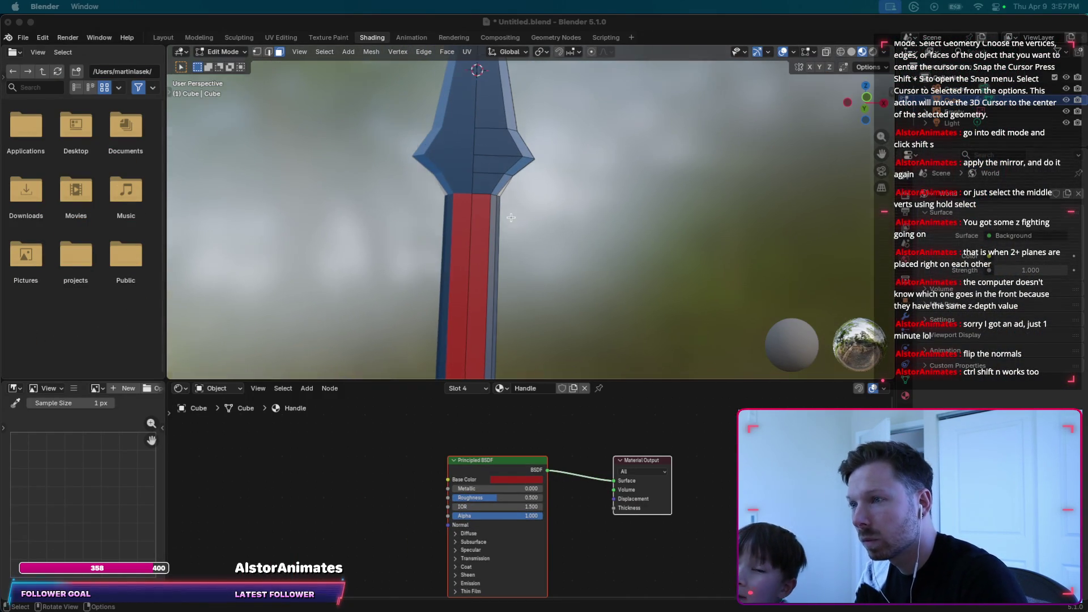
Change the Blade material's base colour from dark blue to bright red (C81301).
{"action": "middle_click_drag", "start_coordinate": [511, 218], "coordinate": [483, 244], "text": "shift"}
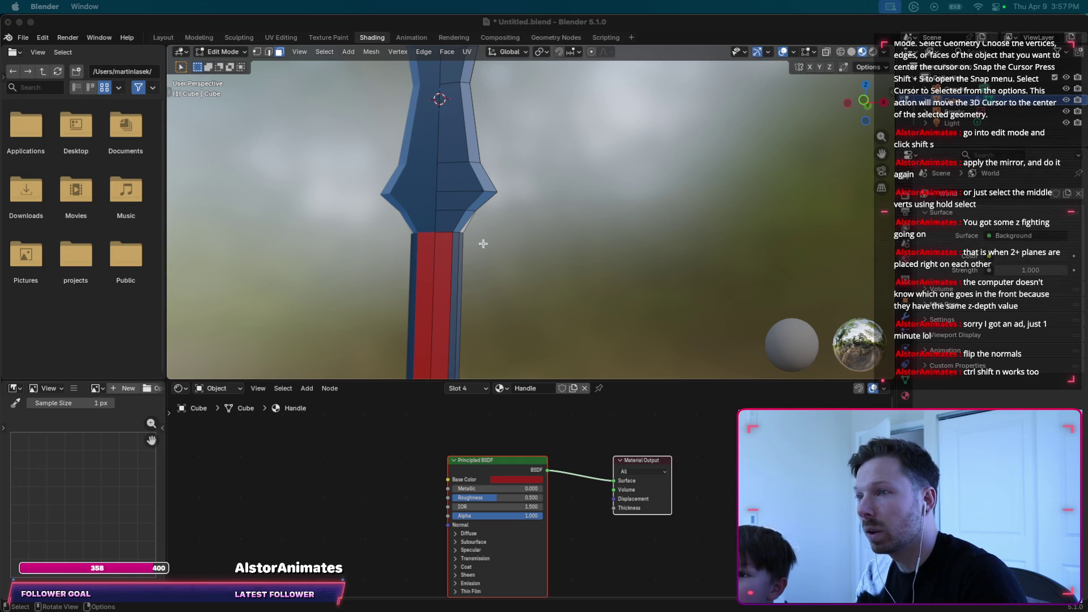
{"action": "scroll", "coordinate": [483, 244], "scroll_direction": "down", "scroll_amount": 3}
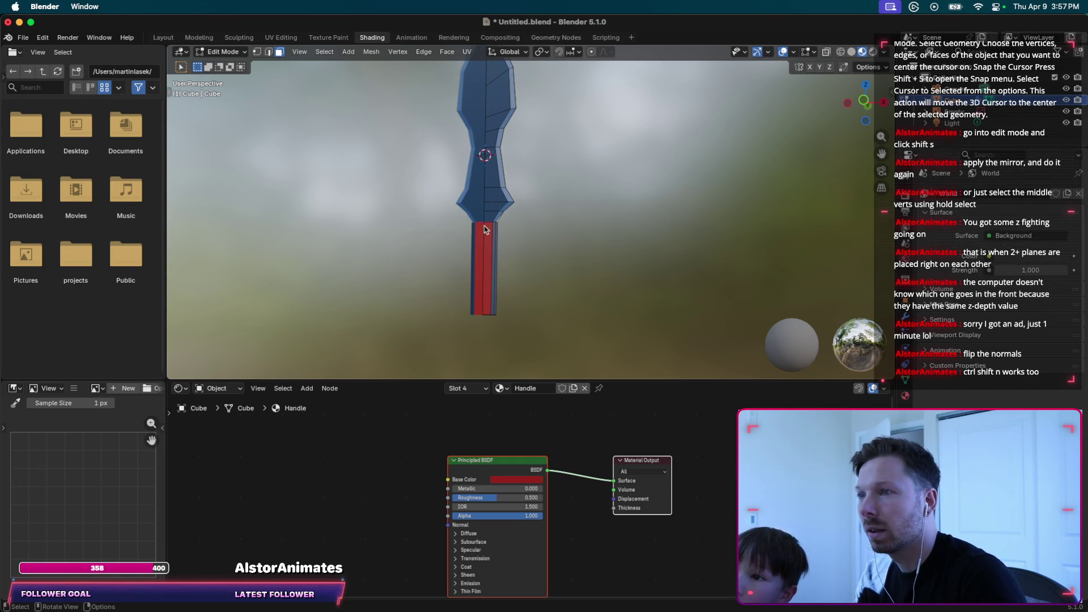
{"action": "left_click", "coordinate": [467, 388]}
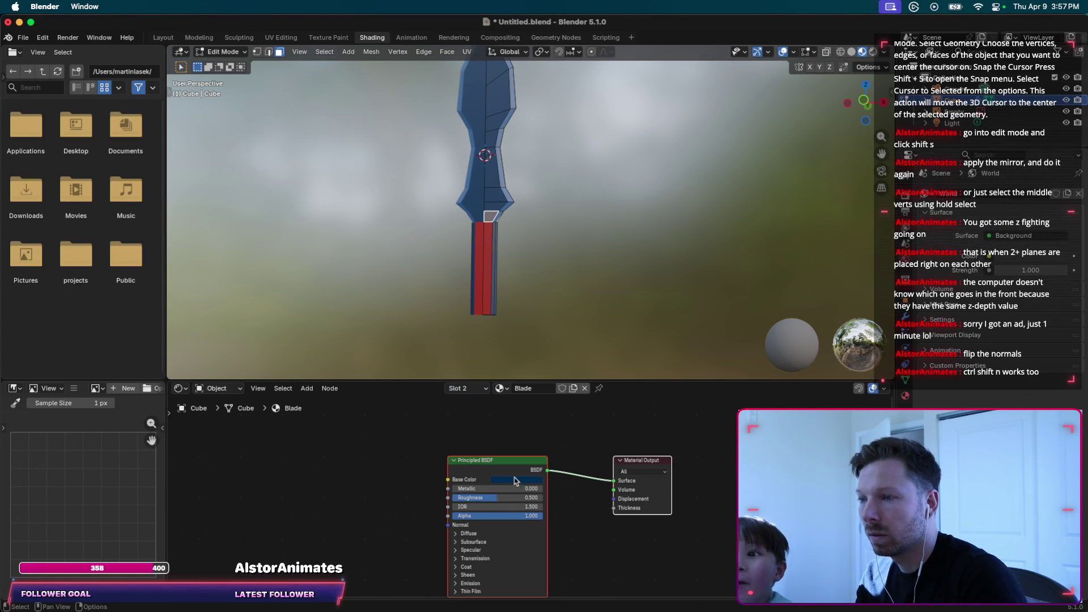
{"action": "left_click", "coordinate": [509, 481]}
{"action": "mouse_move", "coordinate": [566, 379]}
{"action": "left_mouse_down"}
{"action": "mouse_move", "coordinate": [566, 355]}
{"action": "mouse_move", "coordinate": [535, 400]}
{"action": "left_mouse_up"}
{"action": "left_click_drag", "start_coordinate": [568, 355], "coordinate": [565, 351]}
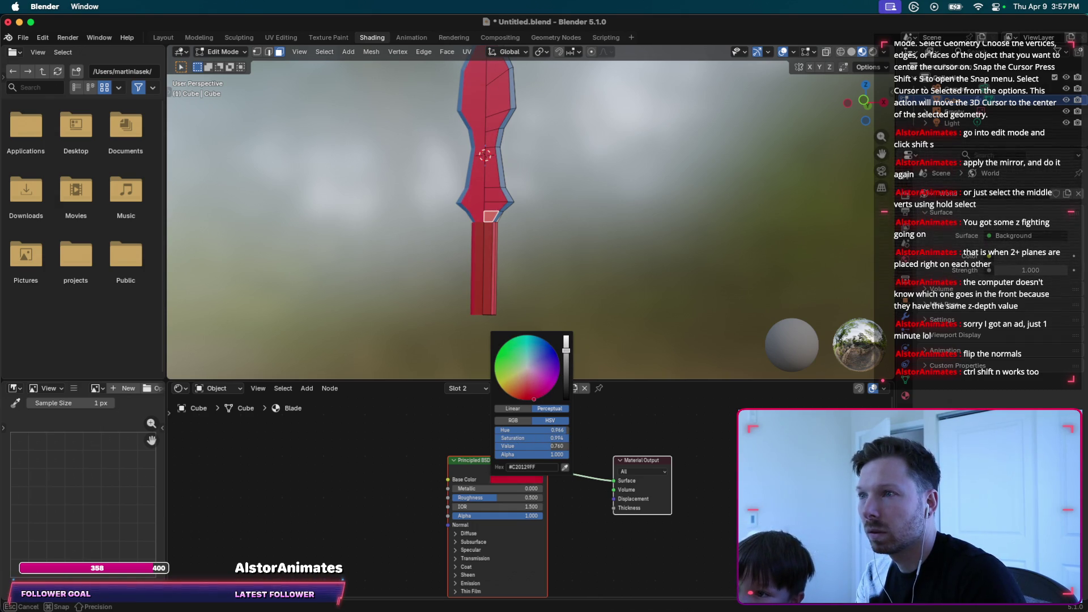
{"action": "left_click_drag", "start_coordinate": [533, 390], "coordinate": [527, 396]}
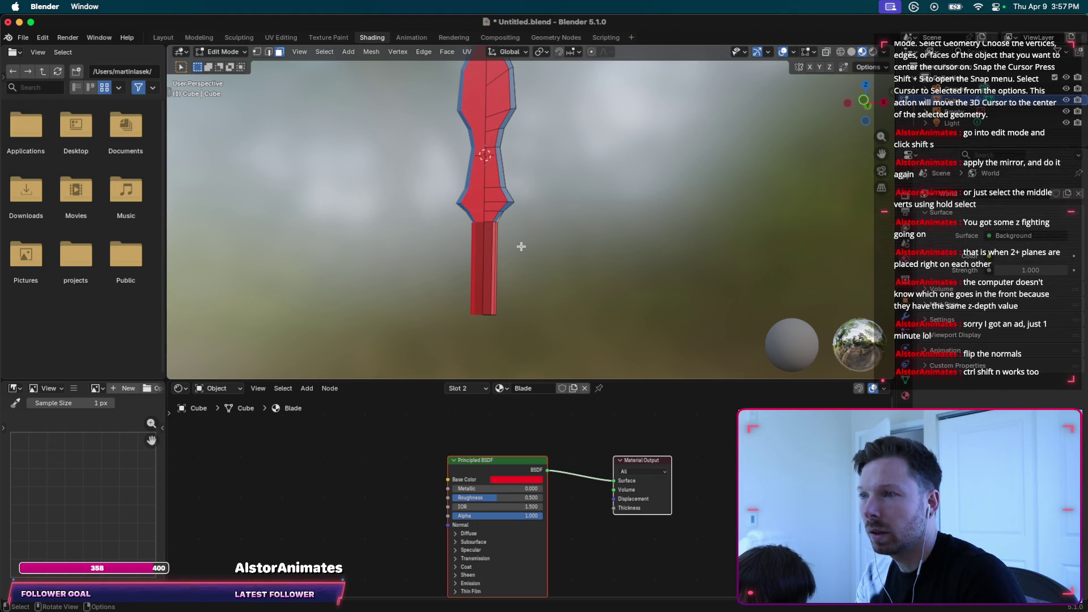
{"action": "scroll", "coordinate": [521, 246], "scroll_direction": "up", "scroll_amount": 4}
Select the handle's long faces along a path.
{"action": "left_click", "coordinate": [455, 283]}
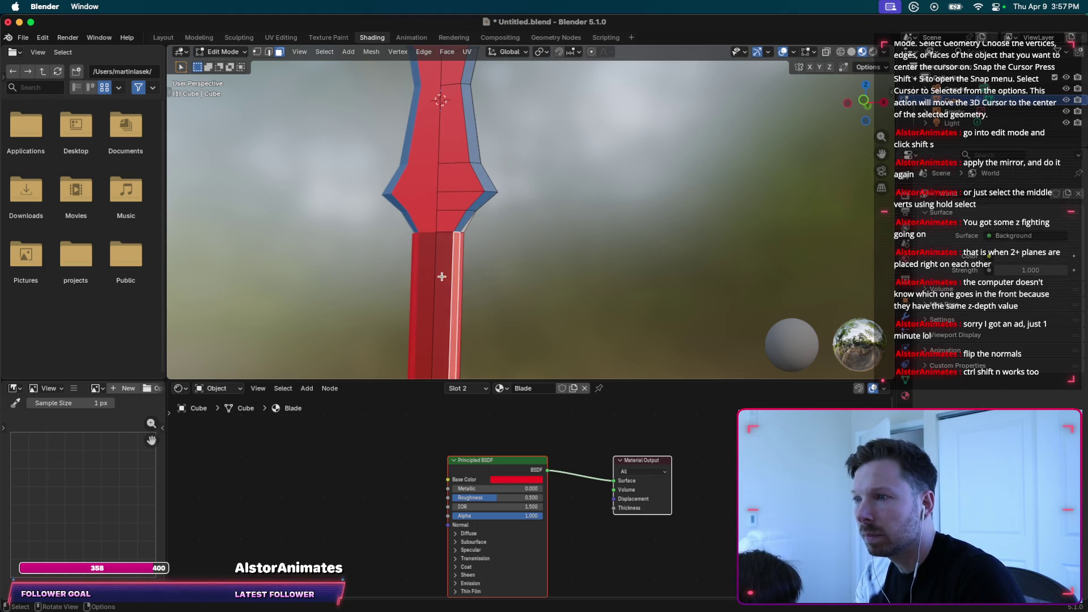
{"action": "mouse_move", "coordinate": [445, 281]}
{"action": "middle_mouse_down"}
{"action": "mouse_move", "coordinate": [406, 254]}
{"action": "mouse_move", "coordinate": [364, 251]}
{"action": "mouse_move", "coordinate": [377, 127]}
{"action": "middle_mouse_up"}
{"action": "left_click", "coordinate": [406, 254], "text": "ctrl"}
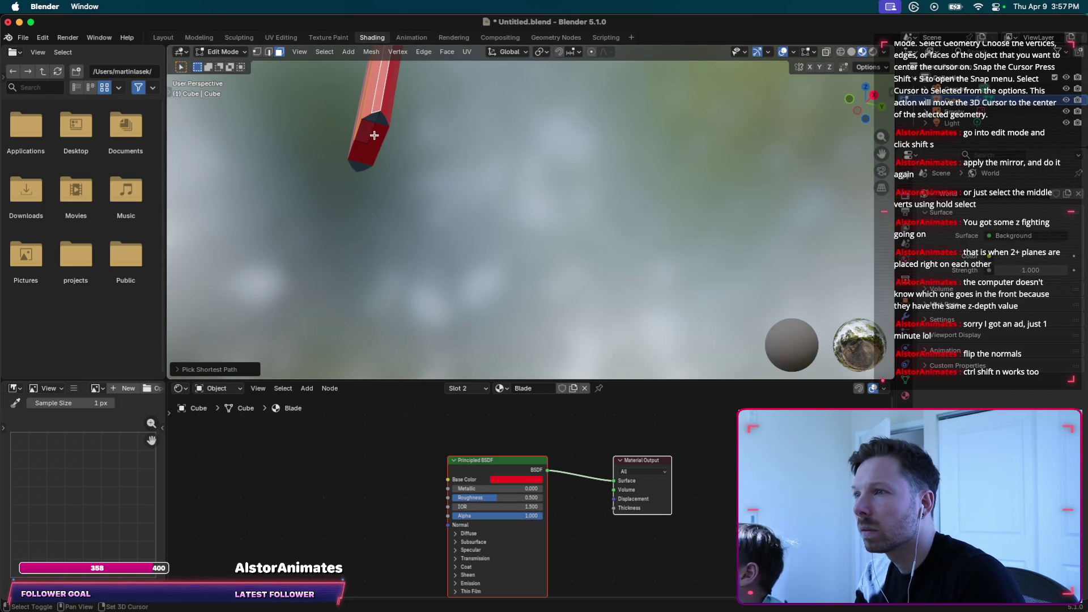
Assign the Handle material (slot 4) to the selected faces at the sword's end.
{"action": "left_click", "coordinate": [368, 132], "text": "shift"}
{"action": "left_click", "coordinate": [372, 120], "text": "shift"}
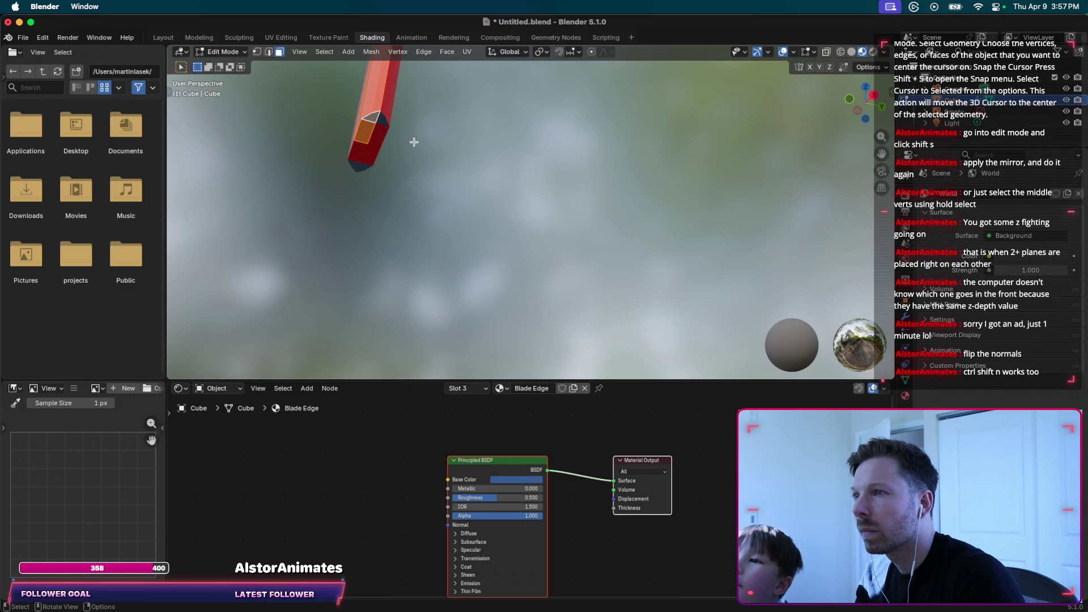
{"action": "middle_click_drag", "start_coordinate": [411, 151], "coordinate": [460, 339], "text": "shift"}
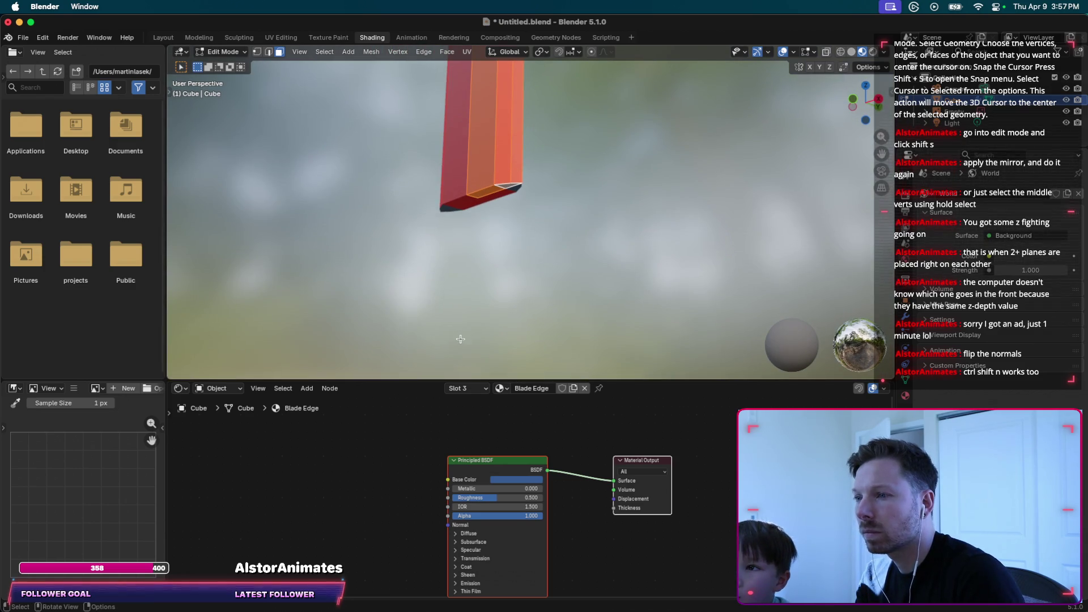
{"action": "left_click", "coordinate": [465, 388]}
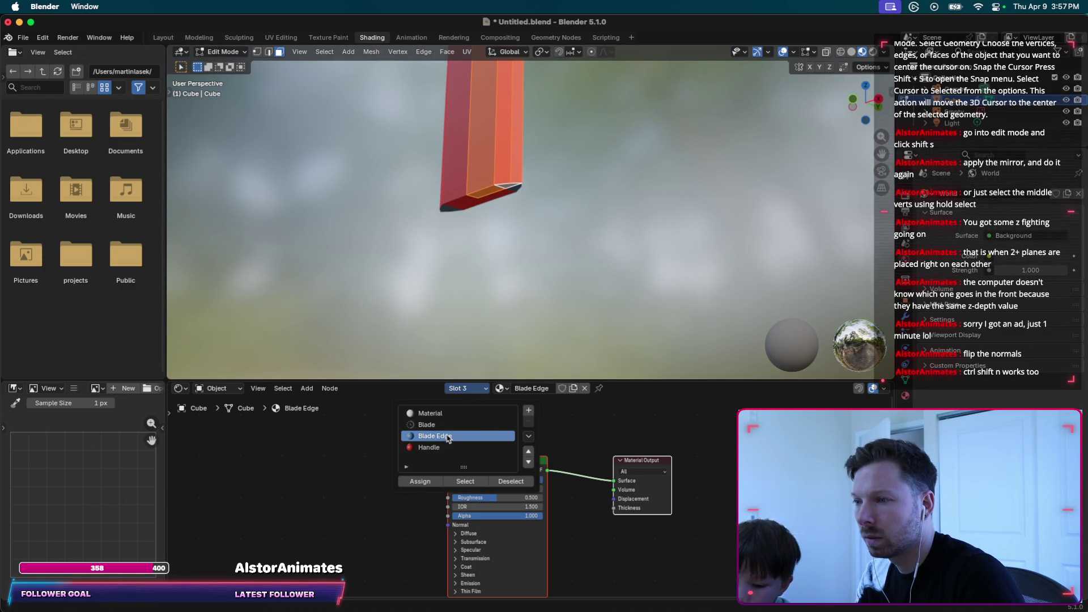
{"action": "left_click", "coordinate": [429, 447]}
{"action": "left_click", "coordinate": [420, 482]}
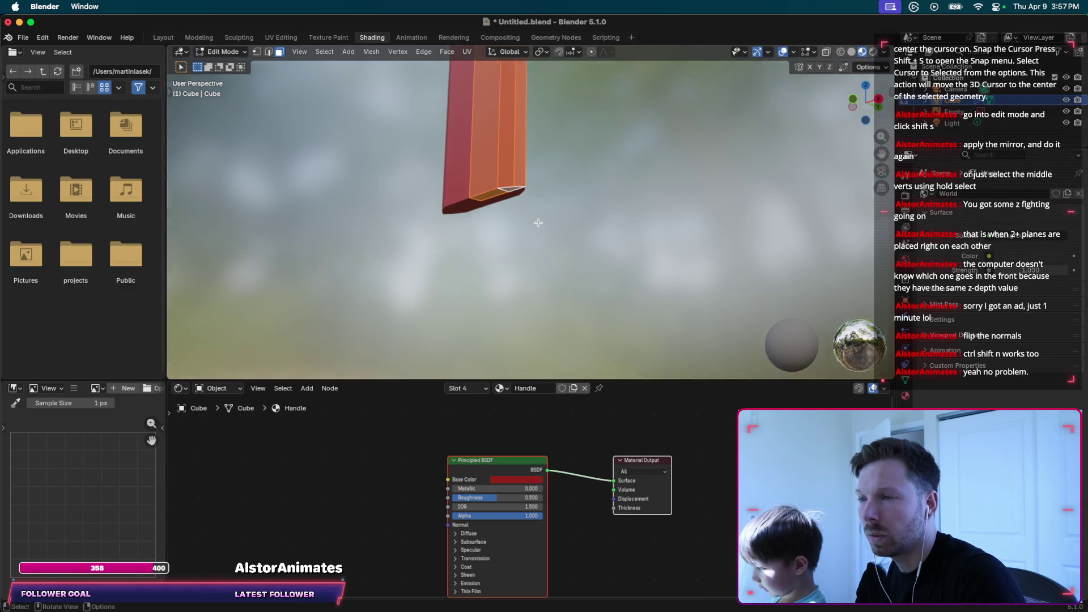
Set the Handle material's Base Color to blue (hex 001CDC).
{"action": "scroll", "coordinate": [539, 222], "scroll_direction": "down", "scroll_amount": 5}
{"action": "scroll", "coordinate": [539, 222], "scroll_direction": "down", "scroll_amount": 1}
{"action": "scroll", "coordinate": [538, 223], "scroll_direction": "down", "scroll_amount": 2}
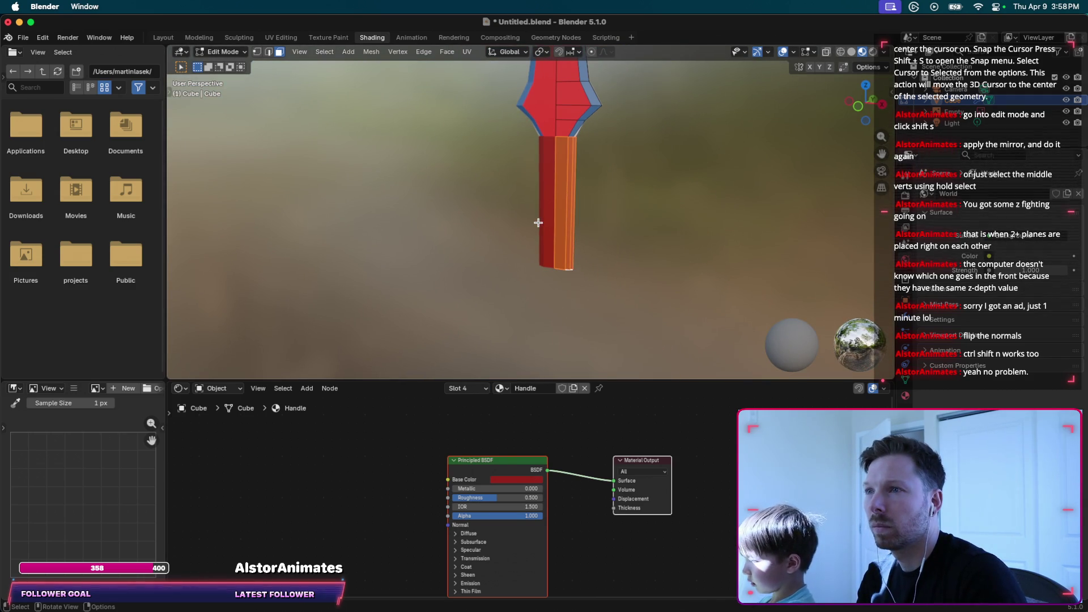
{"action": "left_click", "coordinate": [523, 480]}
{"action": "mouse_move", "coordinate": [526, 400]}
{"action": "left_mouse_down"}
{"action": "mouse_move", "coordinate": [553, 346]}
{"action": "mouse_move", "coordinate": [566, 344]}
{"action": "left_mouse_up"}
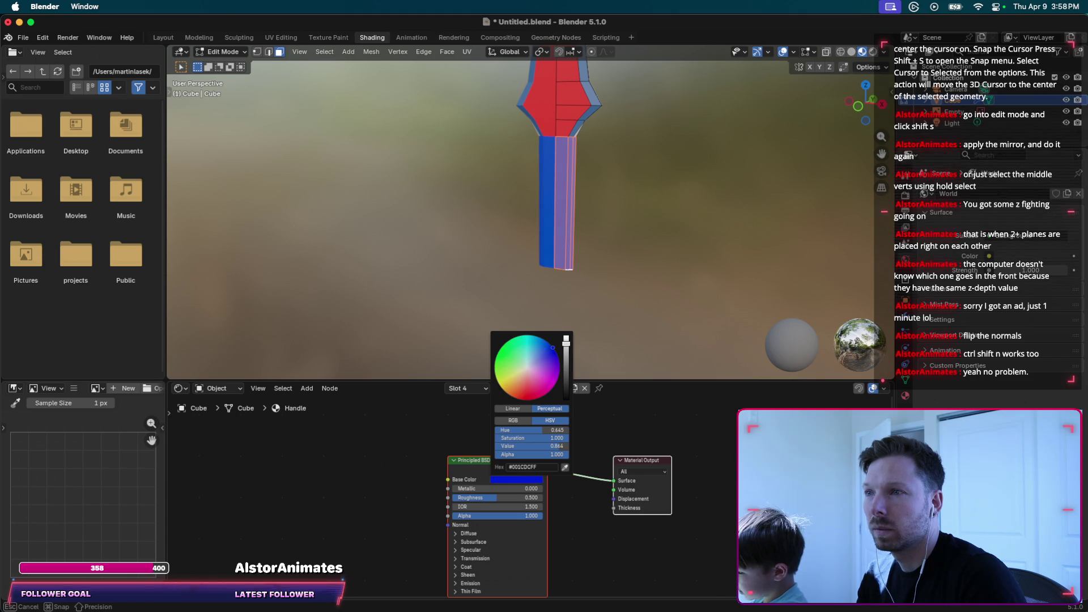
Deselect the handle faces and save Untitled.blend.
{"action": "middle_click_drag", "start_coordinate": [581, 268], "coordinate": [553, 303]}
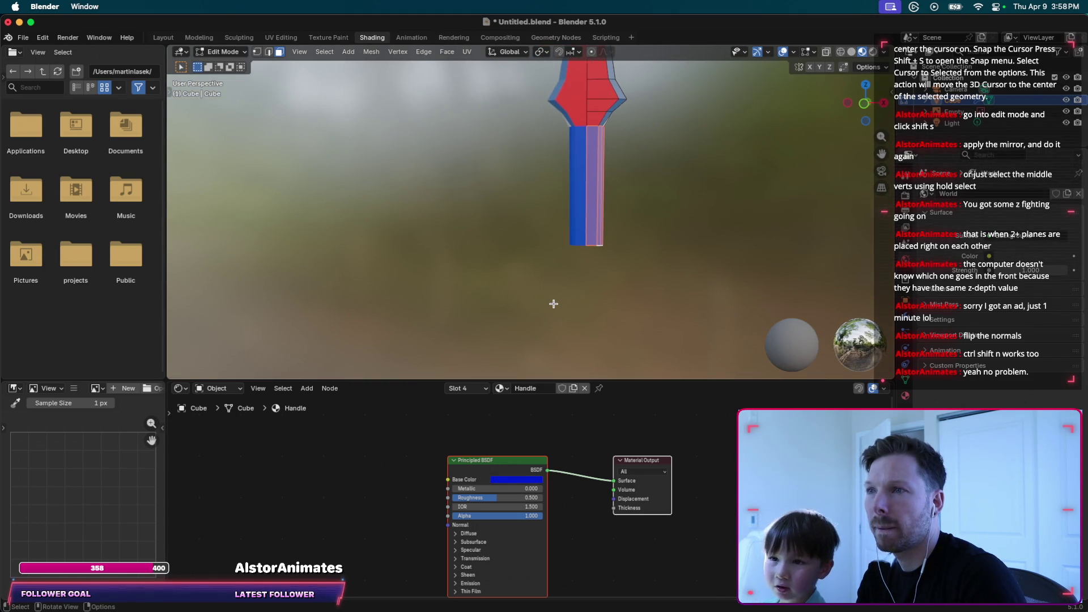
{"action": "scroll", "coordinate": [567, 233], "scroll_direction": "up", "scroll_amount": 5, "text": "shift"}
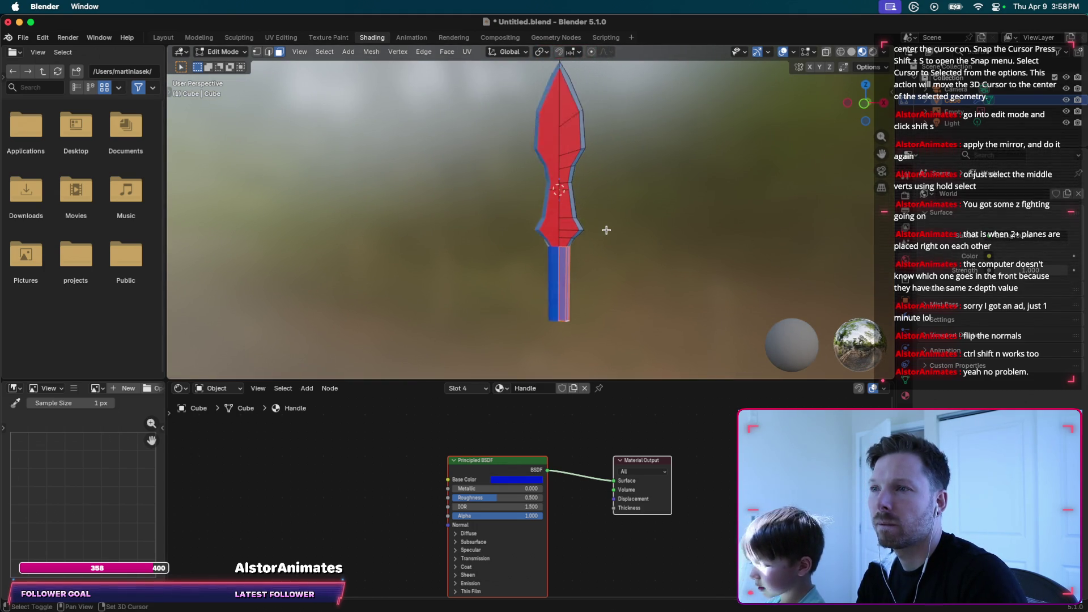
{"action": "scroll", "coordinate": [605, 244], "scroll_direction": "down", "scroll_amount": 3, "text": "shift"}
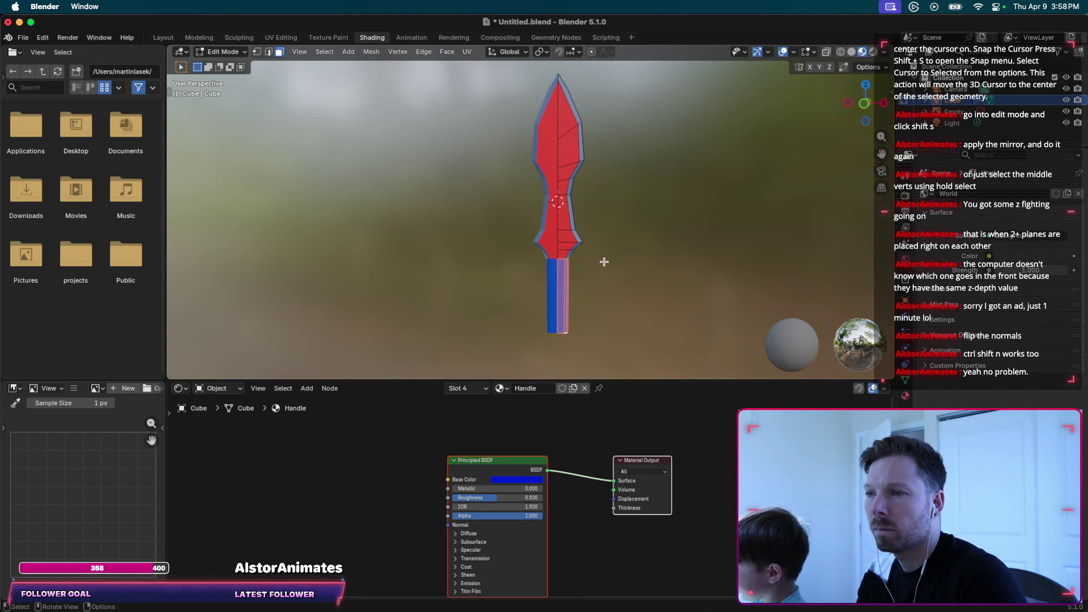
{"action": "scroll", "coordinate": [598, 281], "scroll_direction": "down", "scroll_amount": 1}
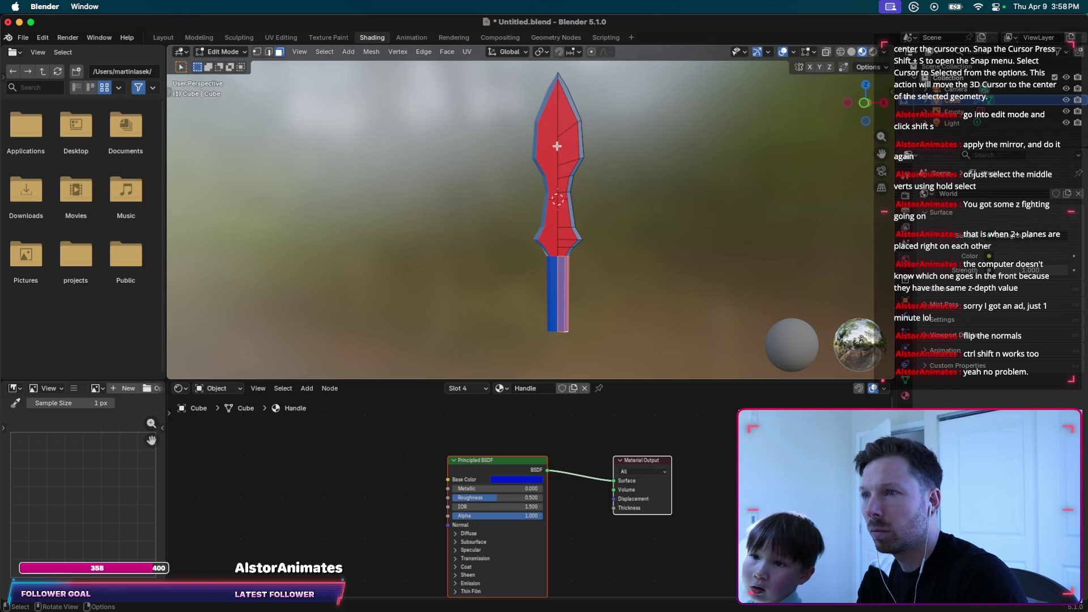
{"action": "left_click", "coordinate": [564, 274]}
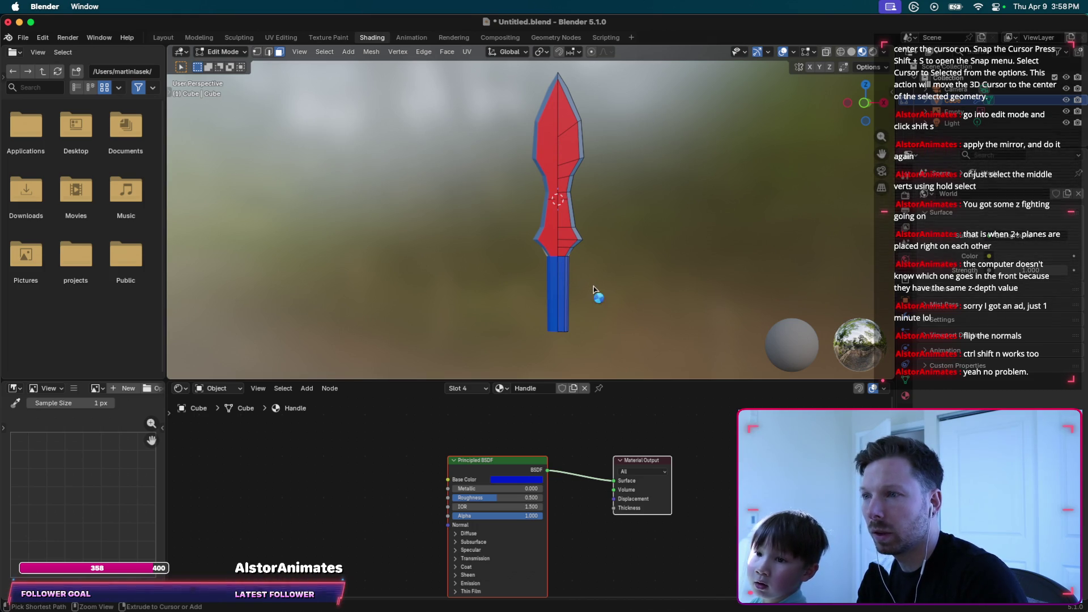
{"action": "key", "text": "super+s"}
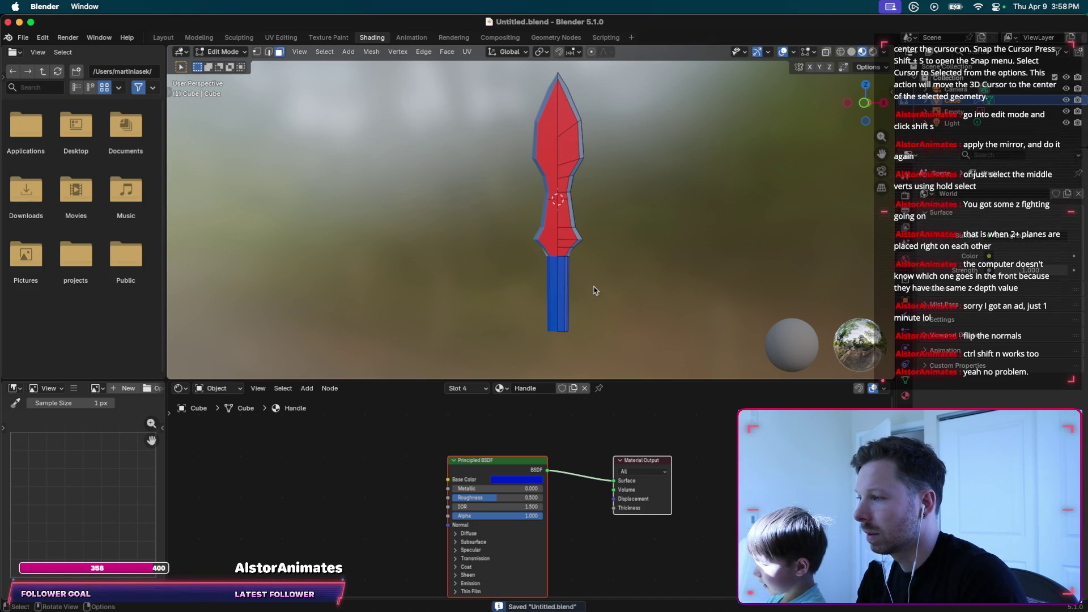
{"action": "middle_click_drag", "start_coordinate": [595, 290], "coordinate": [567, 267]}
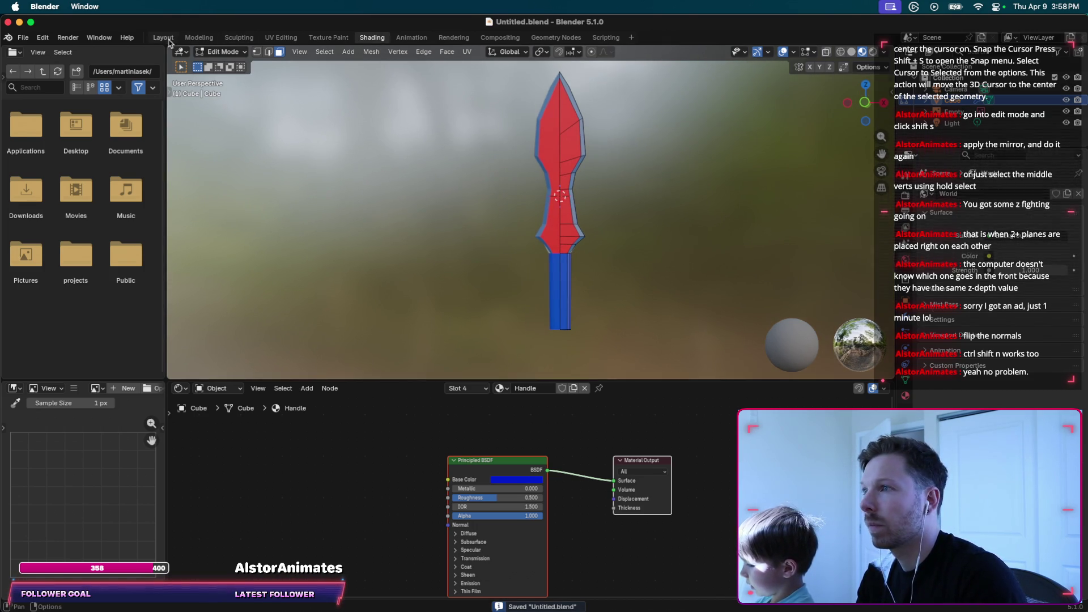
Switch to the Layout workspace and zoom in on the upright sword.
{"action": "left_click", "coordinate": [163, 37]}
{"action": "middle_click_drag", "start_coordinate": [493, 187], "coordinate": [497, 175]}
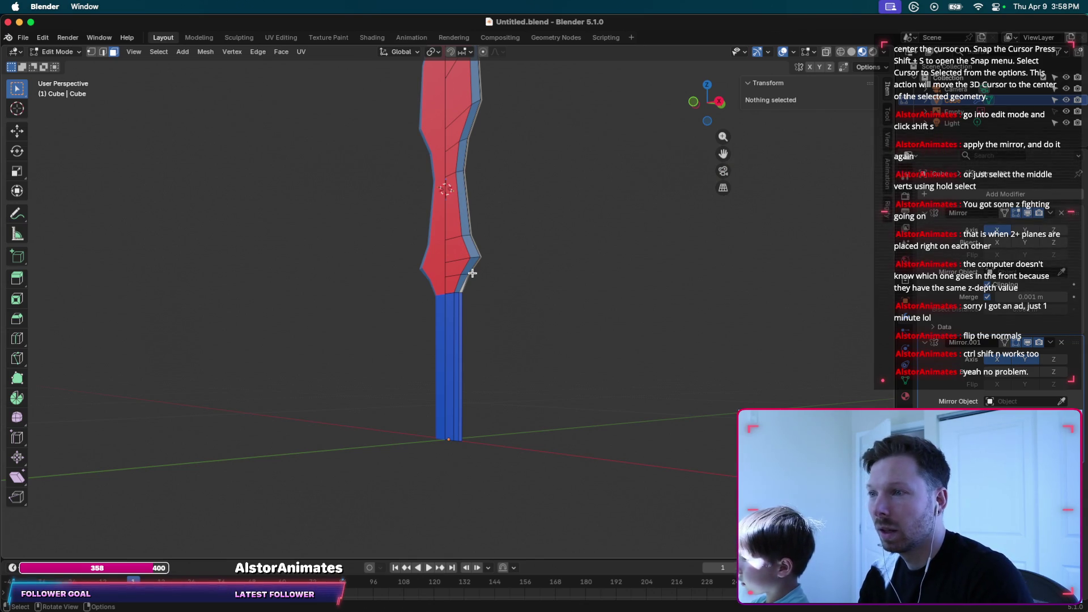
{"action": "scroll", "coordinate": [472, 273], "scroll_direction": "up", "scroll_amount": 1}
{"action": "scroll", "coordinate": [472, 273], "scroll_direction": "up", "scroll_amount": 2}
{"action": "scroll", "coordinate": [472, 274], "scroll_direction": "up", "scroll_amount": 2}
{"action": "scroll", "coordinate": [472, 273], "scroll_direction": "up", "scroll_amount": 2}
From a front view, select all the sword geometry and bring up the Normals menu.
{"action": "middle_click_drag", "start_coordinate": [472, 273], "coordinate": [534, 250]}
{"action": "scroll", "coordinate": [472, 274], "scroll_direction": "down", "scroll_amount": 2}
{"action": "scroll", "coordinate": [472, 273], "scroll_direction": "down", "scroll_amount": 2}
{"action": "scroll", "coordinate": [472, 274], "scroll_direction": "down", "scroll_amount": 3}
{"action": "scroll", "coordinate": [472, 273], "scroll_direction": "down", "scroll_amount": 2}
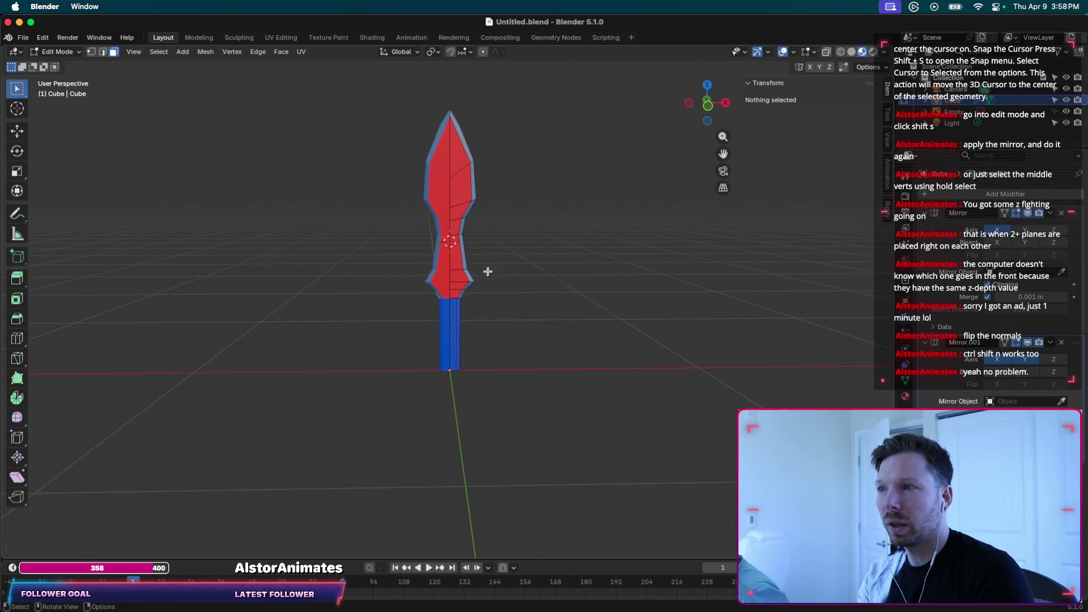
{"action": "key", "text": "super+s"}
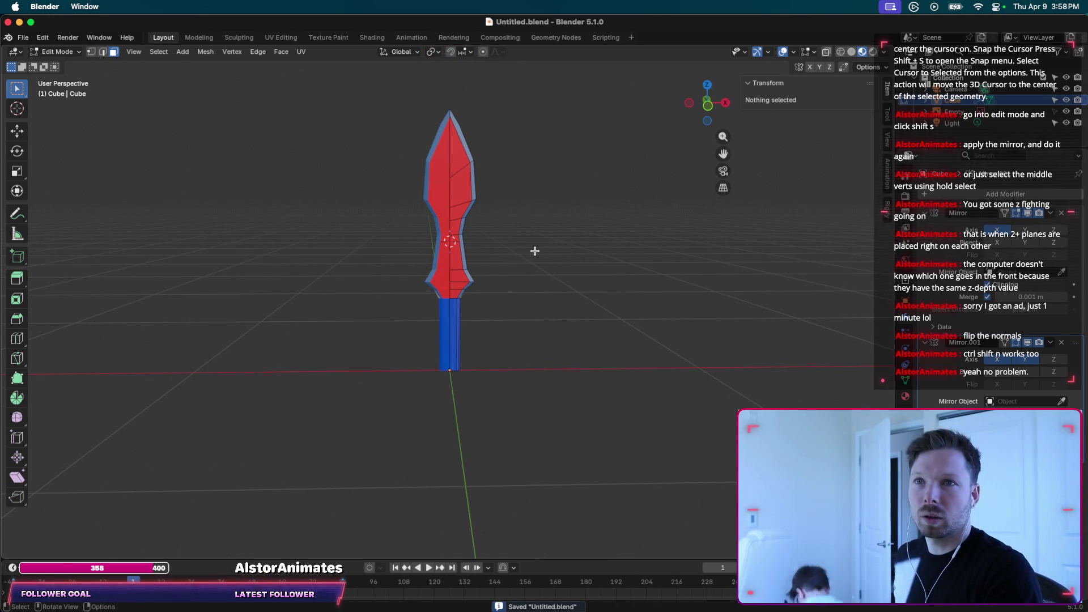
{"action": "middle_click_drag", "start_coordinate": [535, 251], "coordinate": [508, 221]}
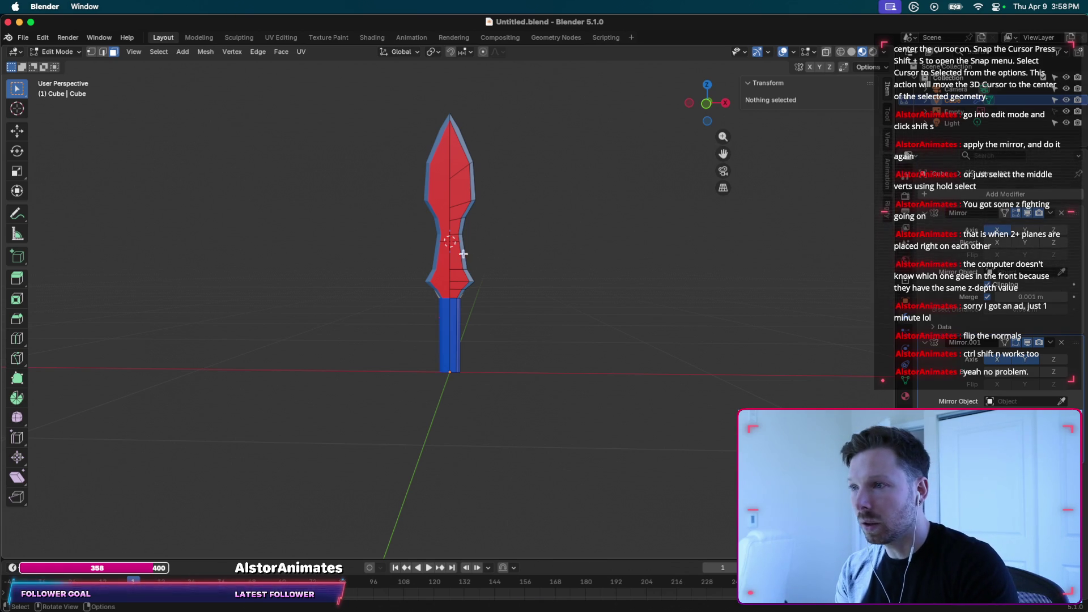
{"action": "key", "text": "a"}
{"action": "key", "text": "alt+n"}
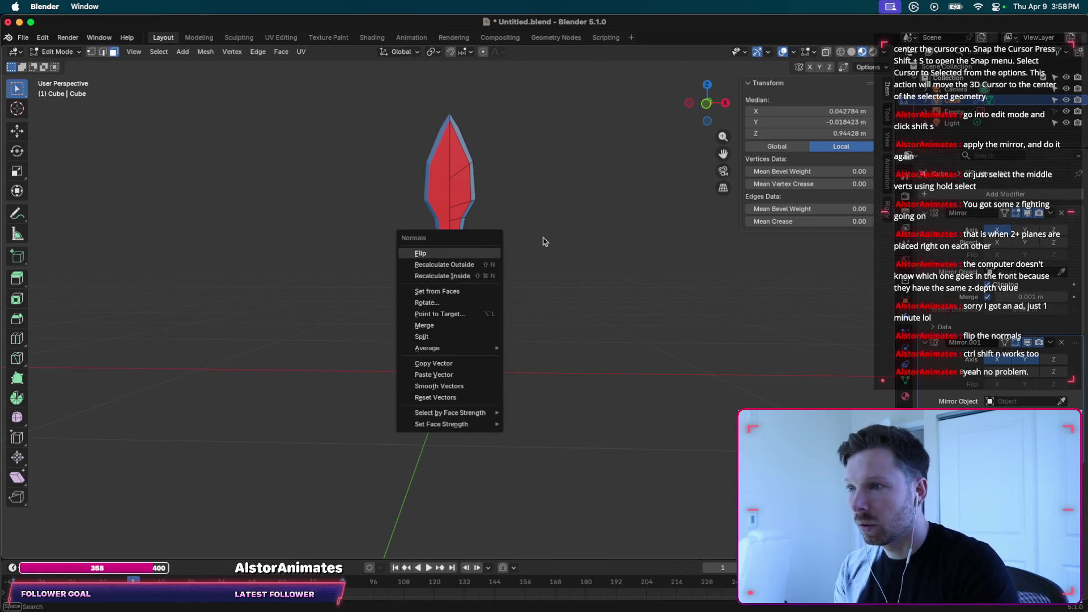
Flip the normals of the whole sword mesh, then deselect everything.
{"action": "key", "text": "Return"}
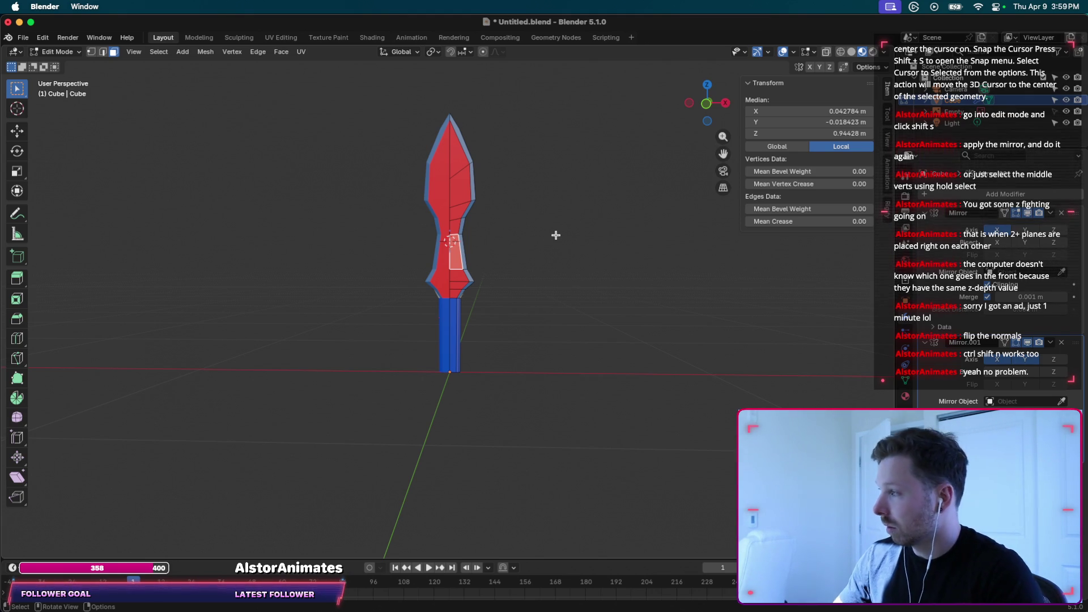
{"action": "left_click", "coordinate": [555, 235]}
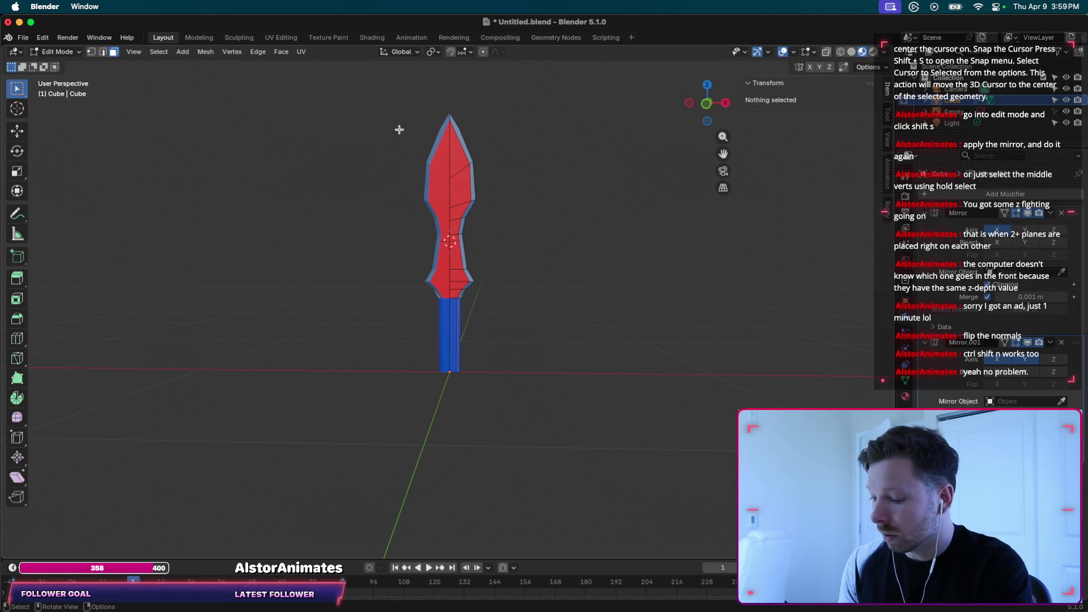
{"action": "key", "text": "super+space"}
{"action": "type", "text": "sdsf"}
{"action": "key", "text": "Escape"}
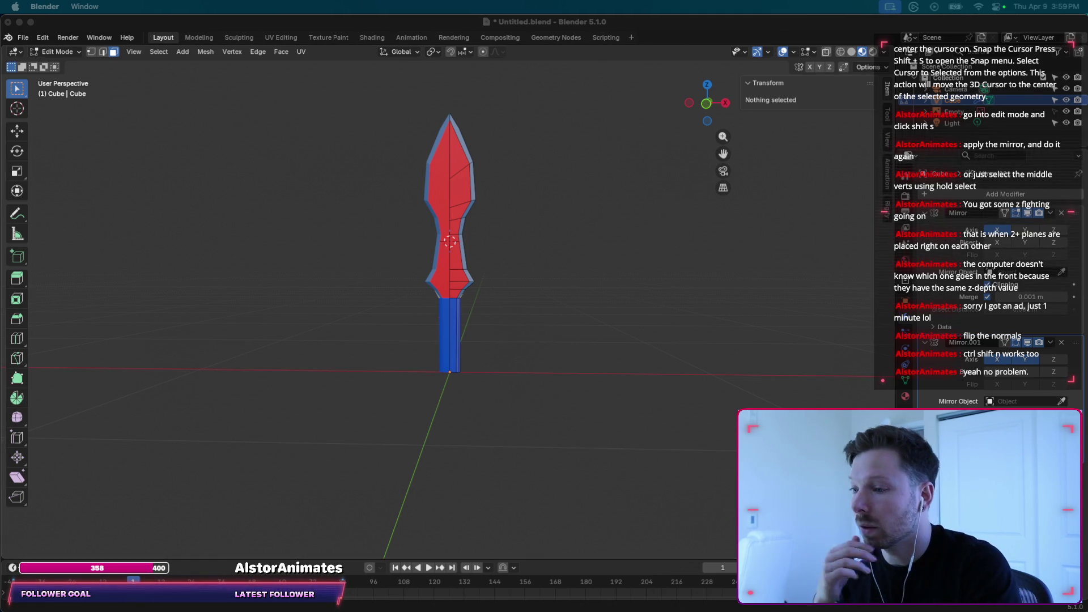
Bring Safari forward and open the followed streamer's Twitch channel page.
{"action": "left_click", "coordinate": [510, 604]}
{"action": "mouse_move", "coordinate": [305, 242]}
{"action": "left_mouse_down"}
{"action": "mouse_move", "coordinate": [301, 178]}
{"action": "mouse_move", "coordinate": [313, 124]}
{"action": "left_mouse_up"}
{"action": "left_click", "coordinate": [187, 245]}
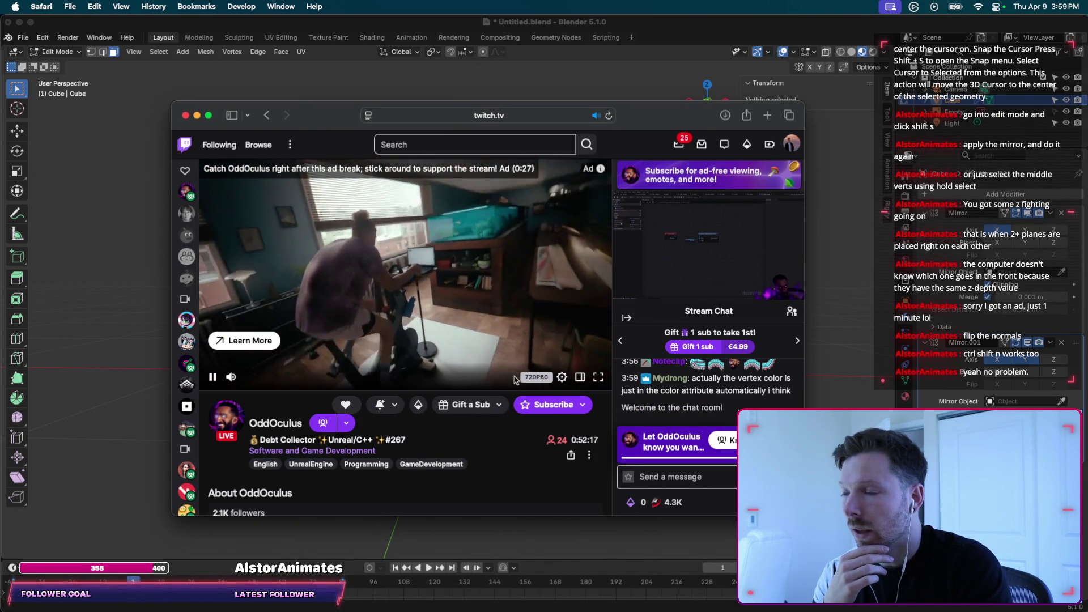
Close the Twitch Safari window to reveal the ChatGPT answer on filling a five-vertex hole.
{"action": "left_click_drag", "start_coordinate": [645, 124], "coordinate": [644, 105]}
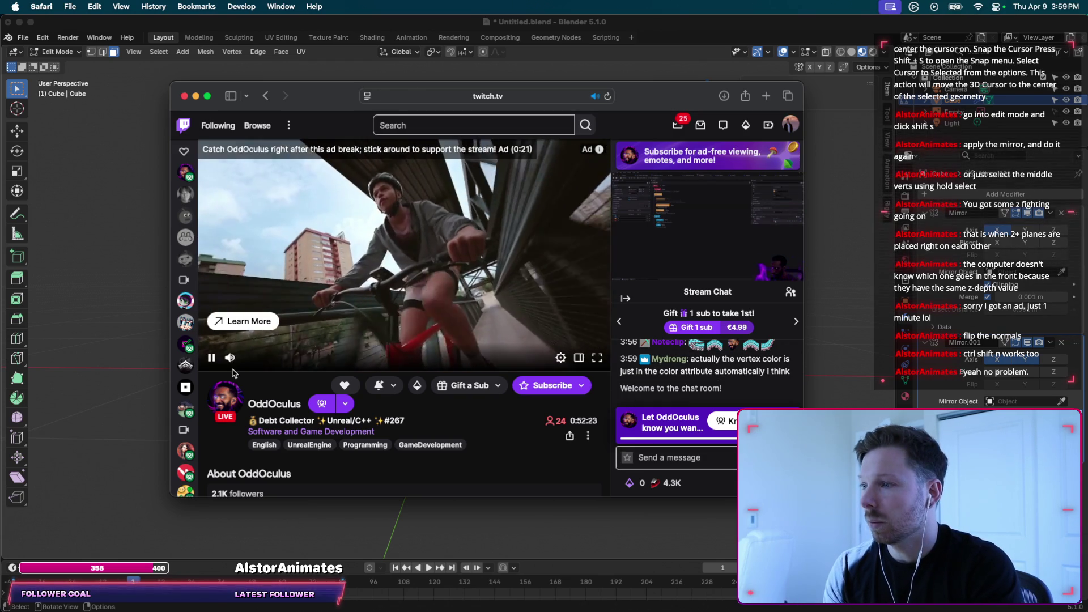
{"action": "scroll", "coordinate": [244, 385], "scroll_direction": "down", "scroll_amount": 3}
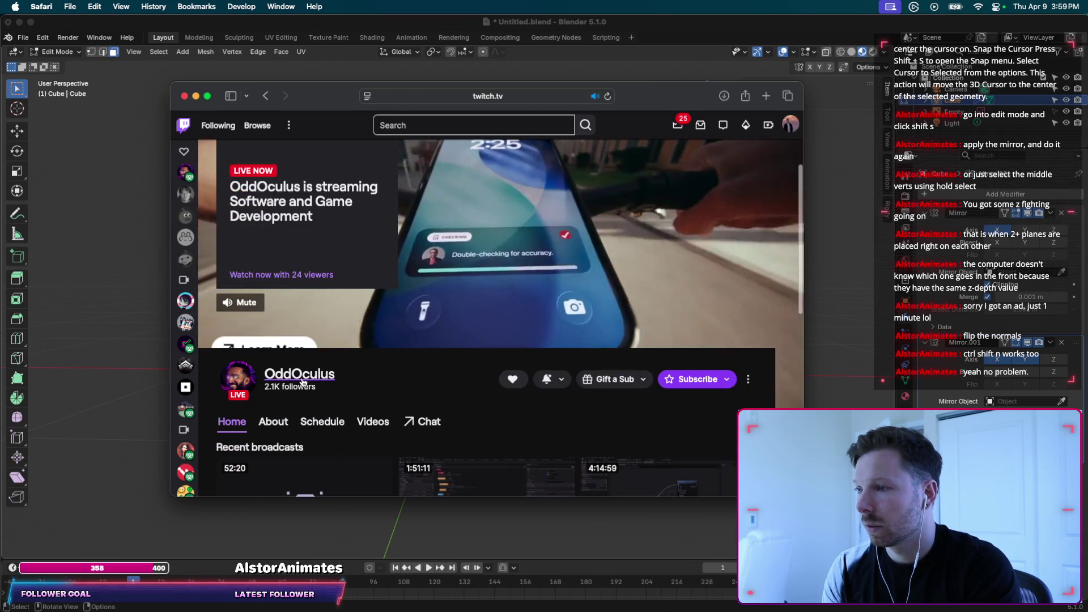
{"action": "double_click", "coordinate": [270, 377]}
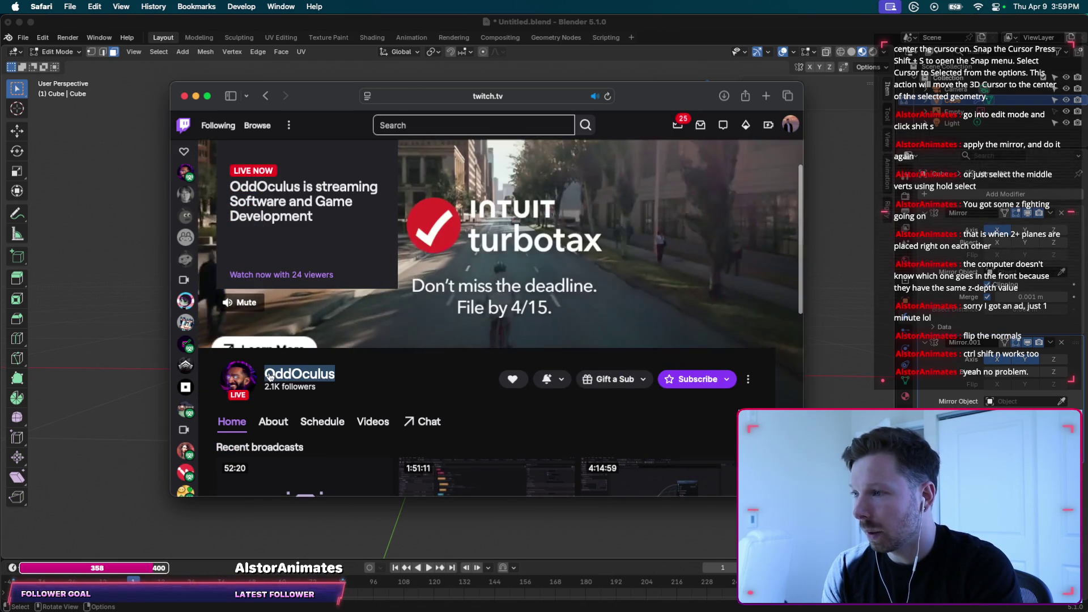
{"action": "scroll", "coordinate": [404, 376], "scroll_direction": "up", "scroll_amount": 2}
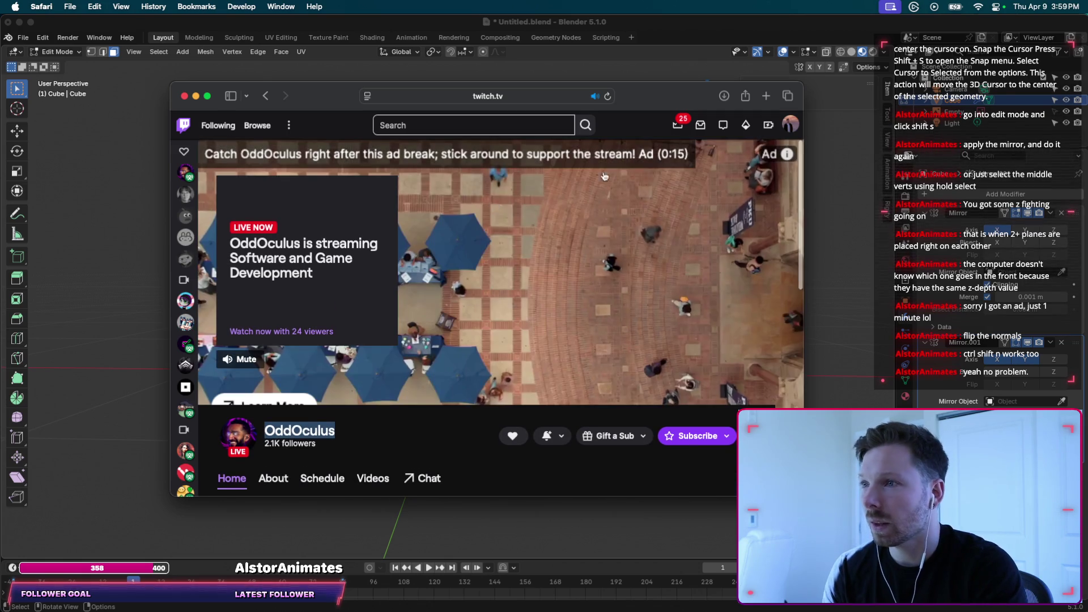
{"action": "left_click_drag", "start_coordinate": [283, 100], "coordinate": [240, 101]}
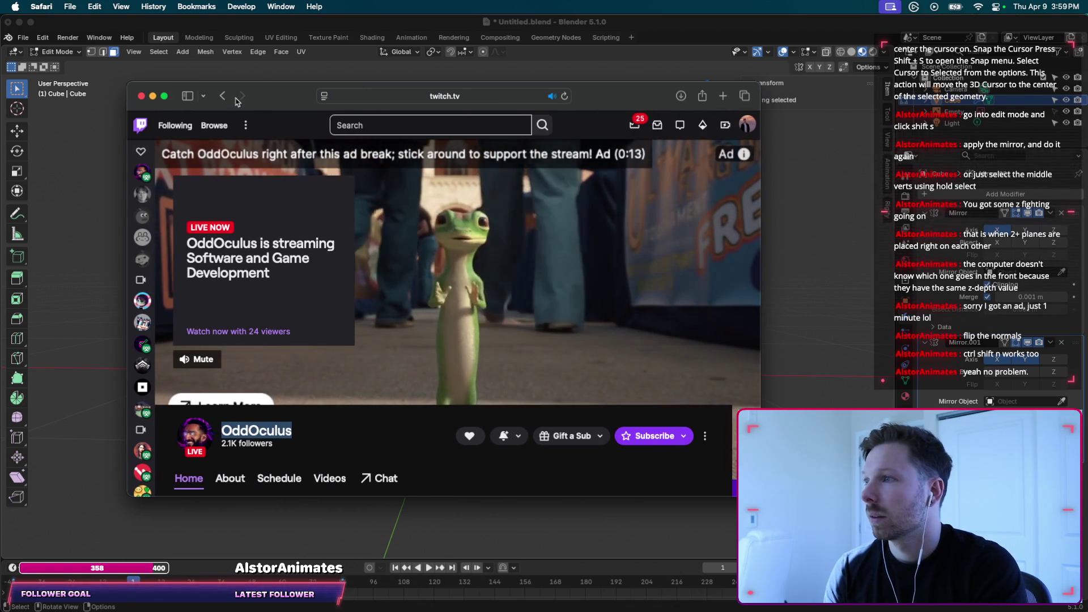
{"action": "left_click", "coordinate": [142, 96]}
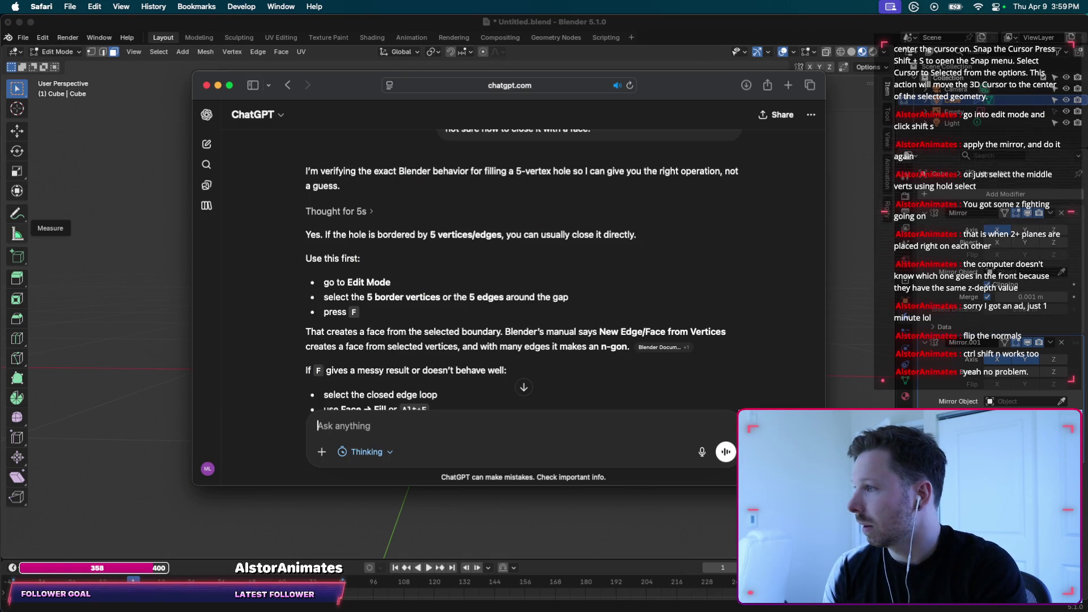